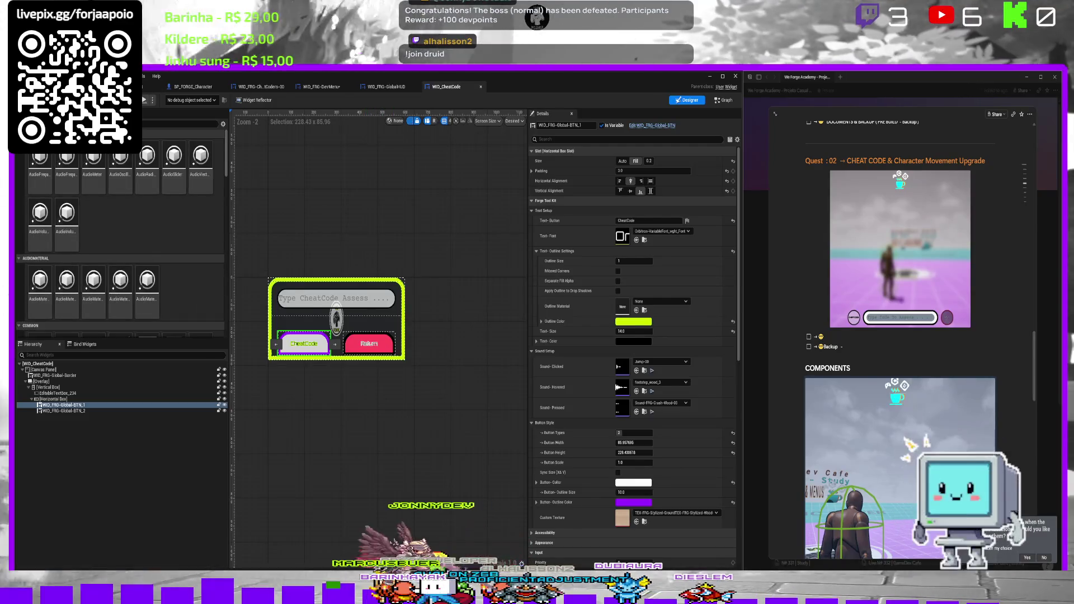
# Play the level in the editor and enter 'Avante Vingadores!' into the cheat-code field.
pyautogui.click(147, 86)
pyautogui.click(165, 100)
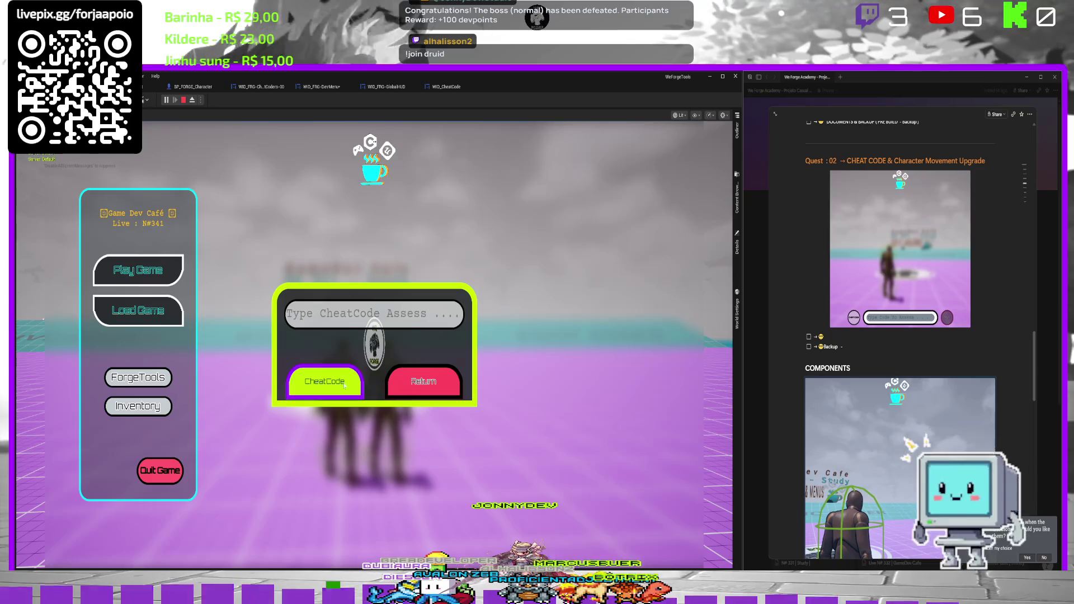
pyautogui.click(355, 316)
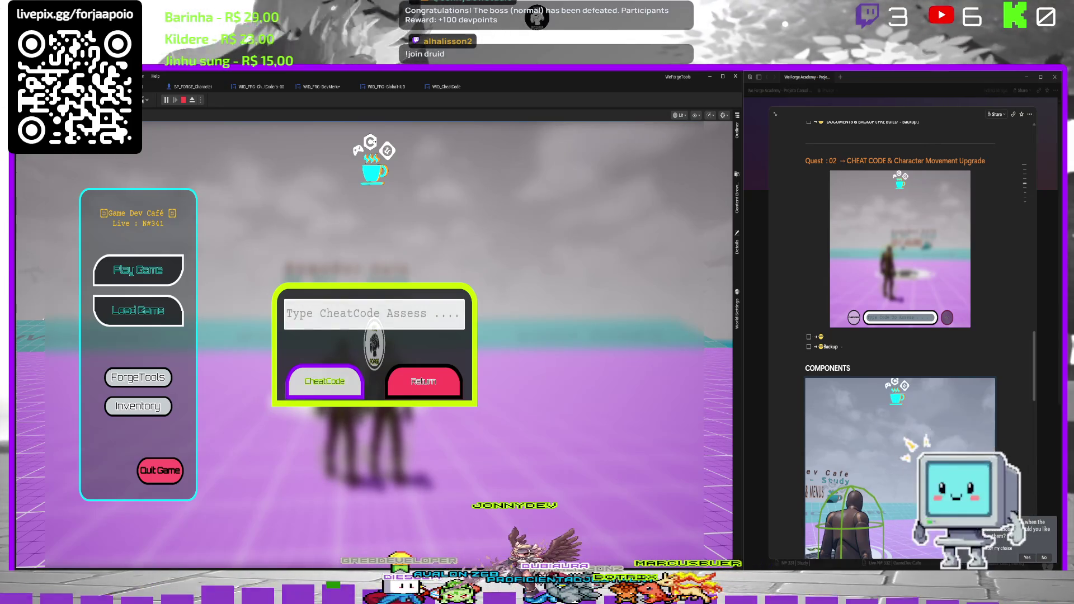
pyautogui.write('A')
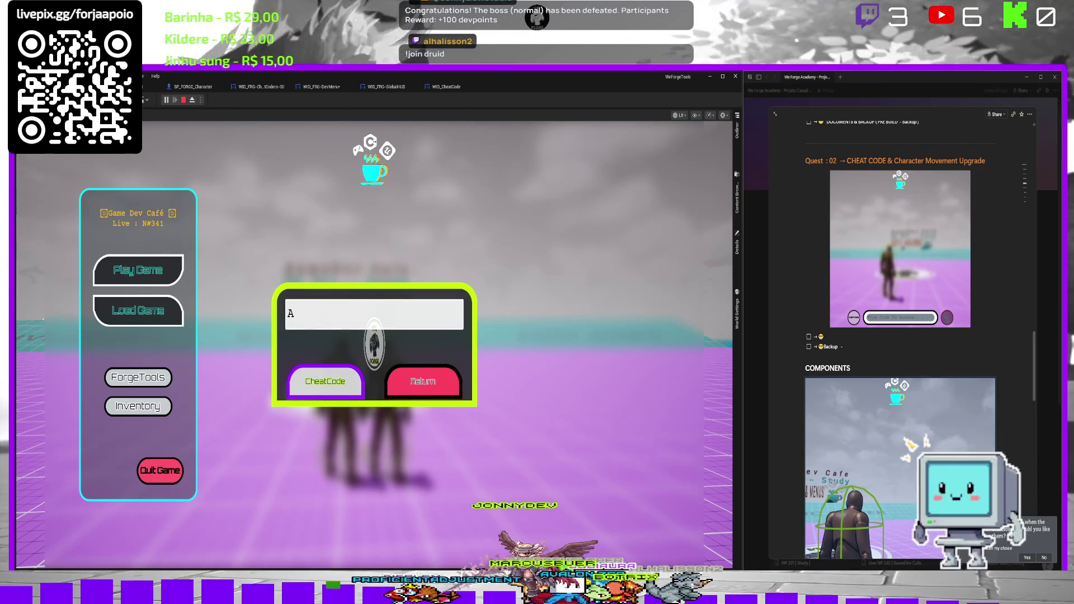
pyautogui.write('vante')
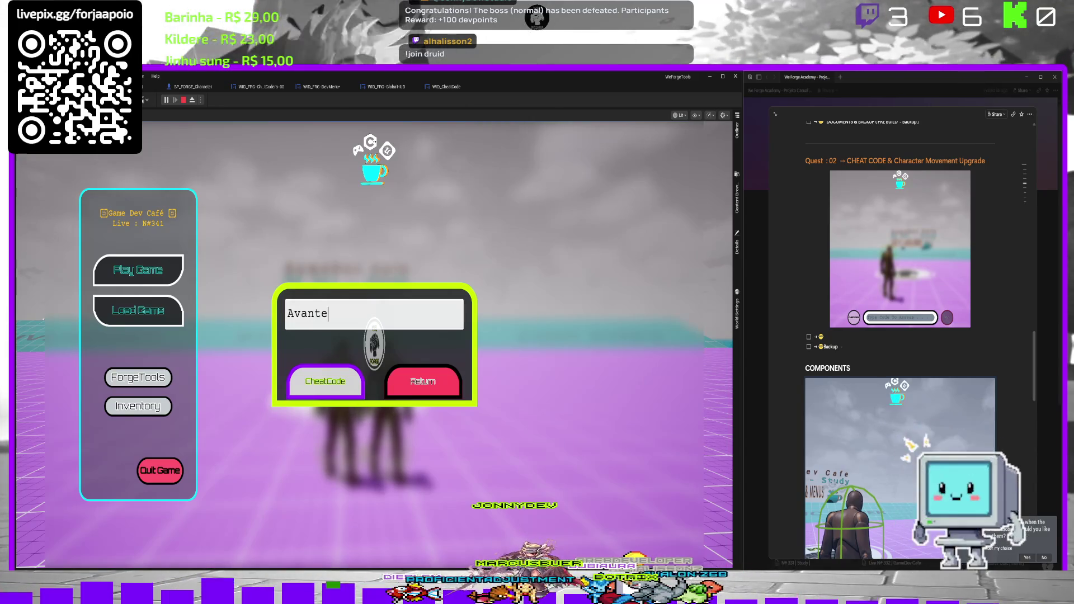
pyautogui.write(' Vinfa')
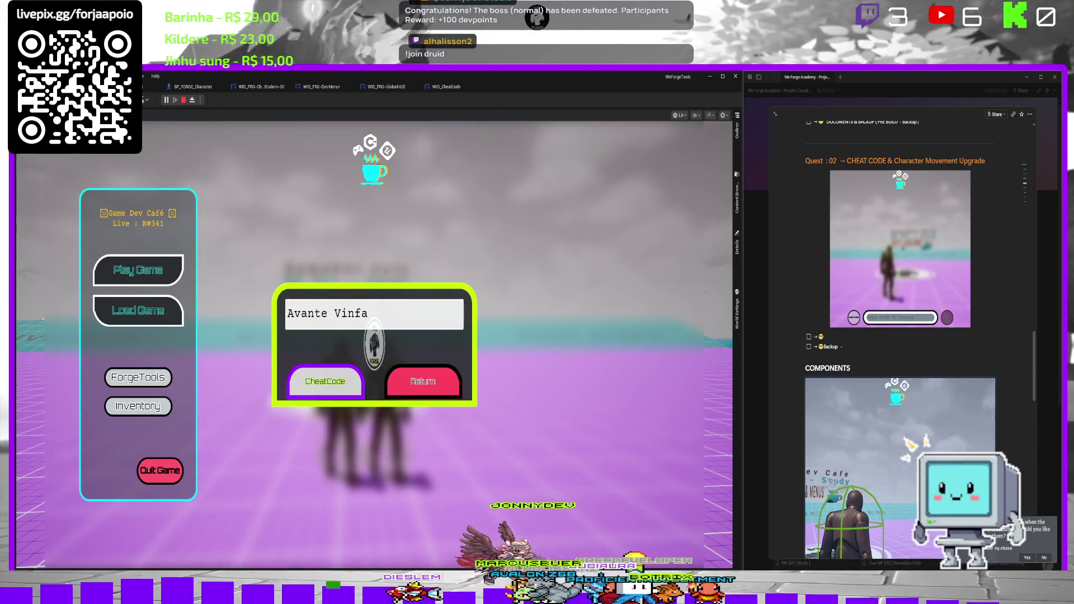
pyautogui.press('BackSpace')
pyautogui.press('BackSpace')
pyautogui.write('gadores!')
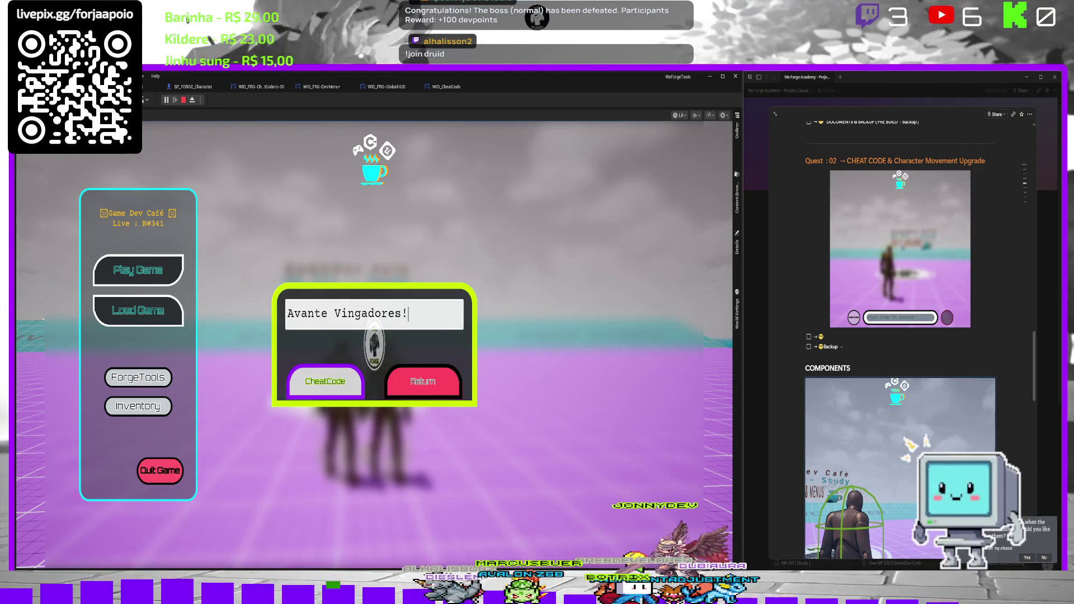
pyautogui.press('Return')
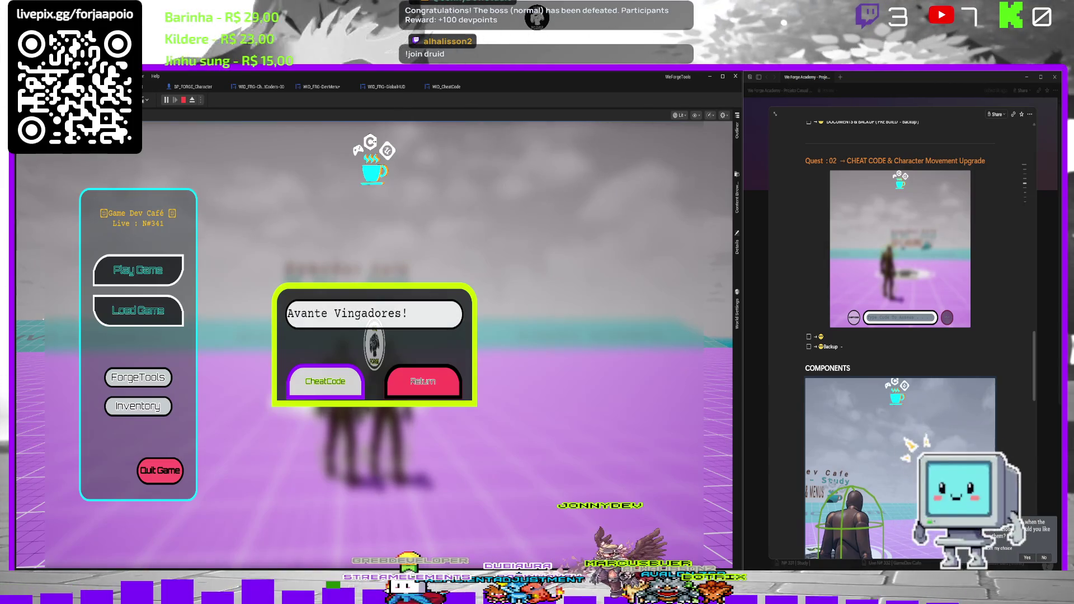
# Stop the play session and add an On Clicked event for the CheatCode button in WID_CheatCode.
pyautogui.press('Escape')
pyautogui.click(445, 86)
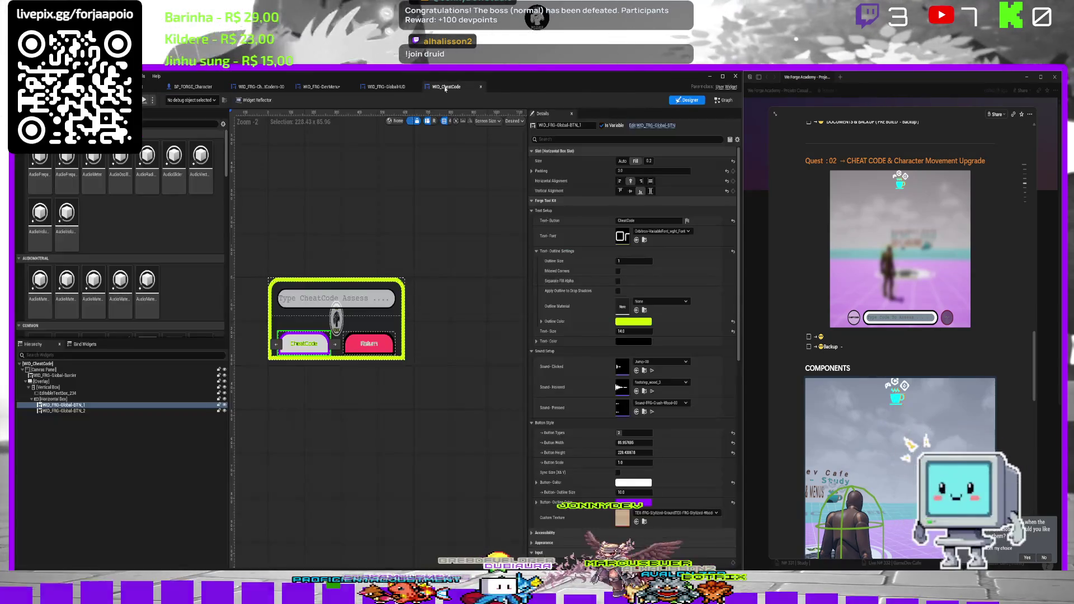
pyautogui.scroll(-15, 652, 530)
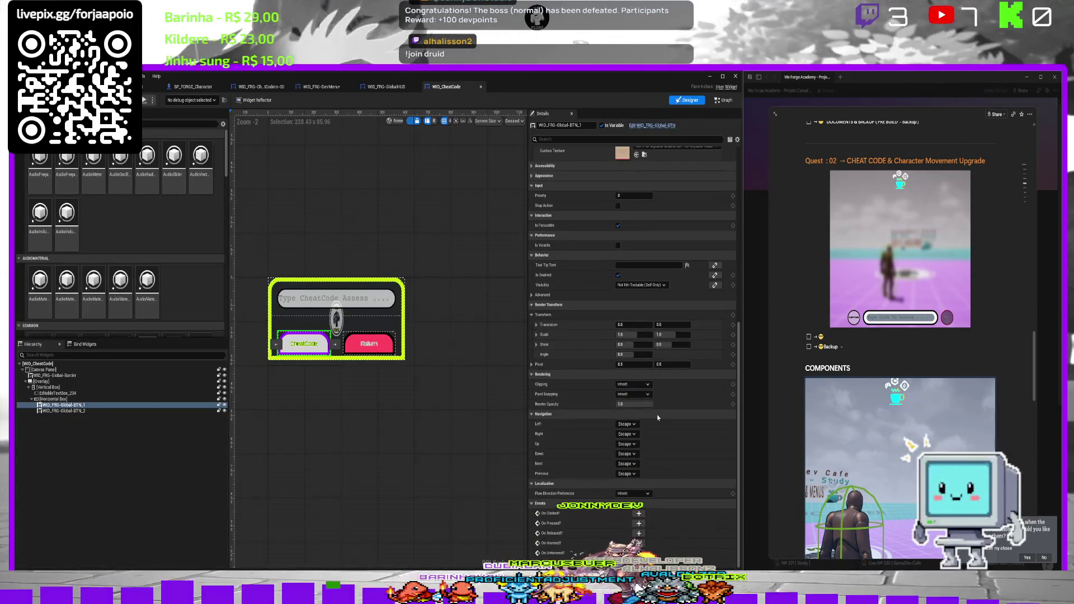
pyautogui.click(638, 513)
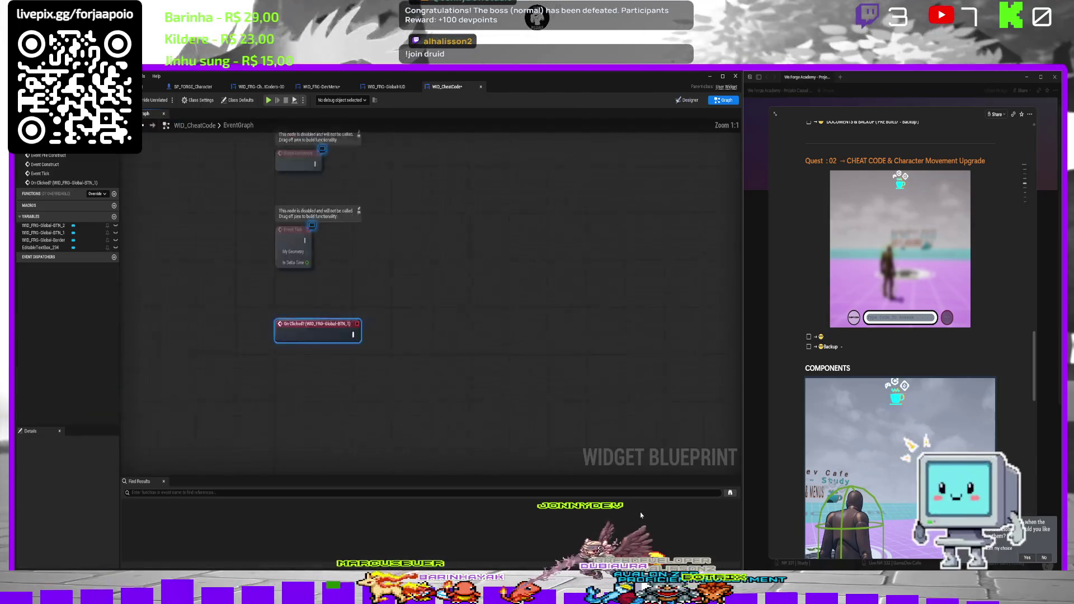
pyautogui.moveTo(465, 301)
pyautogui.mouseDown()
pyautogui.moveTo(551, 325)
pyautogui.moveTo(545, 318)
pyautogui.mouseUp()
# Create the ON-Clicked-CheatCodeScaner dispatcher, call it from On Clicked, and save.
pyautogui.click(114, 257)
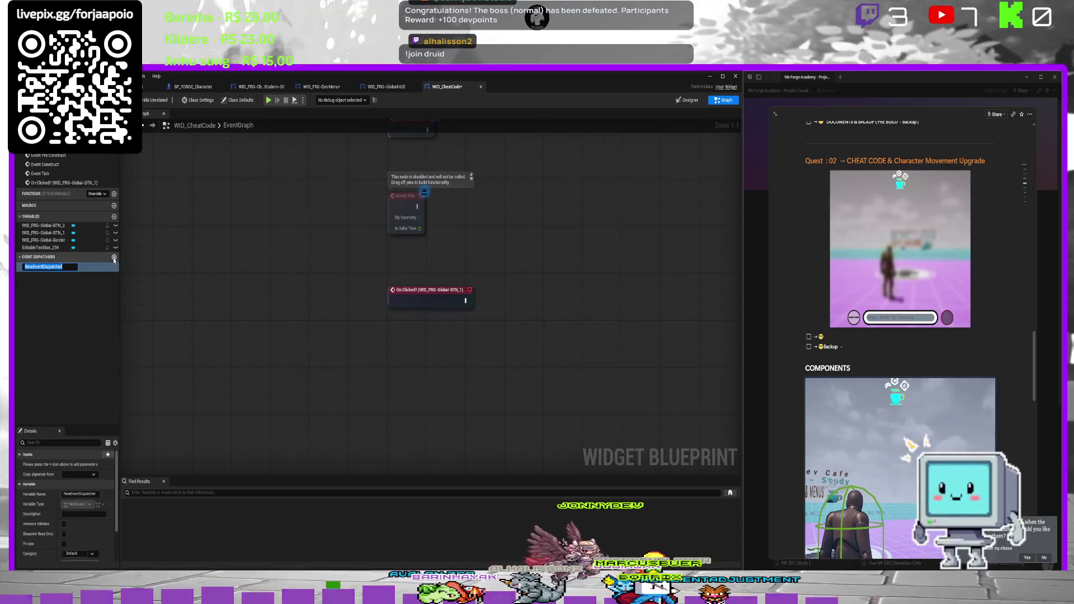
pyautogui.write('B')
pyautogui.write('OOn')
pyautogui.write('-')
pyautogui.write('ed-Find')
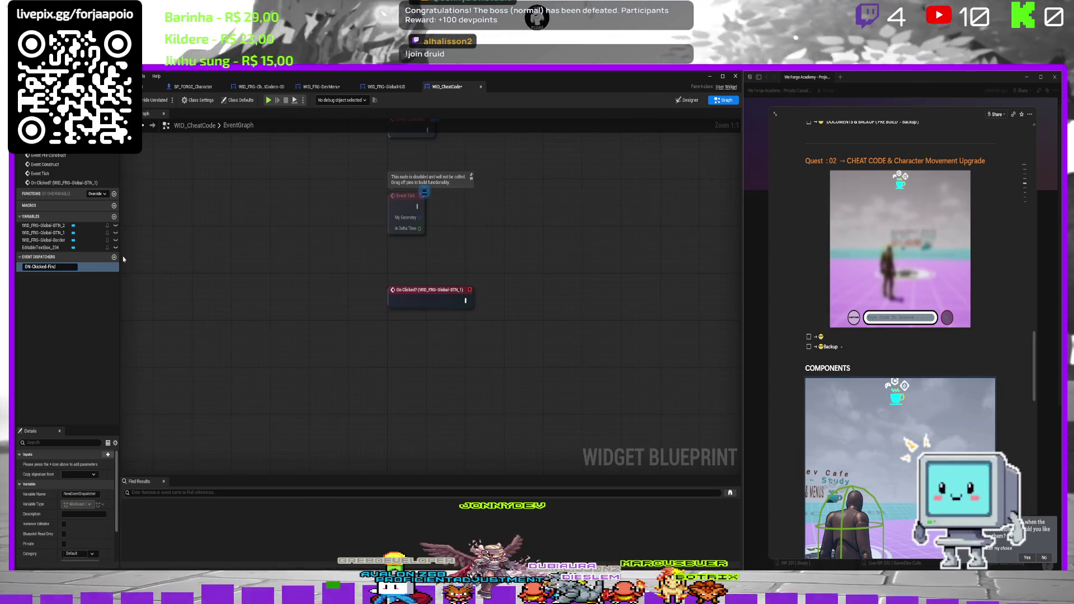
pyautogui.press('BackSpace')
pyautogui.press('BackSpace')
pyautogui.press('BackSpace')
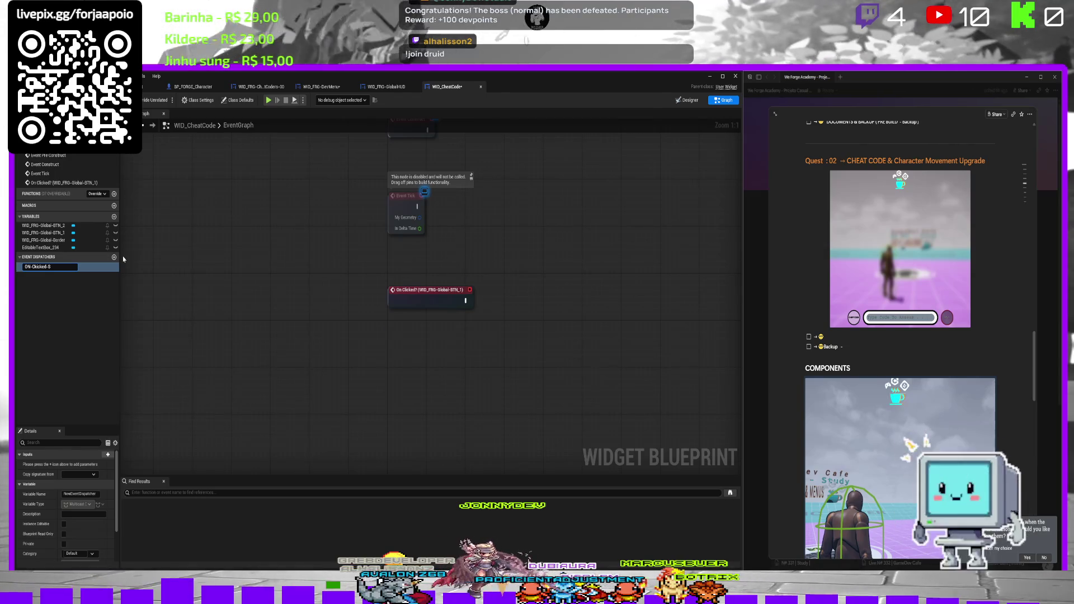
pyautogui.write('h')
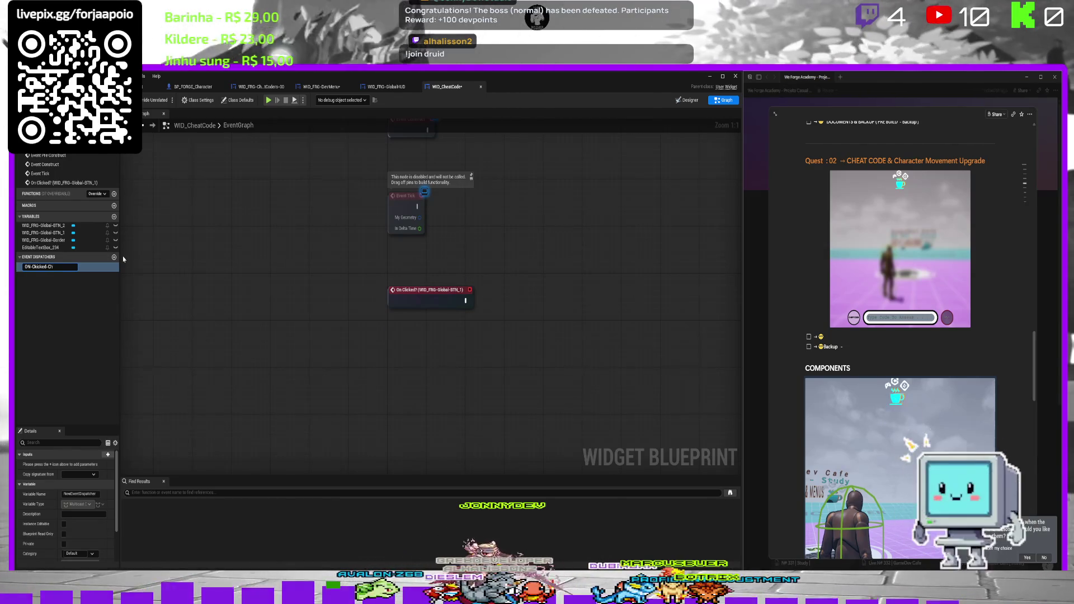
pyautogui.write('eatCode')
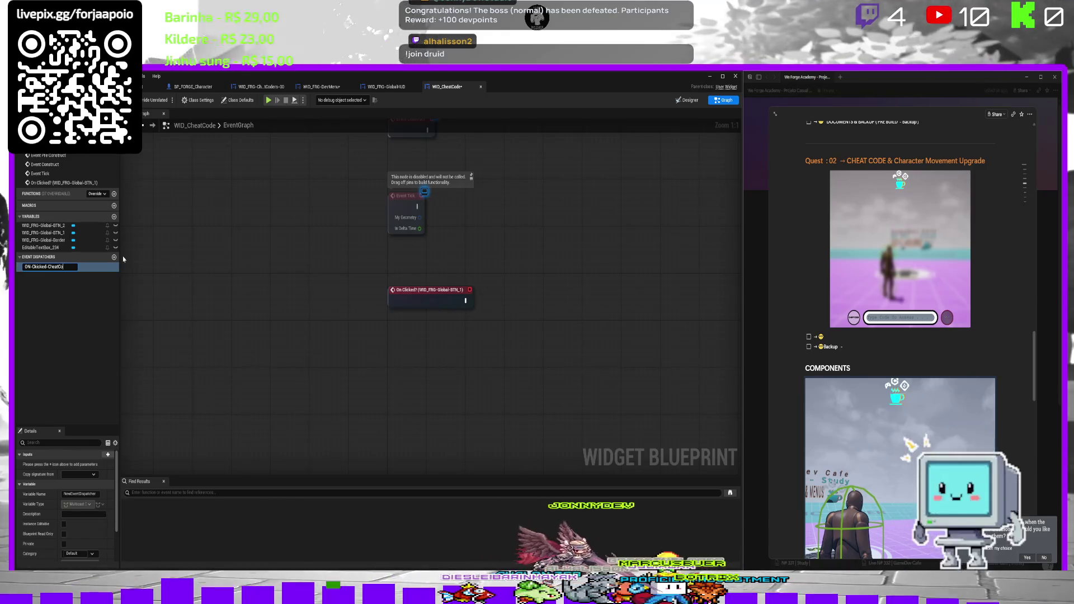
pyautogui.write('Scaner')
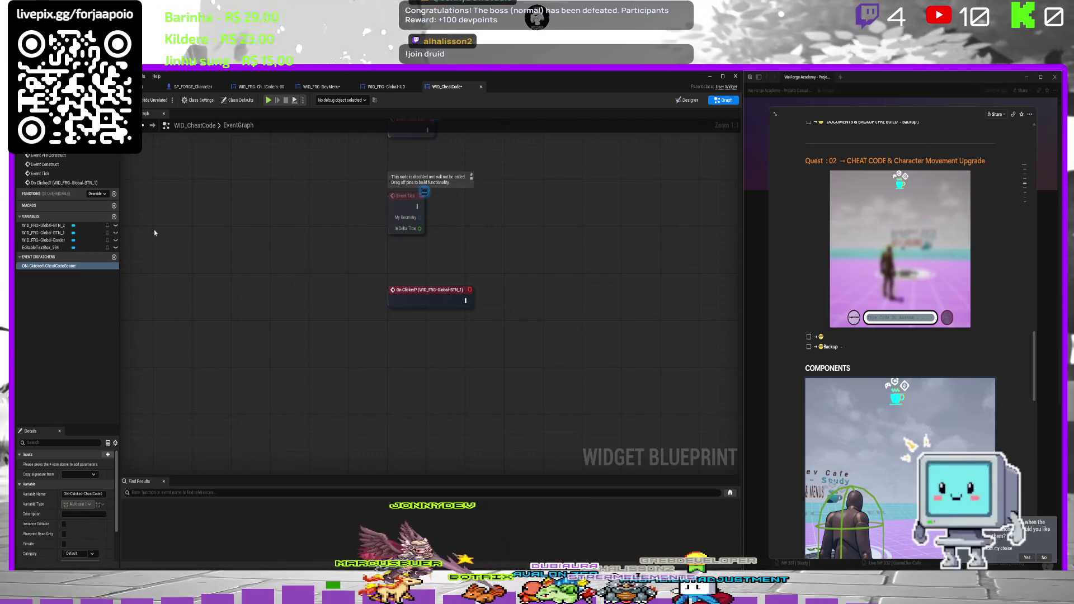
pyautogui.moveTo(203, 287)
pyautogui.mouseDown()
pyautogui.moveTo(137, 274)
pyautogui.moveTo(204, 299)
pyautogui.moveTo(575, 306)
pyautogui.mouseUp()
pyautogui.click(585, 317)
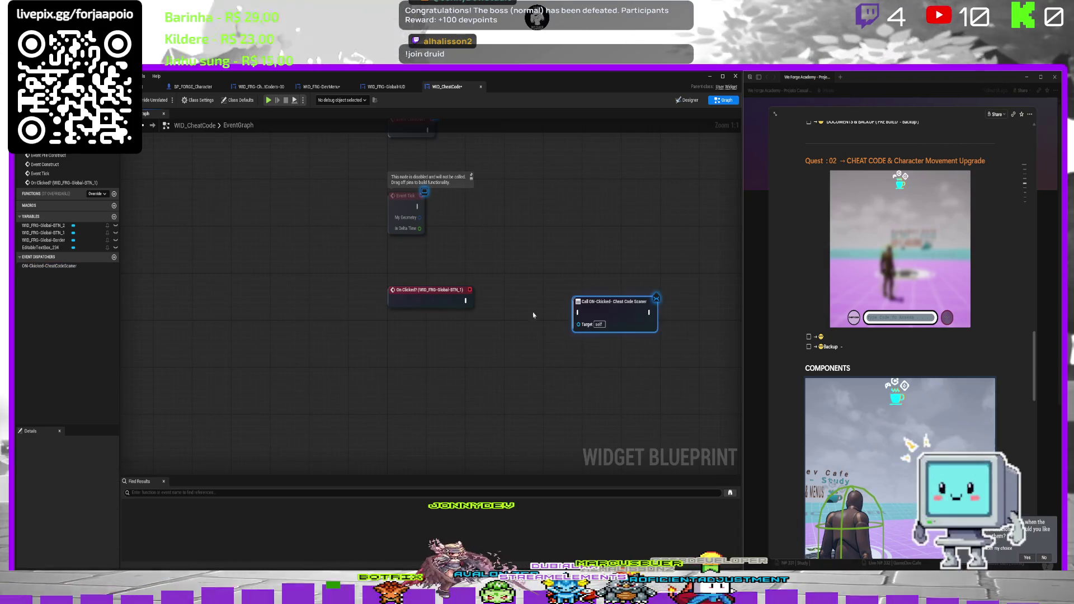
pyautogui.moveTo(465, 301)
pyautogui.mouseDown()
pyautogui.moveTo(597, 316)
pyautogui.moveTo(556, 300)
pyautogui.mouseUp()
pyautogui.moveTo(532, 239); pyautogui.dragTo(371, 241)
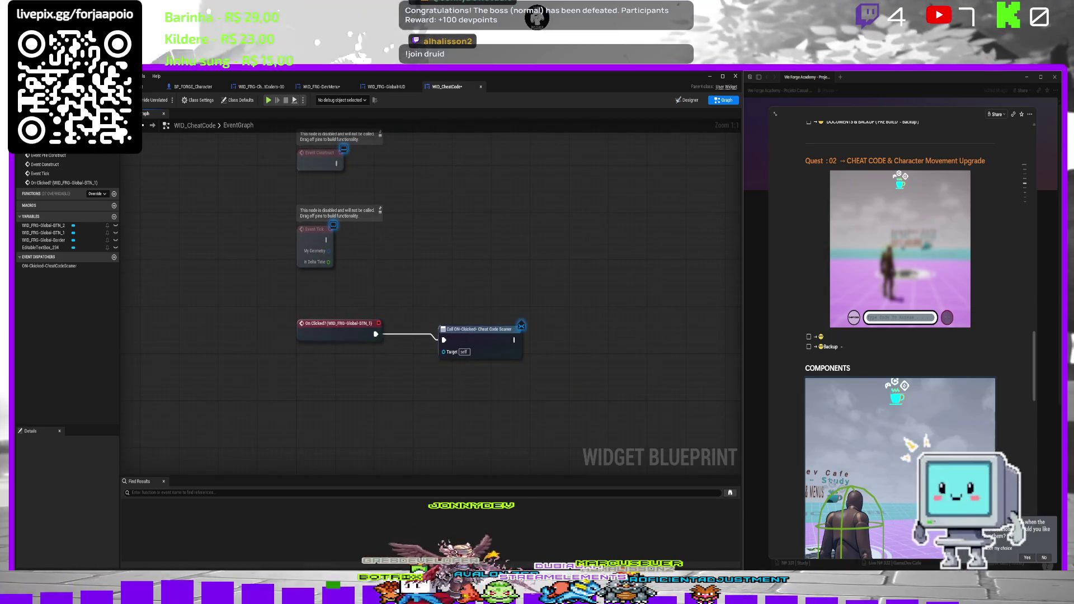
pyautogui.hotkey('ctrl', 's')
pyautogui.moveTo(588, 256)
pyautogui.mouseDown()
pyautogui.moveTo(564, 292)
pyautogui.moveTo(495, 253)
pyautogui.mouseUp()
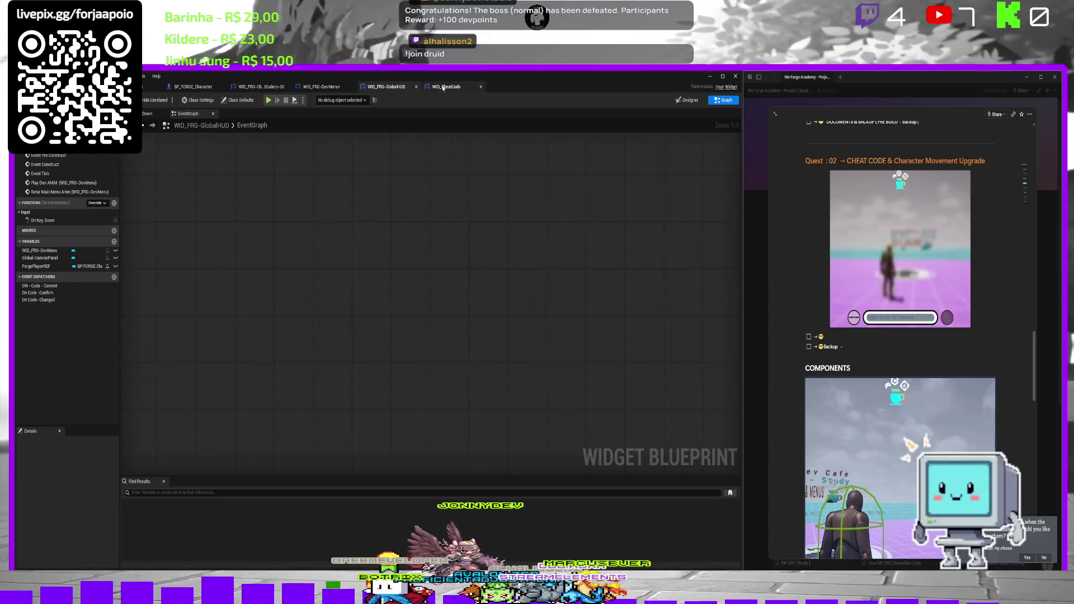
# Add a text block to the vertical box above the buttons, centered both ways.
pyautogui.click(687, 99)
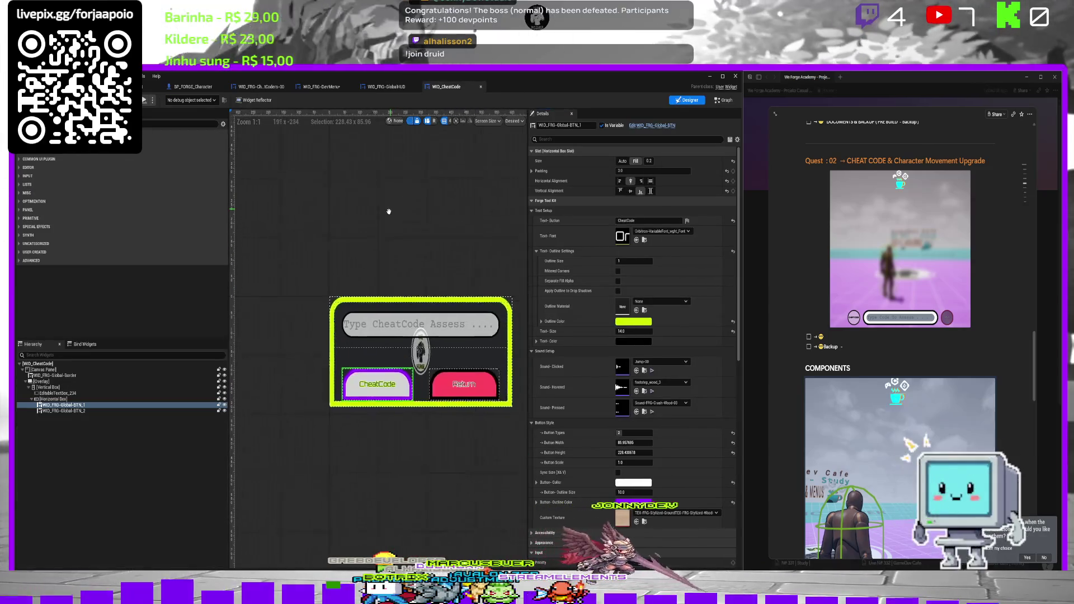
pyautogui.click(50, 399)
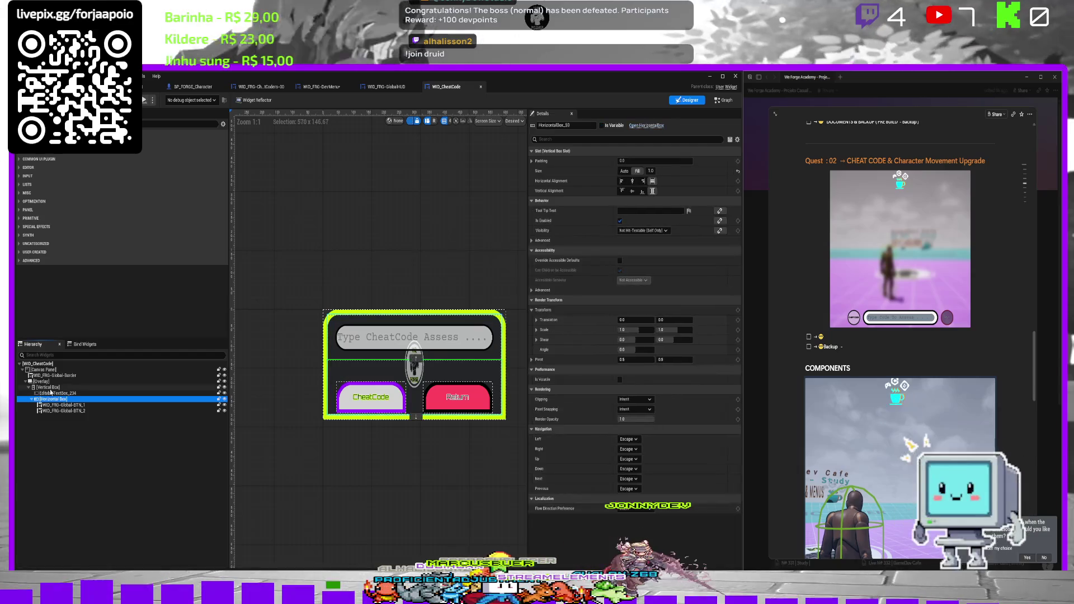
pyautogui.click(49, 387)
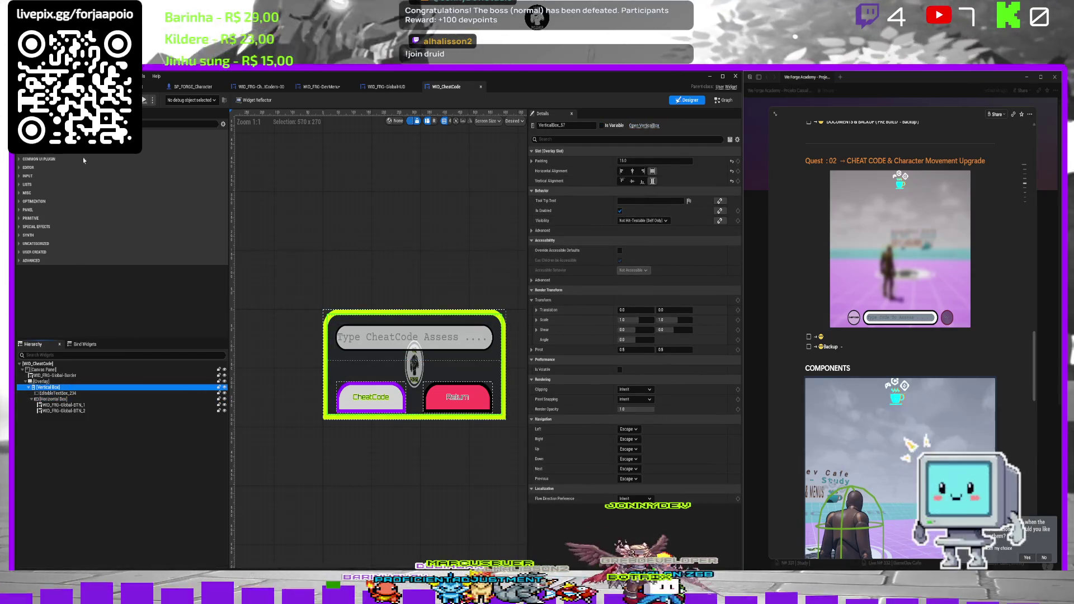
pyautogui.click(112, 124)
pyautogui.write('text')
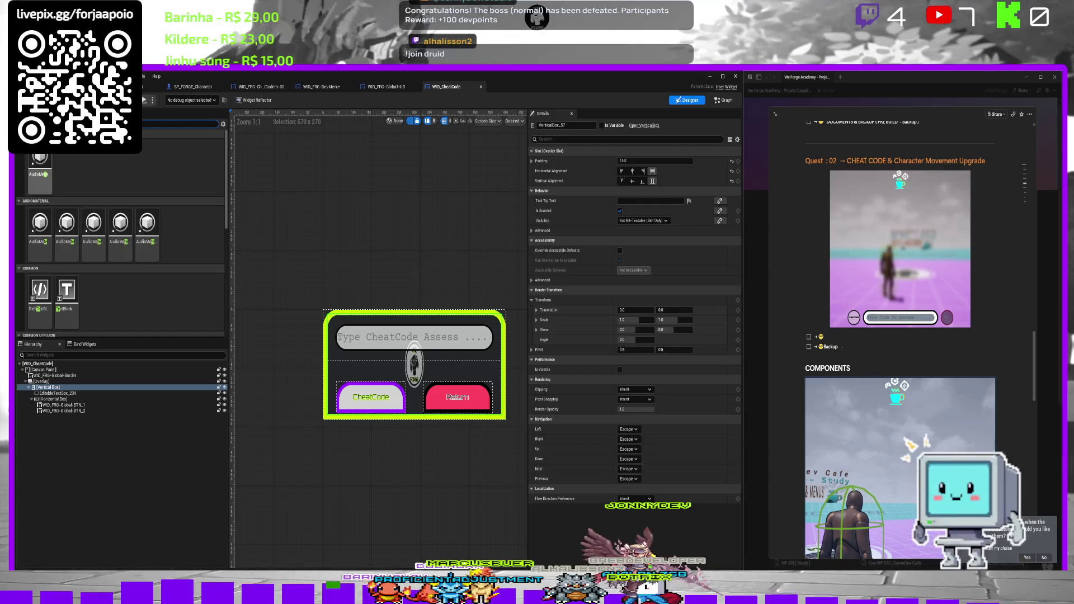
pyautogui.moveTo(73, 181)
pyautogui.mouseDown()
pyautogui.moveTo(101, 213)
pyautogui.moveTo(84, 201)
pyautogui.moveTo(109, 327)
pyautogui.moveTo(98, 370)
pyautogui.moveTo(117, 417)
pyautogui.moveTo(74, 388)
pyautogui.mouseUp()
pyautogui.moveTo(361, 411); pyautogui.dragTo(414, 361)
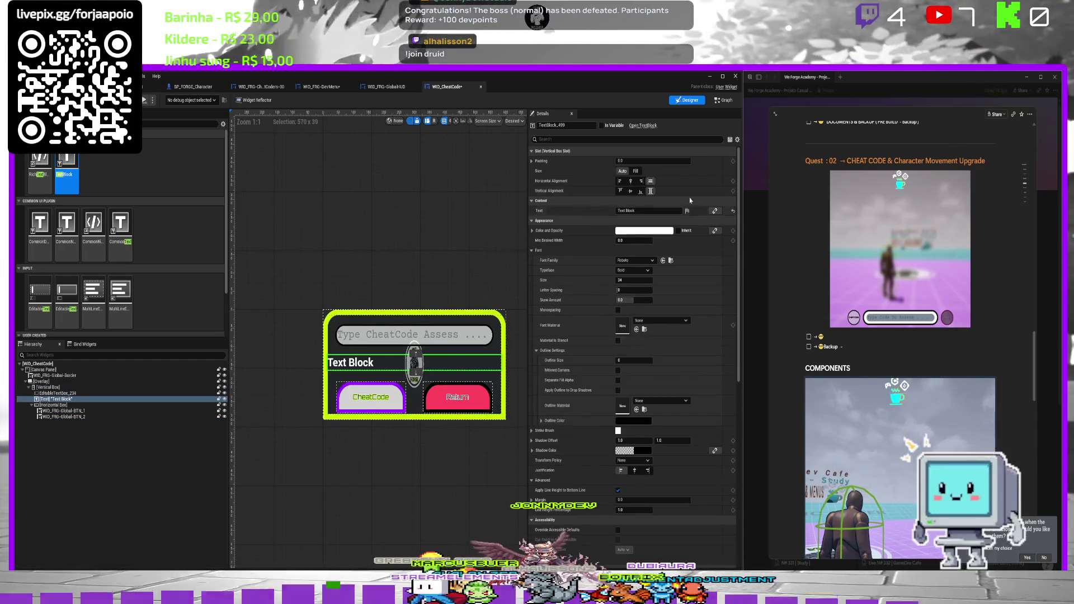
pyautogui.click(631, 181)
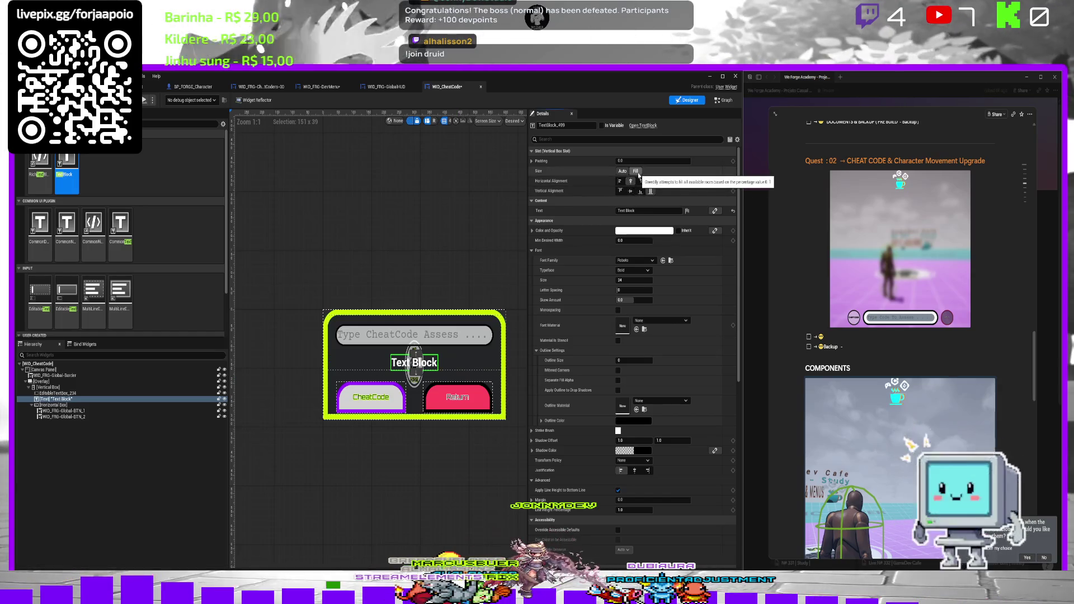
pyautogui.click(631, 190)
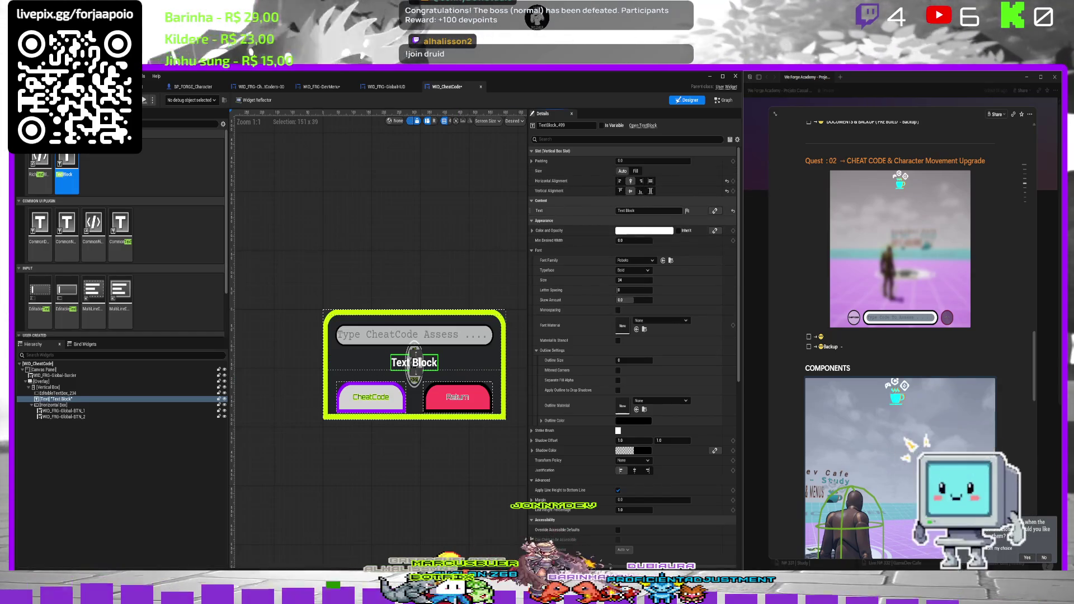
# Set the text block's Text to 'Code Message'.
pyautogui.click(649, 210)
pyautogui.write('C')
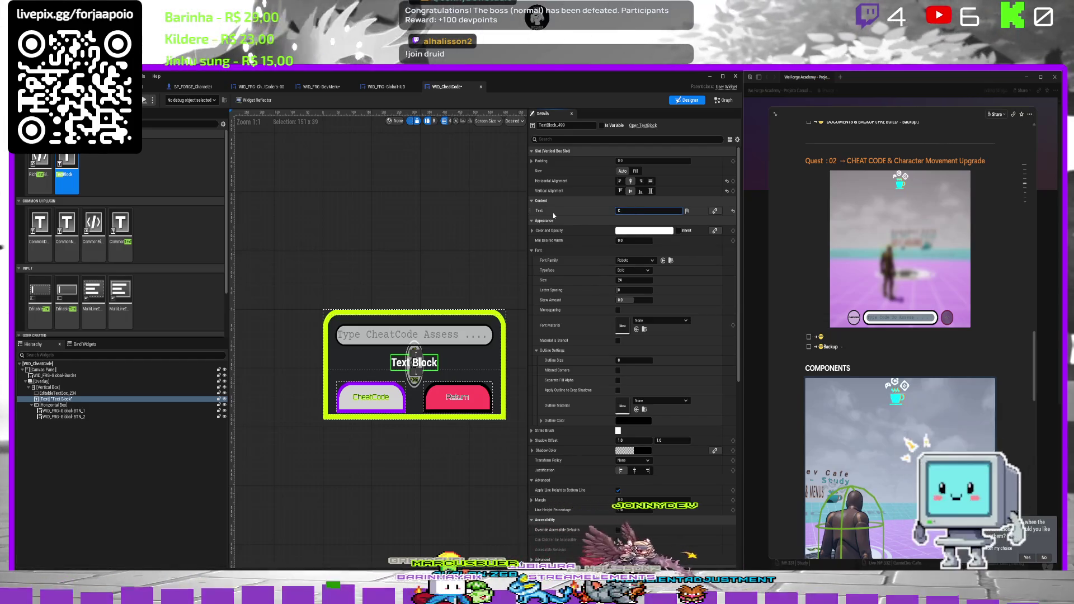
pyautogui.write('odeM')
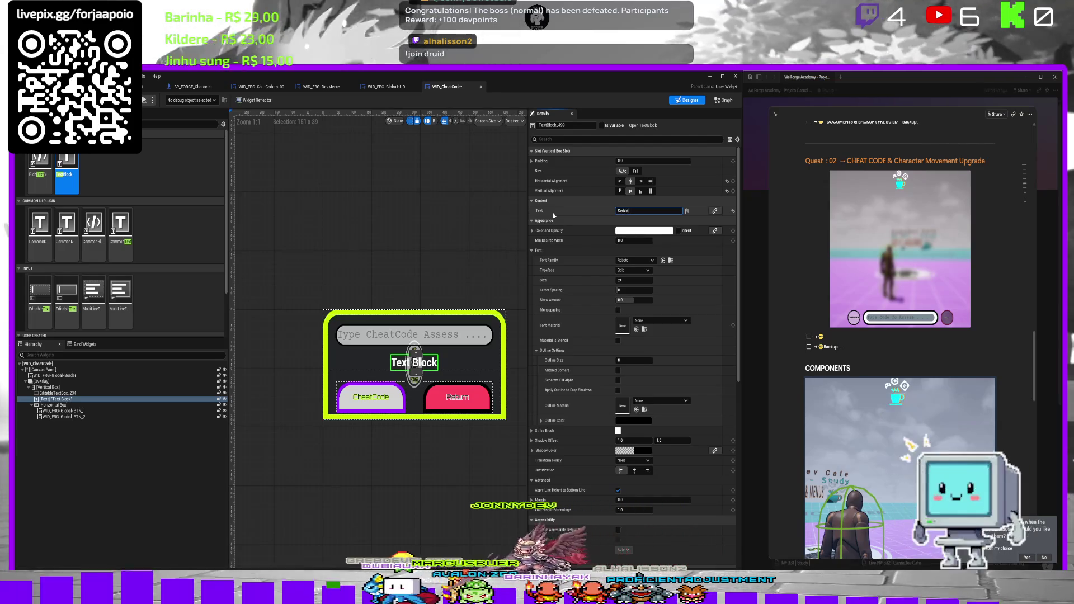
pyautogui.write('essage')
pyautogui.press('Return')
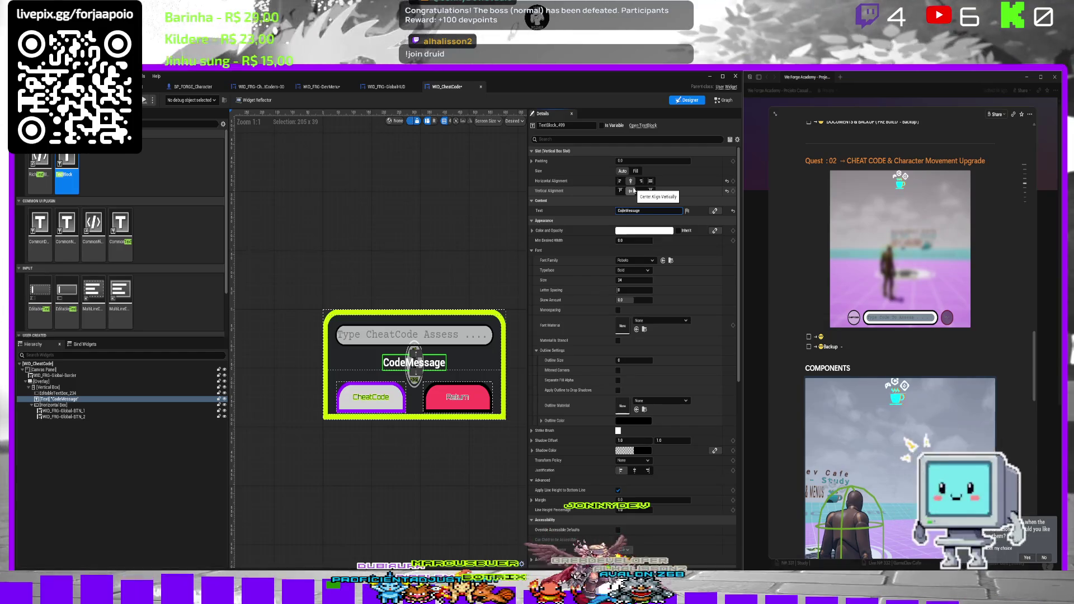
pyautogui.click(631, 191)
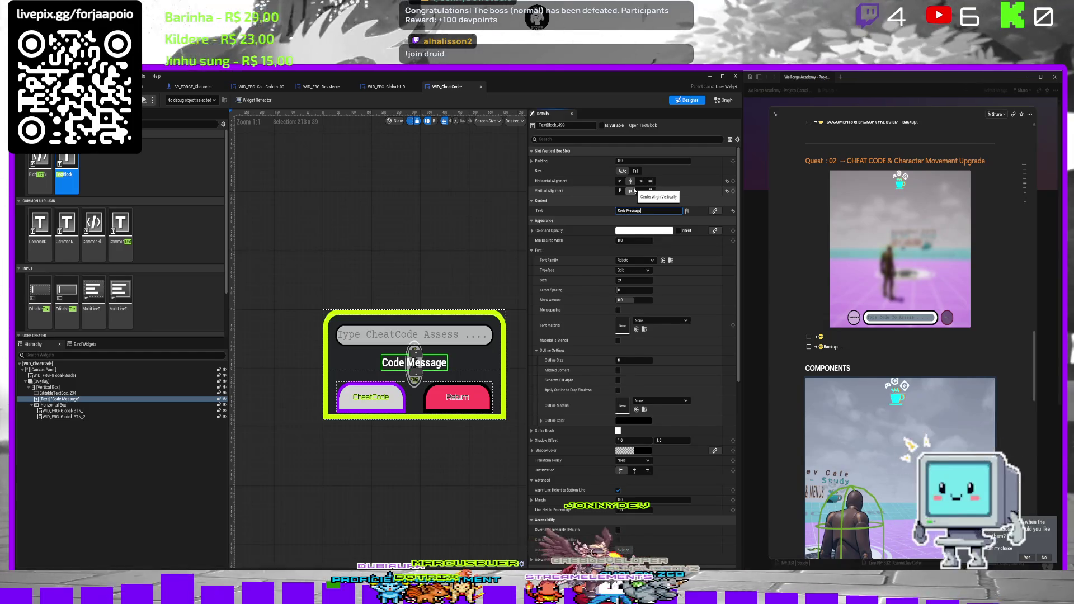
# Color the Code Message text yellow and set its font to CourierPrime-Regular_Font.
pyautogui.click(643, 230)
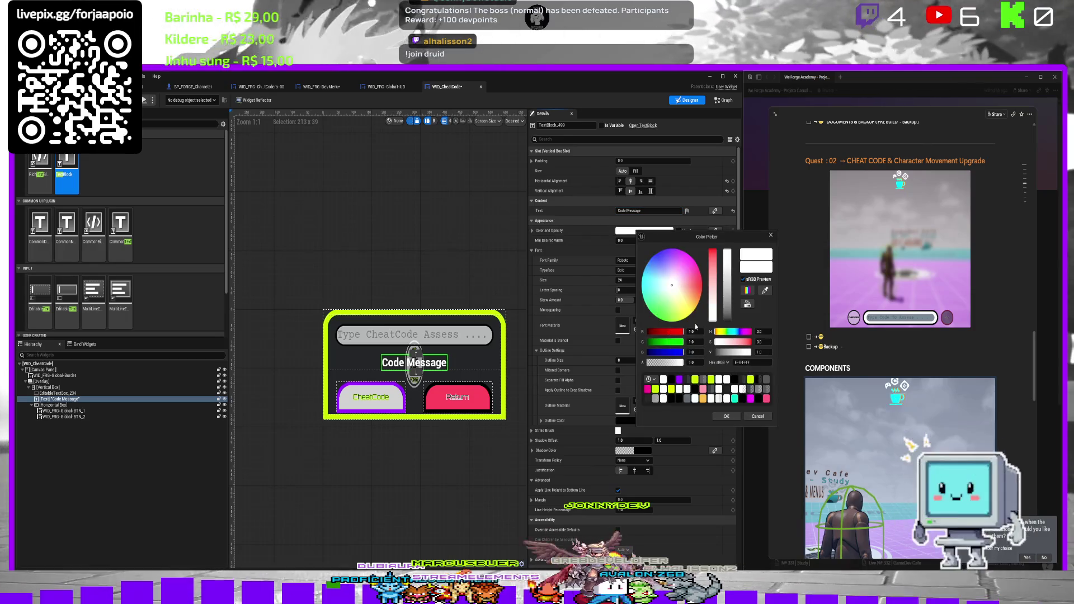
pyautogui.click(697, 310)
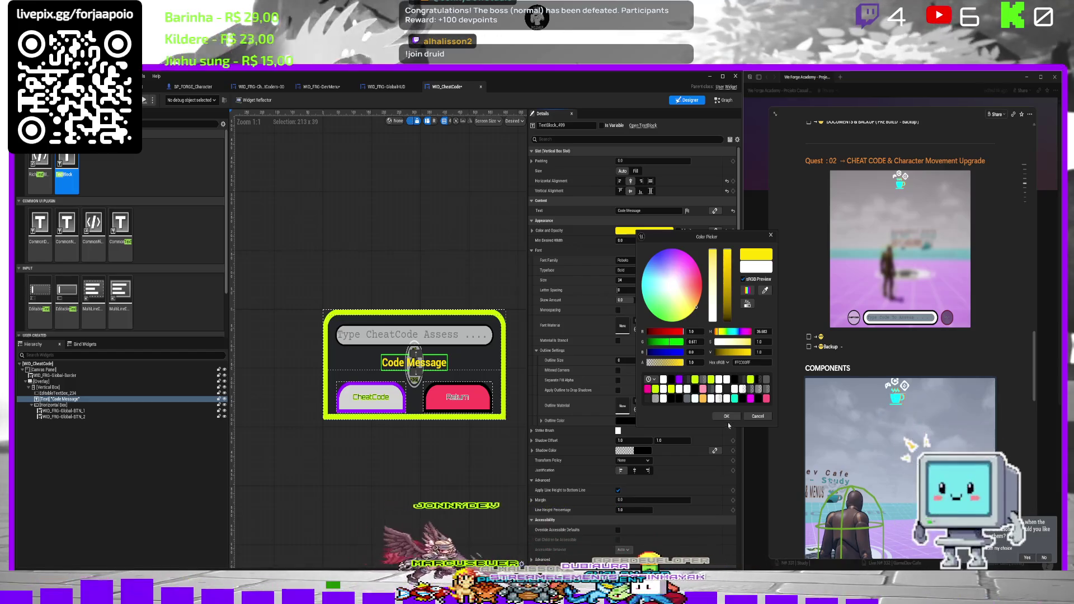
pyautogui.click(726, 416)
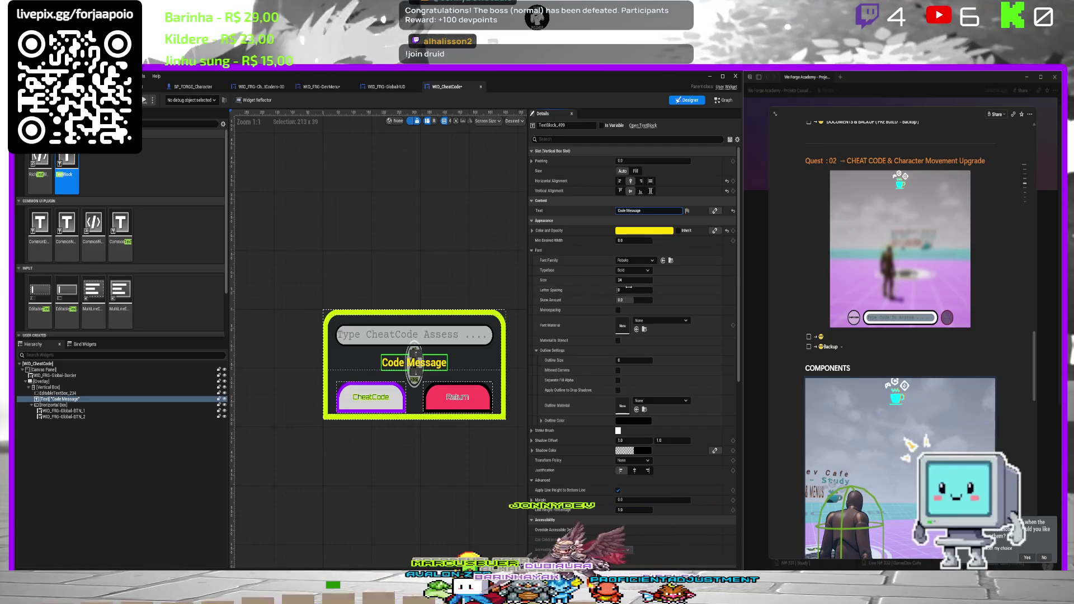
pyautogui.click(636, 261)
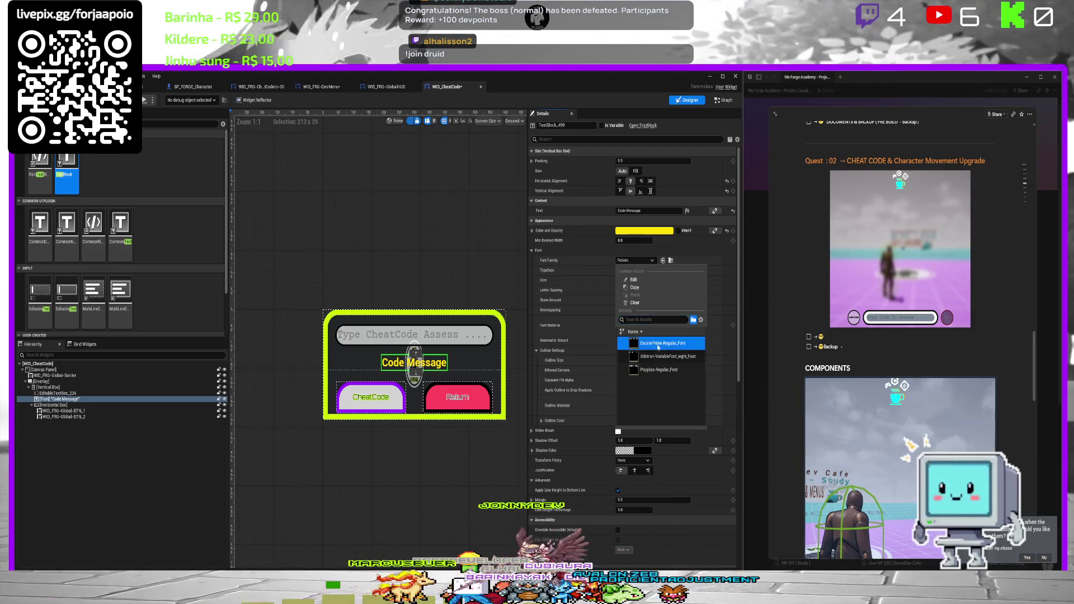
pyautogui.click(658, 344)
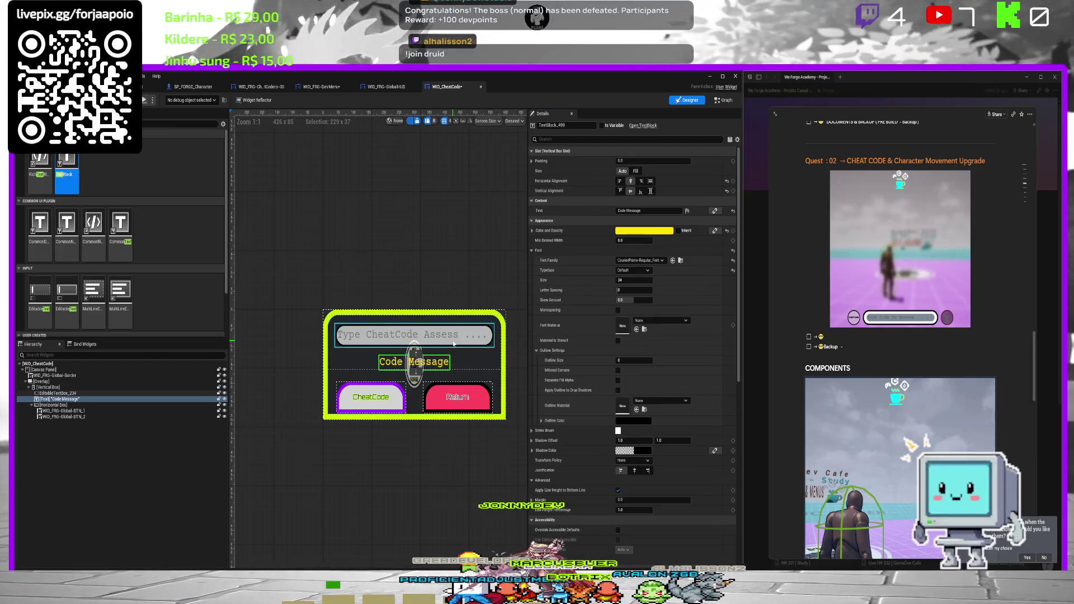
# Move the cheat-code input field below the Code Message label and reselect the label.
pyautogui.click(442, 334)
pyautogui.click(414, 349)
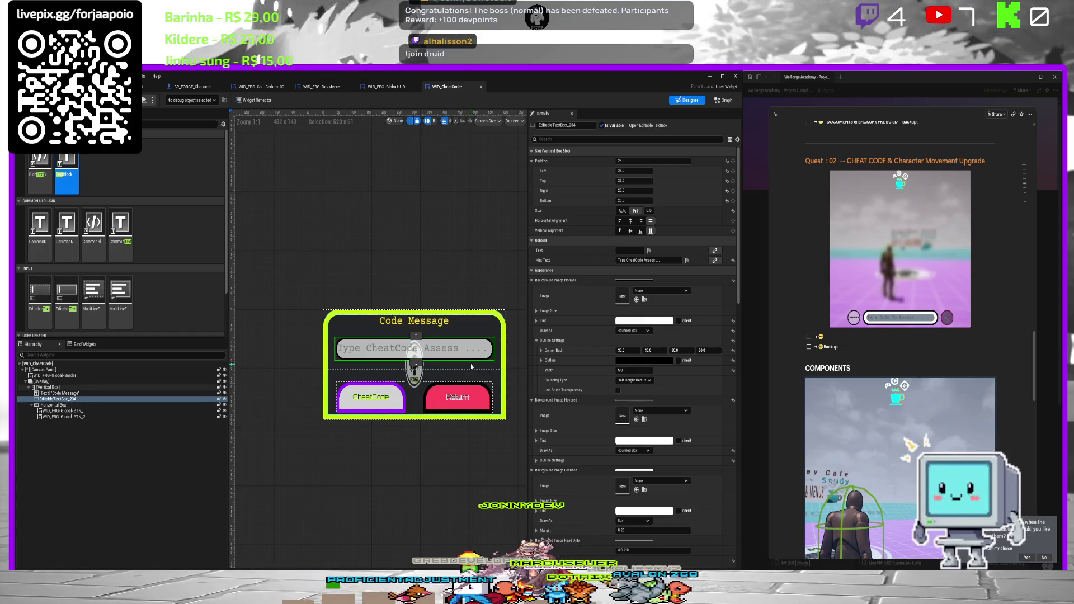
pyautogui.click(461, 289)
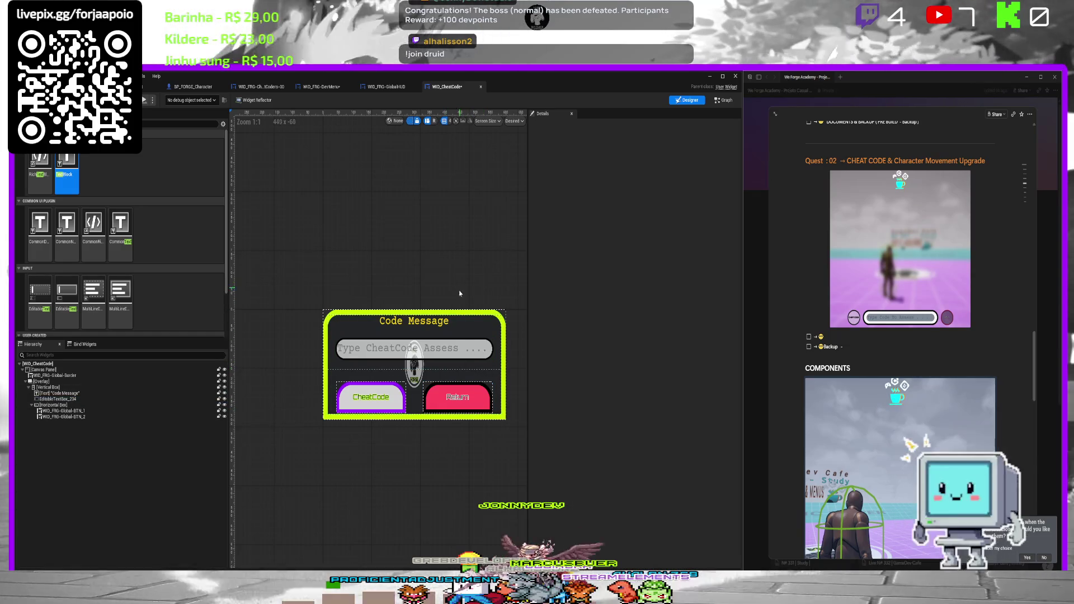
pyautogui.click(435, 328)
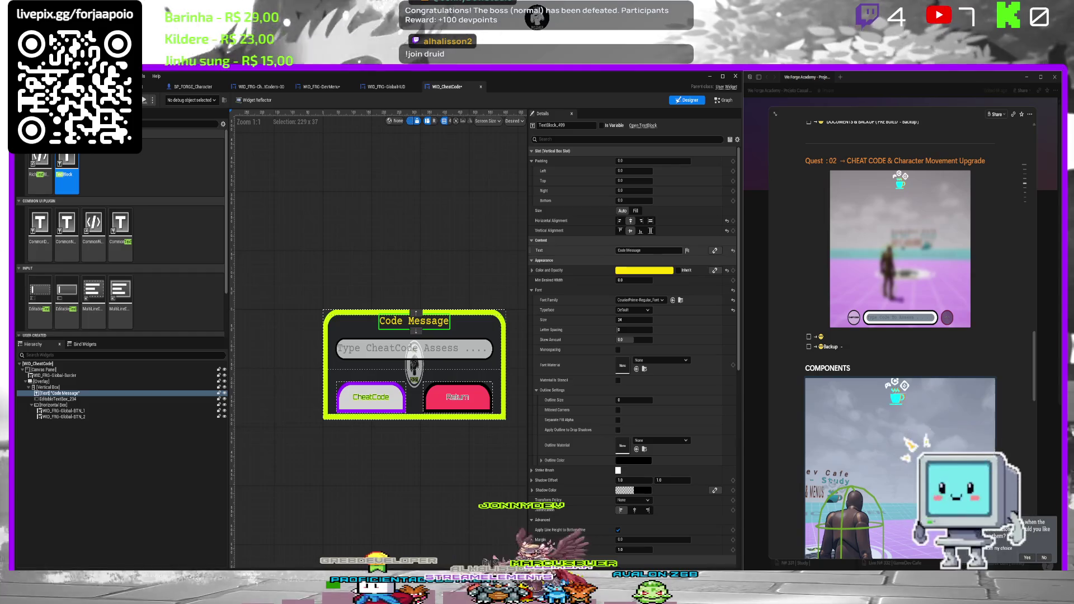
# Rename the label text to 'Codex Info'.
pyautogui.press('BackSpace')
pyautogui.press('BackSpace')
pyautogui.press('BackSpace')
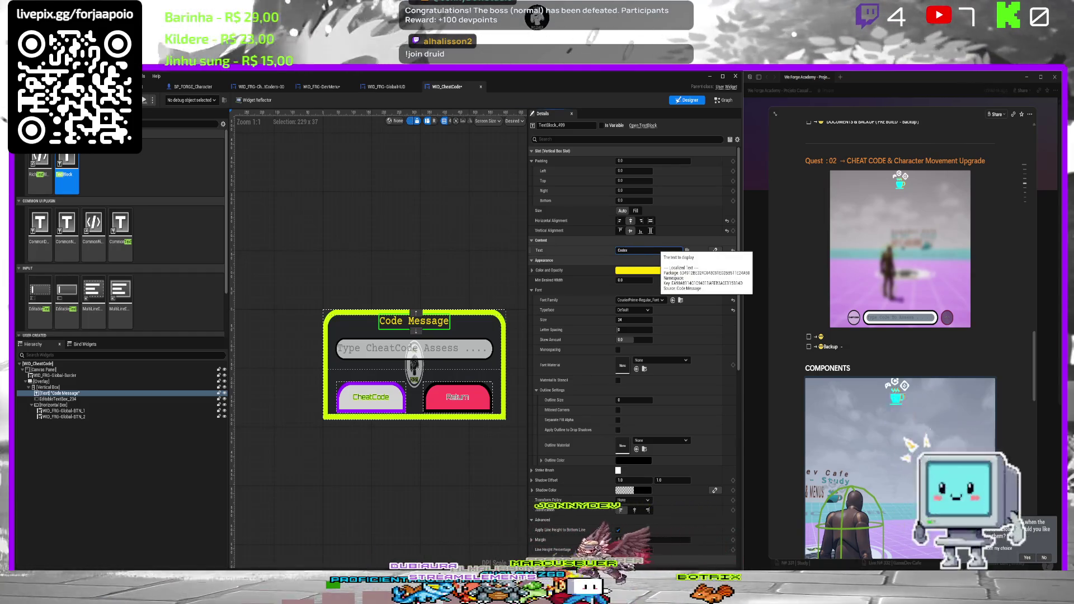
pyautogui.write(' Info')
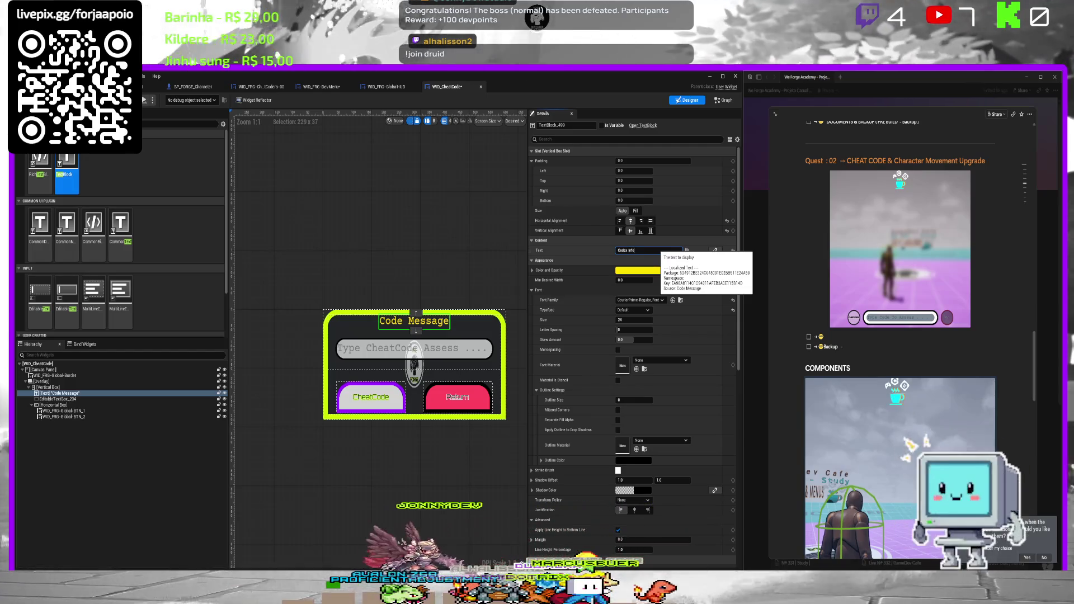
pyautogui.press('Return')
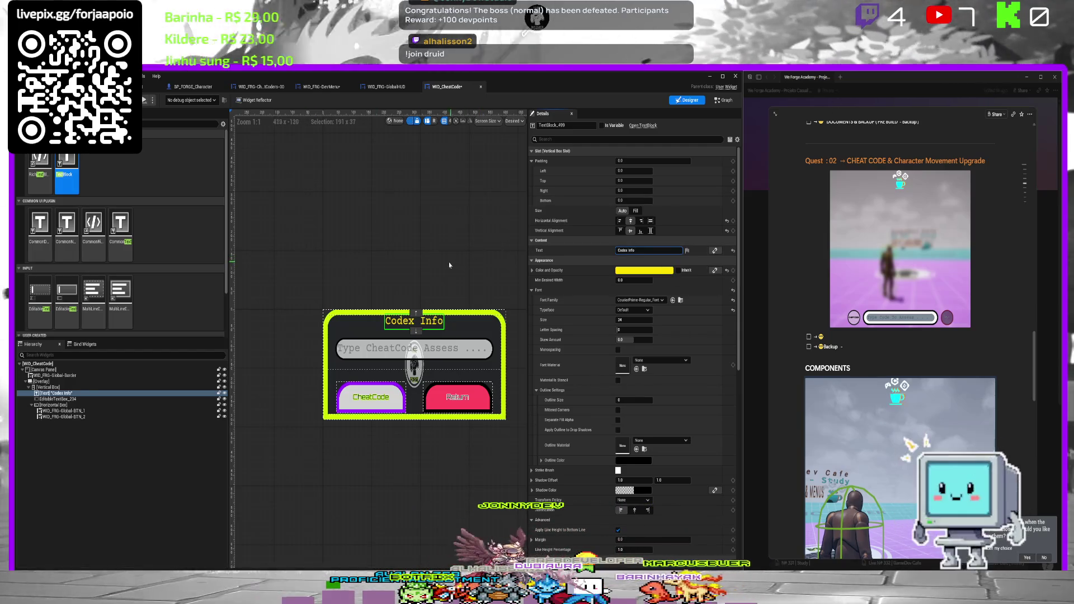
pyautogui.click(304, 255)
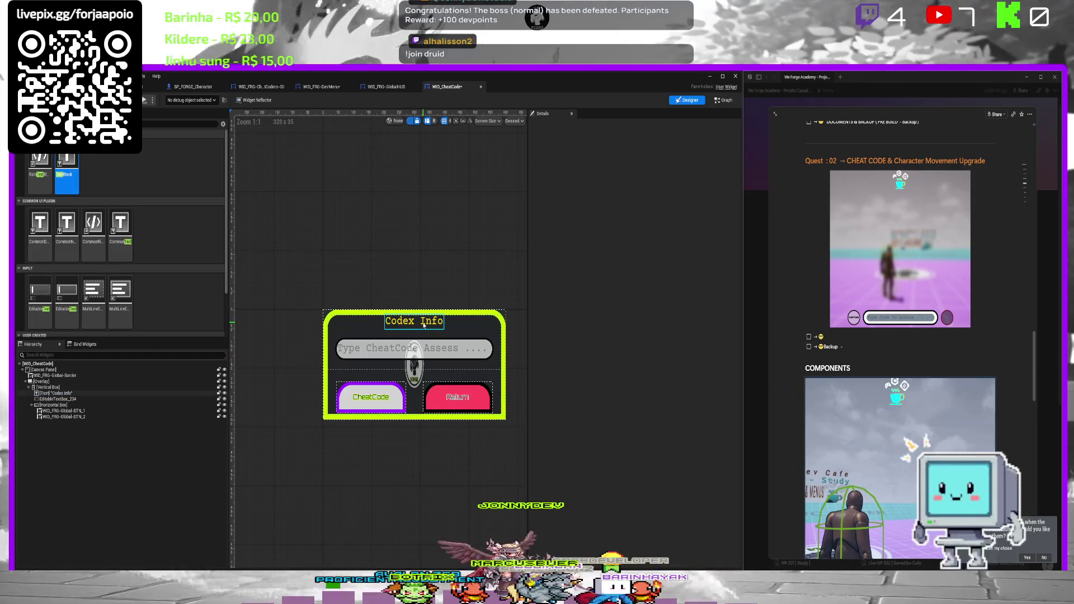
# Give the CheatCode button's text an orange-yellow FFC000 outline color.
pyautogui.click(414, 323)
pyautogui.click(370, 396)
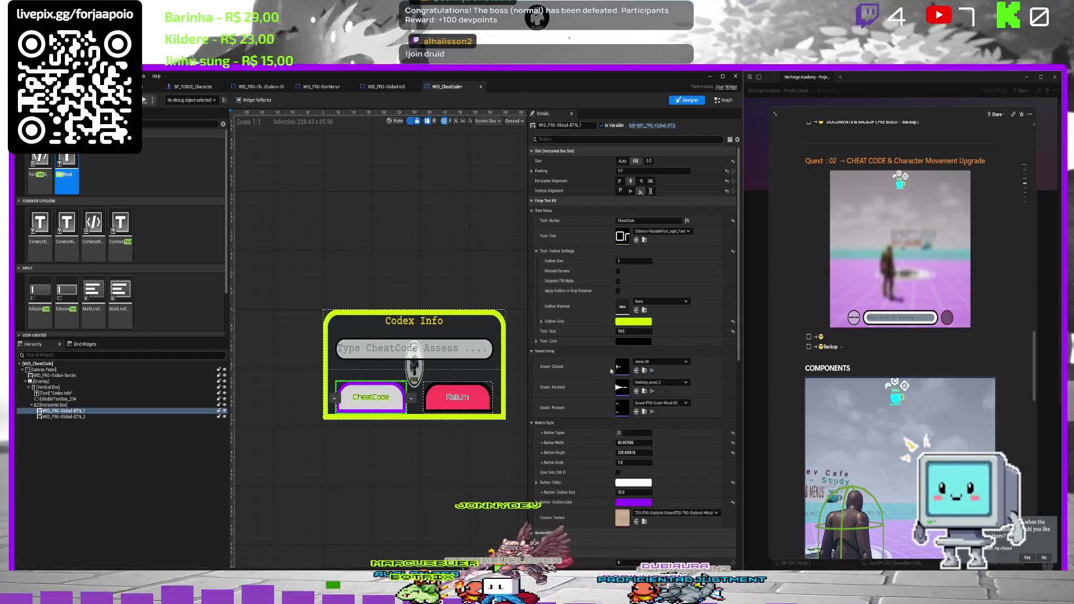
pyautogui.click(634, 322)
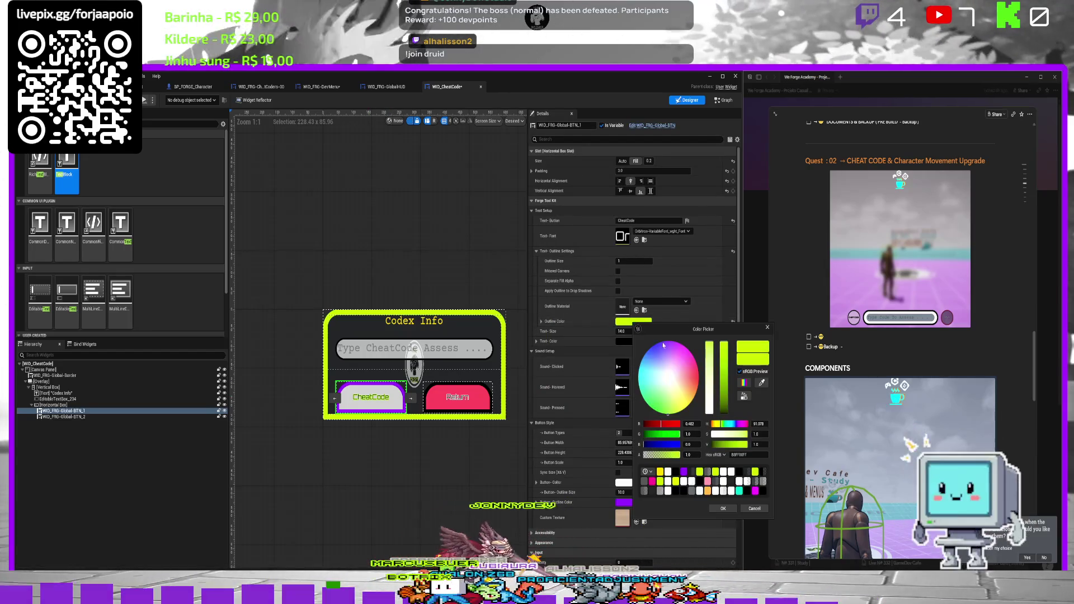
pyautogui.click(692, 399)
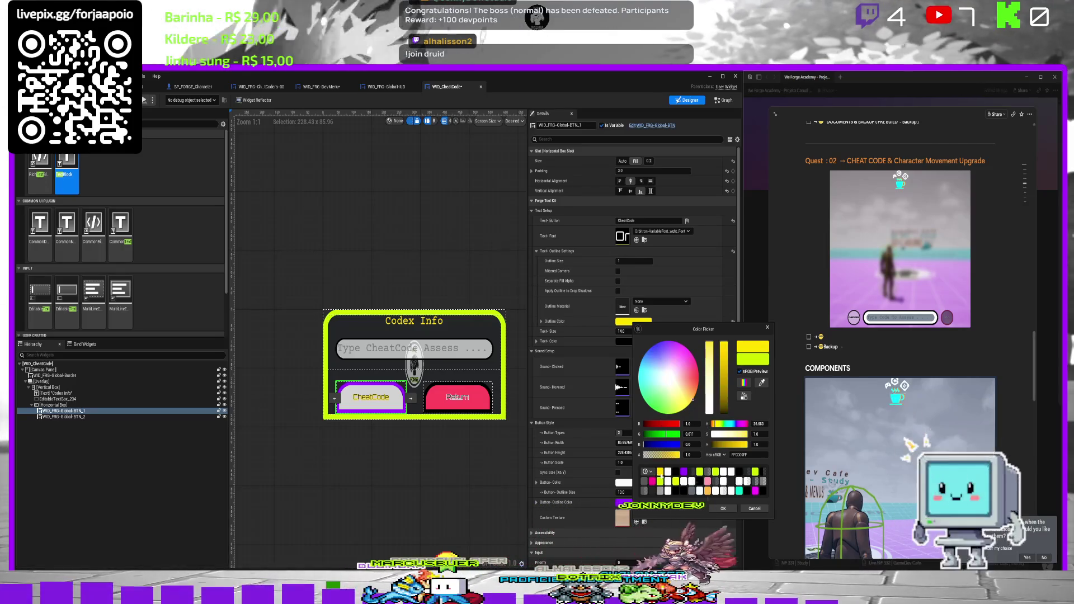
pyautogui.click(723, 509)
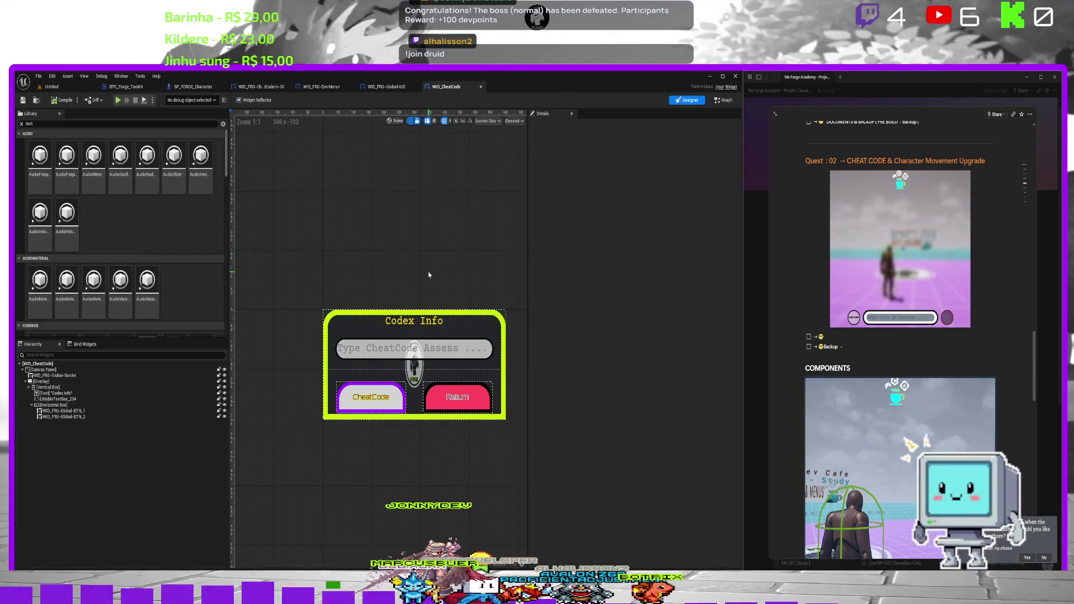
pyautogui.click(452, 358)
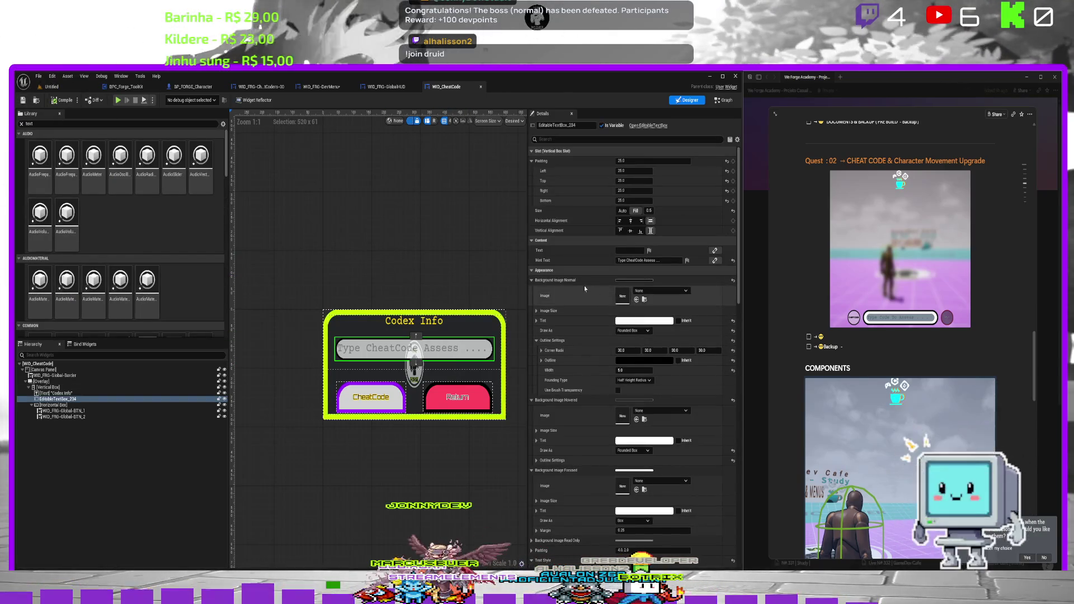
# Copy Background Image Normal into the Focused and Read Only backgrounds, then save the widget.
pyautogui.rightClick(580, 284)
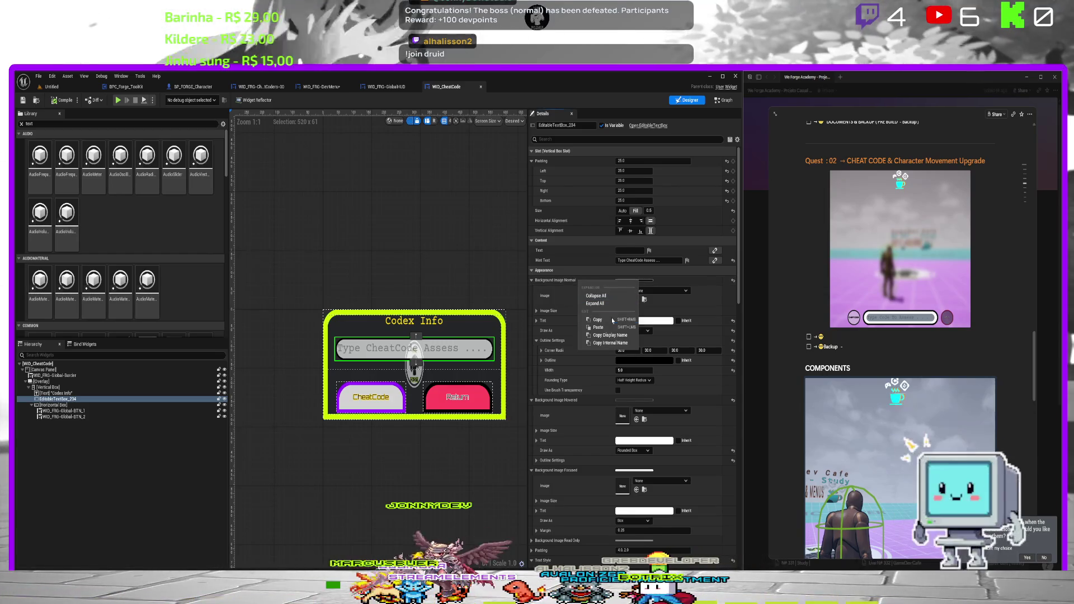
pyautogui.click(597, 320)
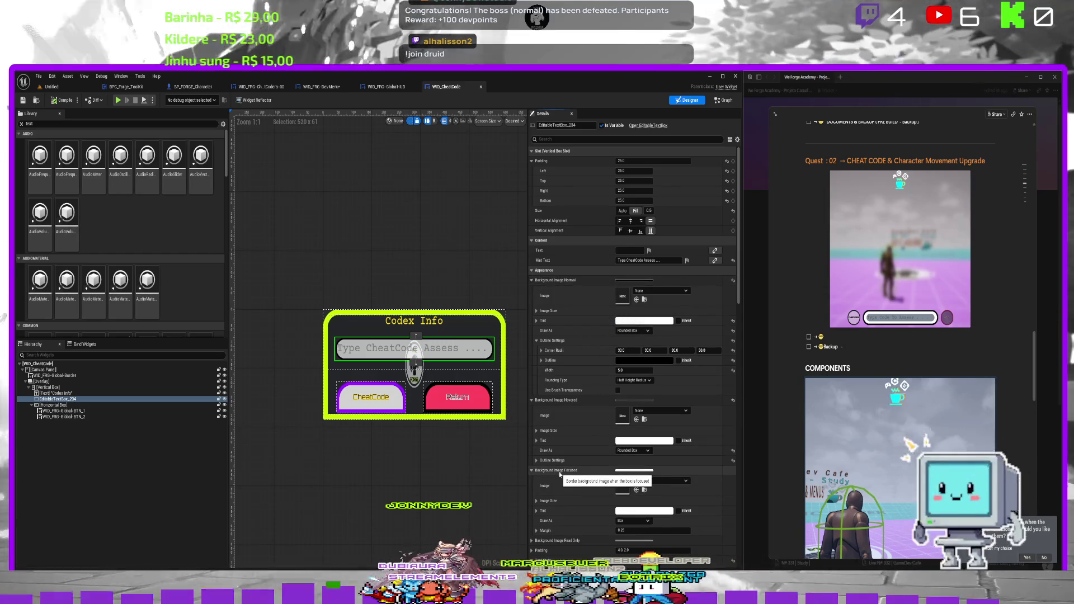
pyautogui.rightClick(559, 474)
pyautogui.click(579, 520)
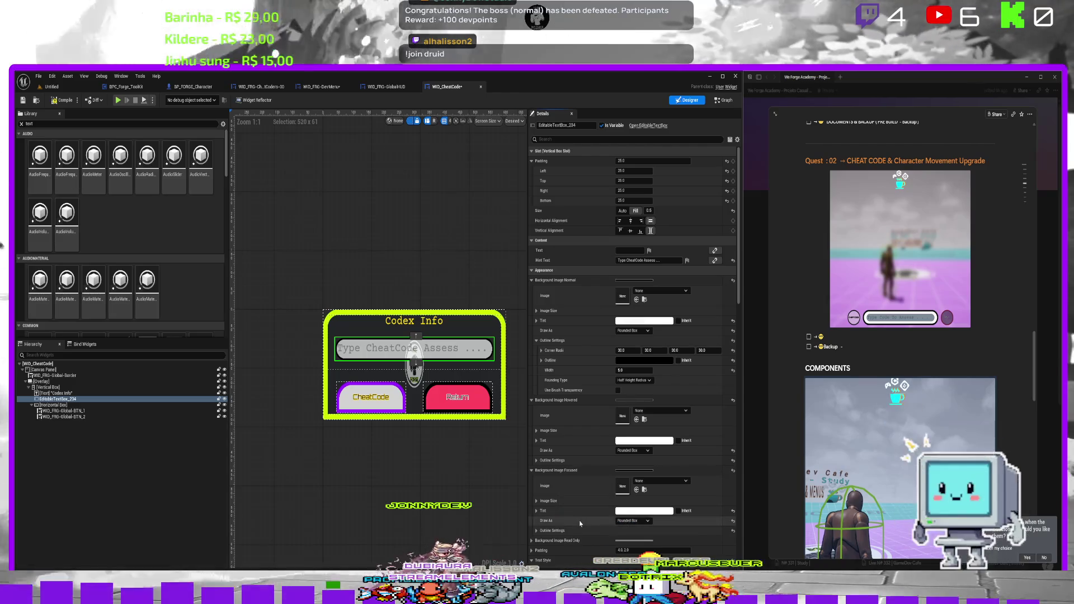
pyautogui.scroll(-3, 590, 508)
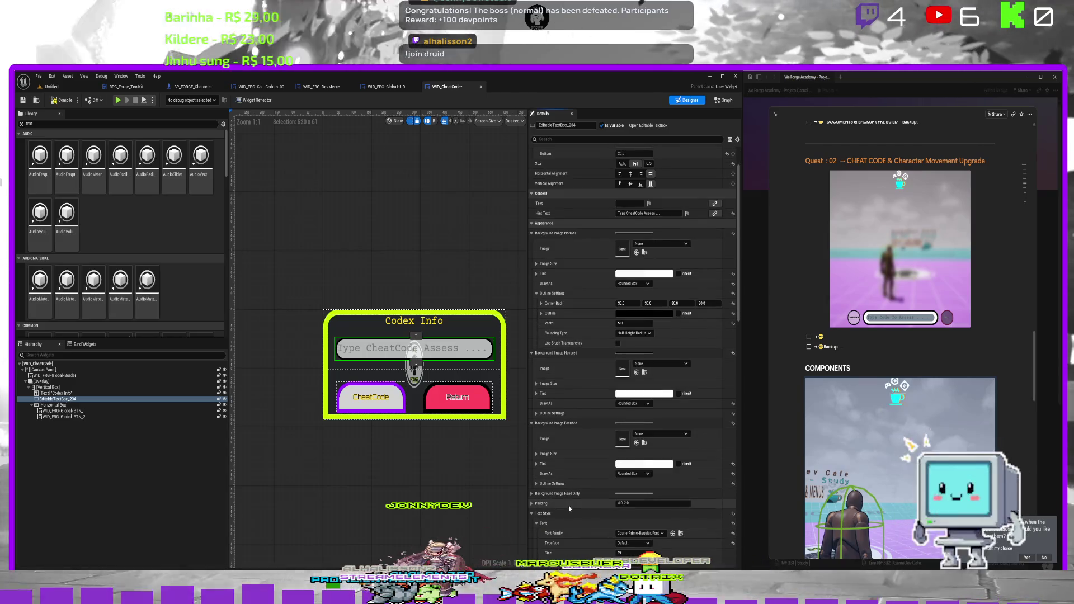
pyautogui.rightClick(567, 499)
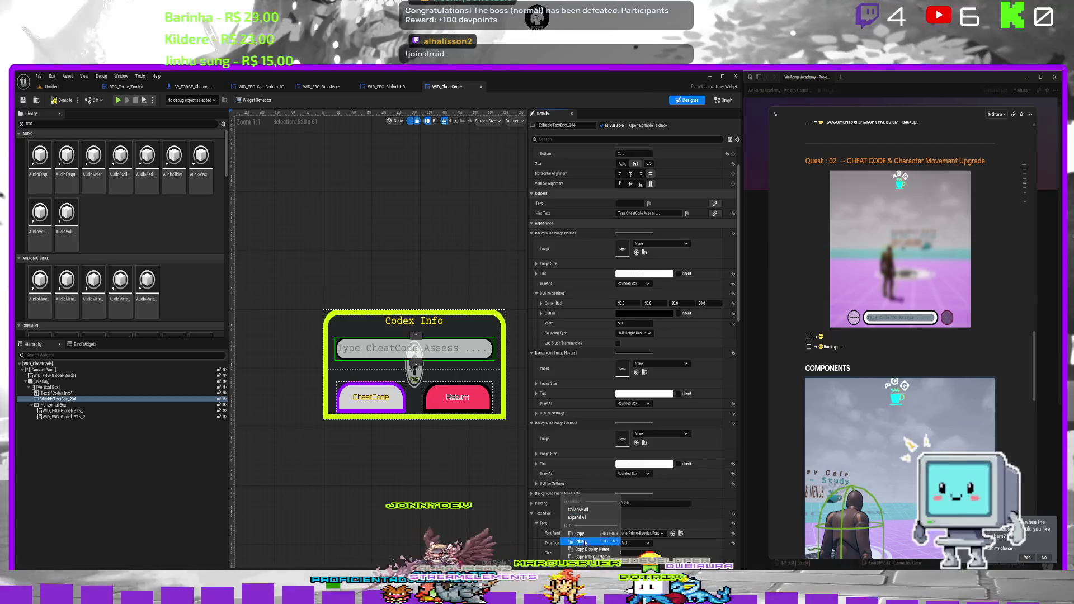
pyautogui.click(580, 541)
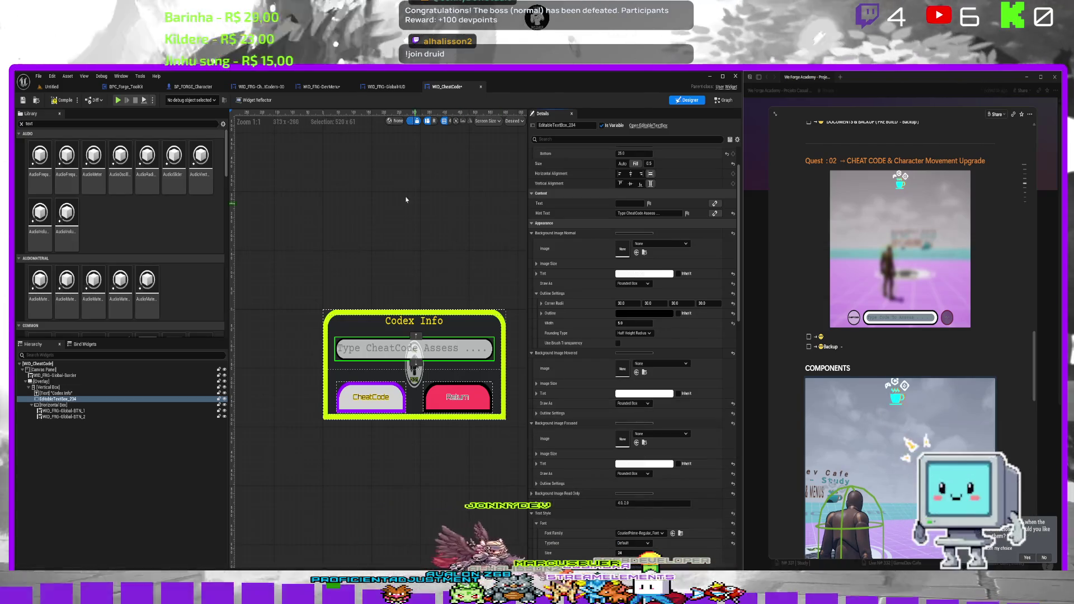
pyautogui.click(24, 101)
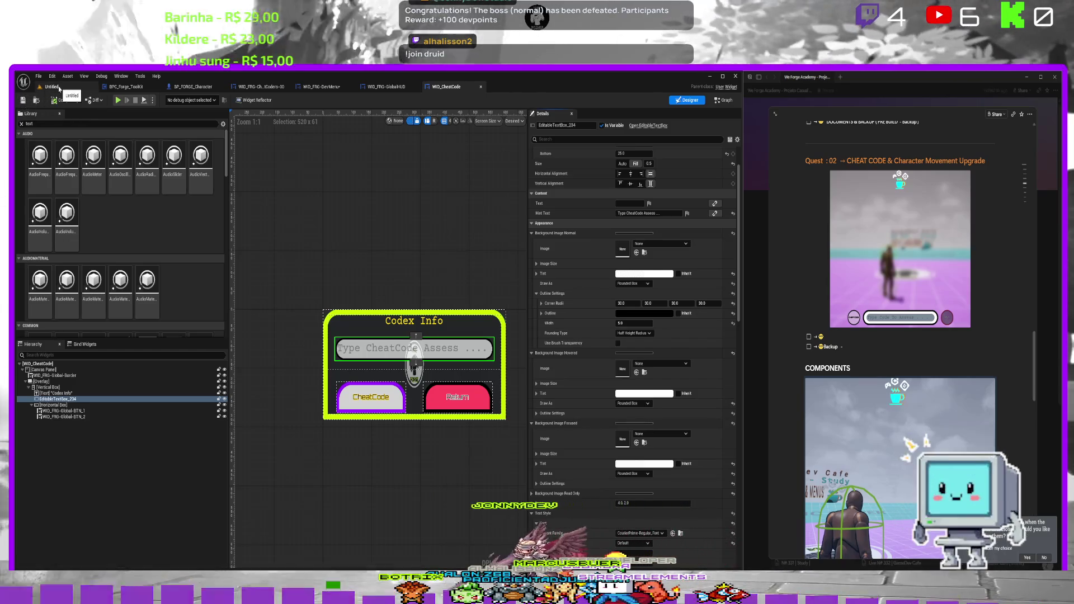
# Play-test, submit 'Avante Vingadores !' via the CheatCode button, then stop playing.
pyautogui.click(56, 87)
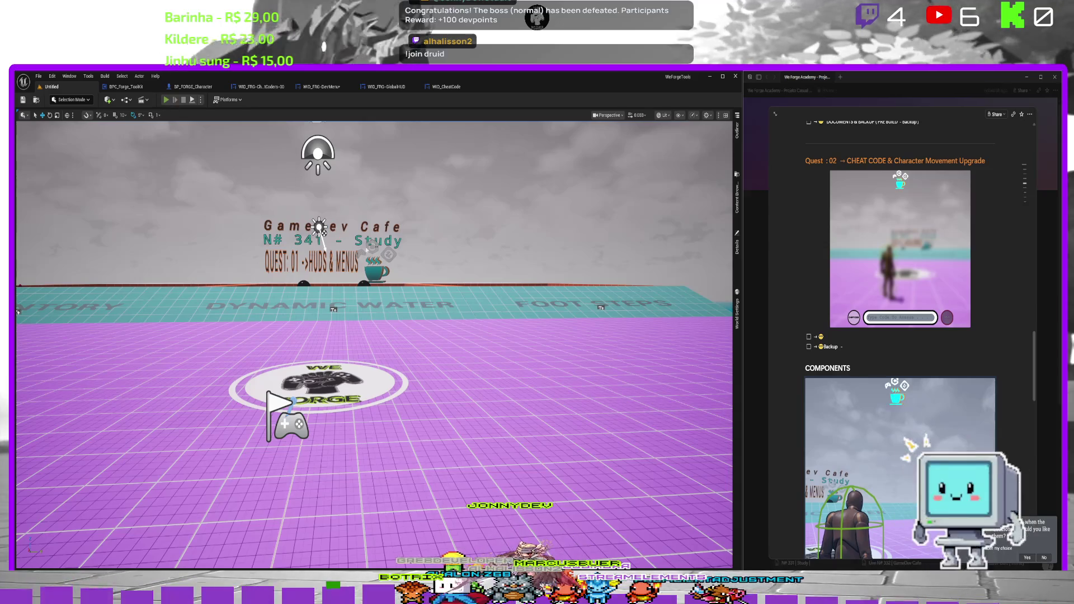
pyautogui.hotkey('alt', 'p')
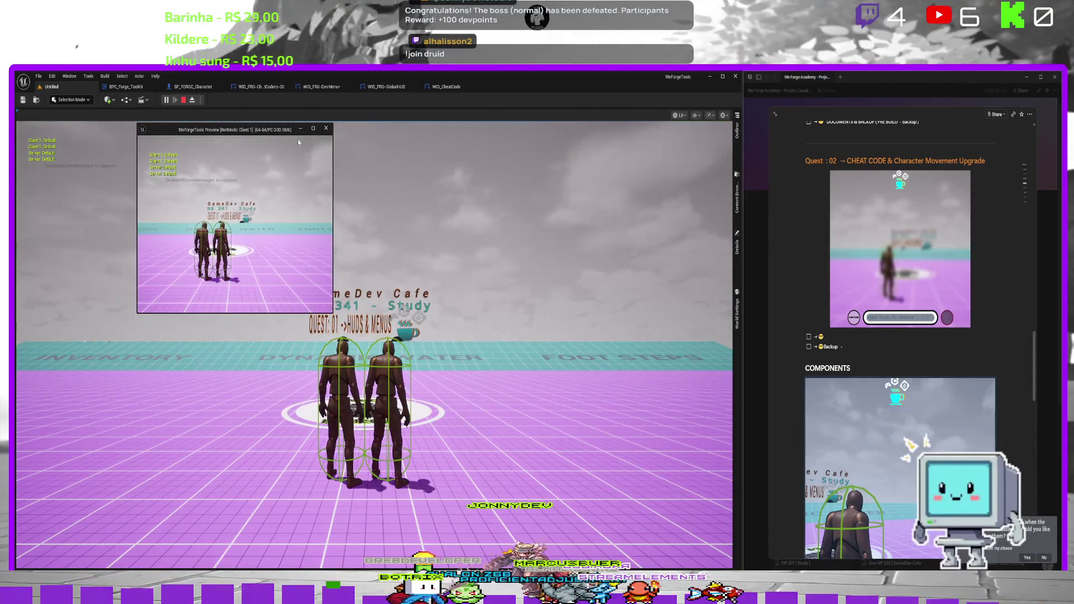
pyautogui.click(364, 168)
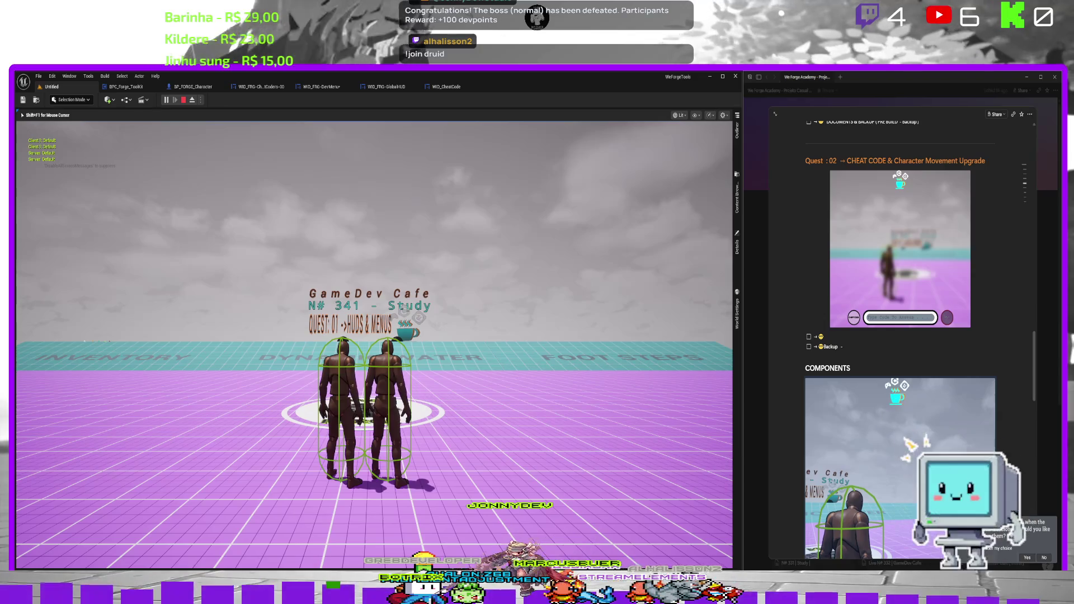
pyautogui.press('Tab')
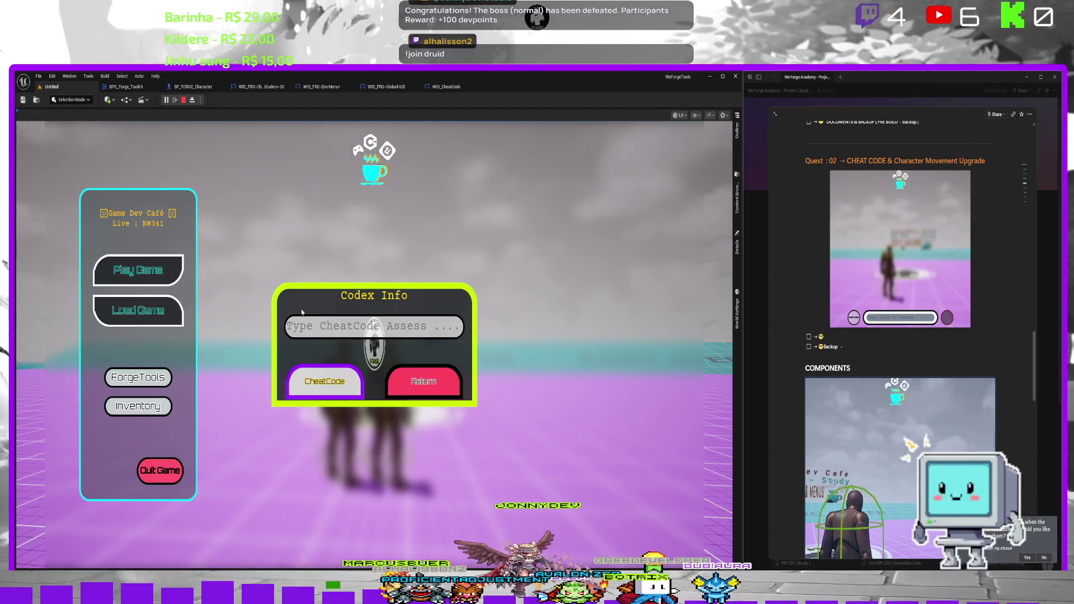
pyautogui.write('A')
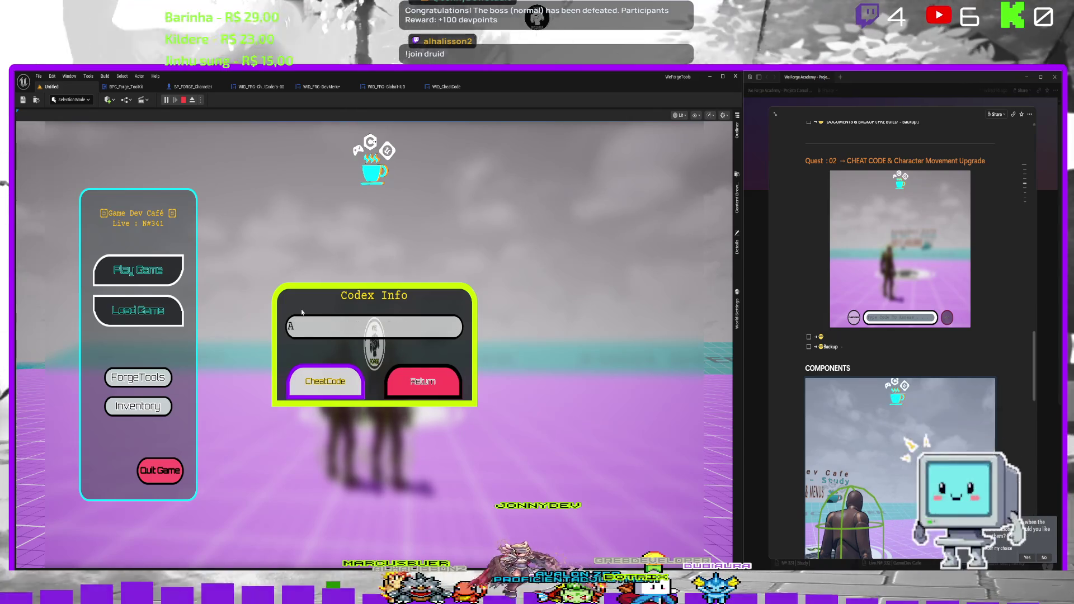
pyautogui.write('vante')
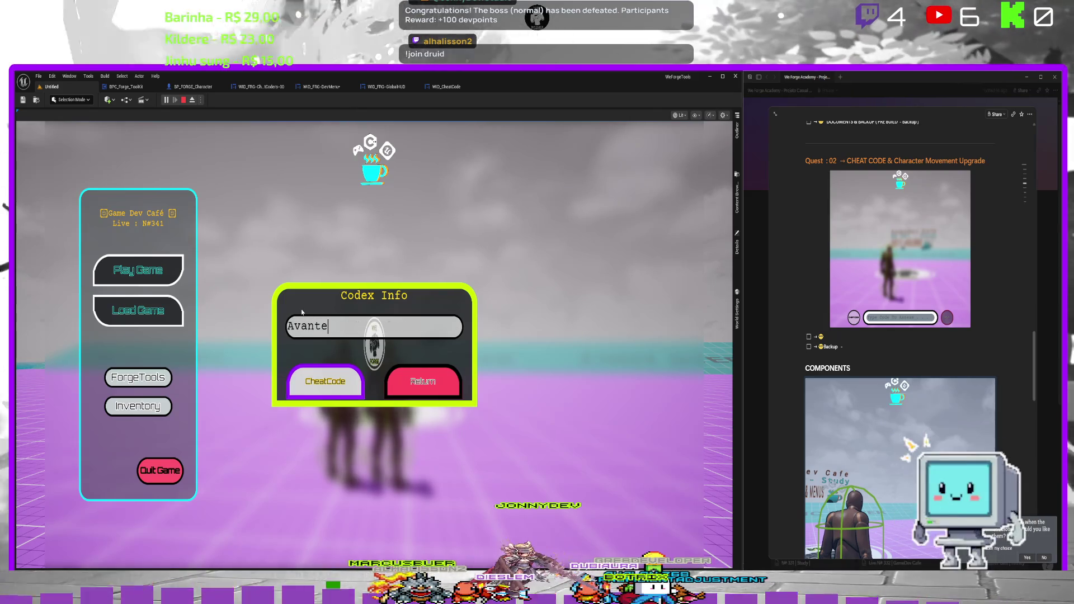
pyautogui.write(' Ving')
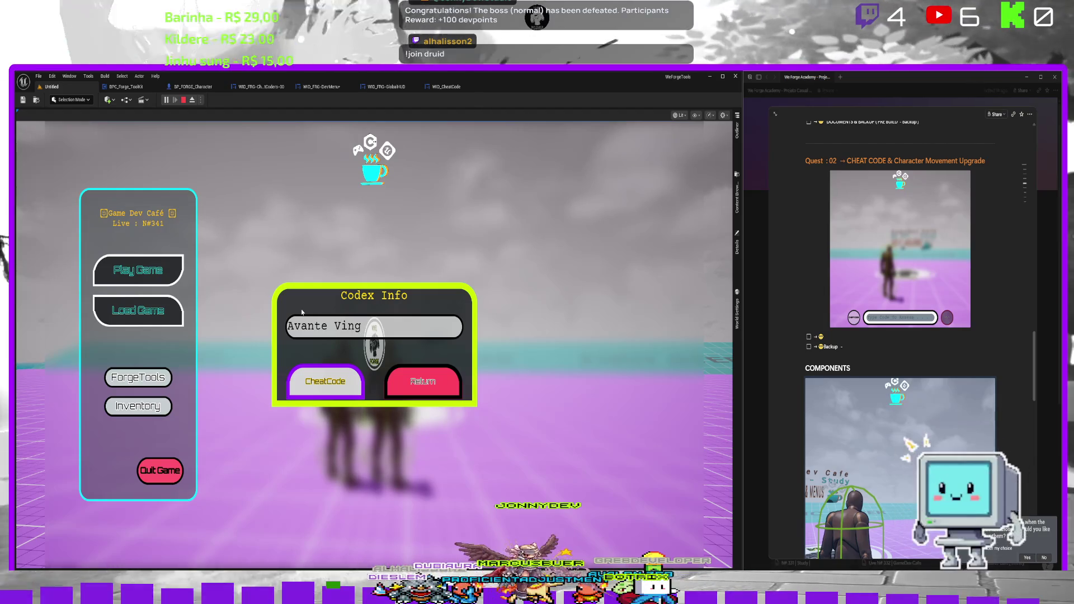
pyautogui.write('a')
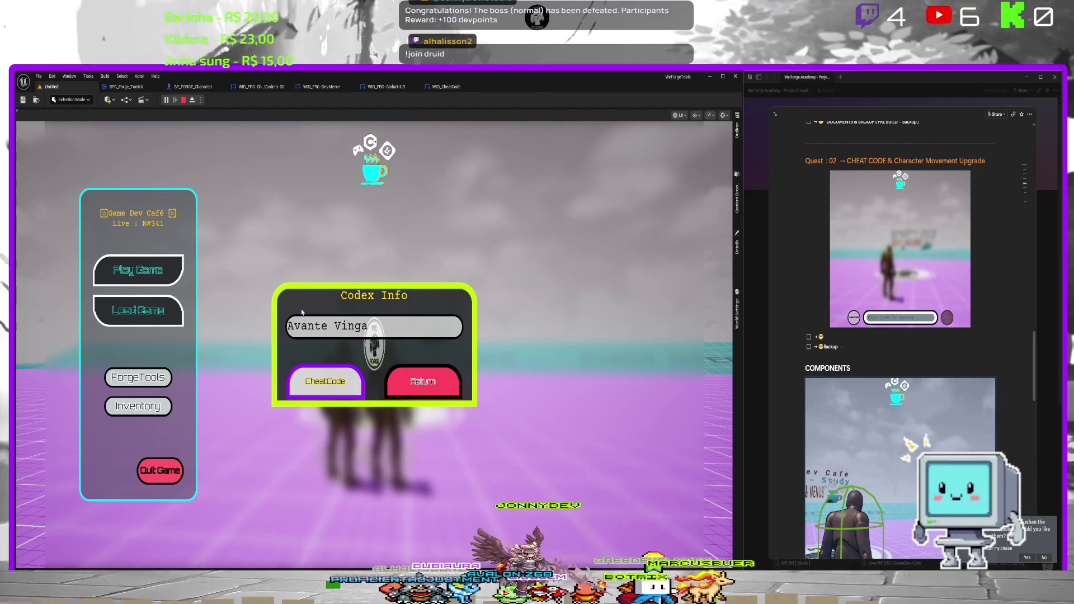
pyautogui.write('dores !')
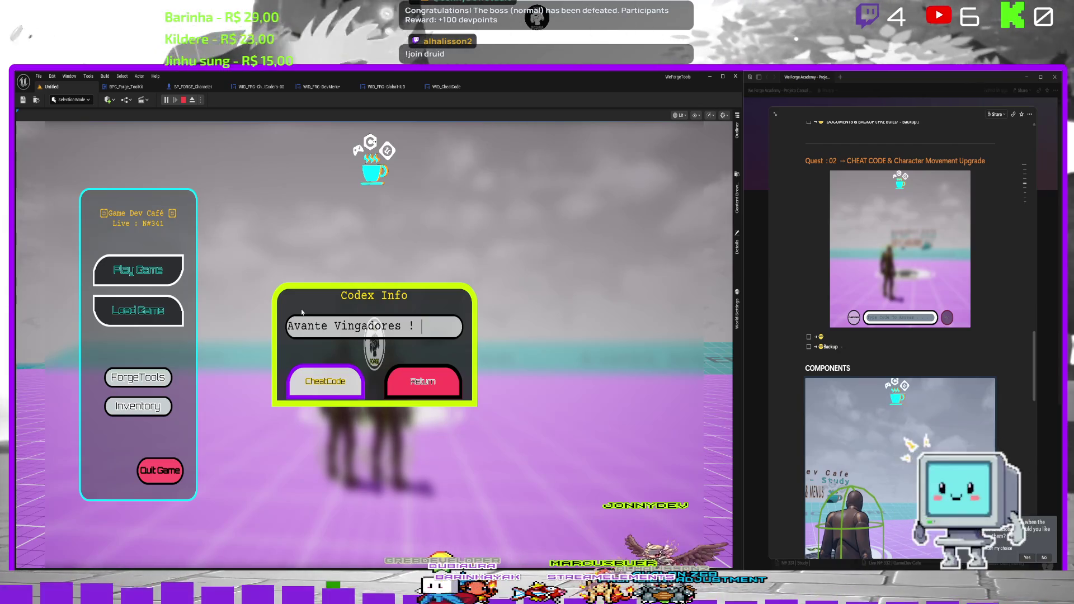
pyautogui.click(325, 384)
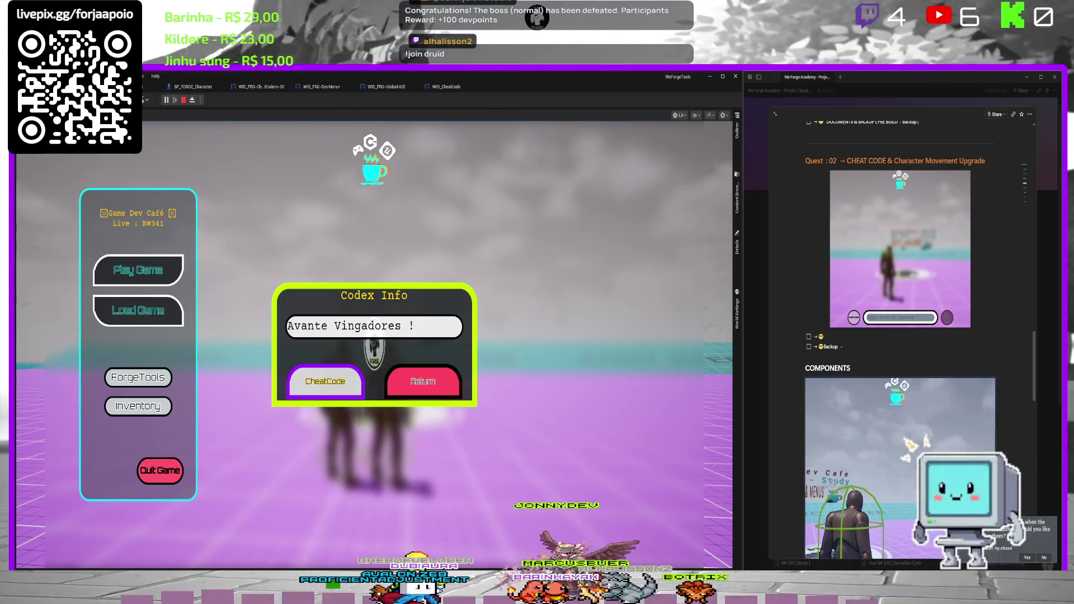
pyautogui.press('Escape')
# Set the CheatCode button's outline color to cyan in WID_CheatCode.
pyautogui.click(446, 87)
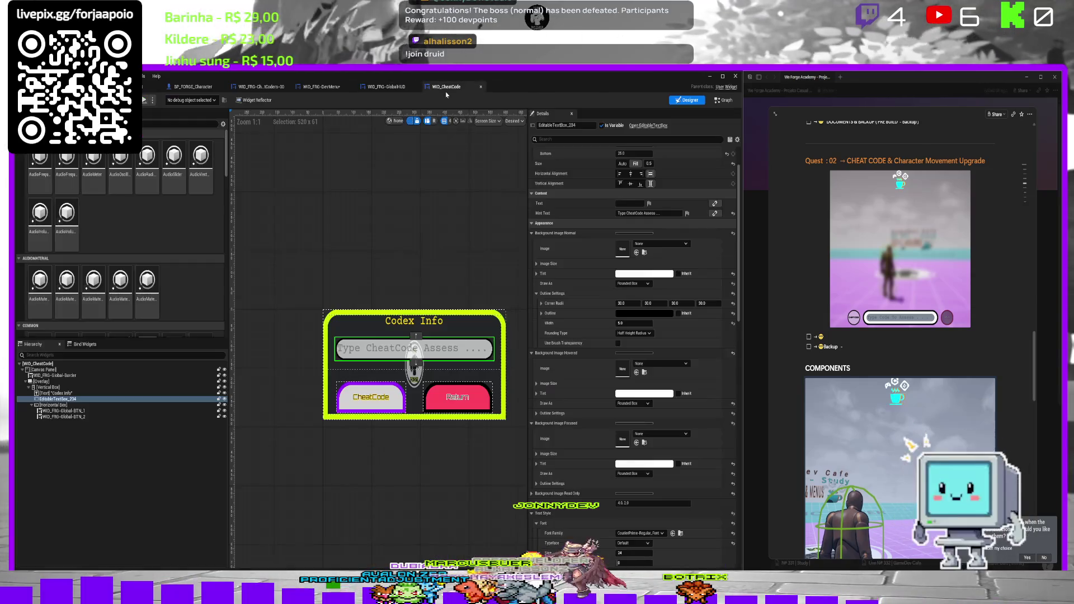
pyautogui.click(394, 403)
pyautogui.click(333, 419)
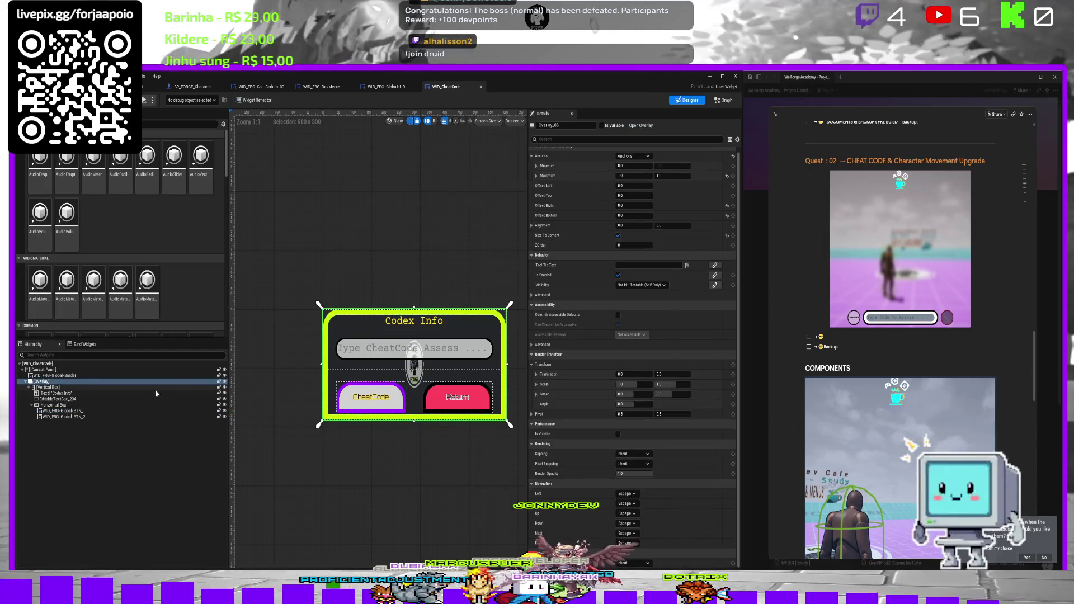
pyautogui.click(88, 377)
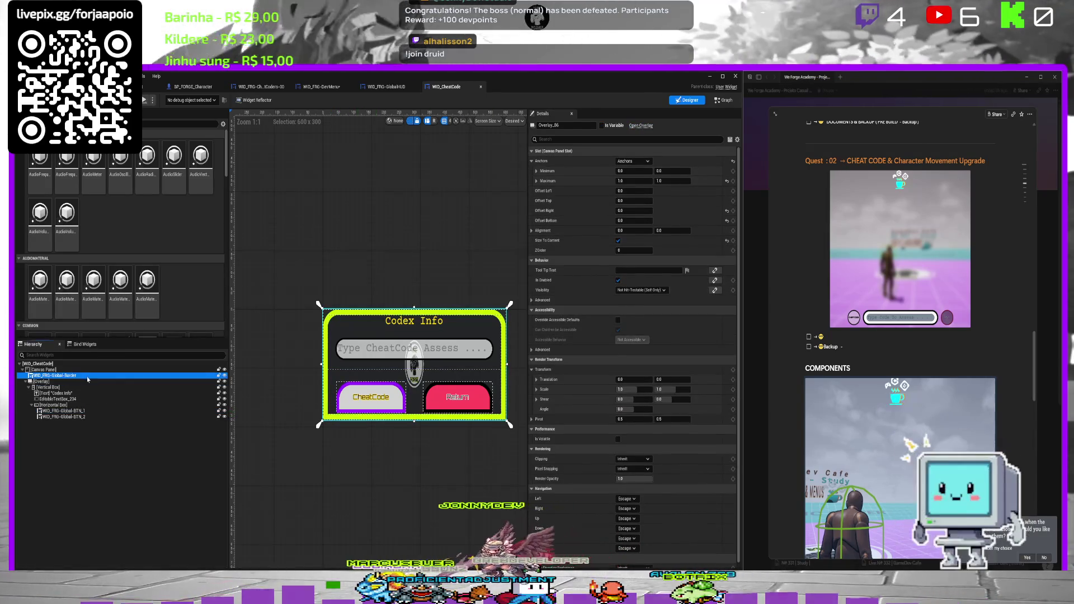
pyautogui.click(73, 411)
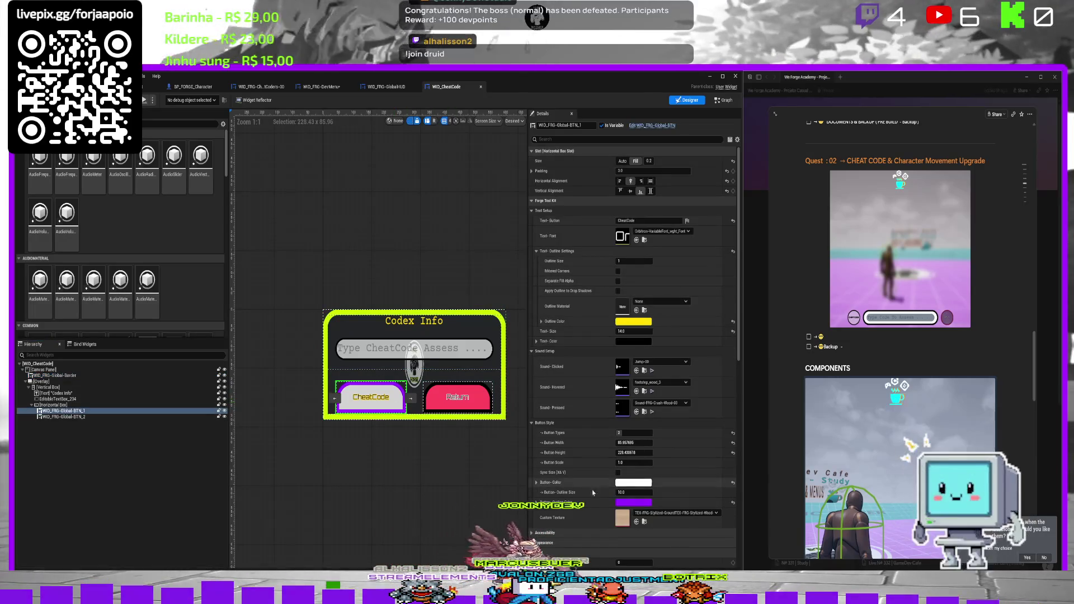
pyautogui.click(633, 502)
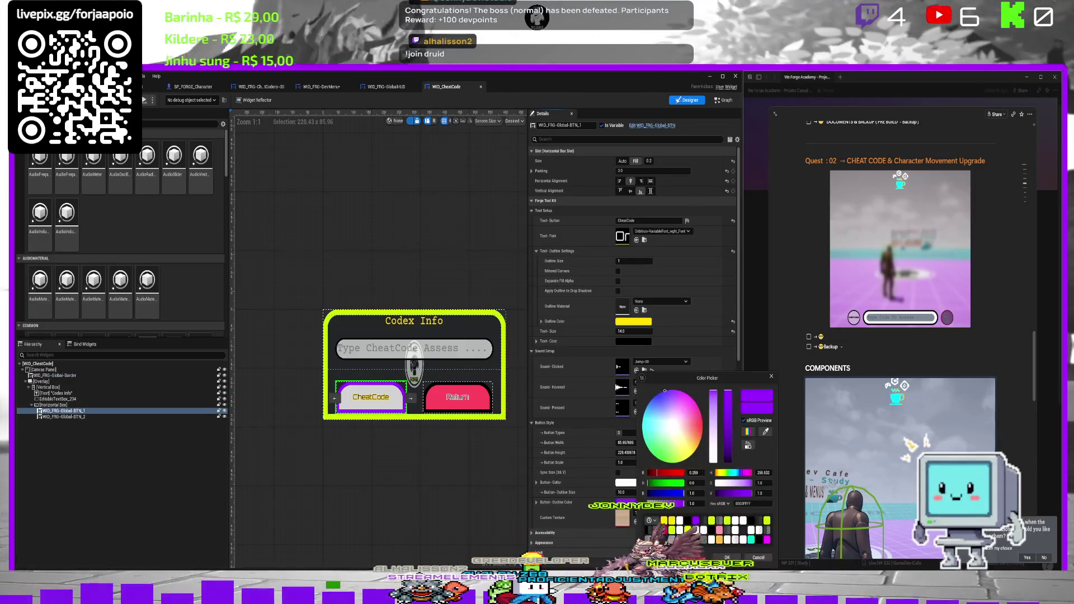
pyautogui.click(752, 540)
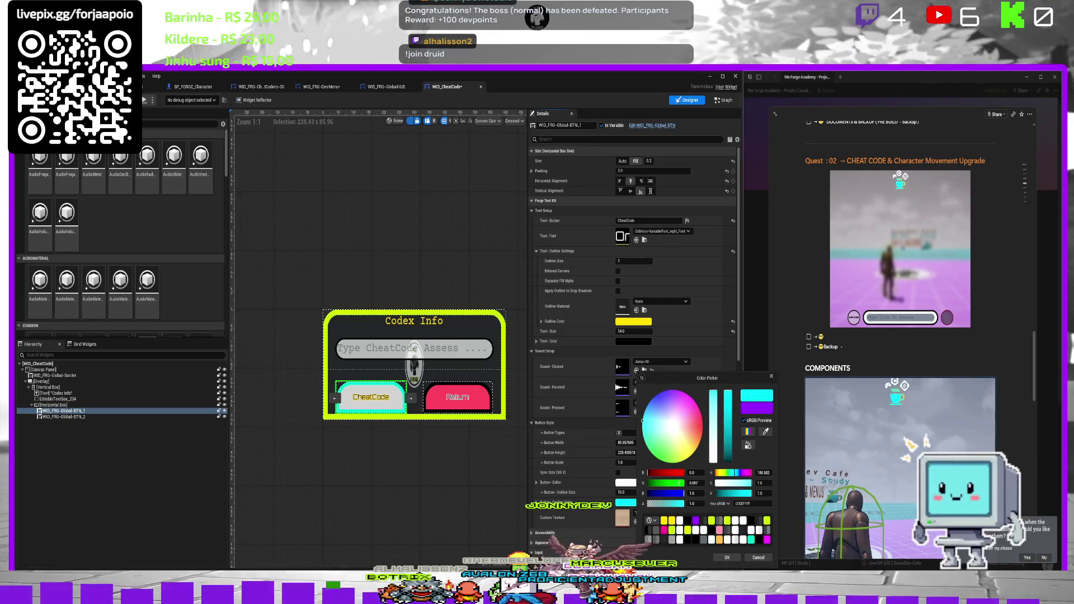
pyautogui.click(723, 540)
pyautogui.click(725, 558)
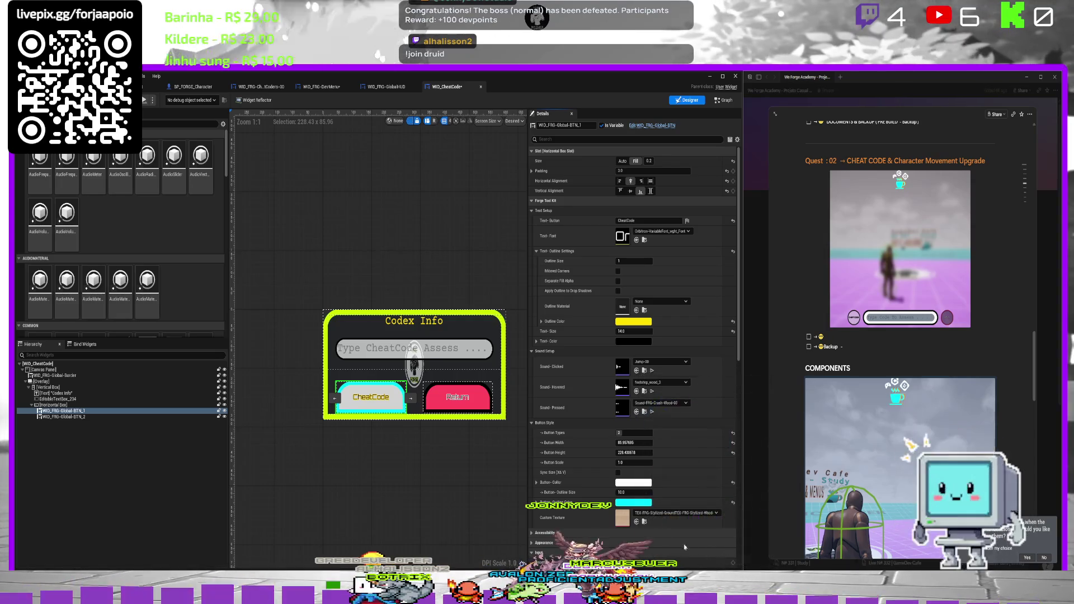
# Change the Return button's Button Color to orange.
pyautogui.click(445, 408)
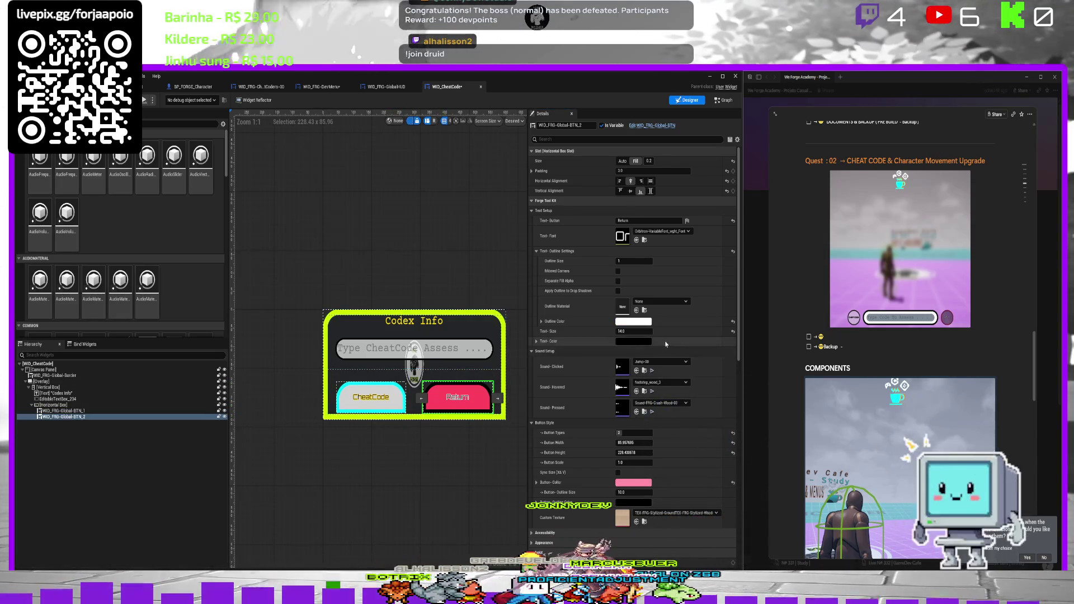
pyautogui.click(634, 482)
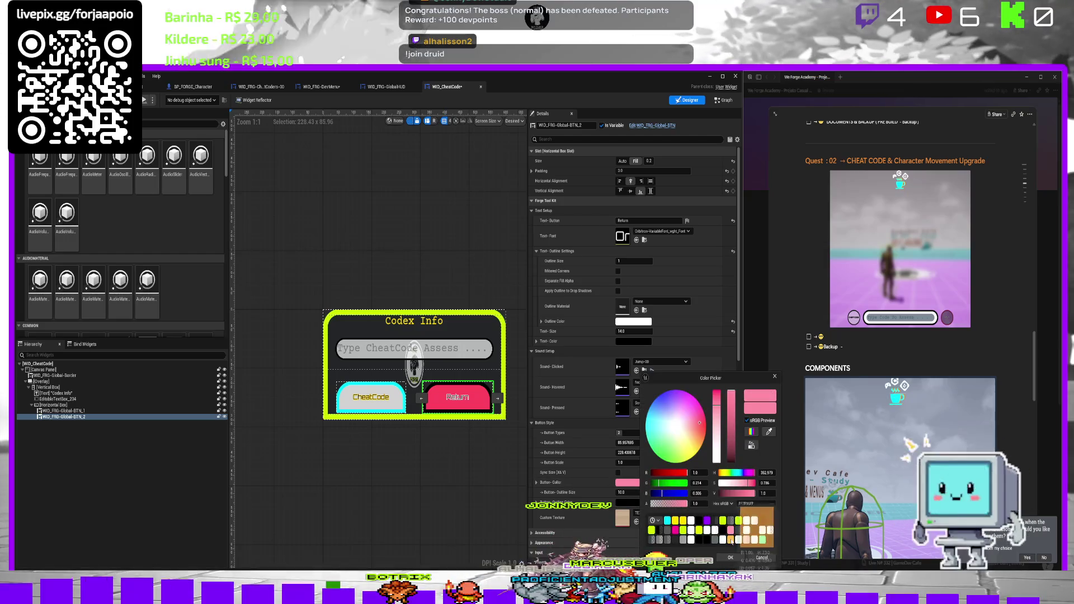
pyautogui.click(731, 540)
pyautogui.click(730, 558)
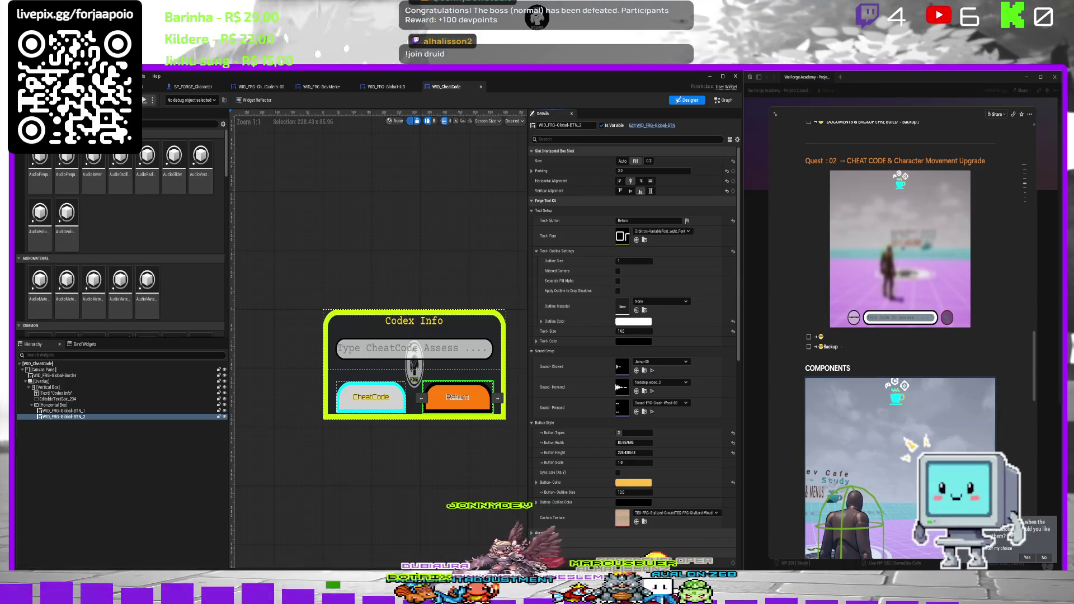
# Play-test the level with Alt+P, then stop and reopen WID_CheatCode.
pyautogui.click(151, 87)
pyautogui.hotkey('alt', 'p')
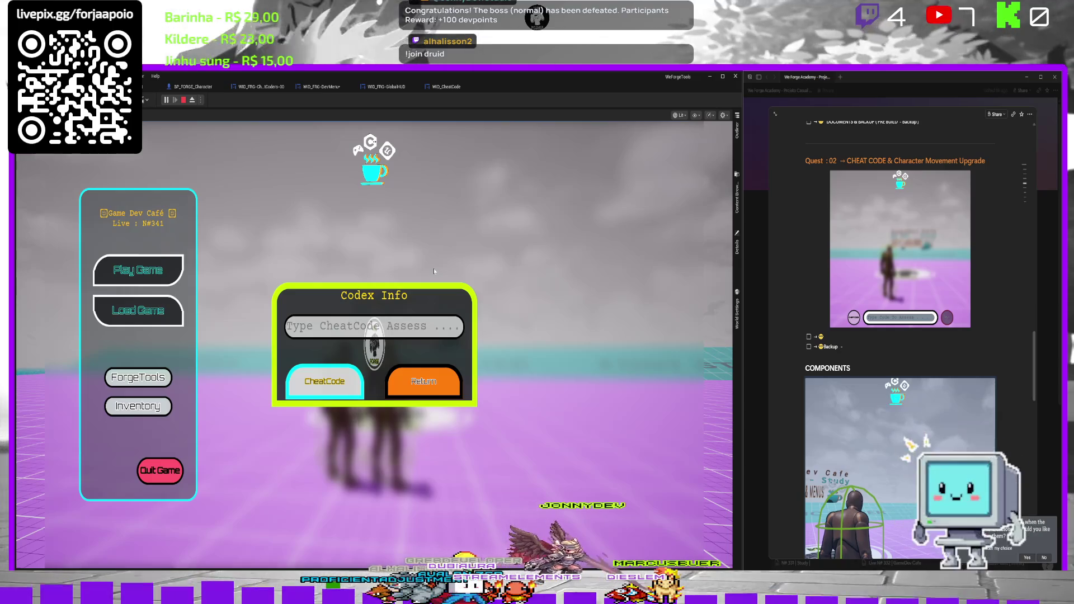
pyautogui.press('Escape')
pyautogui.click(442, 88)
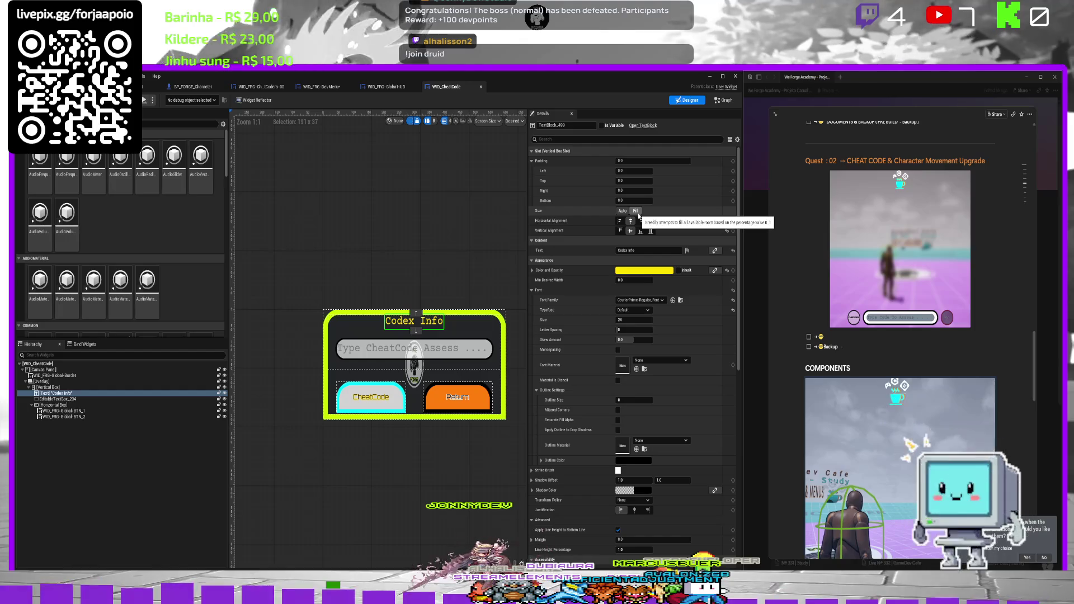
# Make the Codex Info title fill horizontally with centered justification.
pyautogui.click(650, 221)
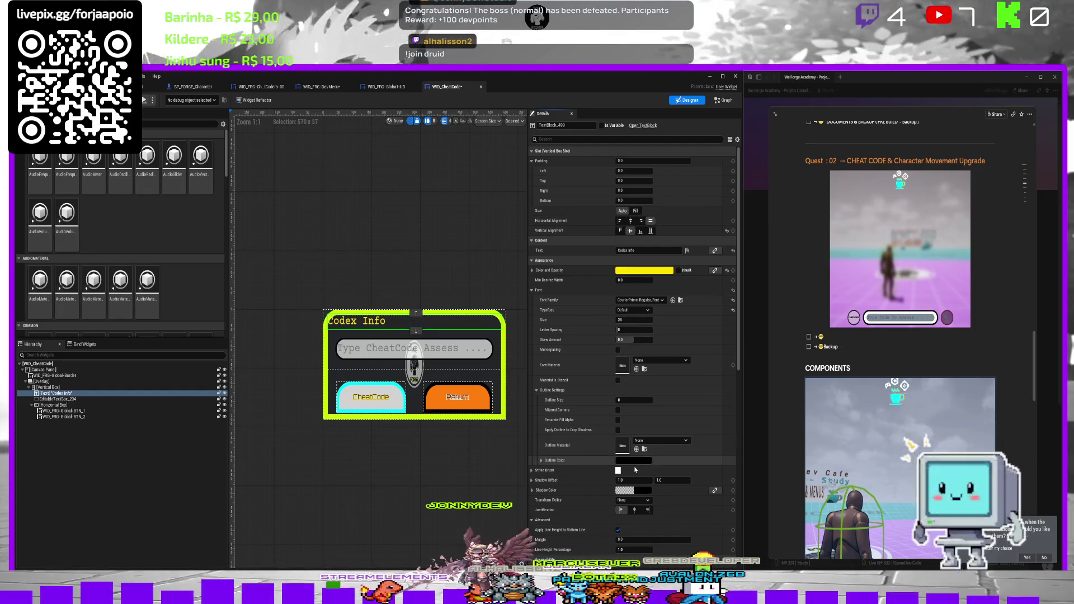
pyautogui.scroll(-1, 635, 473)
pyautogui.click(637, 500)
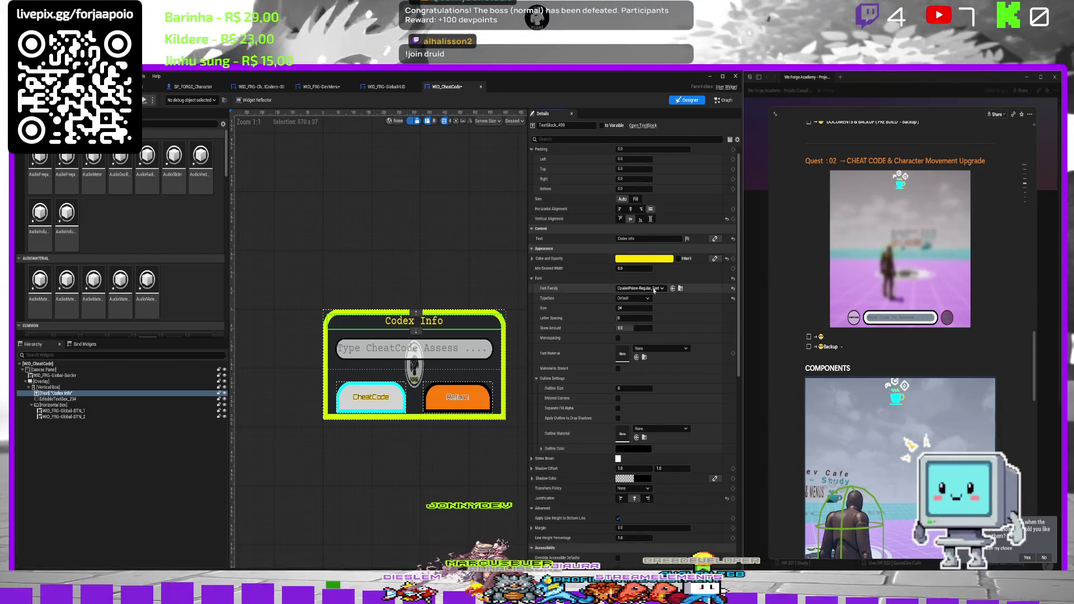
# Give the title a black outline of size 1 and save.
pyautogui.click(634, 388)
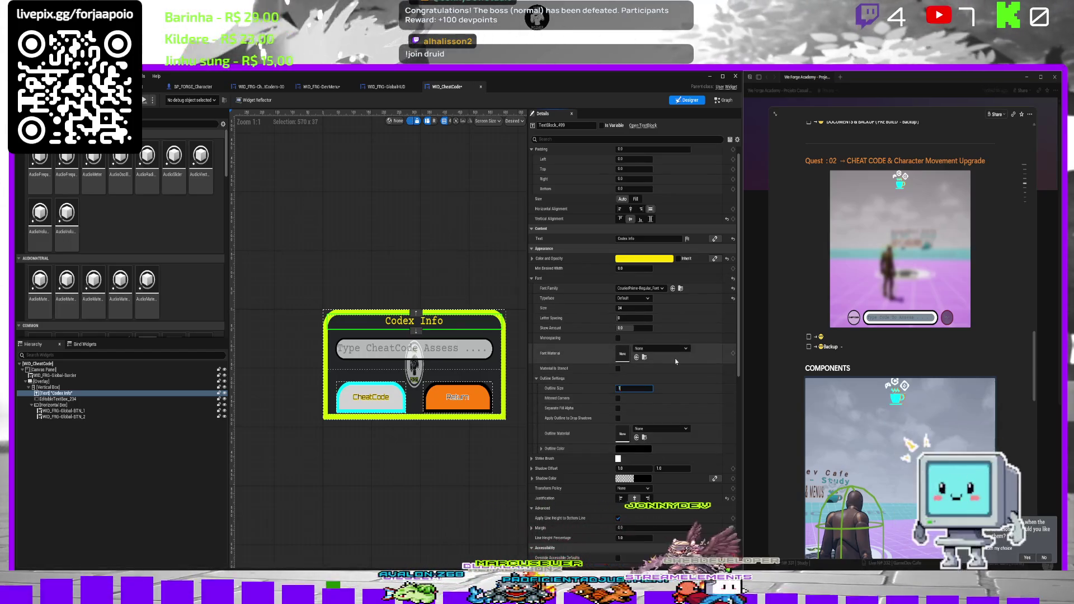
pyautogui.press('Return')
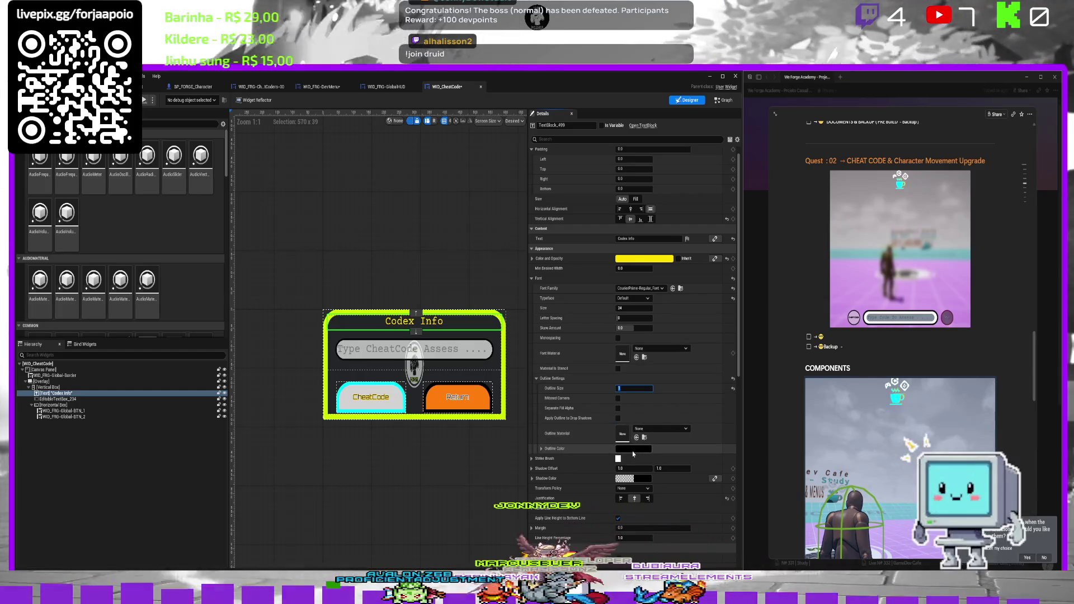
pyautogui.click(633, 449)
pyautogui.moveTo(727, 451); pyautogui.dragTo(727, 390)
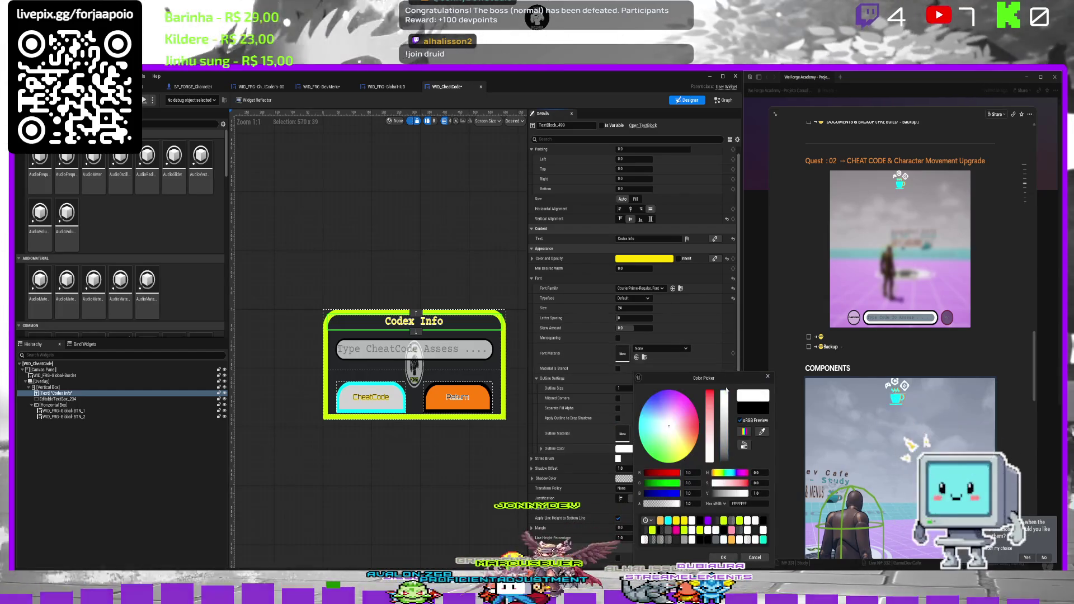
pyautogui.click(699, 521)
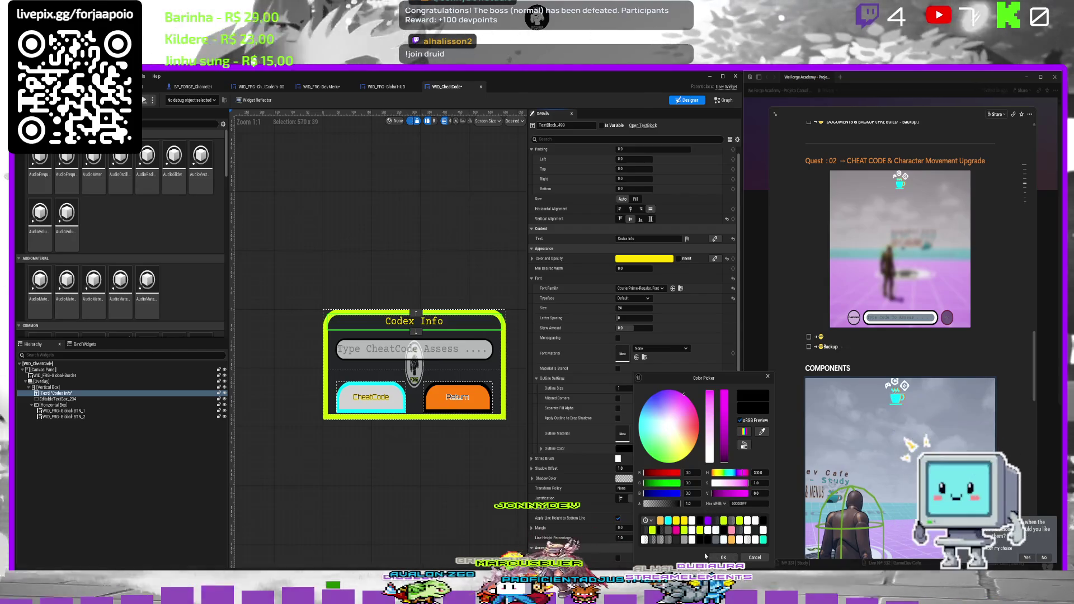
pyautogui.press('Return')
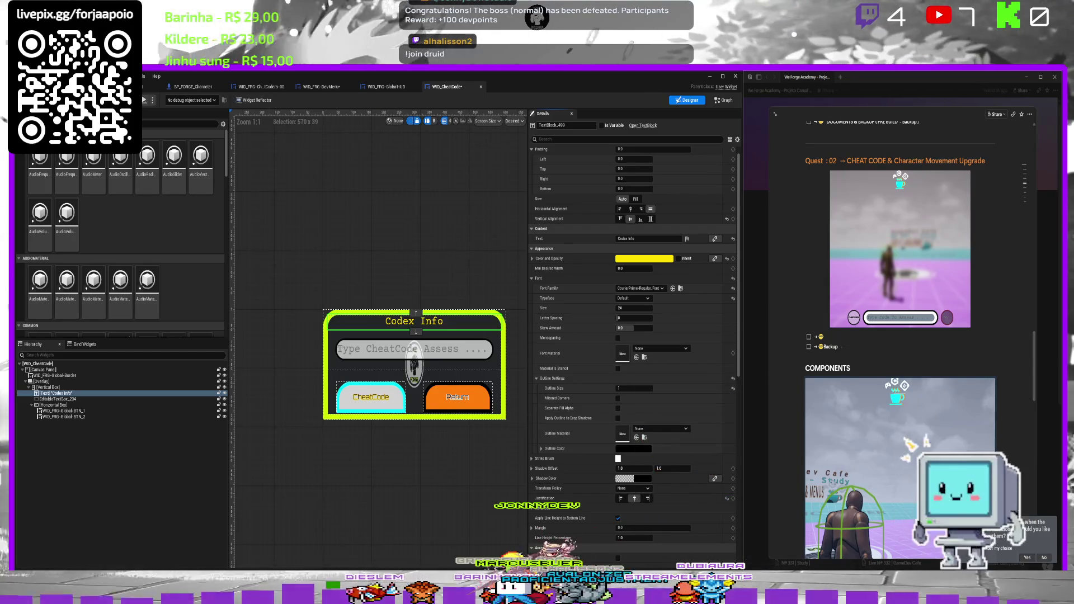
pyautogui.hotkey('ctrl', 's')
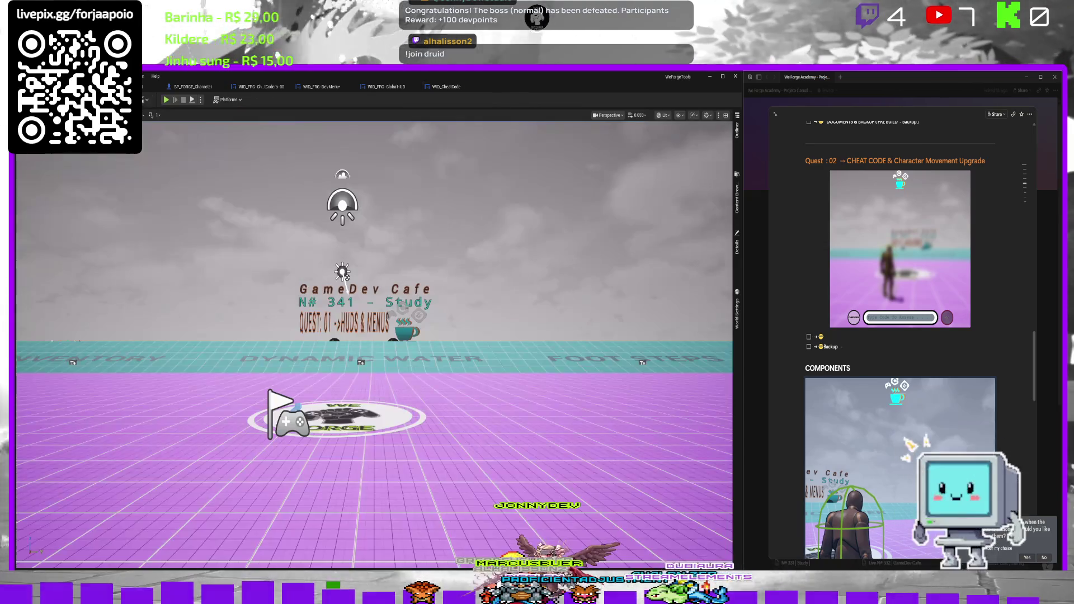
# Play-test the Codex Info dialog with 'Avante Vingadore', submit it twice, then stop.
pyautogui.click(167, 100)
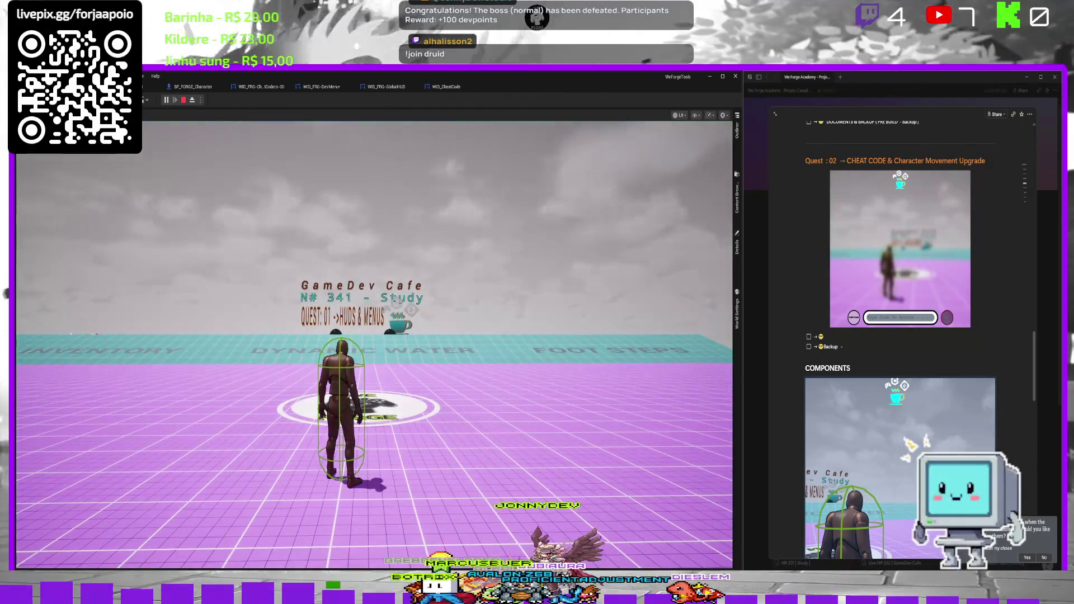
pyautogui.press('c')
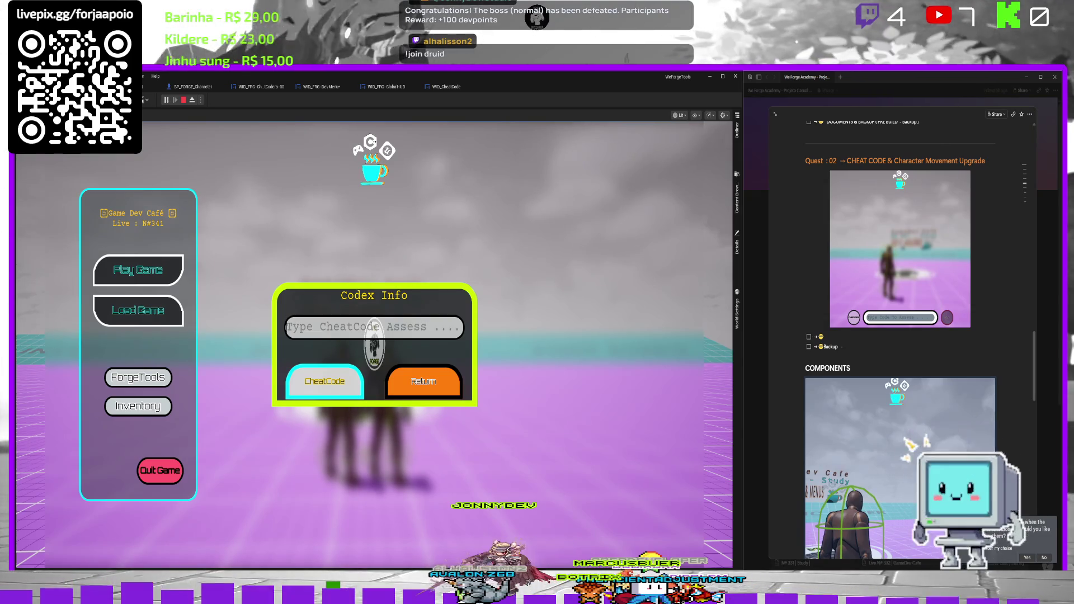
pyautogui.write('A')
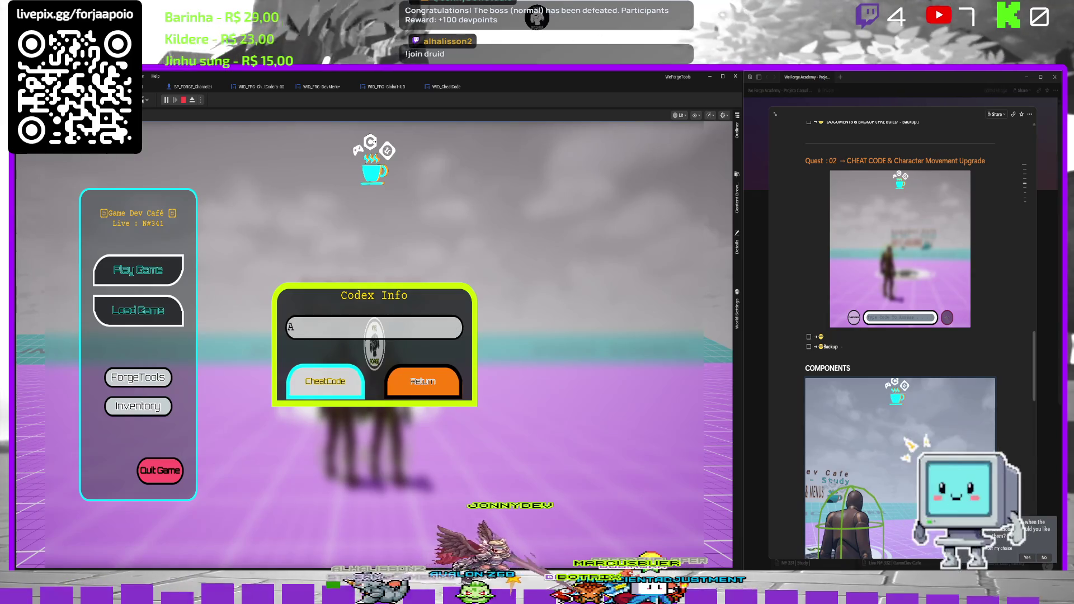
pyautogui.write('vante Vingador')
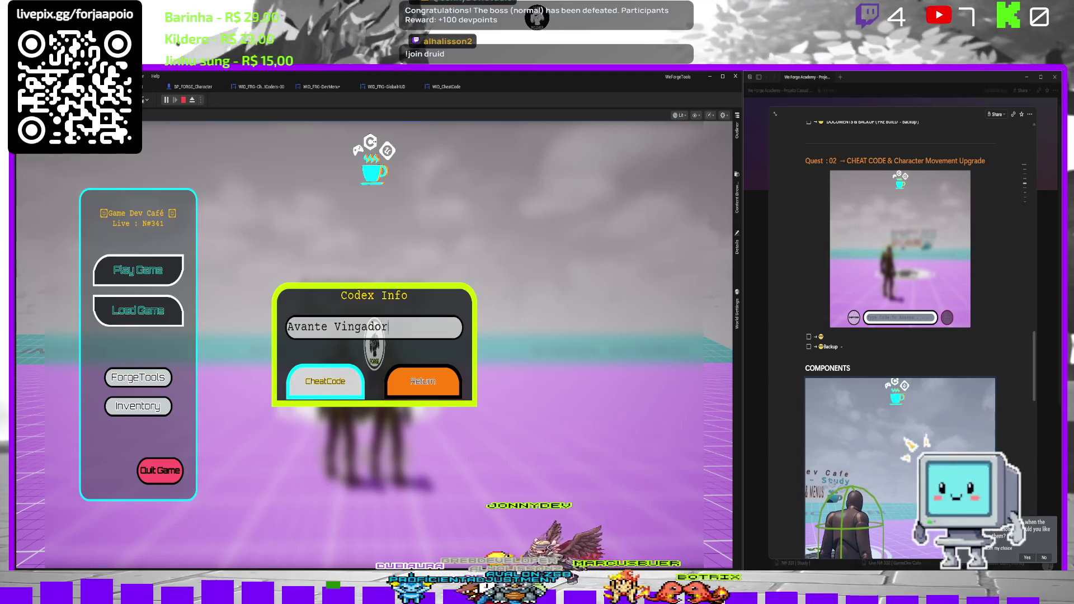
pyautogui.write('es!')
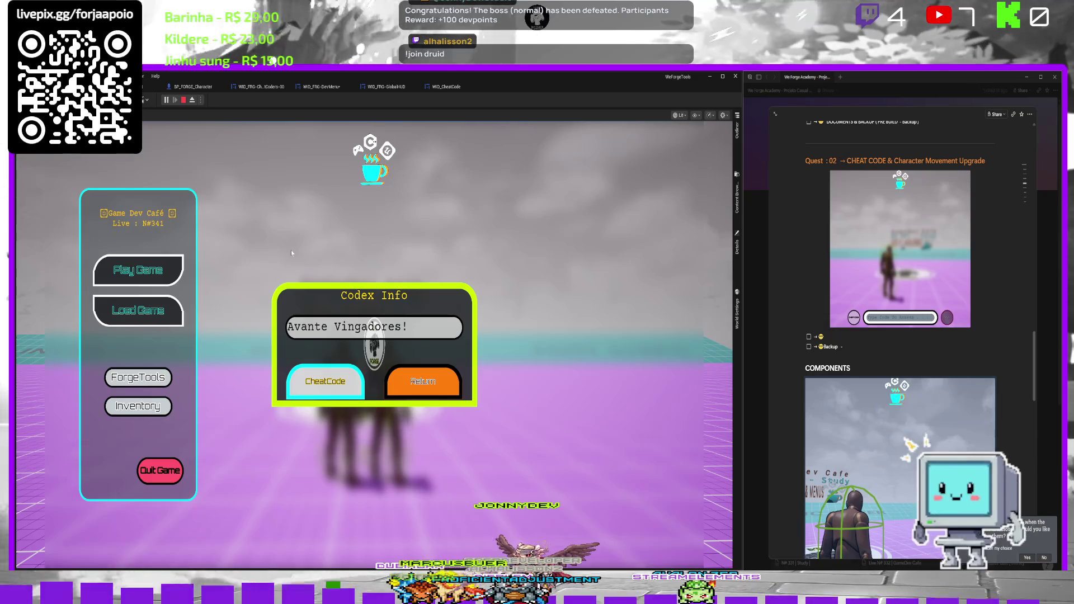
pyautogui.click(328, 384)
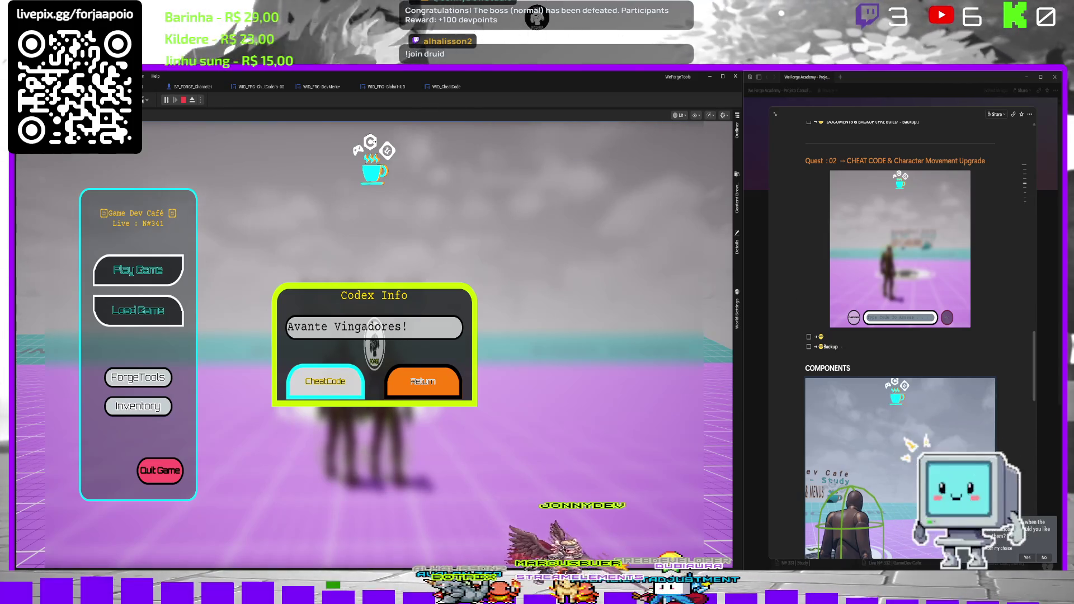
pyautogui.click(333, 379)
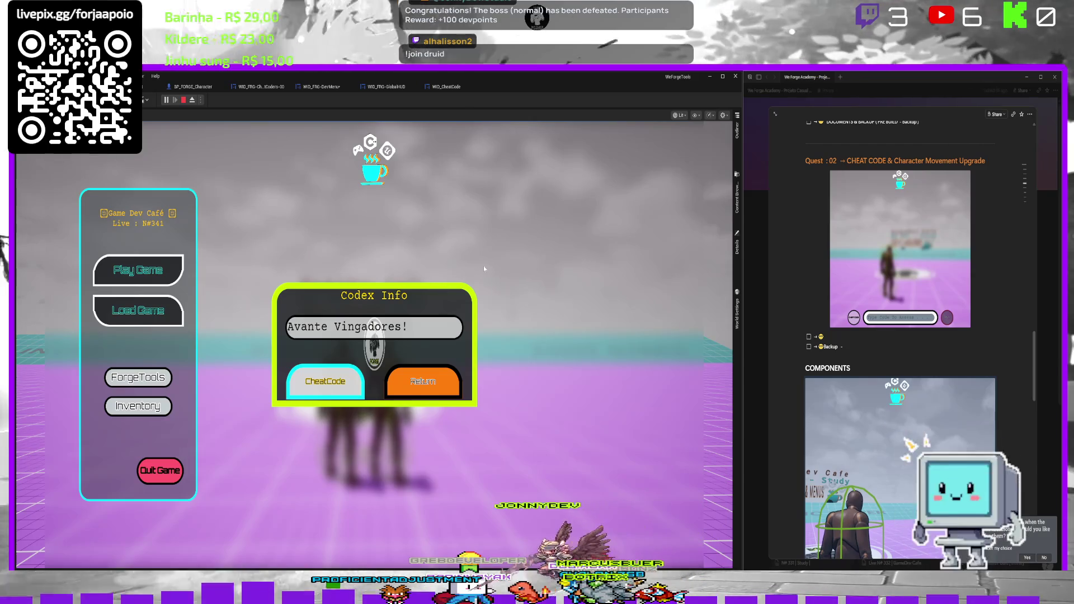
pyautogui.press('Escape')
# Look through the CheatCoders and DevMenu widgets, then open WID_FRG-GlobalHUD's graph.
pyautogui.click(267, 87)
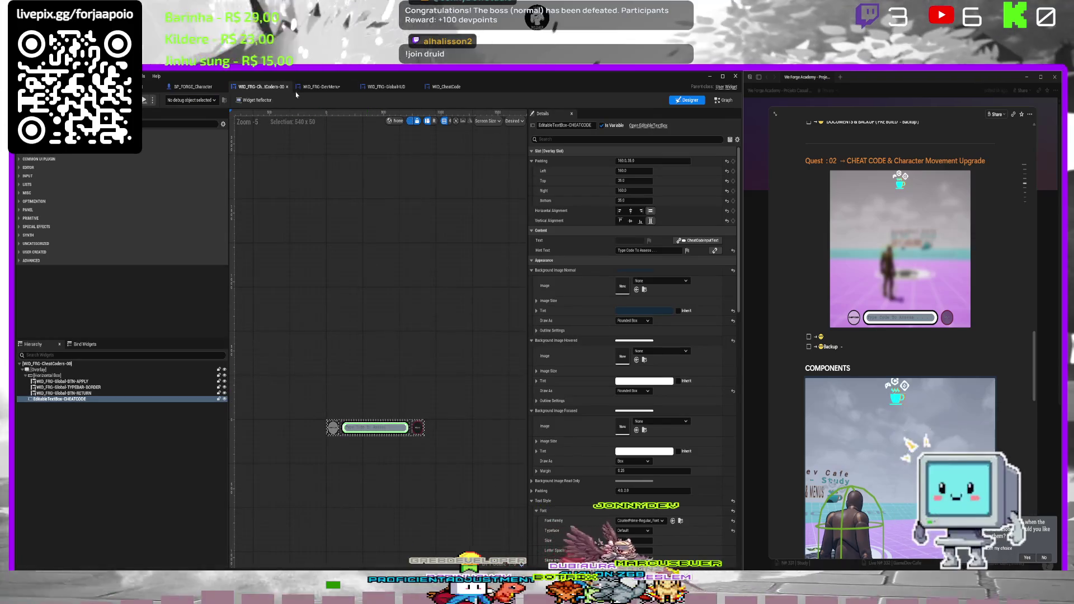
pyautogui.click(321, 86)
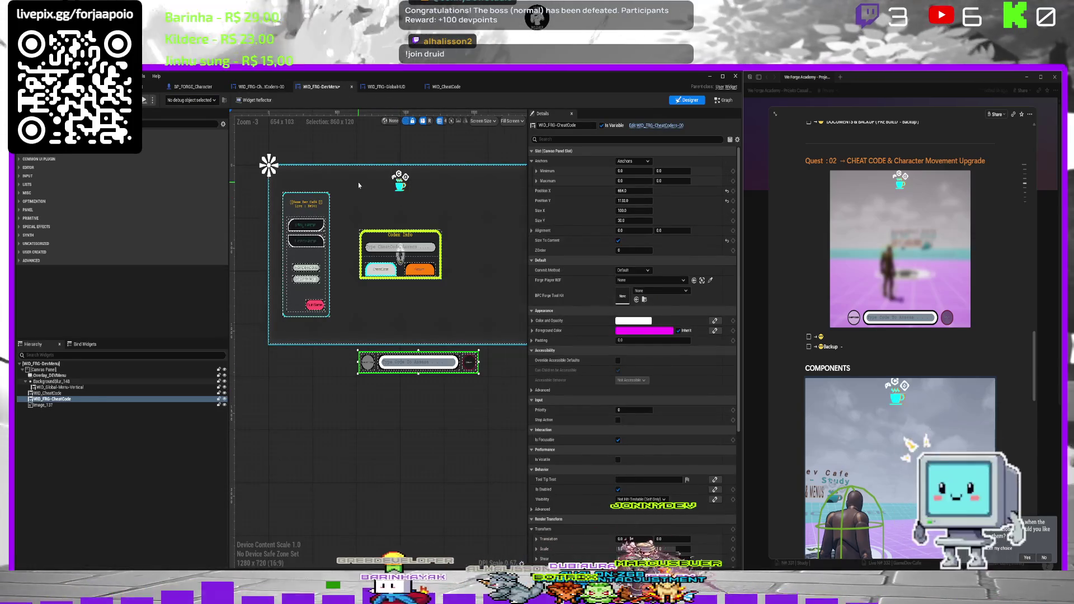
pyautogui.click(455, 192)
pyautogui.click(391, 87)
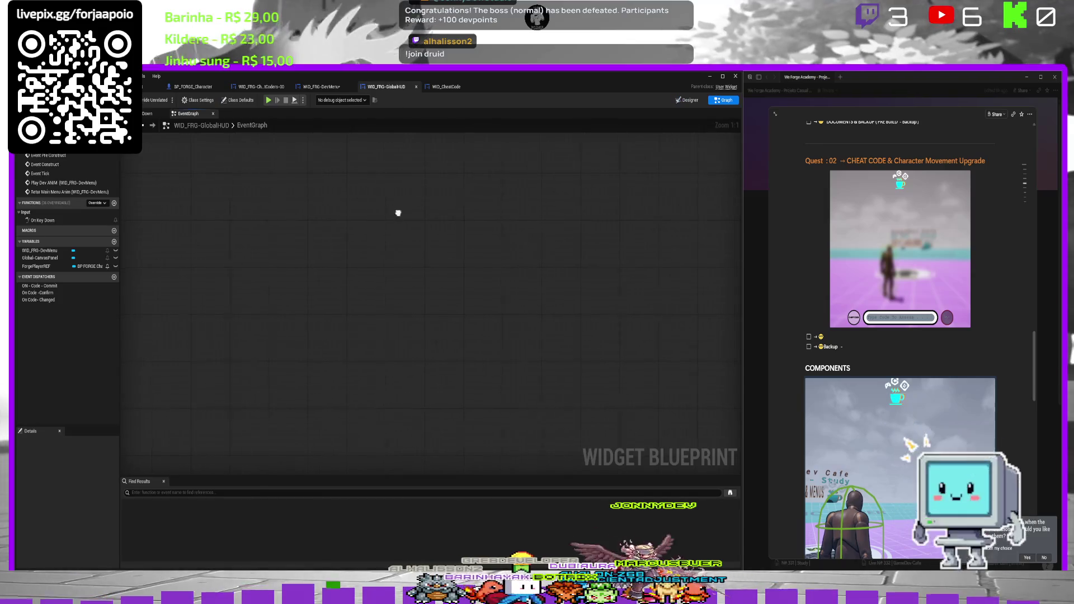
# In GlobalHUD, anchor the DevMenu with the full-stretch preset so it fills the screen.
pyautogui.click(687, 100)
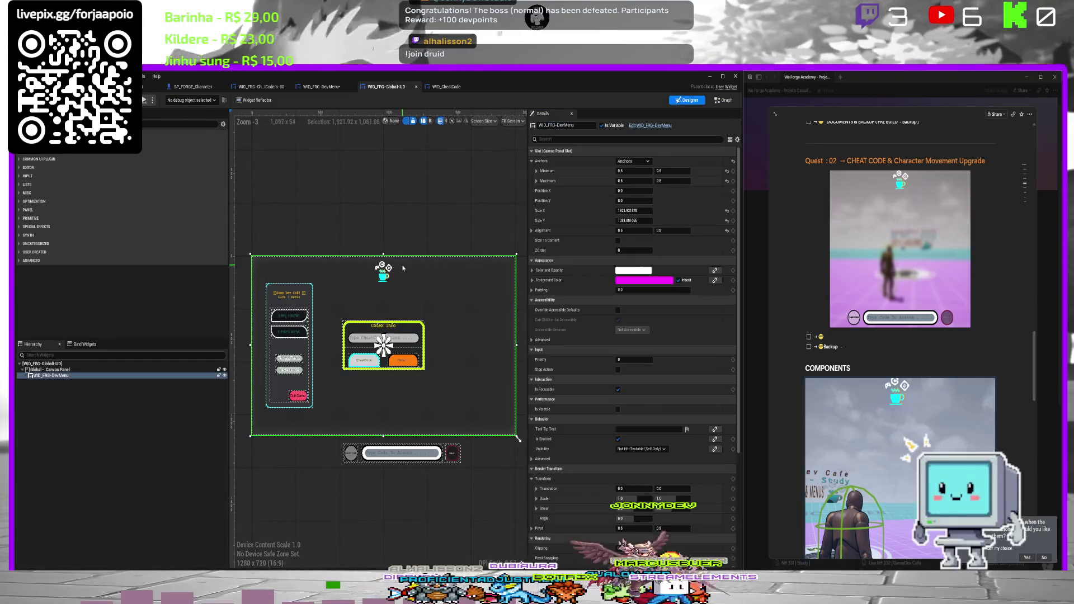
pyautogui.click(642, 161)
pyautogui.click(690, 256)
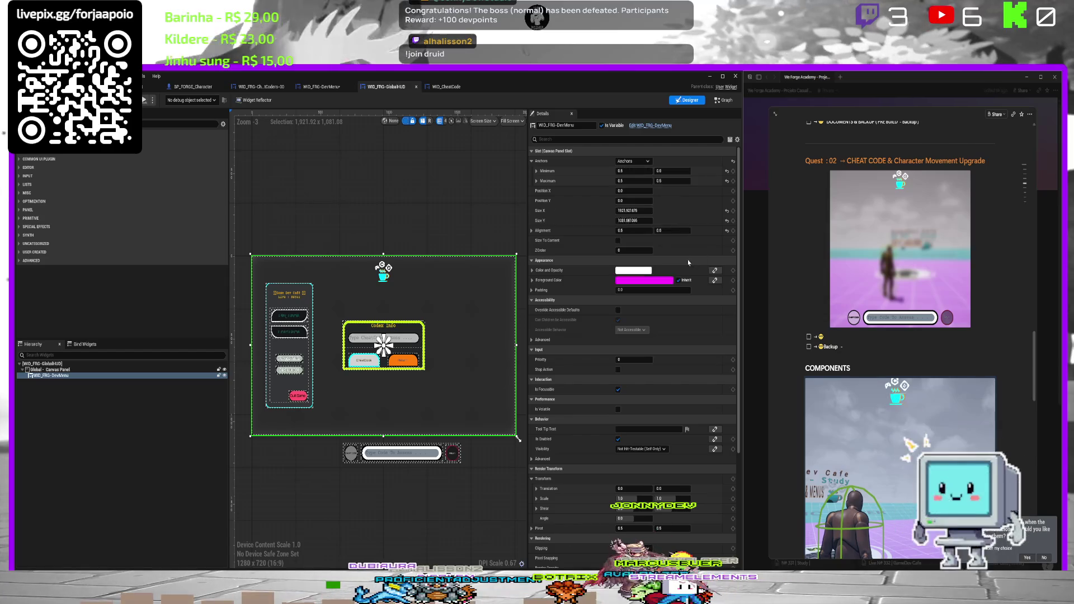
pyautogui.click(633, 162)
pyautogui.click(689, 256)
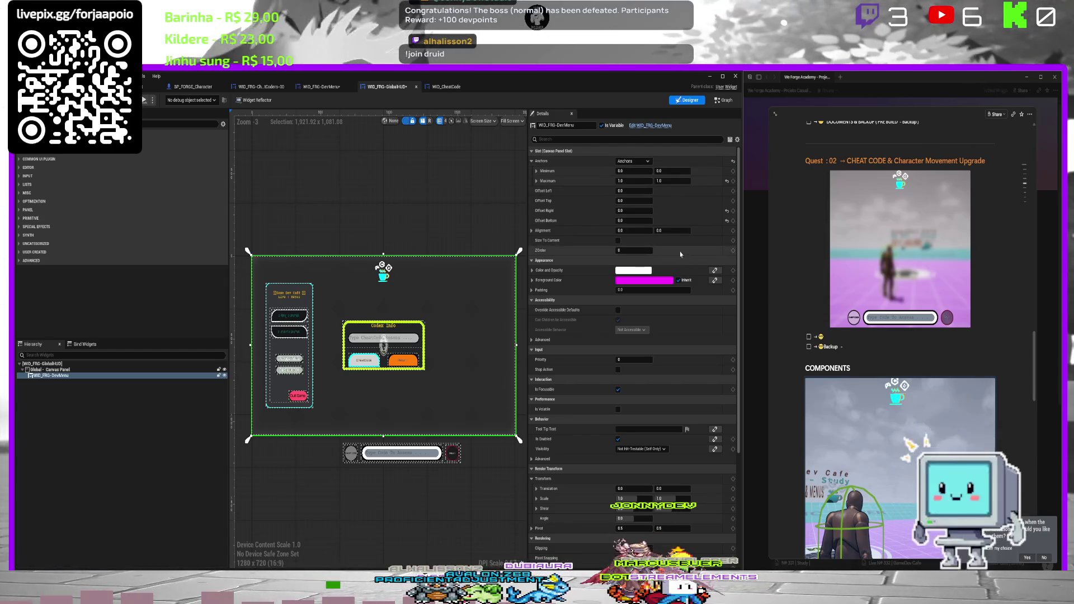
# In the DevMenu layout, stretch BackgroundBlur_148 to fill the screen and save.
pyautogui.click(446, 86)
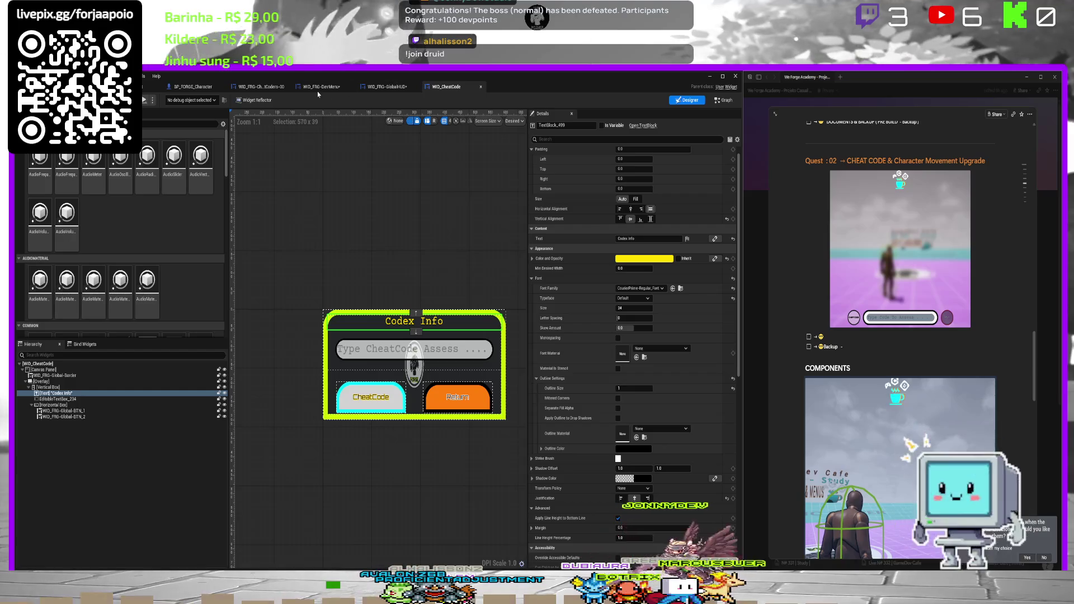
pyautogui.click(320, 87)
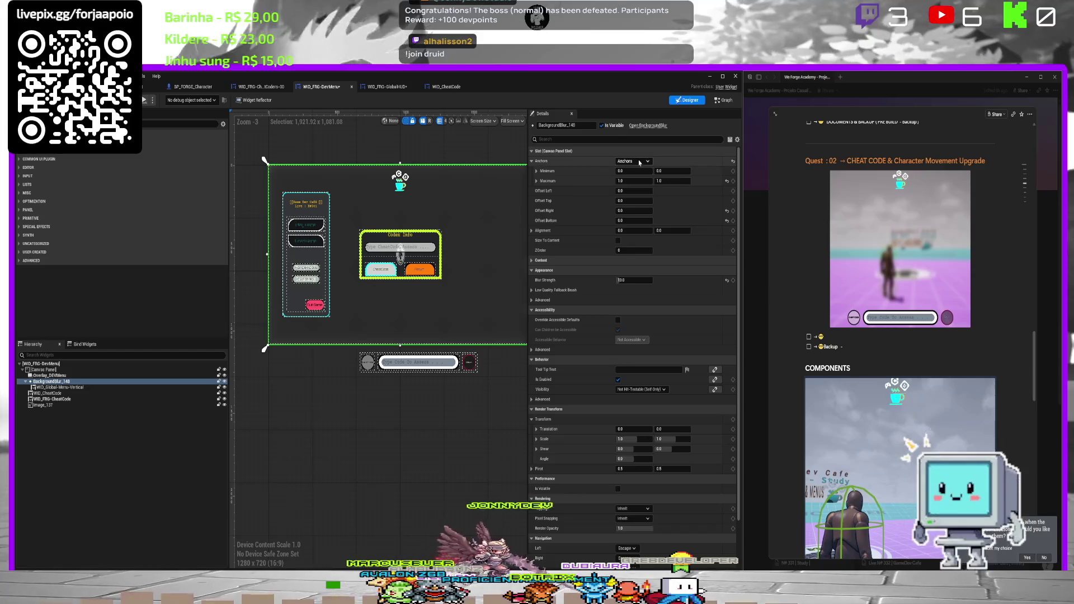
pyautogui.click(639, 163)
pyautogui.click(690, 179)
pyautogui.click(632, 161)
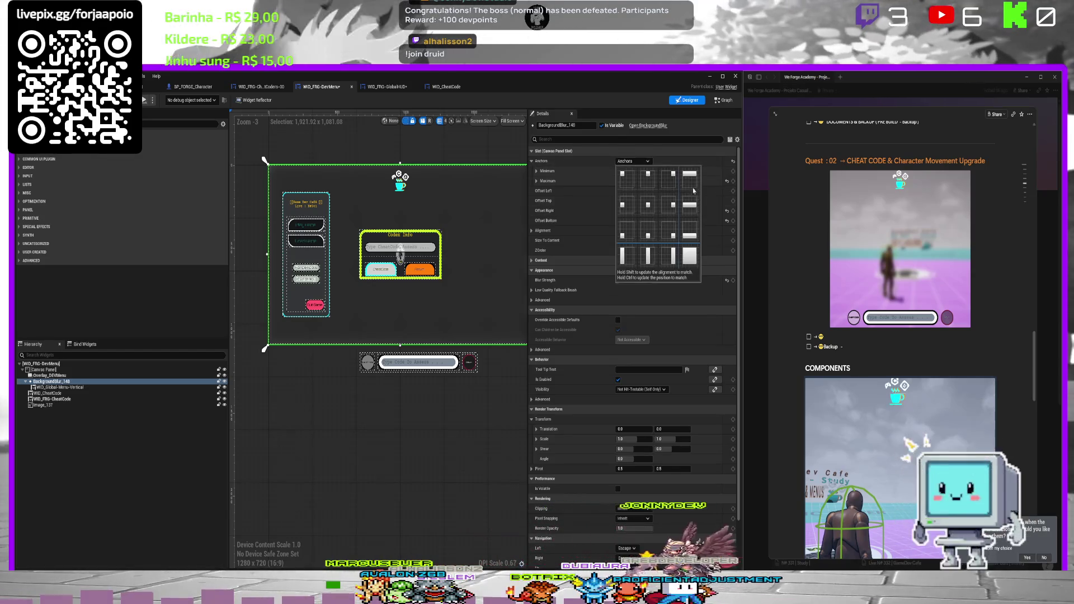
pyautogui.click(690, 256)
pyautogui.hotkey('ctrl', 's')
pyautogui.click(166, 100)
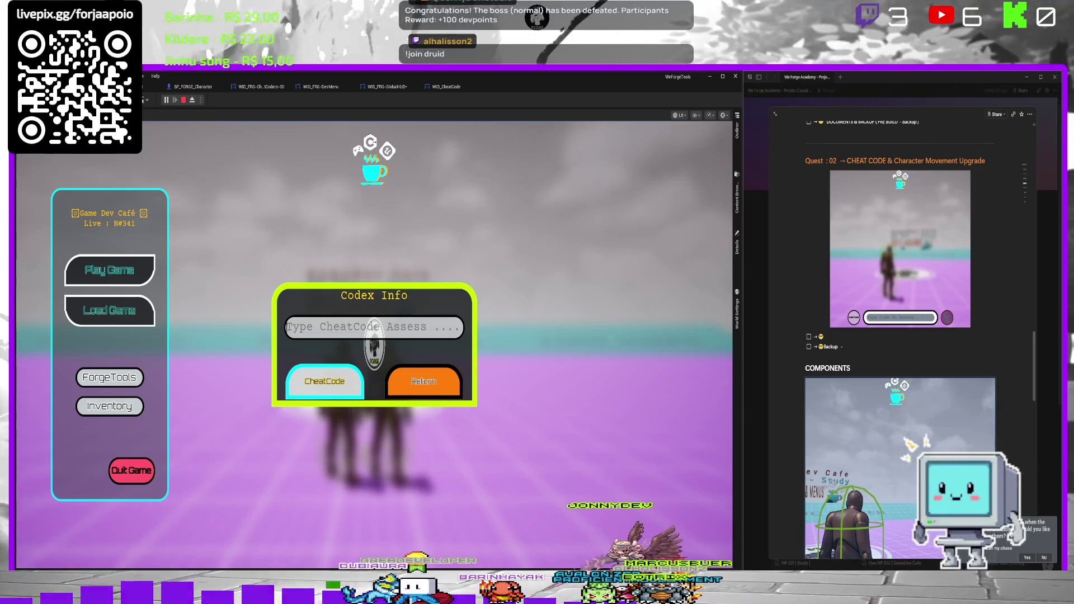
# In the play session, type QWEQ, erase it, enter TEST as the cheat code, then stop.
pyautogui.write('QWEQ')
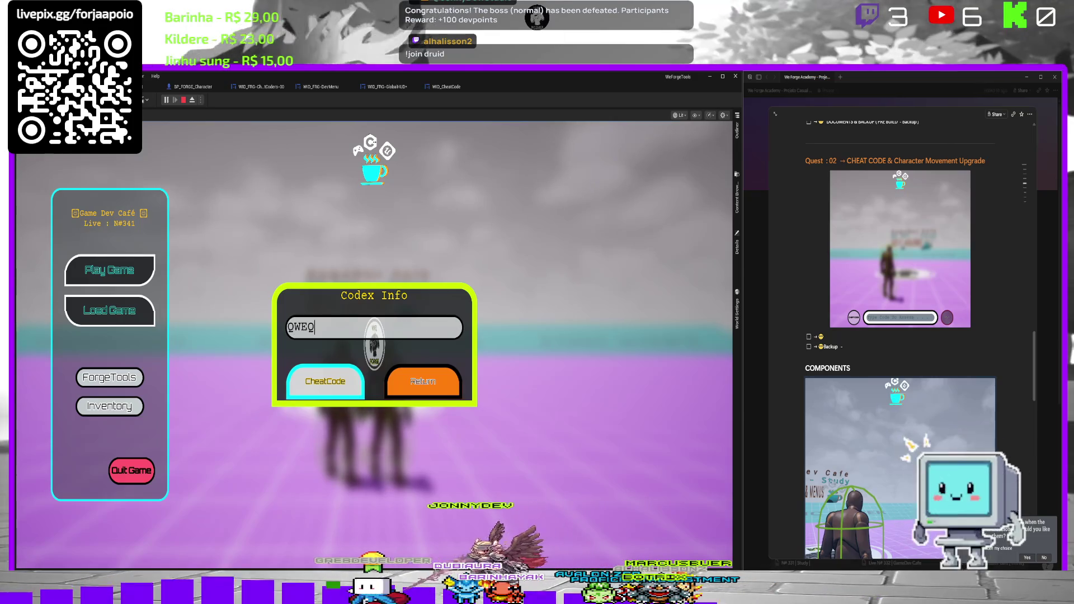
pyautogui.press('BackSpace')
pyautogui.press('BackSpace')
pyautogui.press('BackSpace')
pyautogui.write('t')
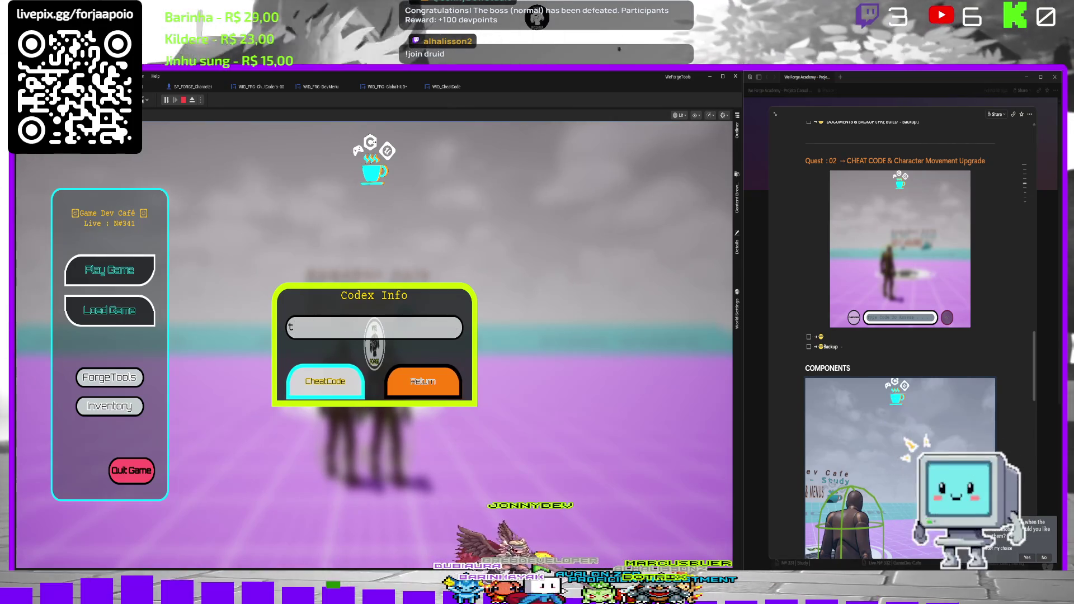
pyautogui.write('ST')
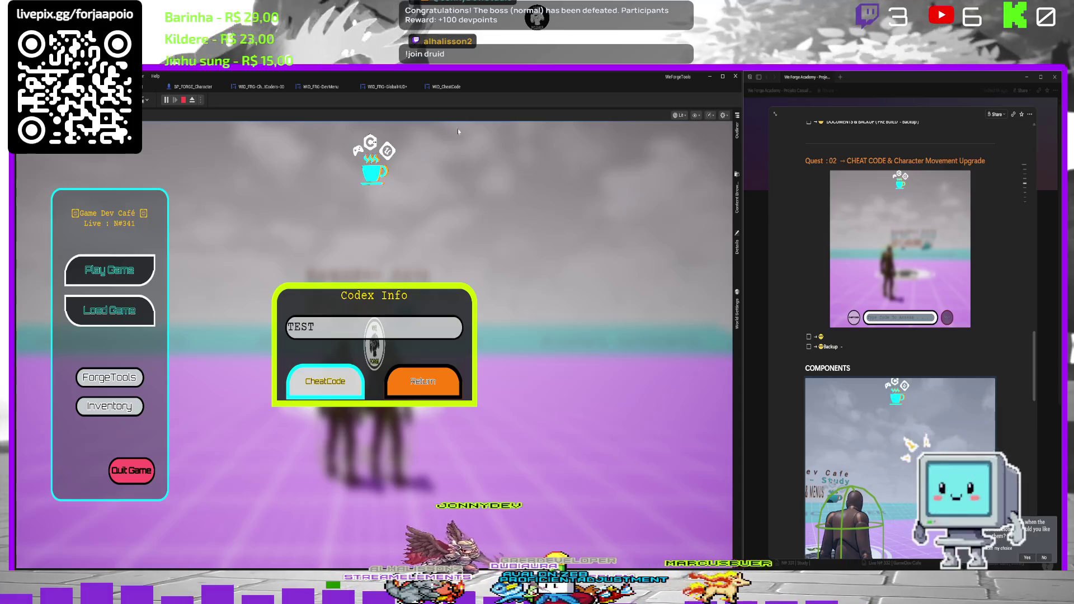
pyautogui.press('Escape')
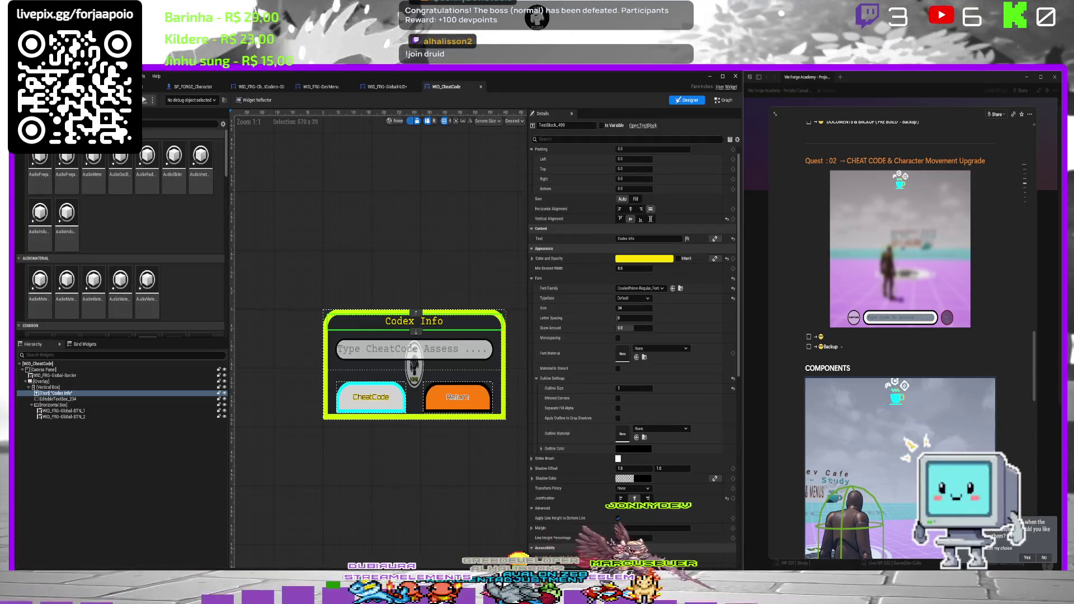
# In the Hierarchy, rename the Codex Info title Text widget to TEXT-CODEX-Message.
pyautogui.doubleClick(73, 393)
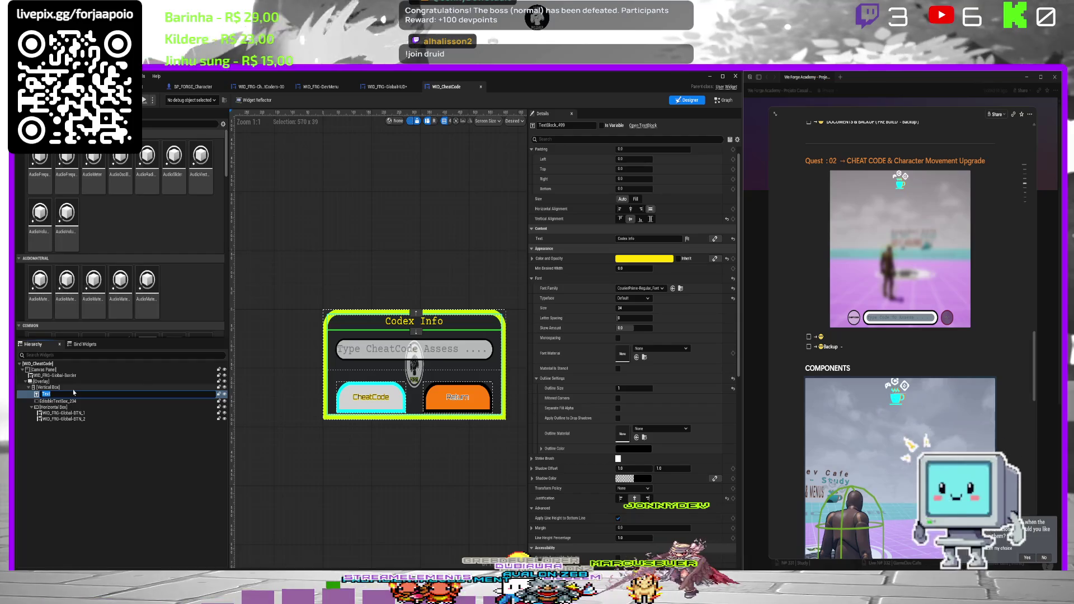
pyautogui.press('Home')
pyautogui.write('c')
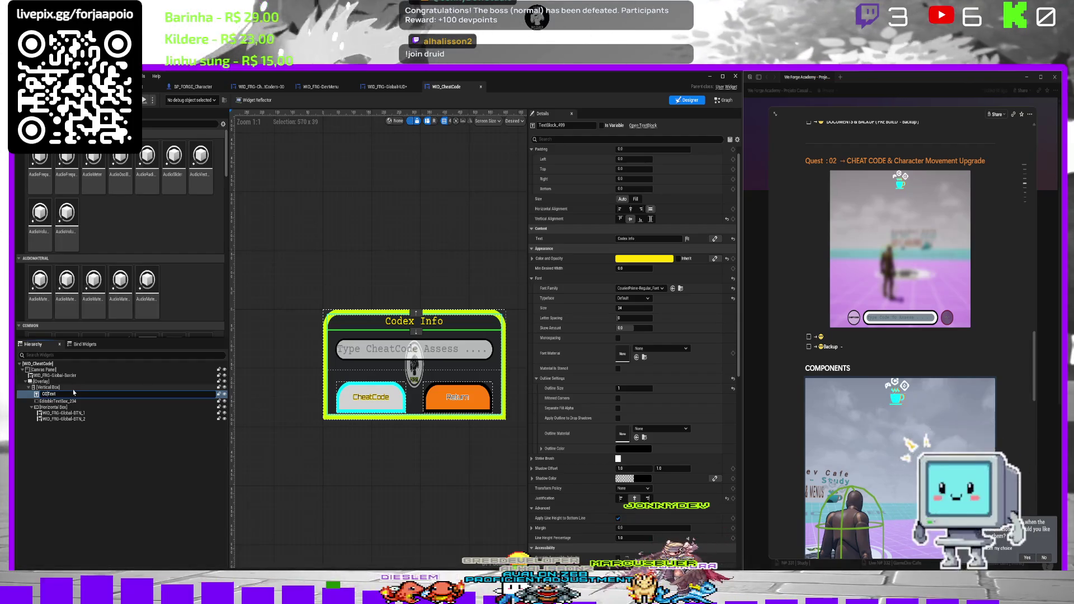
pyautogui.write('DE')
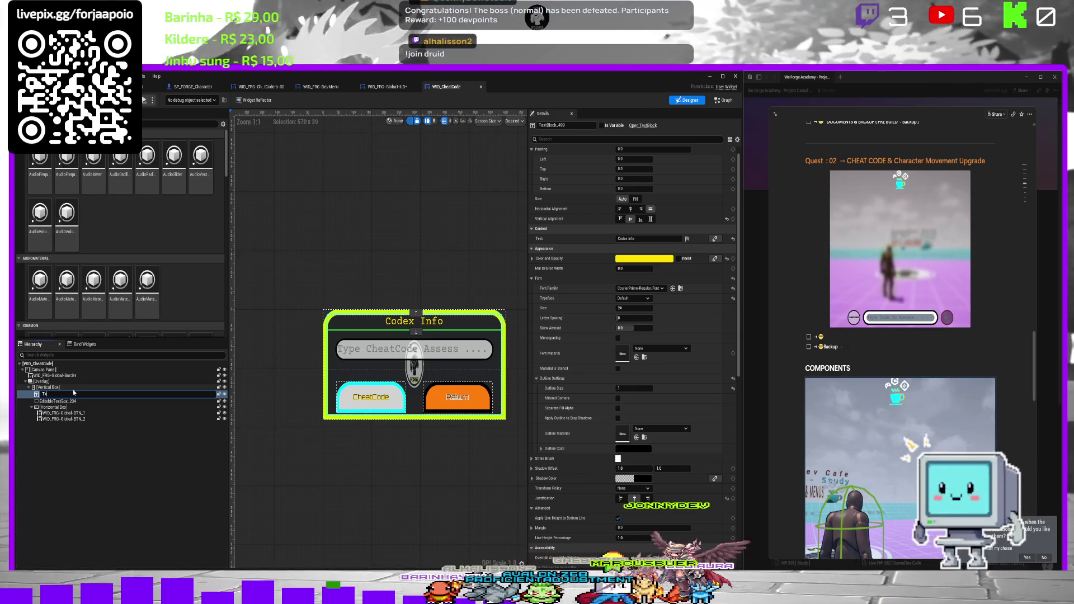
pyautogui.press('BackSpace')
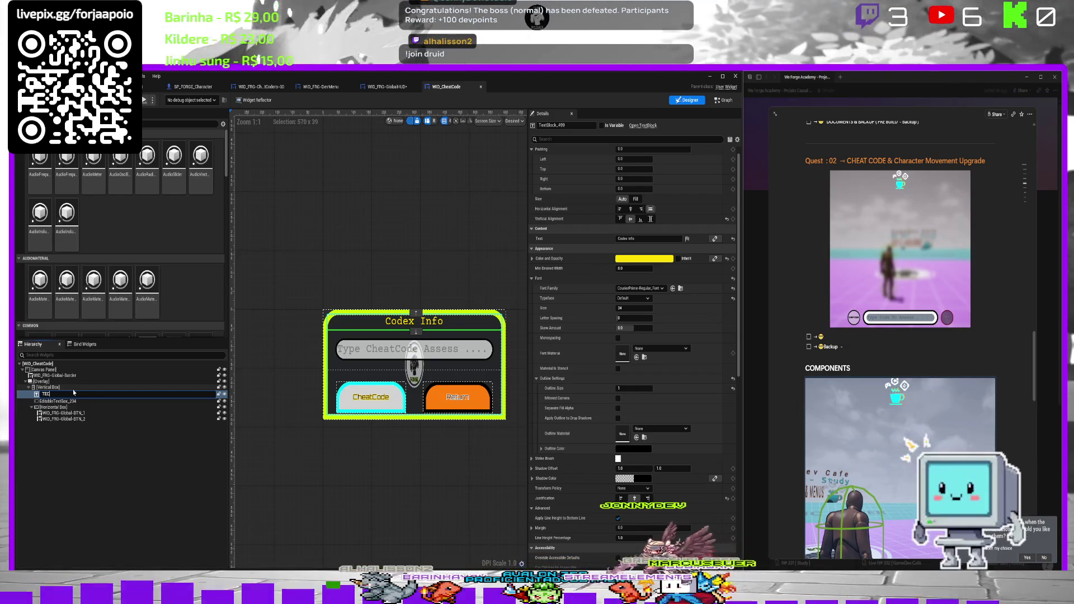
pyautogui.write('XT-')
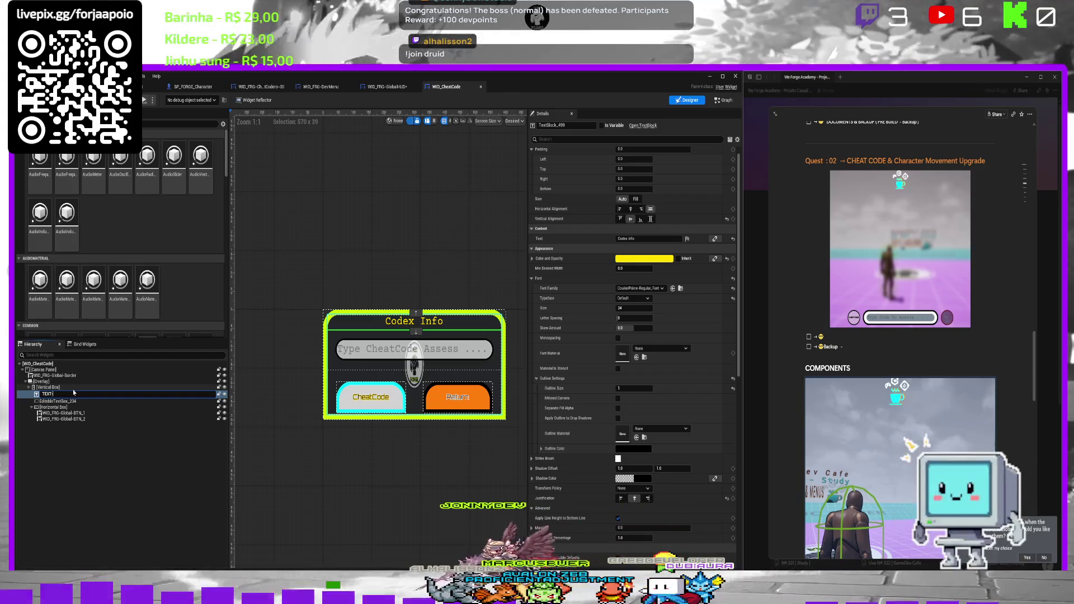
pyautogui.write('CODE')
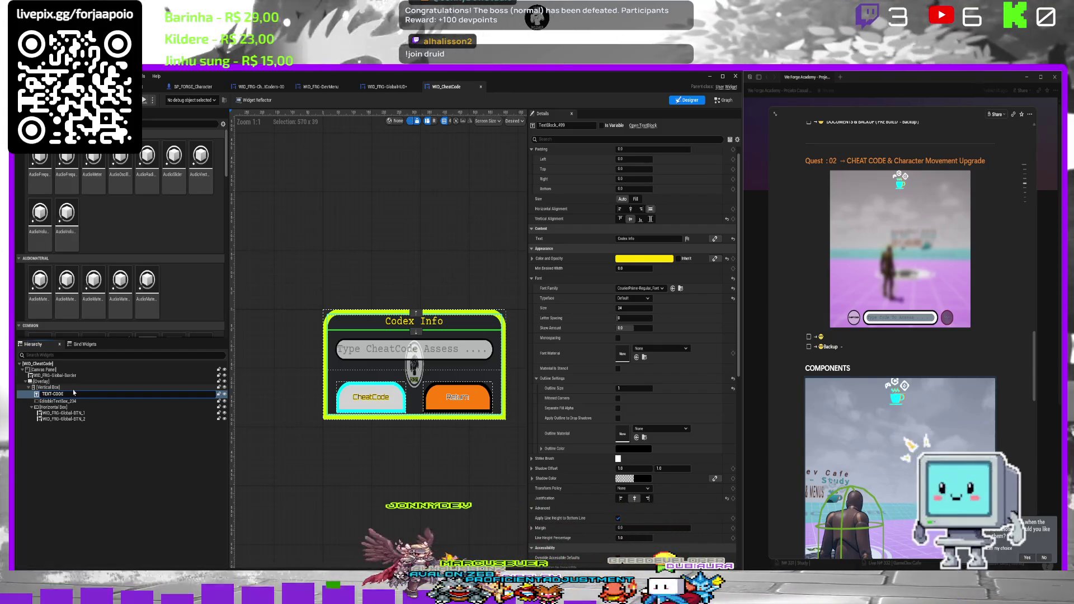
pyautogui.write('X')
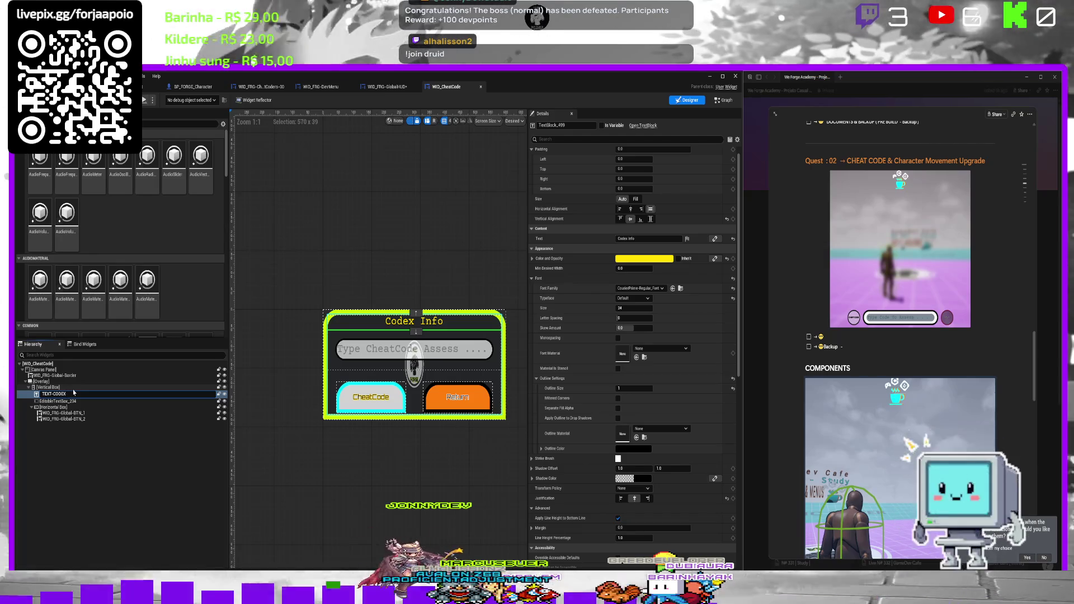
pyautogui.write('-')
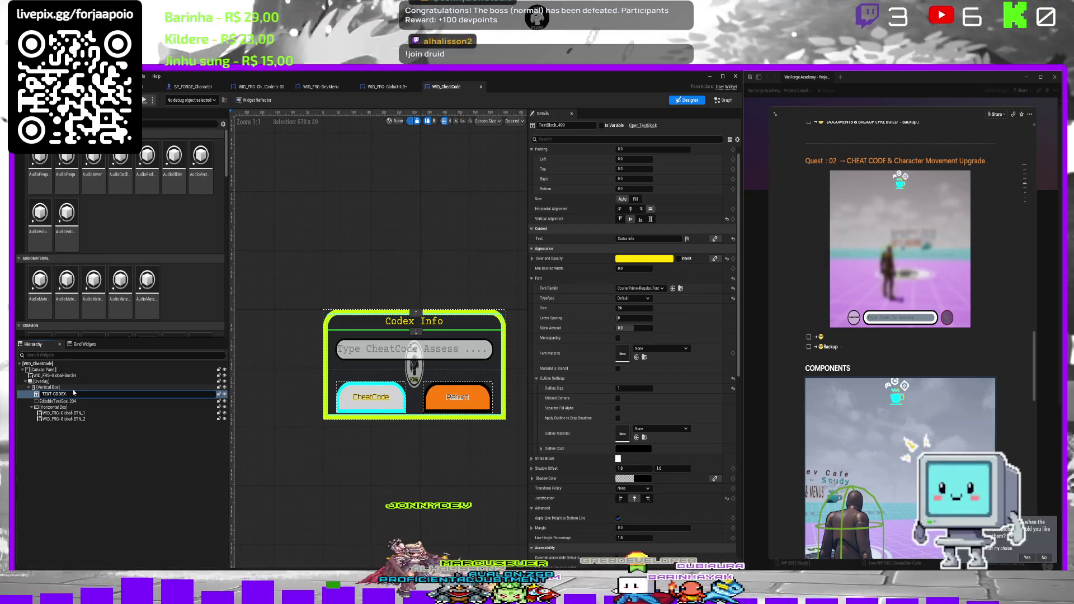
pyautogui.write('Message')
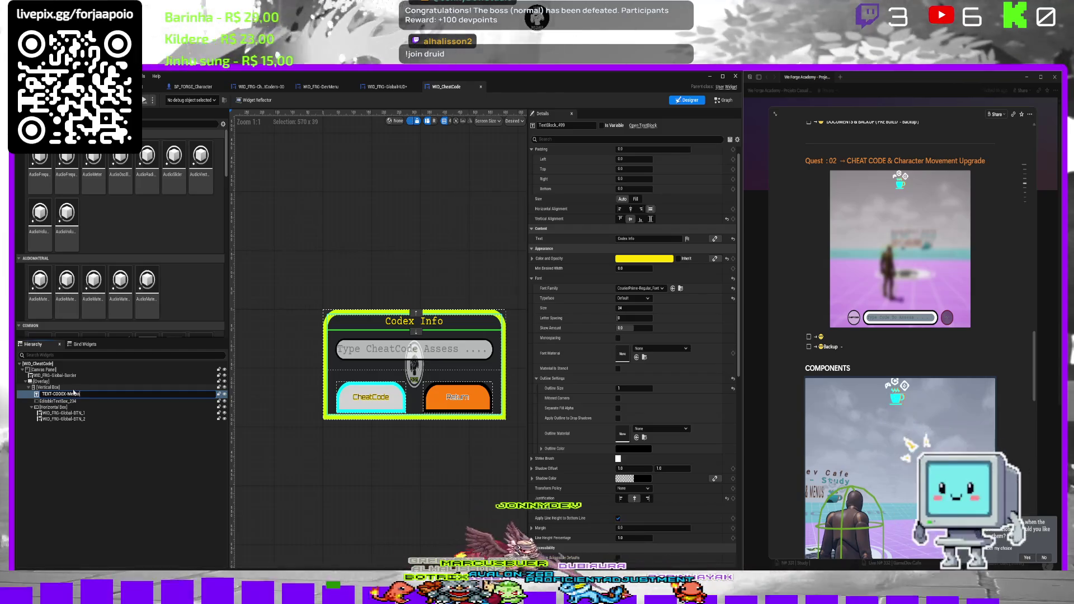
pyautogui.press('Return')
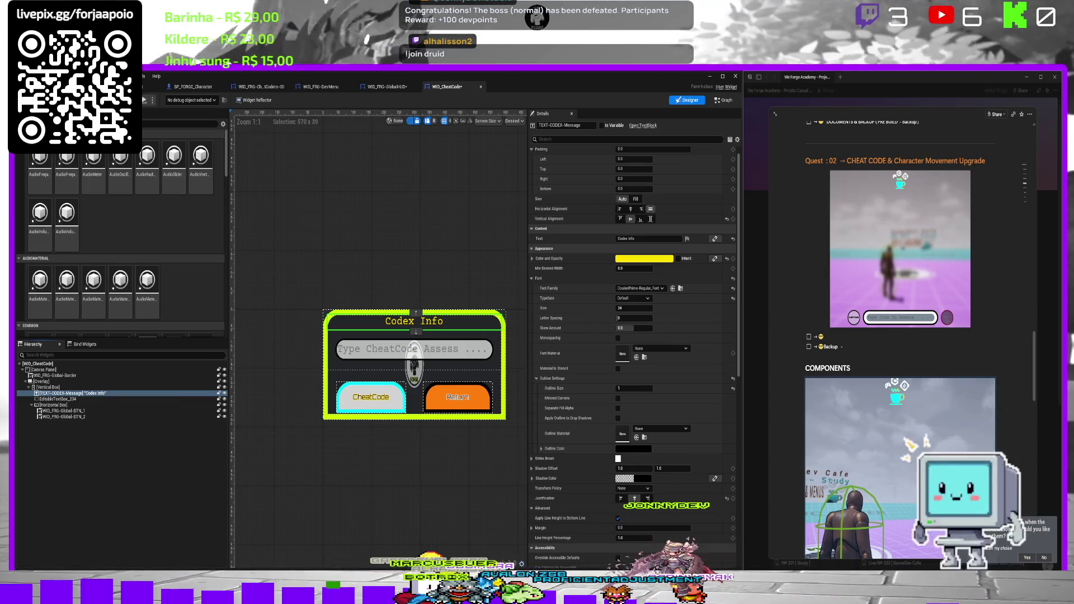
pyautogui.click(59, 411)
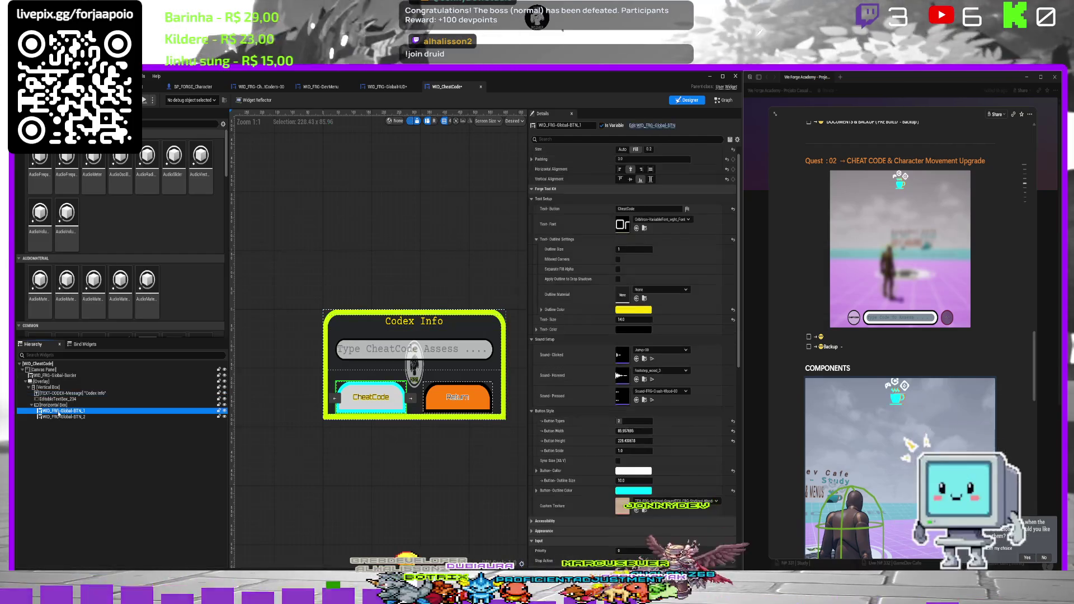
# Rename the CheatCode button to WID_FRG-BTN-Run-Code.
pyautogui.click(58, 412)
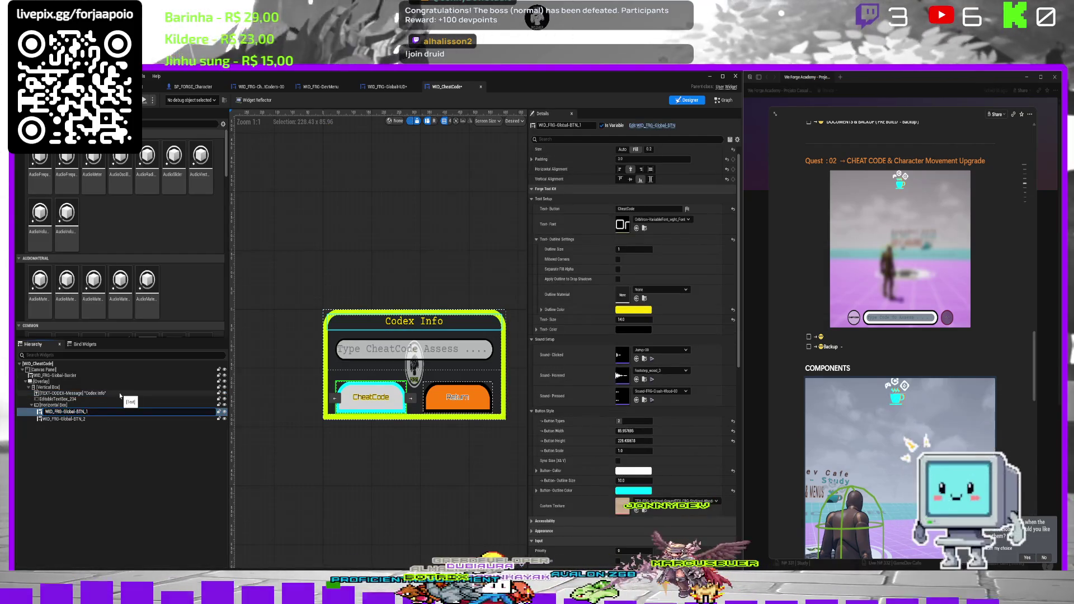
pyautogui.press('BackSpace')
pyautogui.press('BackSpace')
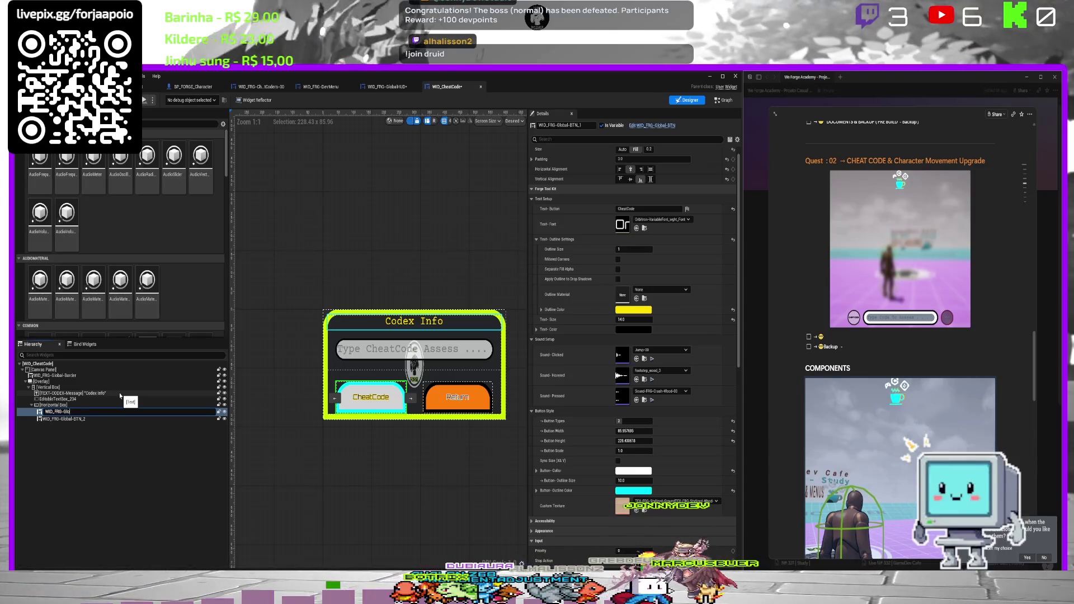
pyautogui.press('BackSpace')
pyautogui.press('BackSpace')
pyautogui.press('BackSpace')
pyautogui.write('BTN')
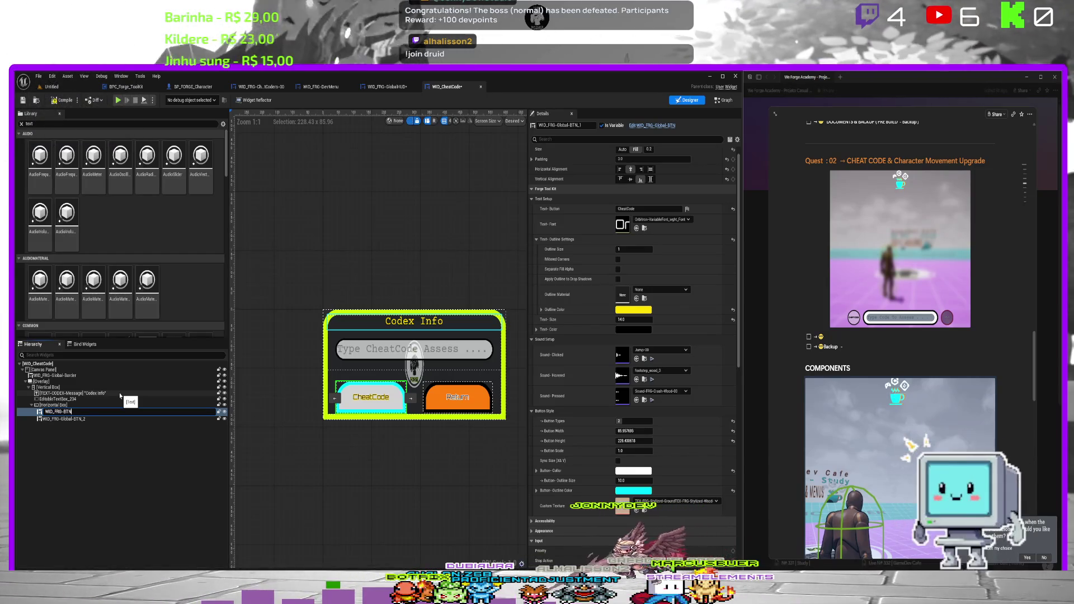
pyautogui.write('-CU')
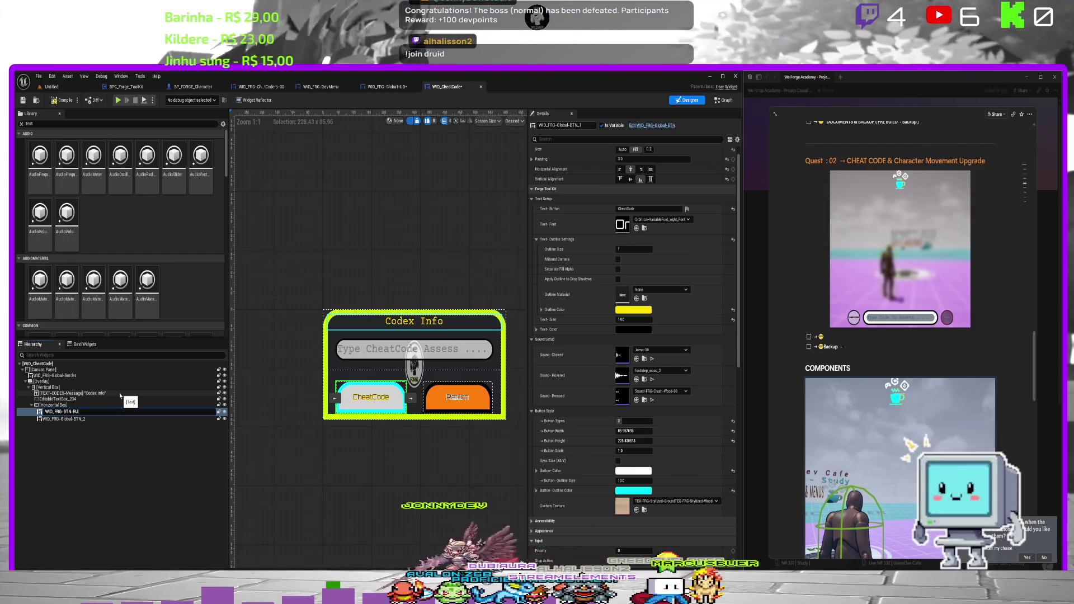
pyautogui.write('N C')
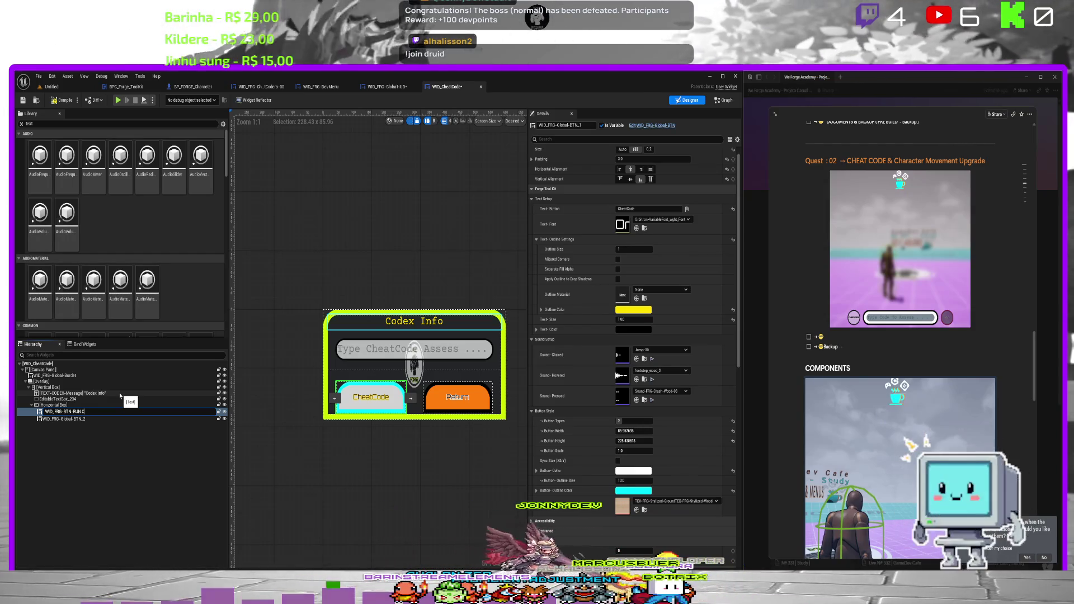
pyautogui.write('od')
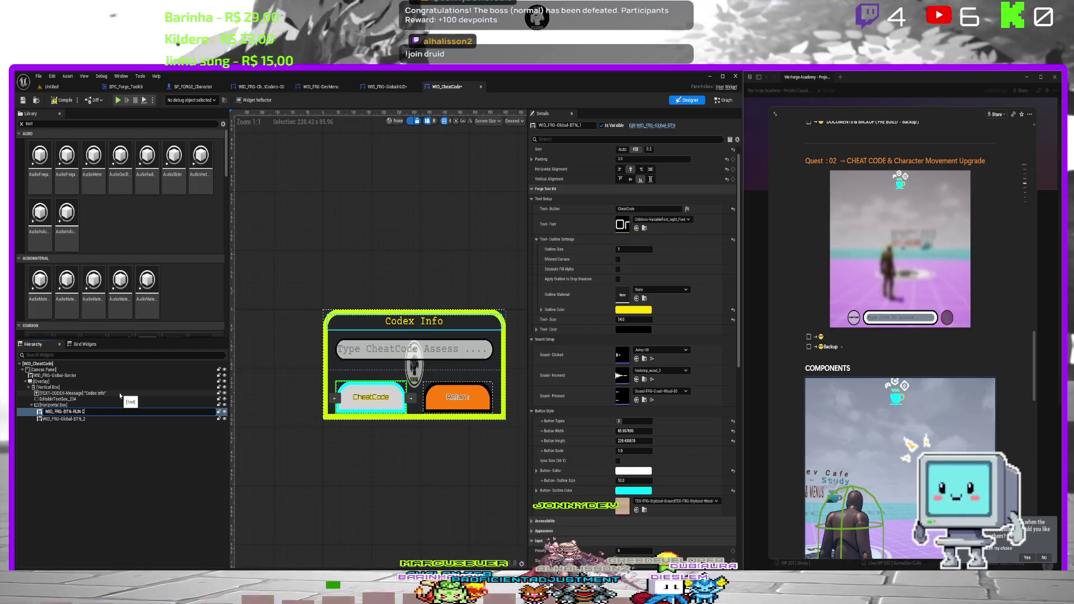
pyautogui.press('BackSpace')
pyautogui.press('BackSpace')
pyautogui.press('BackSpace')
pyautogui.press('BackSpace')
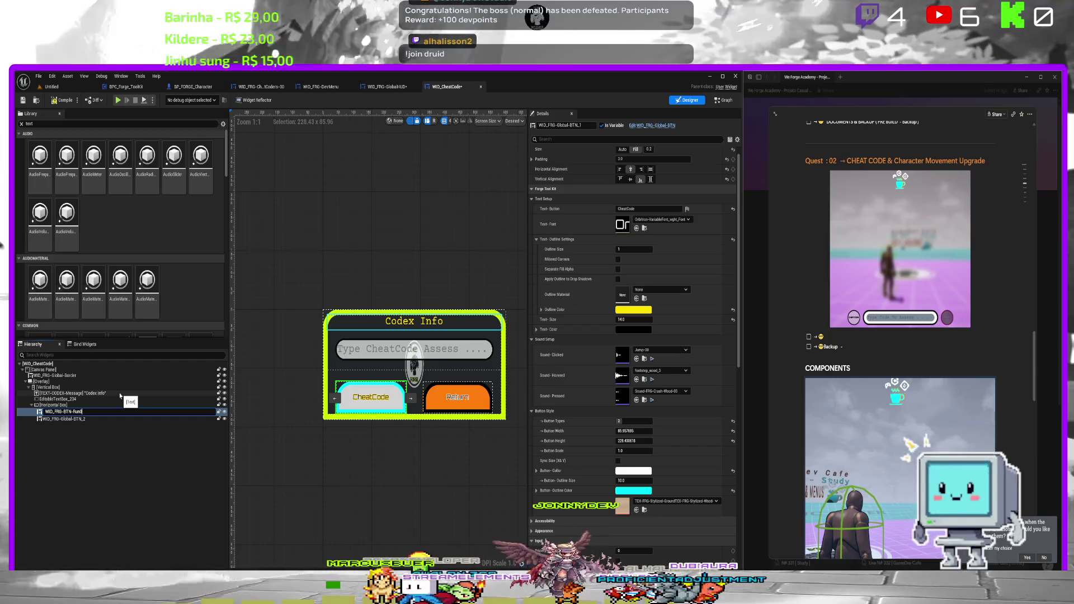
pyautogui.write('-Co')
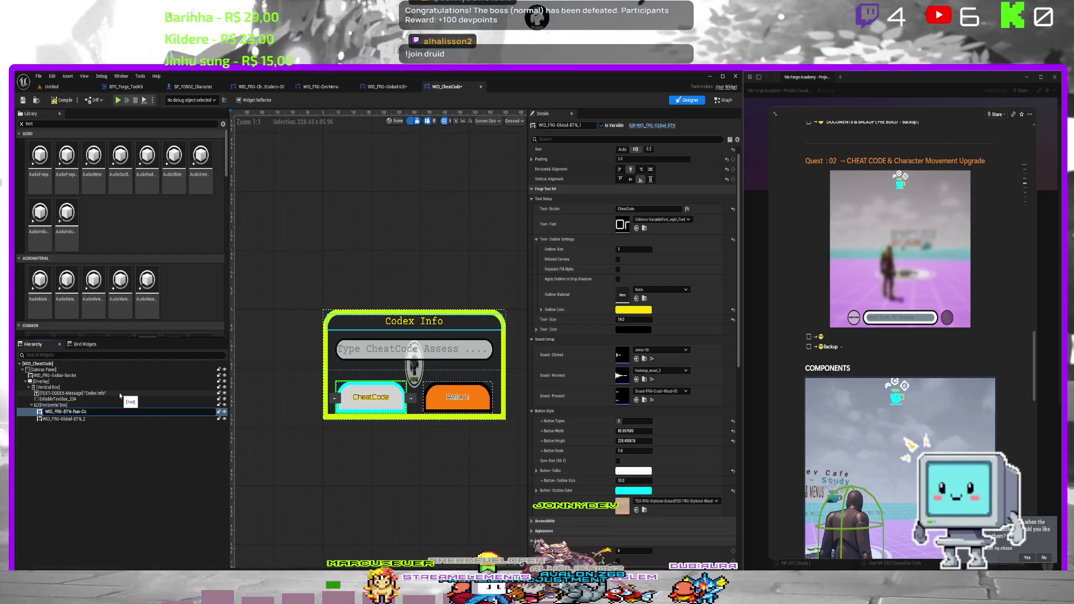
pyautogui.press('Return')
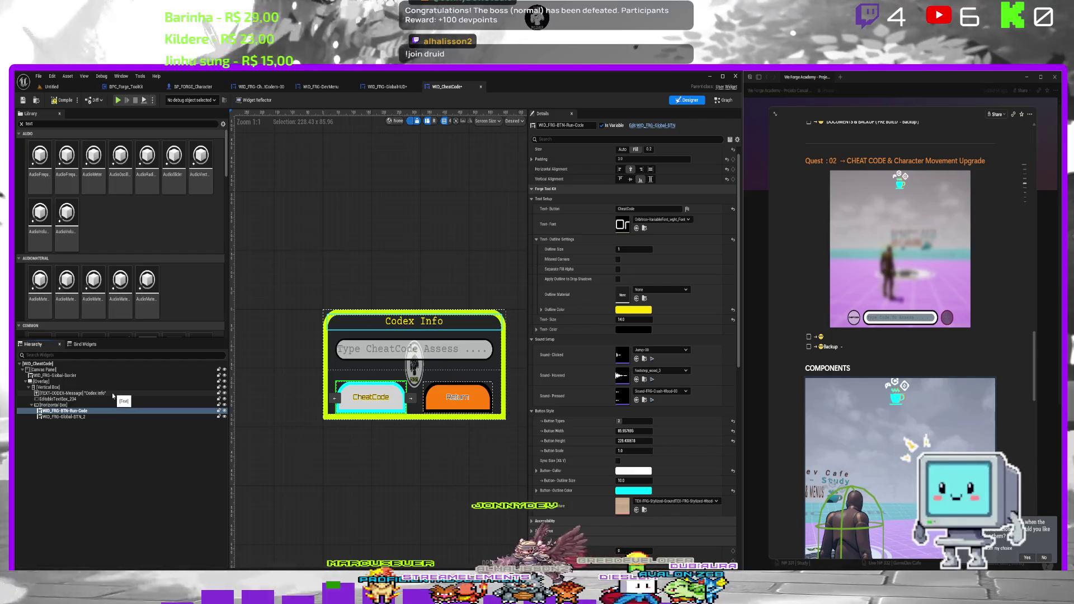
# Rename the Return button to WID_FRG-Global-Return-Menu.
pyautogui.press('Down')
pyautogui.press('F2')
pyautogui.press('End')
pyautogui.press('BackSpace')
pyautogui.press('BackSpace')
pyautogui.press('BackSpace')
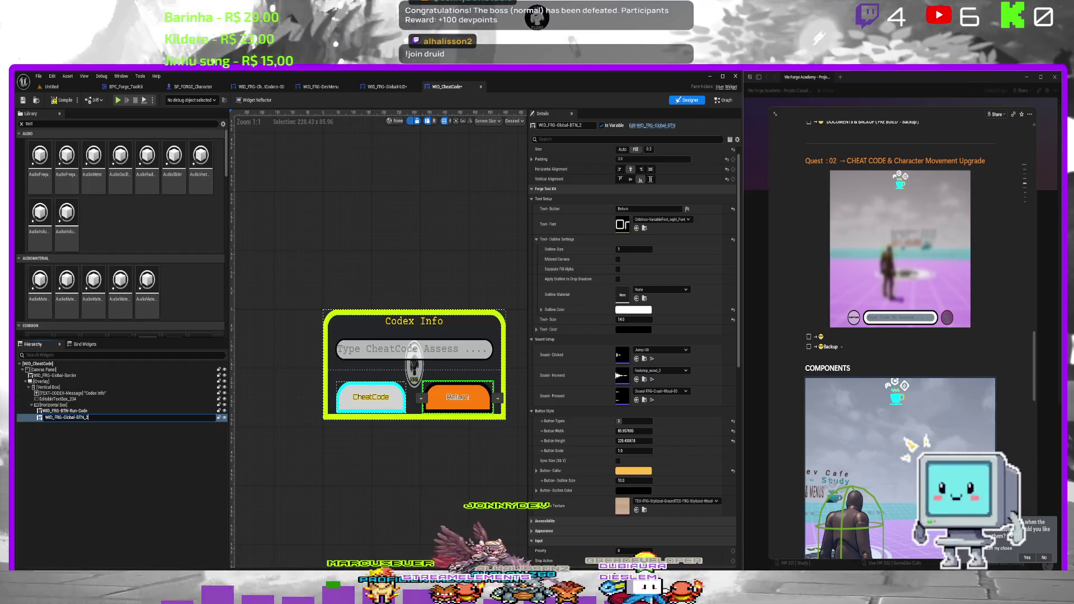
pyautogui.write('Re')
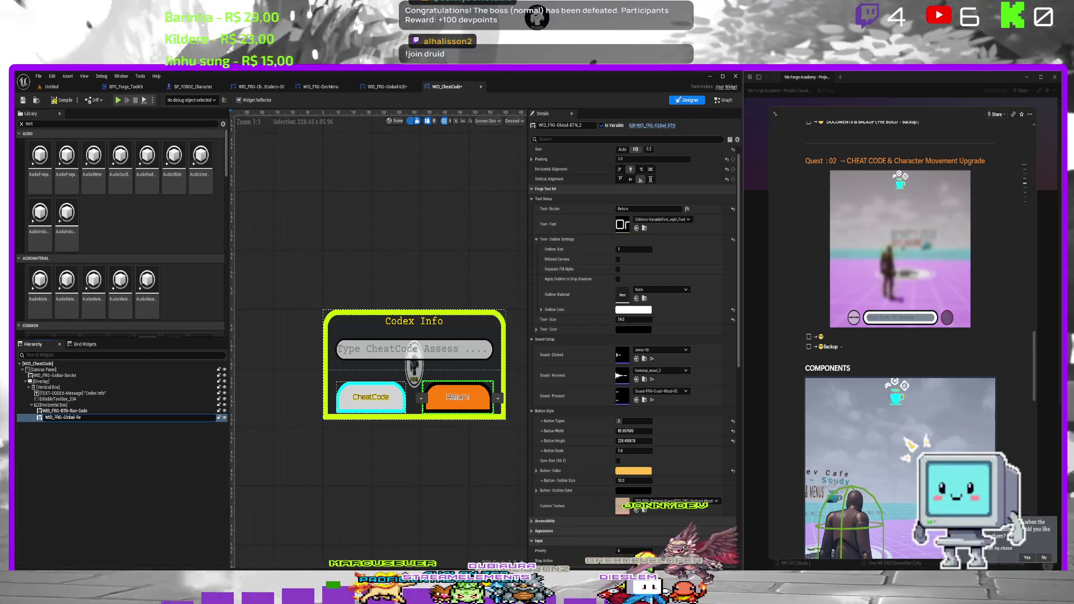
pyautogui.write('turn')
pyautogui.press('Return')
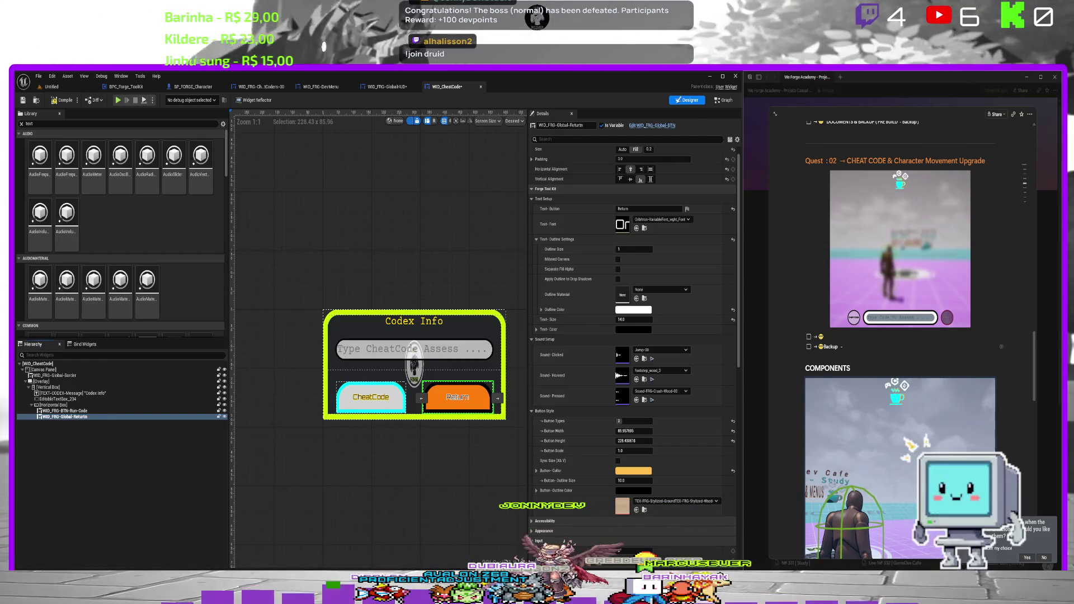
pyautogui.click(93, 418)
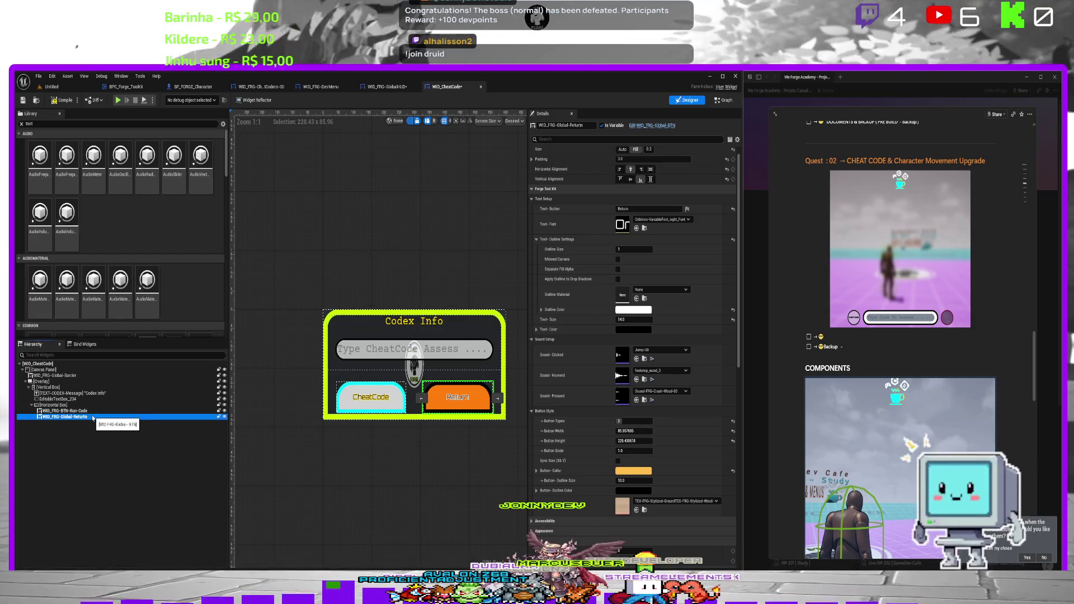
pyautogui.press('F2')
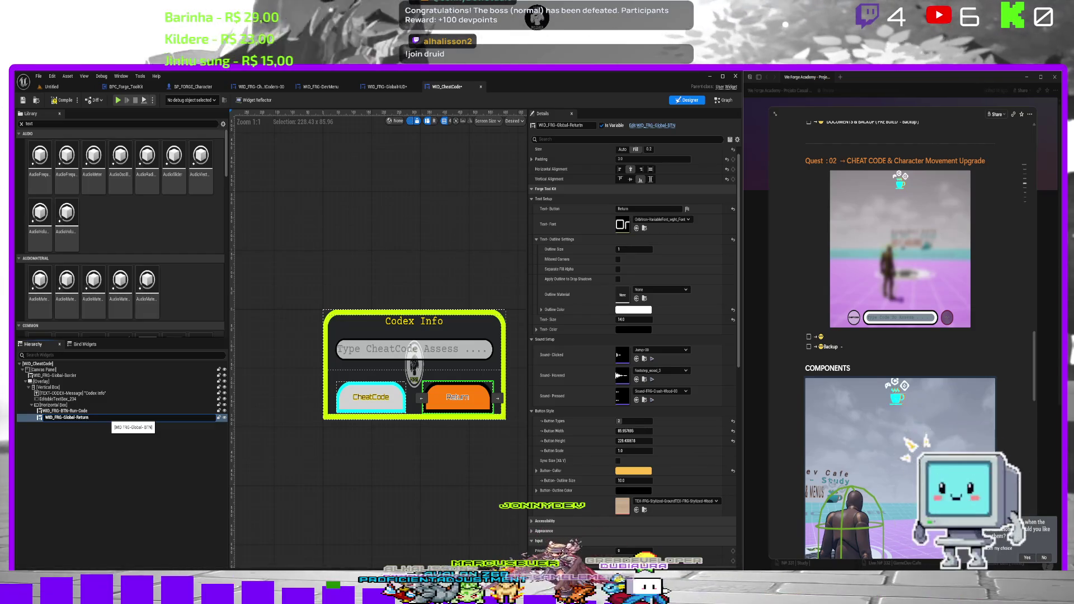
pyautogui.press('Return')
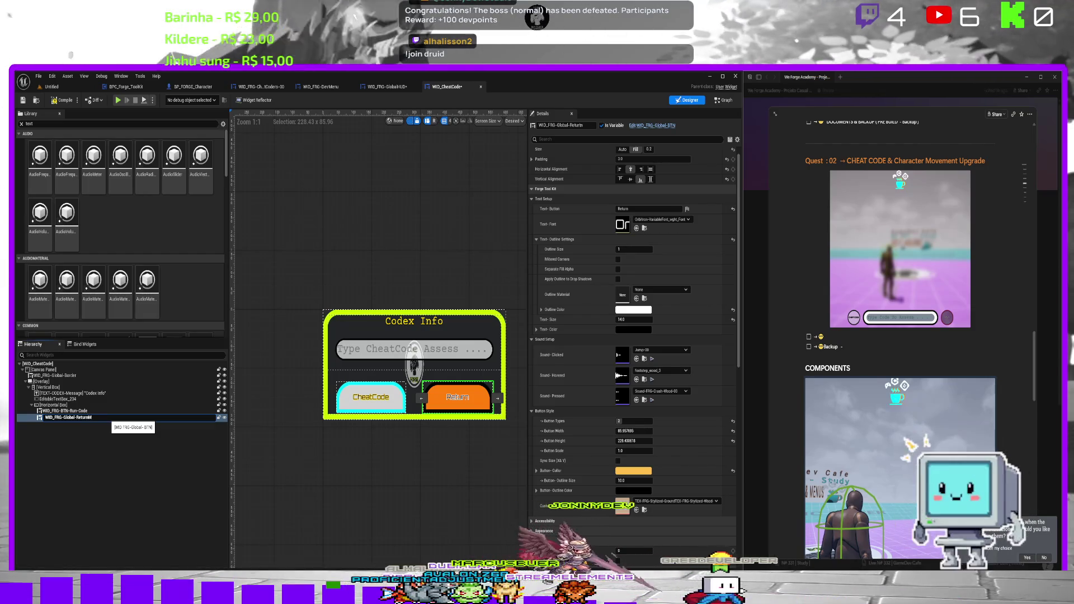
pyautogui.write('<')
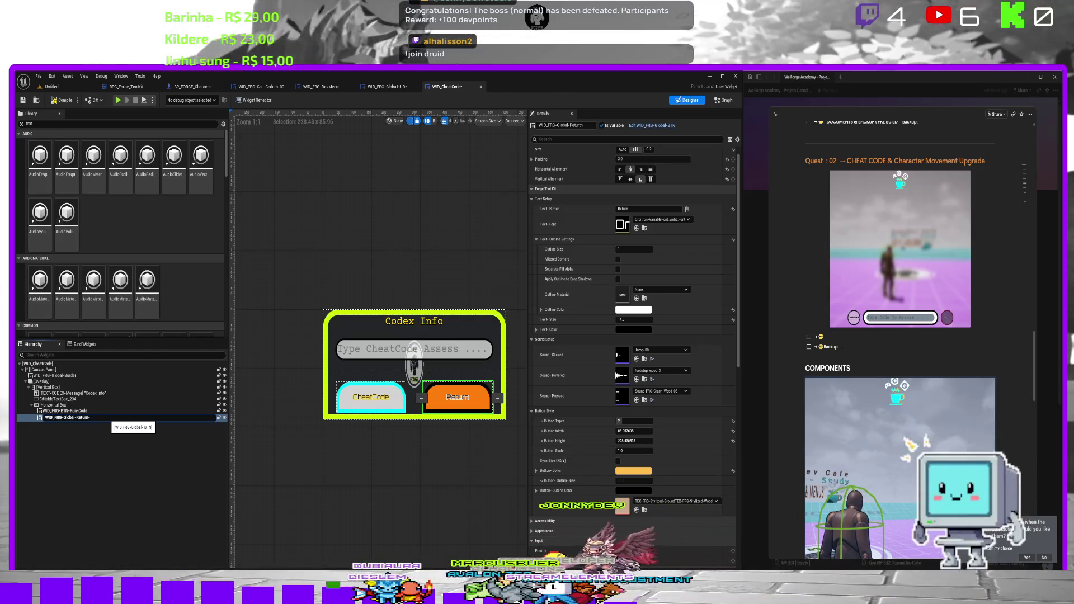
pyautogui.write('u')
pyautogui.press('Return')
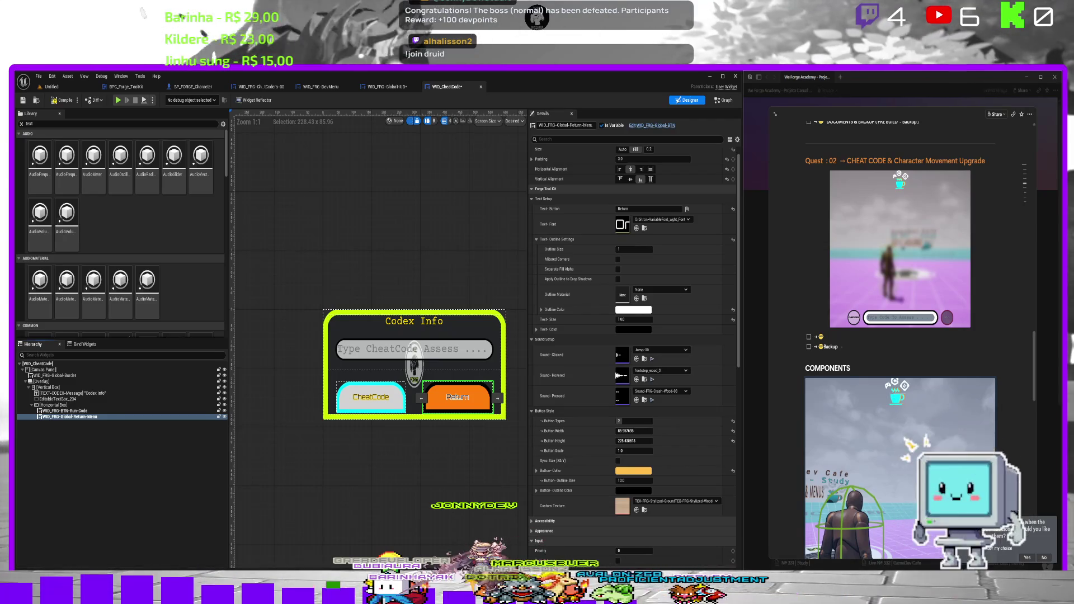
# Edit the CheatCode button's label text, then clear the widget selection.
pyautogui.click(376, 401)
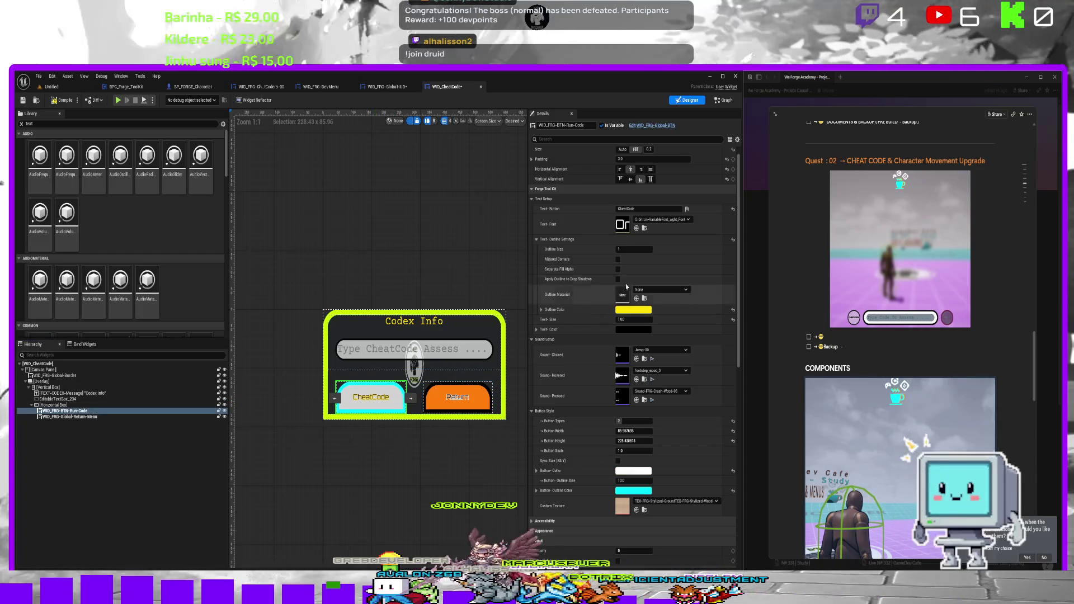
pyautogui.click(643, 209)
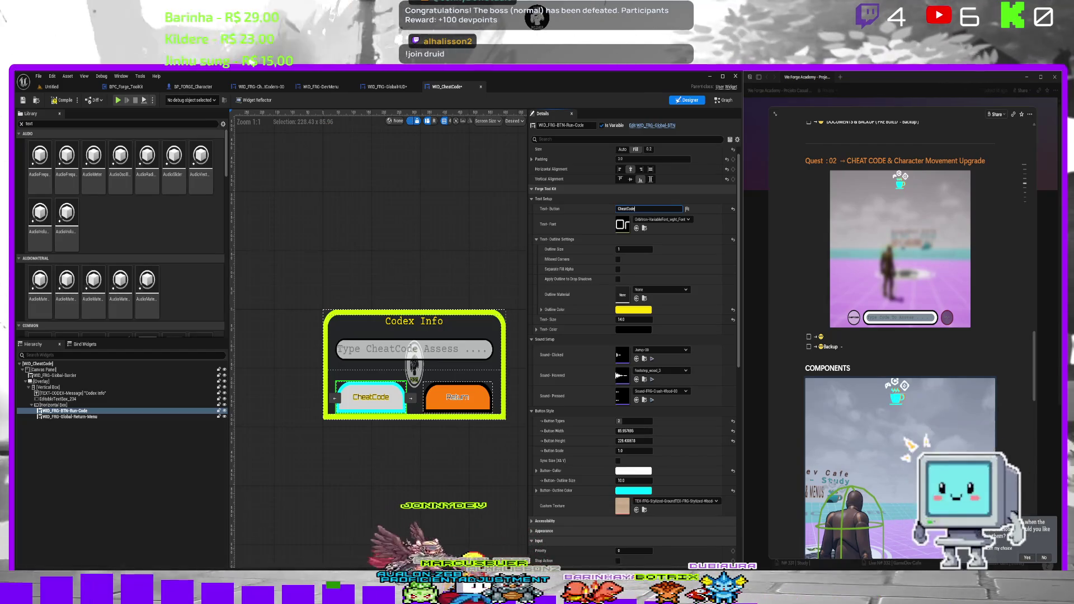
pyautogui.click(398, 406)
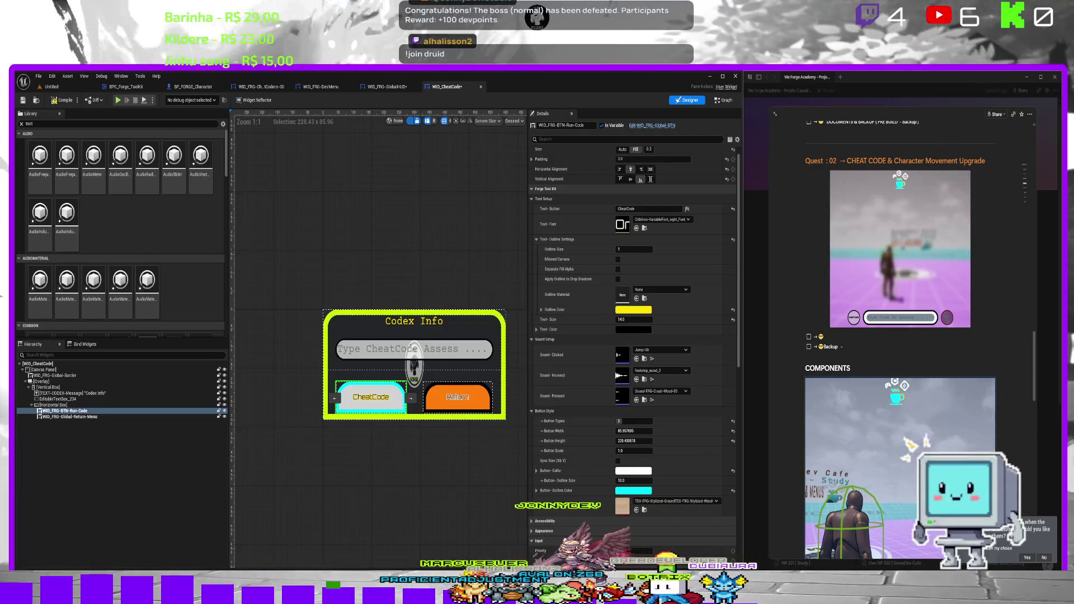
pyautogui.click(425, 263)
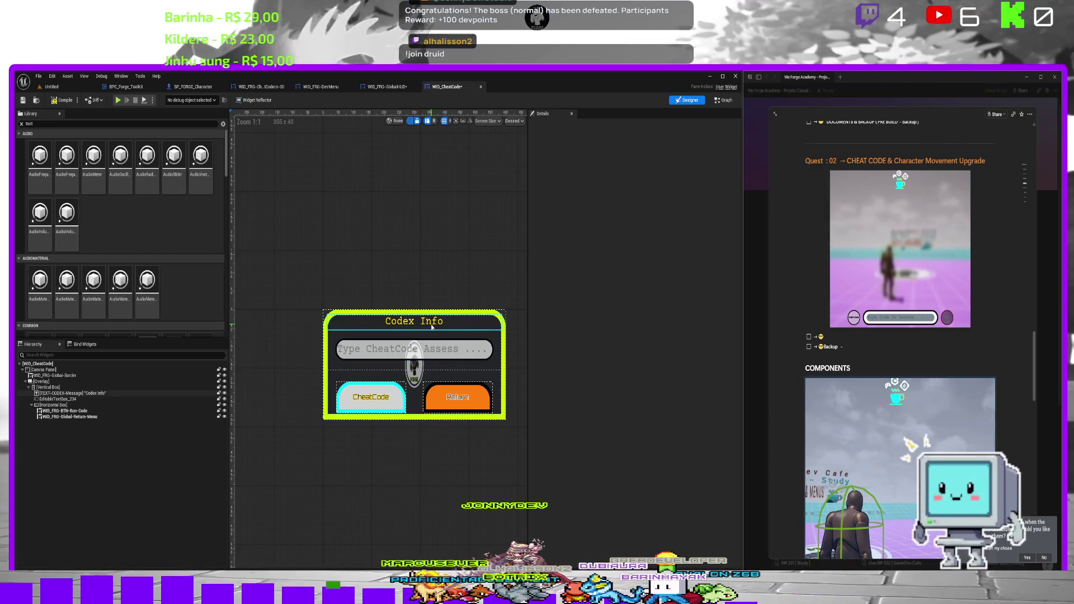
# Set the Codex Info title's Color and Opacity from yellow to white.
pyautogui.click(414, 322)
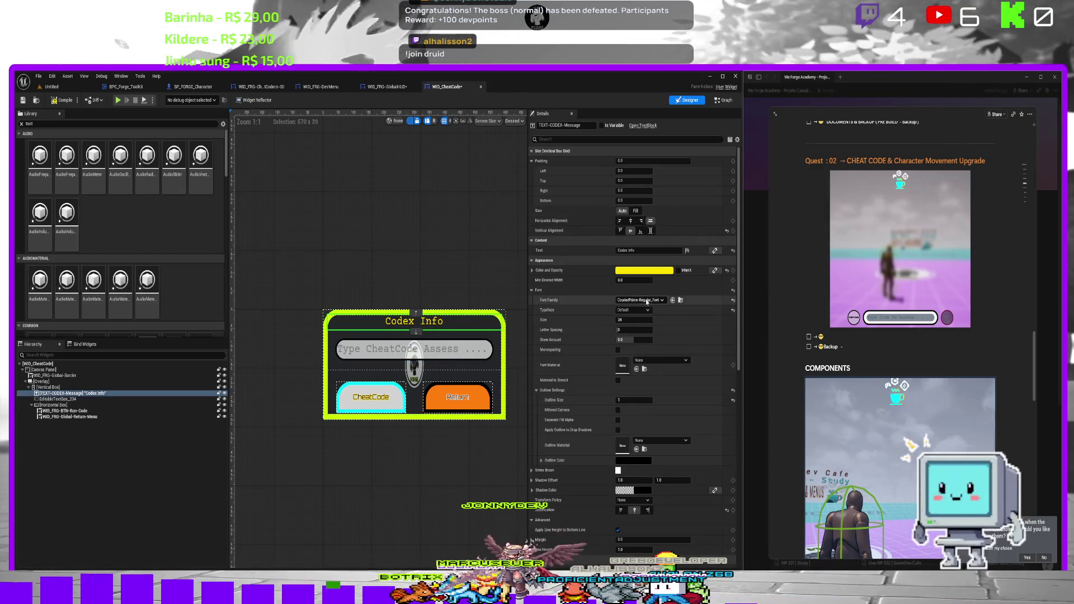
pyautogui.click(643, 272)
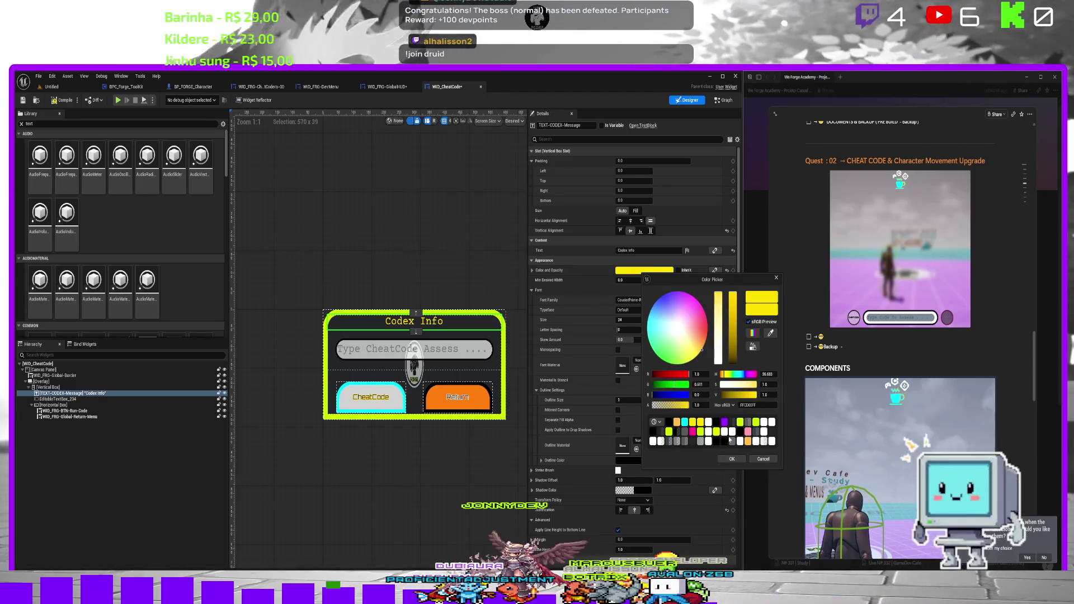
pyautogui.click(757, 442)
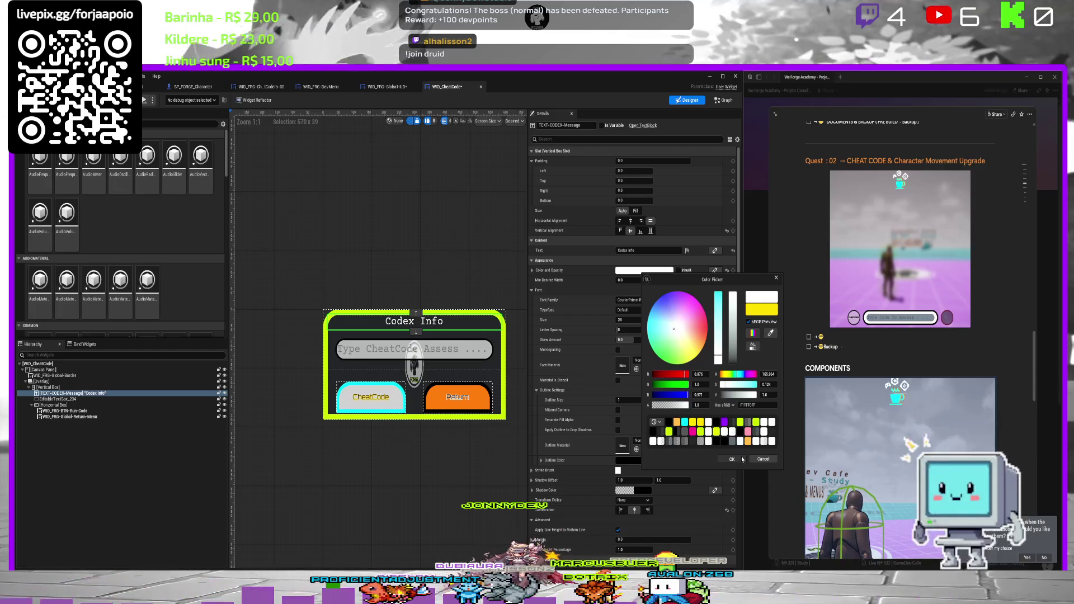
pyautogui.click(743, 459)
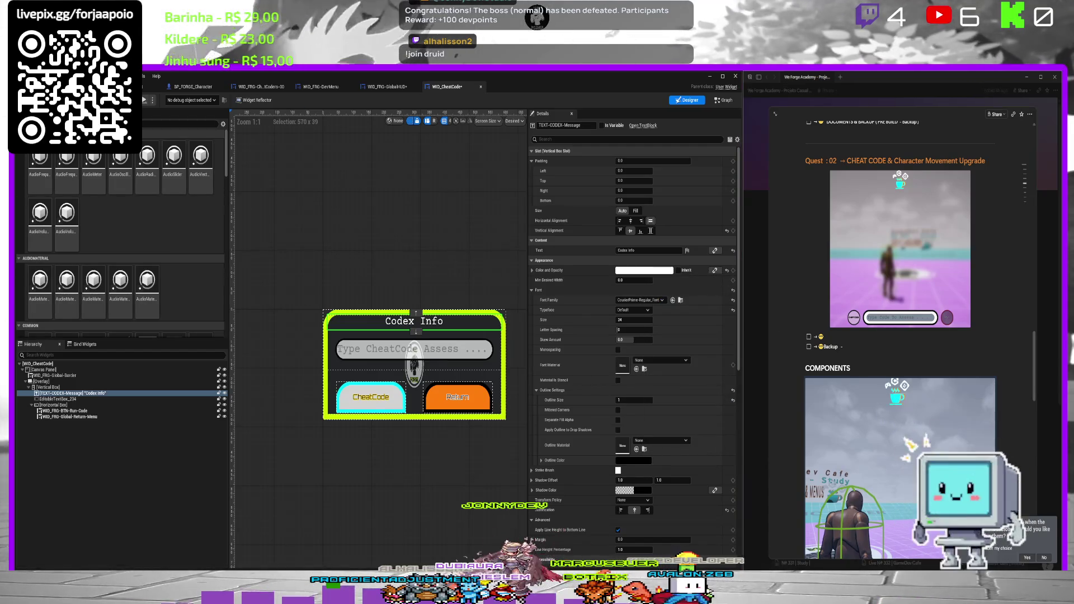
# From the level tab, play, submit Test with the CheatCode button, then stop the session.
pyautogui.click(112, 86)
pyautogui.hotkey('alt', 'p')
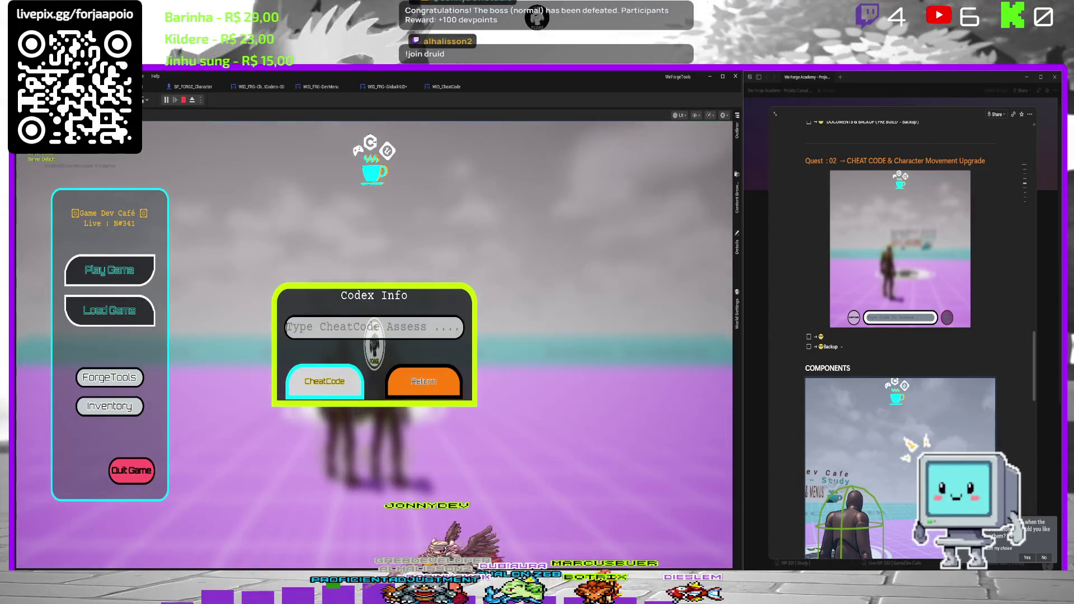
pyautogui.write('sa')
pyautogui.press('BackSpace')
pyautogui.press('BackSpace')
pyautogui.write('Test')
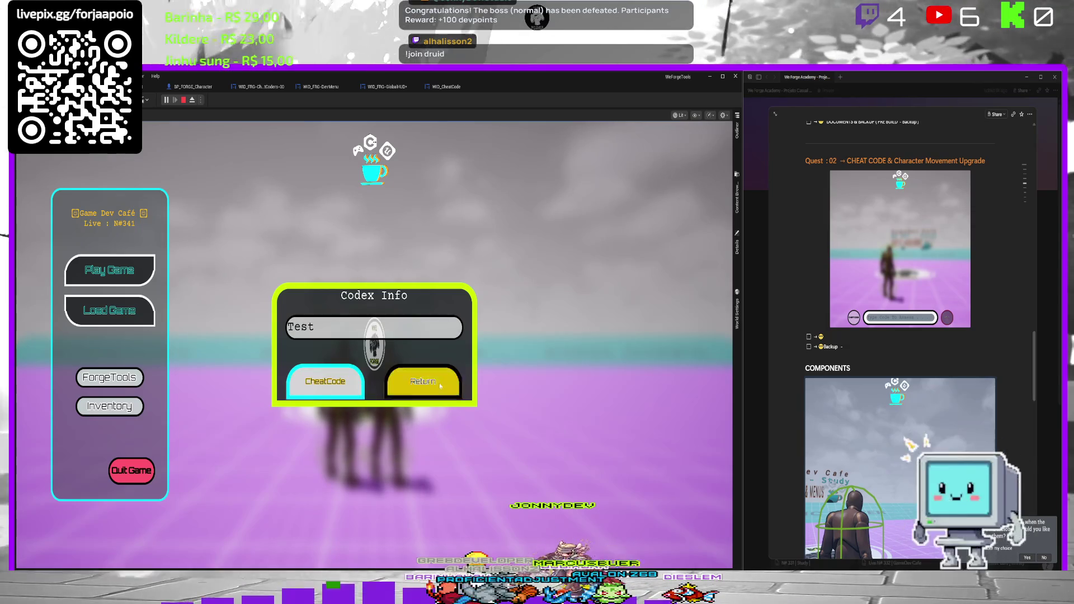
pyautogui.click(323, 377)
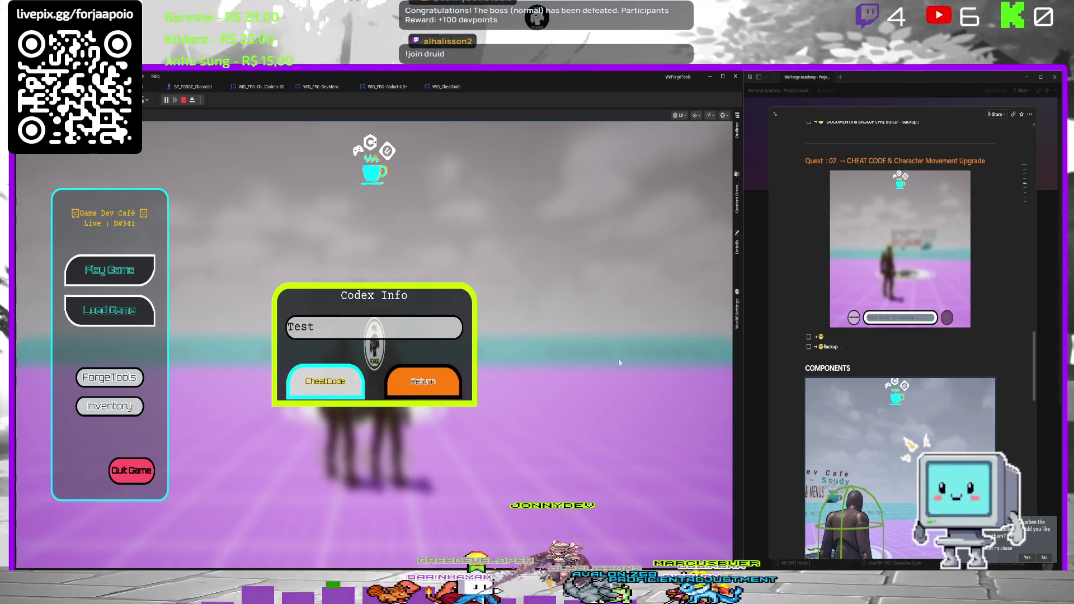
pyautogui.press('Escape')
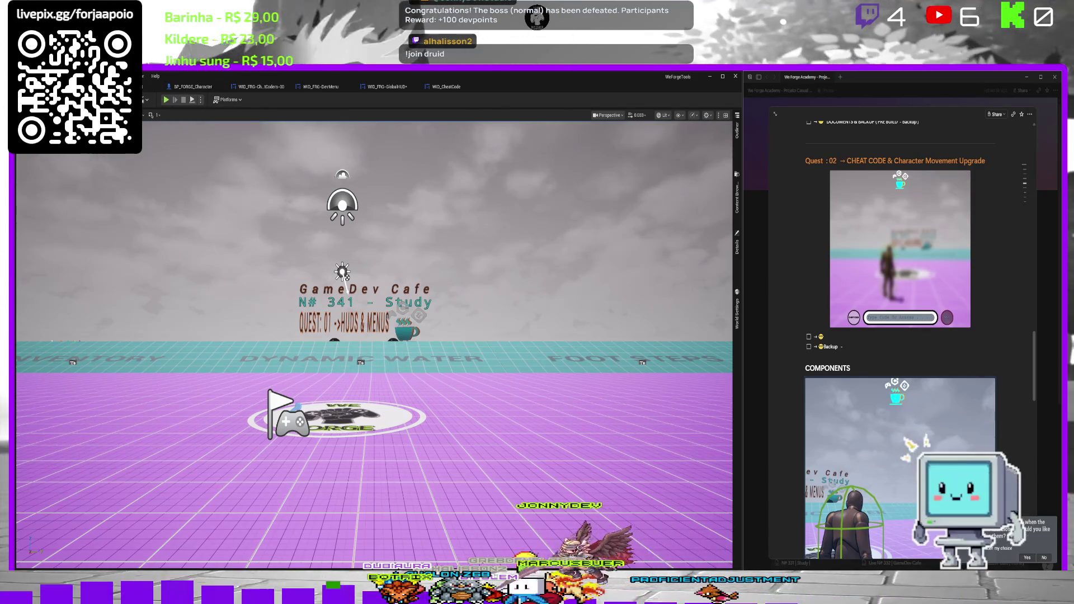
pyautogui.click(192, 88)
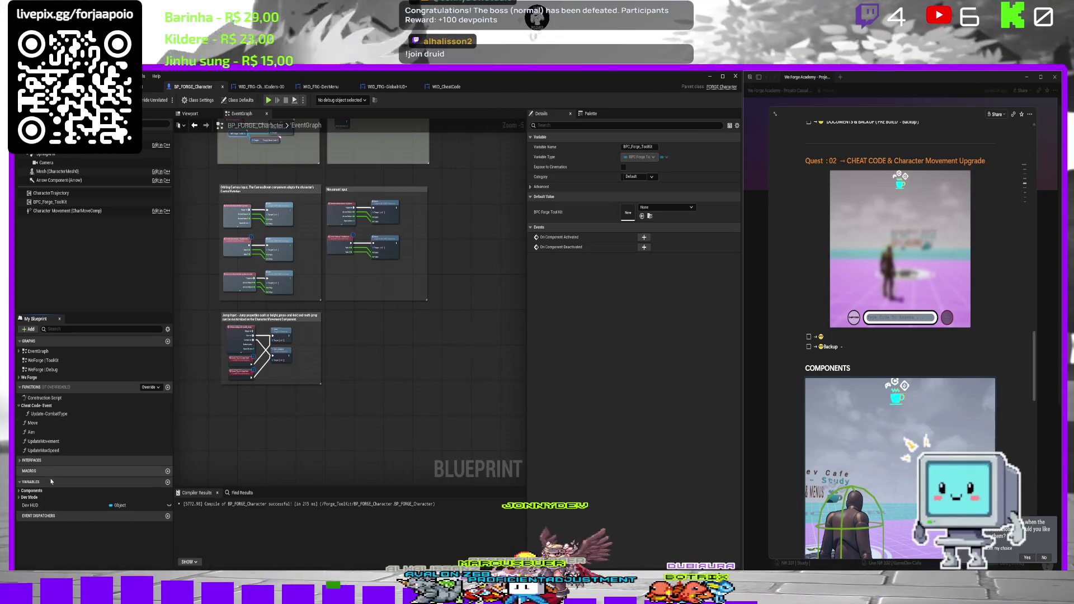
# Select the Dev Mode CheatCodes text array and expand its default entries.
pyautogui.click(19, 462)
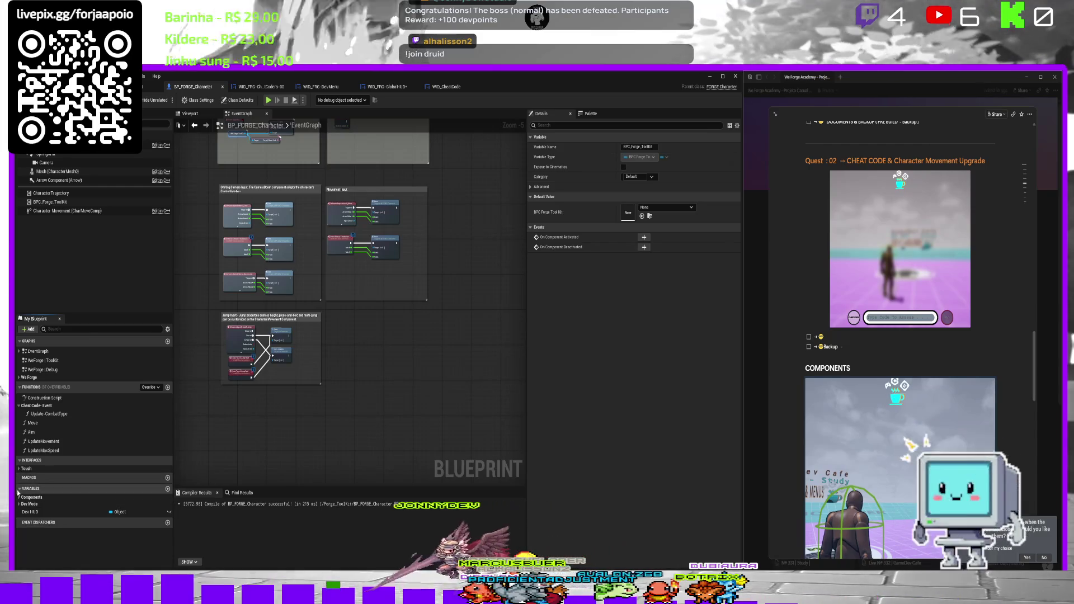
pyautogui.click(84, 504)
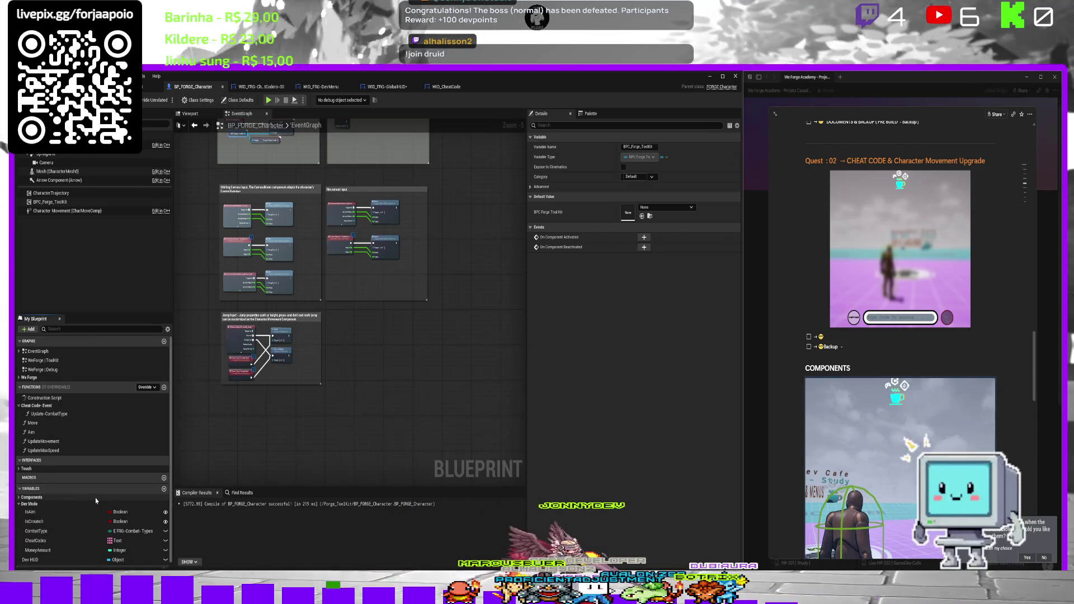
pyautogui.click(45, 535)
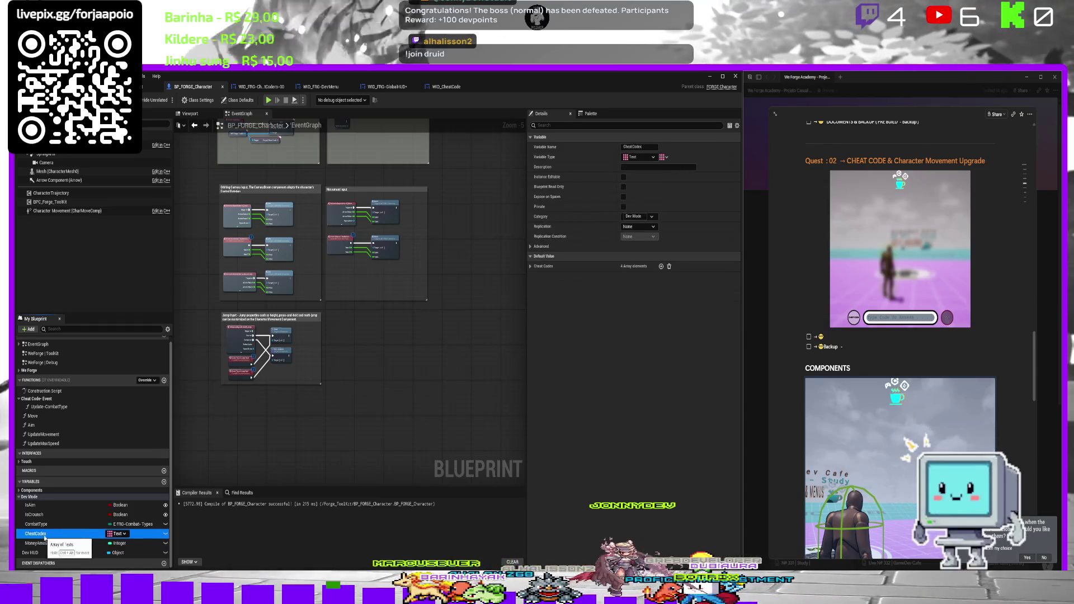
pyautogui.click(530, 266)
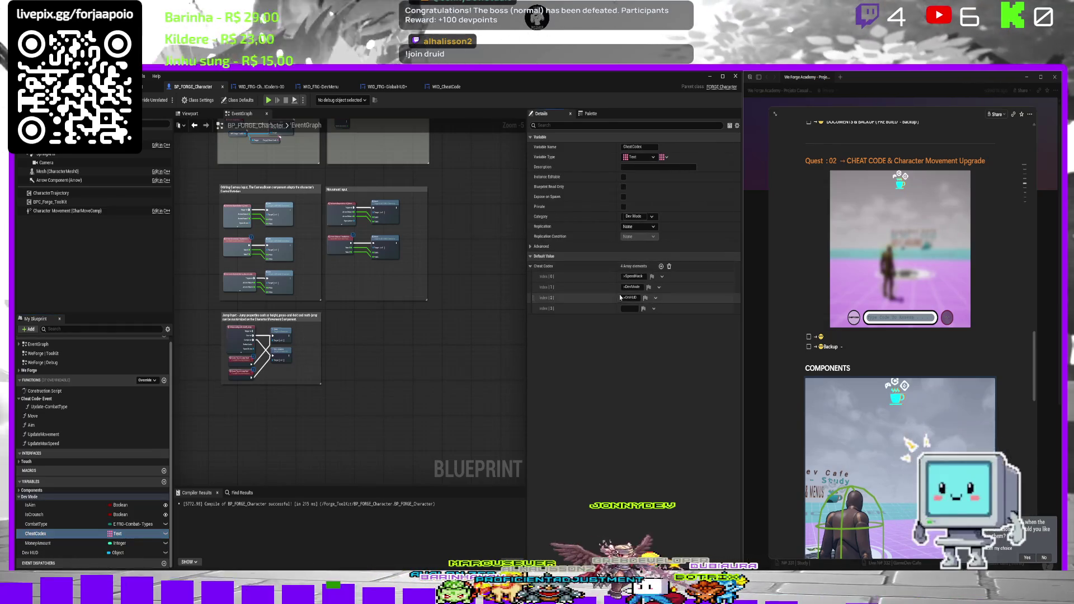
# Delete the SpeedHack, DevMode and next entries, then begin typing 'Sp' in the remaining one.
pyautogui.click(662, 276)
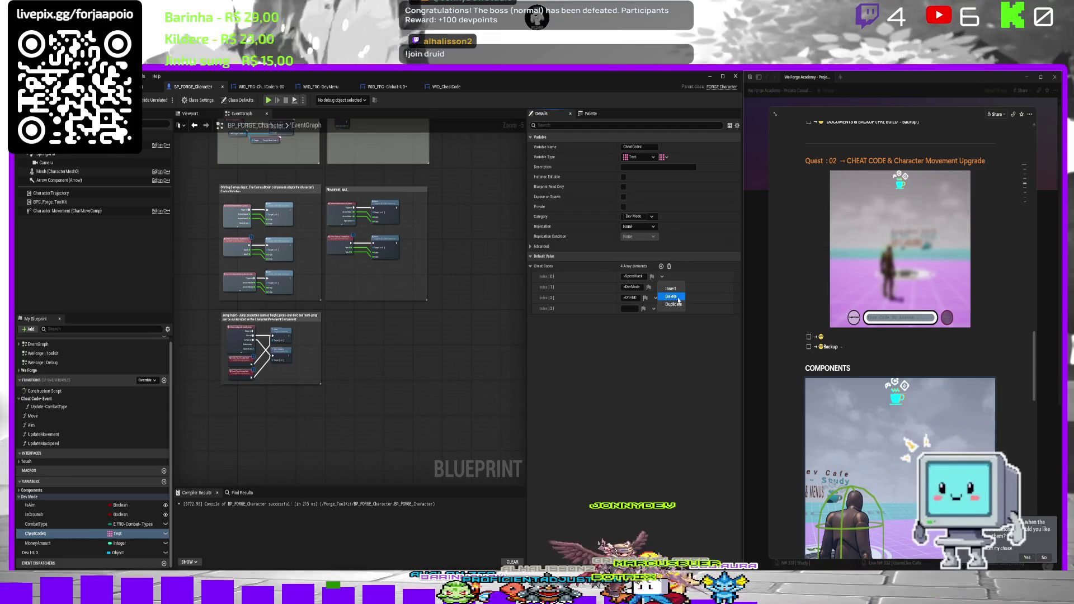
pyautogui.click(668, 297)
pyautogui.click(660, 277)
pyautogui.click(668, 297)
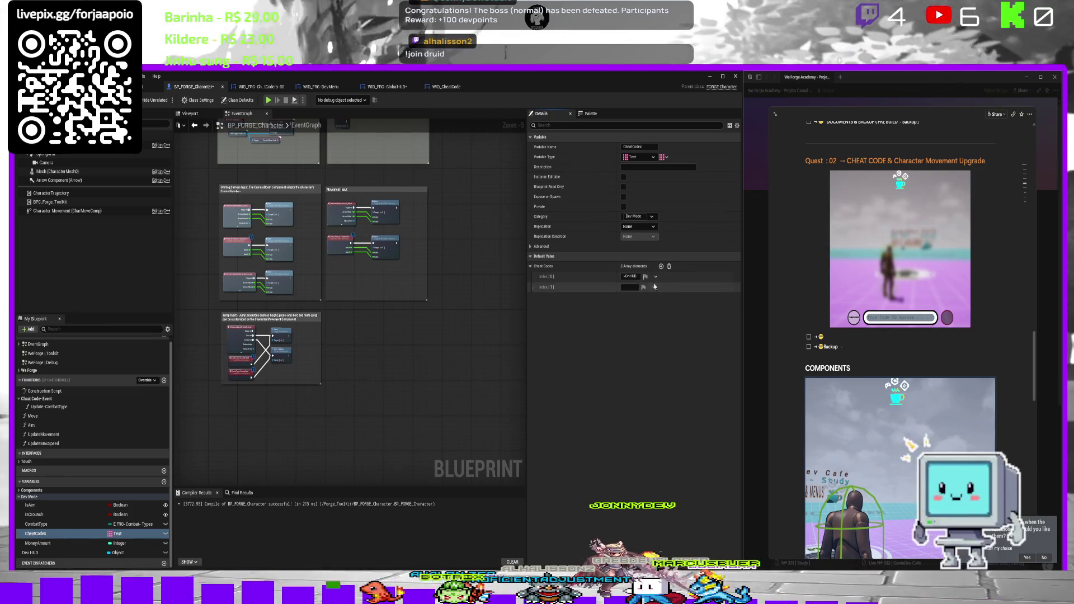
pyautogui.click(656, 277)
pyautogui.click(665, 297)
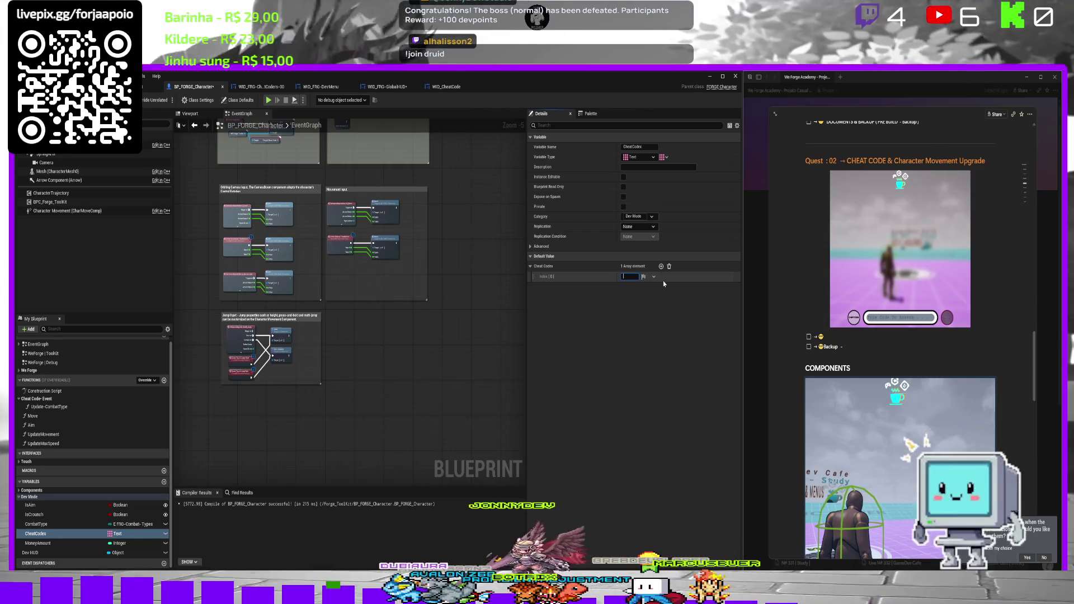
pyautogui.write('+Speed')
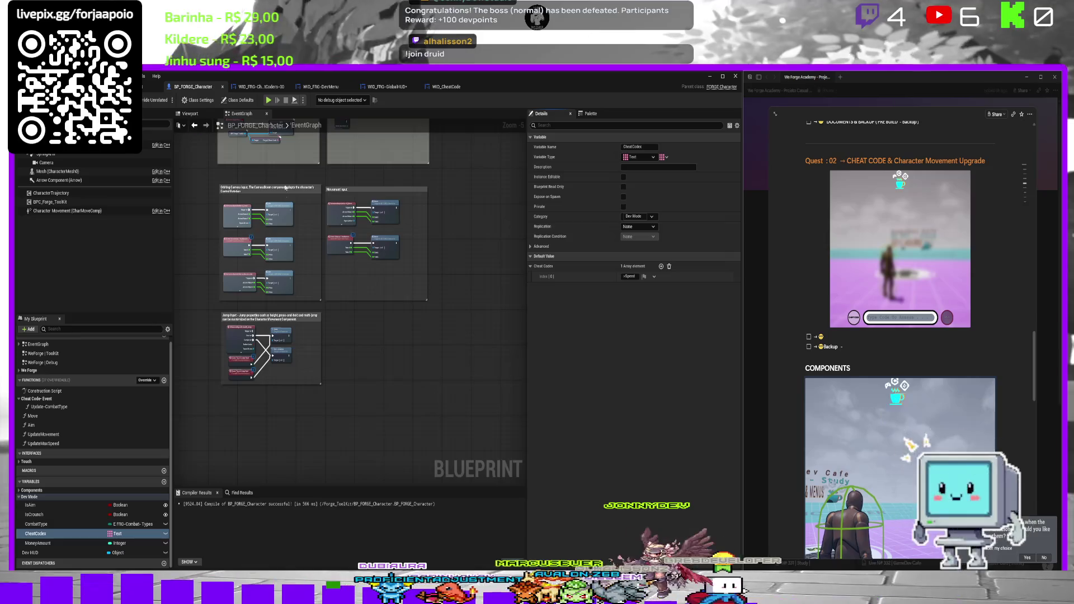
pyautogui.scroll(-2, 365, 322)
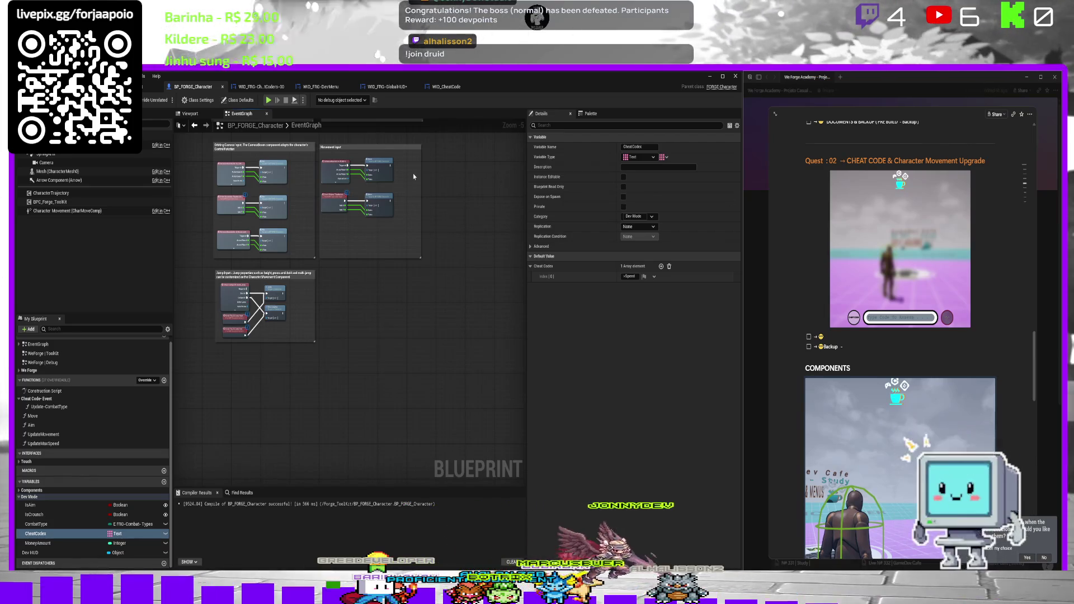
# Delete the node beside the CheatCode getter in the EventGraph's Begin Play group.
pyautogui.moveTo(280, 332); pyautogui.dragTo(279, 372)
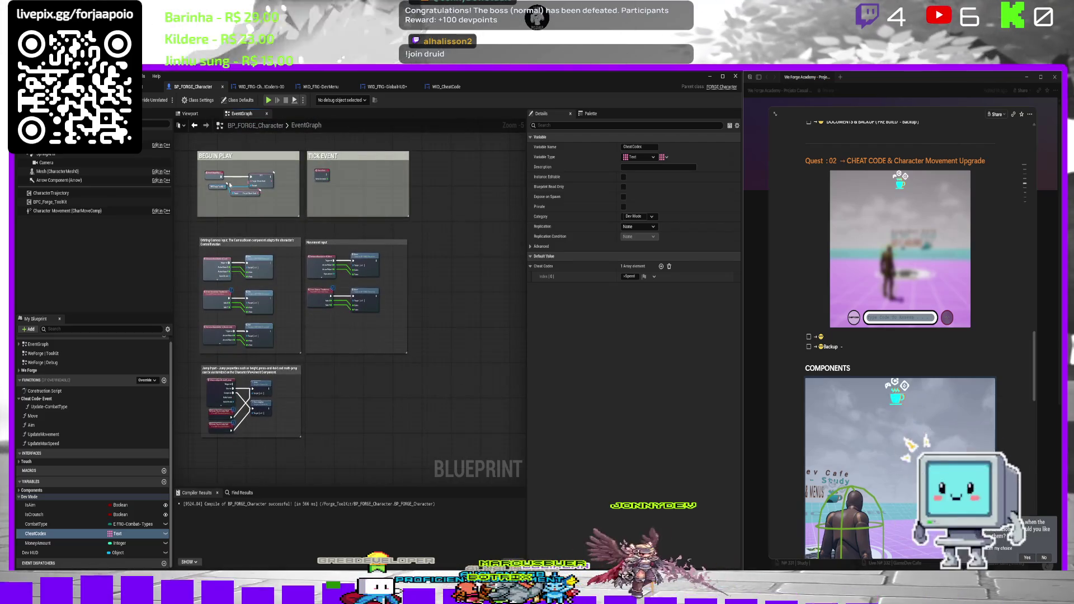
pyautogui.scroll(1, 273, 178)
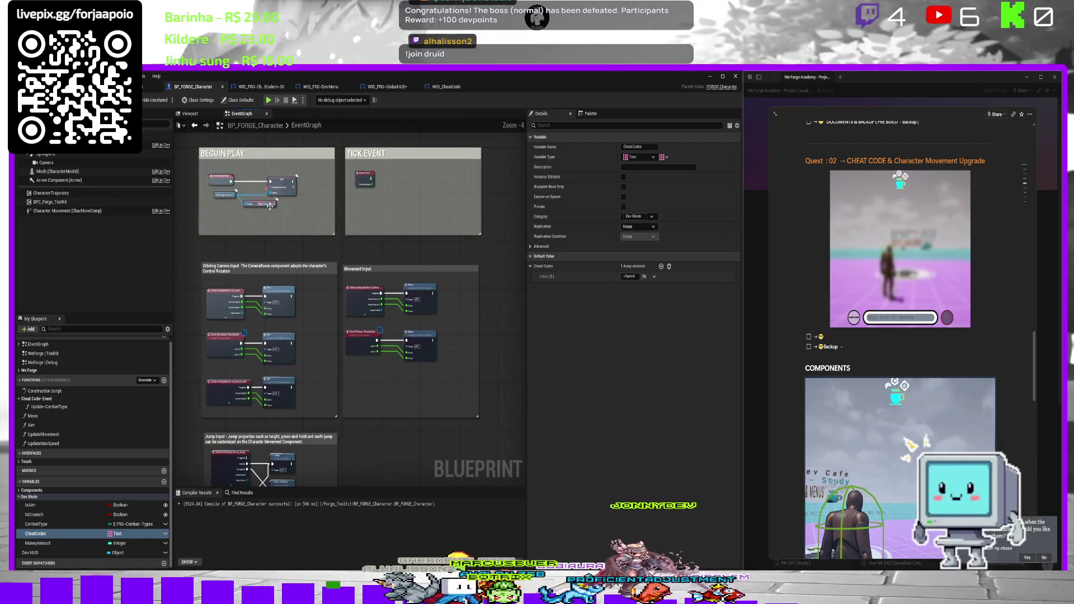
pyautogui.rightClick(256, 205)
pyautogui.click(269, 197)
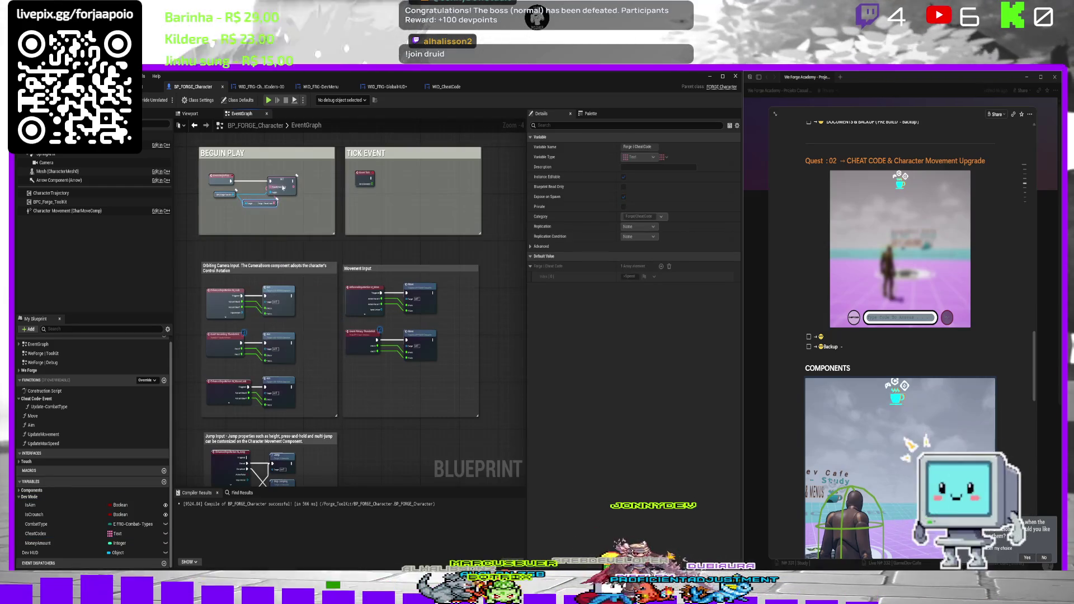
pyautogui.press('Delete')
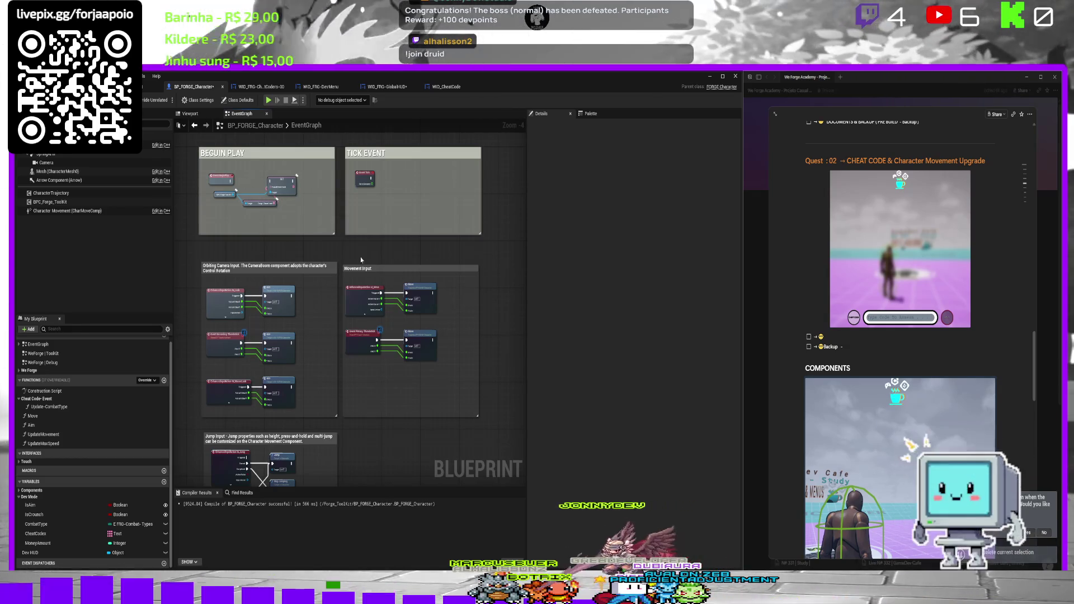
pyautogui.moveTo(361, 273); pyautogui.dragTo(385, 138)
pyautogui.moveTo(348, 398); pyautogui.dragTo(345, 355)
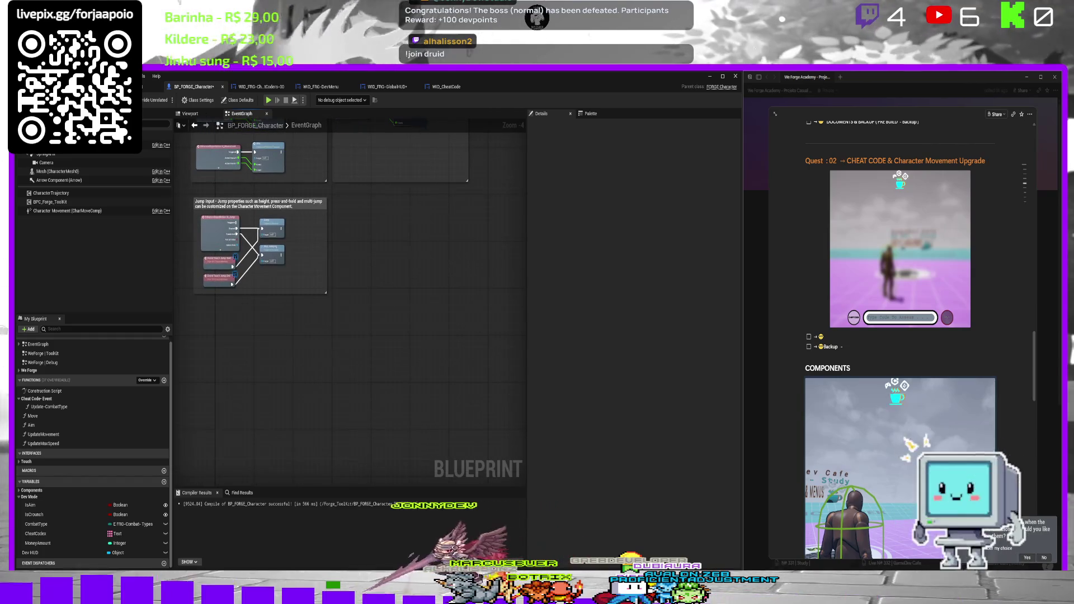
# Open the WeForge | Debug graph and place a Cheat Codes getter node on it.
pyautogui.doubleClick(43, 363)
pyautogui.scroll(-5, 315, 272)
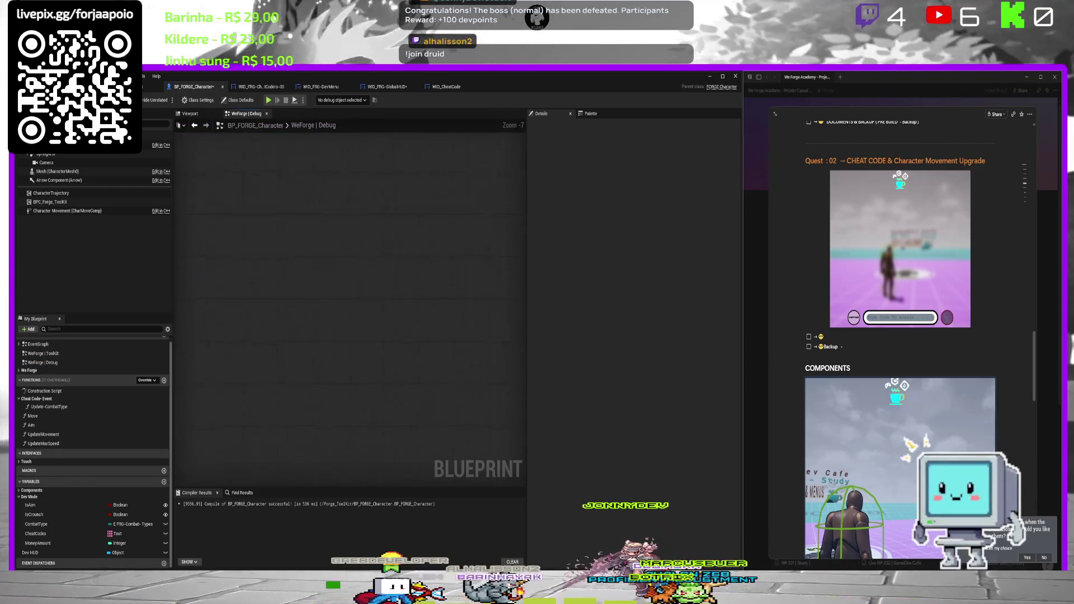
pyautogui.scroll(1, 328, 228)
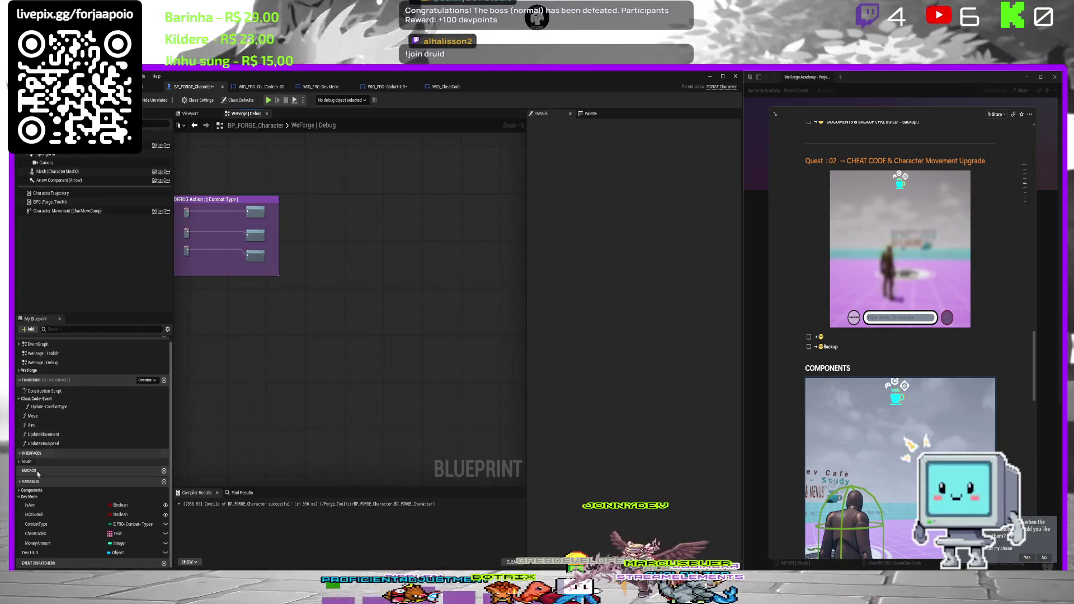
pyautogui.moveTo(56, 533)
pyautogui.mouseDown()
pyautogui.moveTo(209, 525)
pyautogui.moveTo(351, 245)
pyautogui.mouseUp()
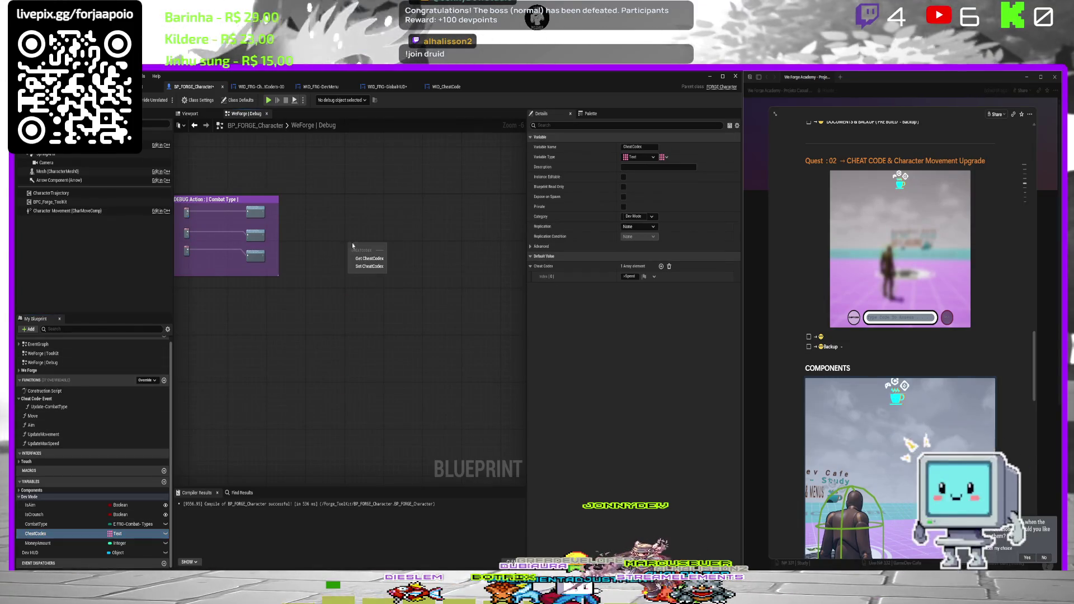
pyautogui.click(374, 261)
# Try dragging from Cheat Codes to find an == comparison node, then cancel.
pyautogui.scroll(5, 347, 249)
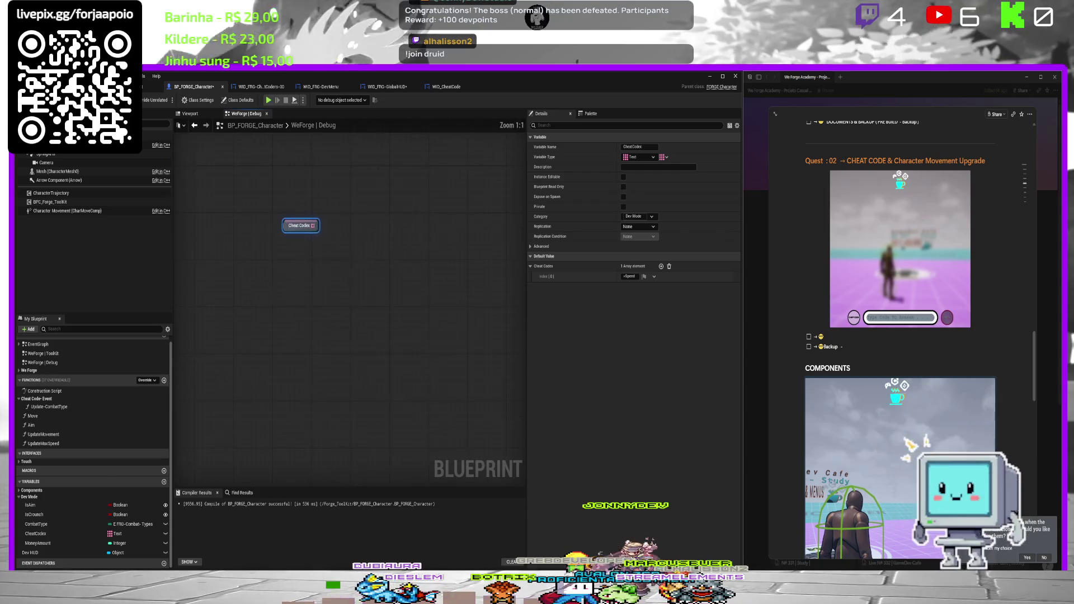
pyautogui.moveTo(358, 249); pyautogui.dragTo(360, 247)
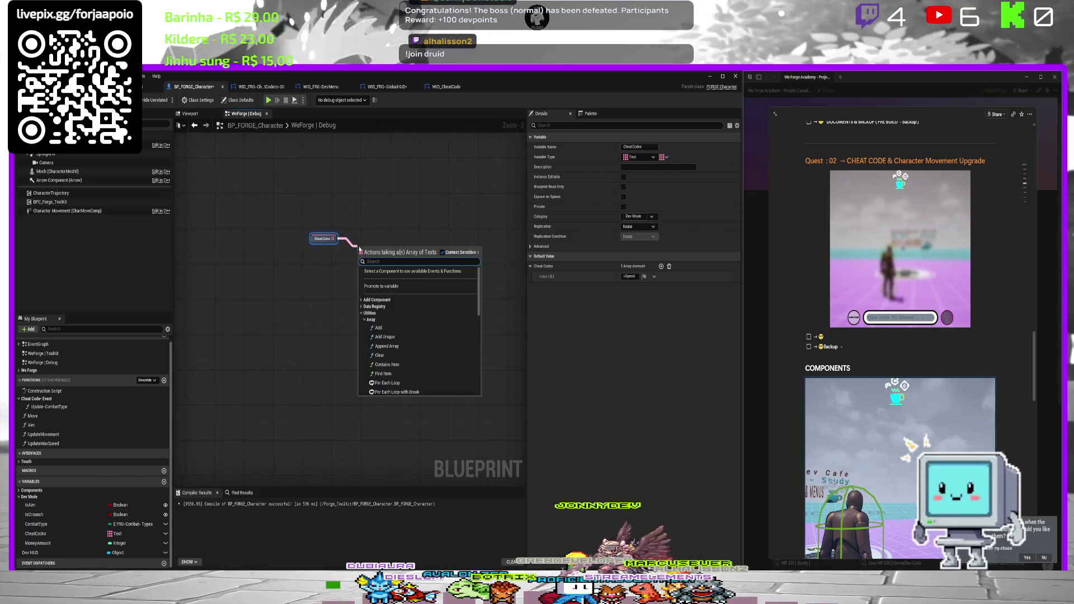
pyautogui.click(372, 204)
pyautogui.moveTo(373, 204)
pyautogui.mouseDown()
pyautogui.moveTo(403, 214)
pyautogui.moveTo(386, 211)
pyautogui.mouseUp()
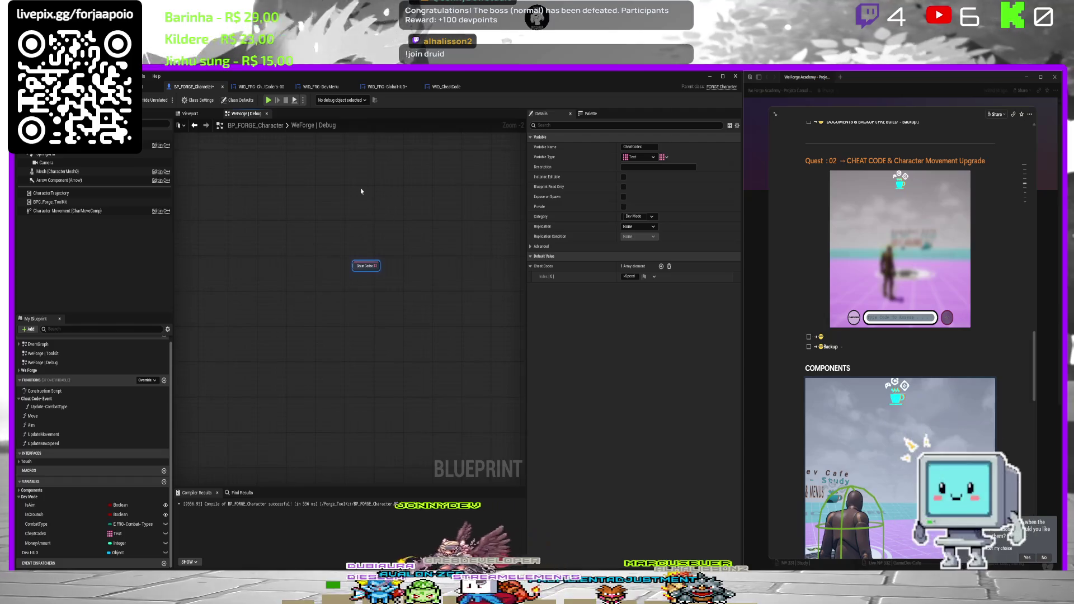
pyautogui.rightClick(361, 192)
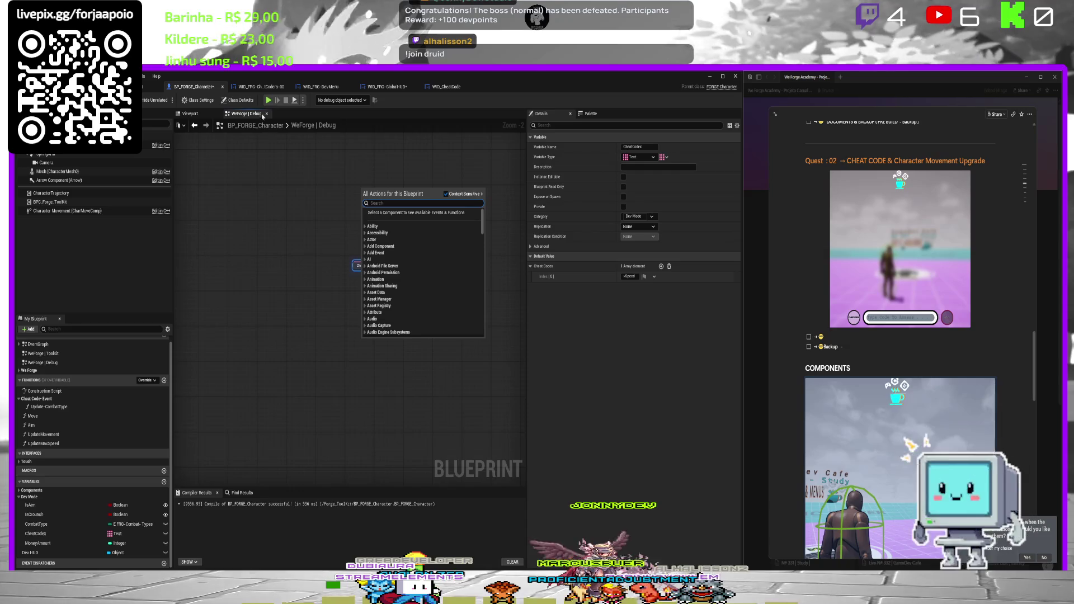
pyautogui.press('Escape')
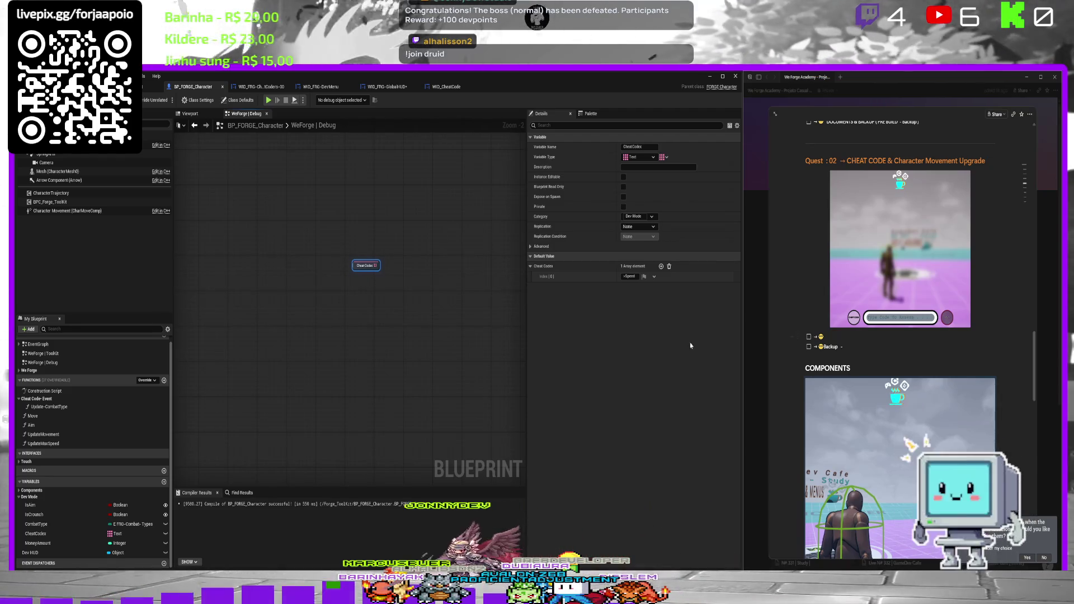
pyautogui.click(398, 276)
pyautogui.moveTo(366, 265)
pyautogui.mouseDown()
pyautogui.moveTo(303, 264)
pyautogui.moveTo(350, 238)
pyautogui.moveTo(343, 229)
pyautogui.mouseUp()
pyautogui.write('==')
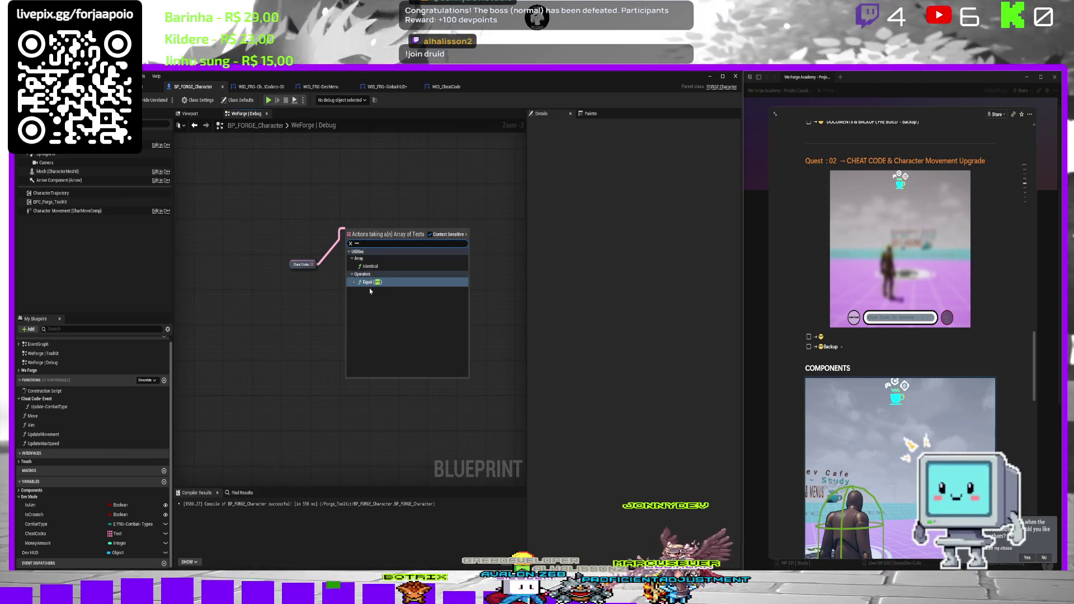
pyautogui.click(330, 228)
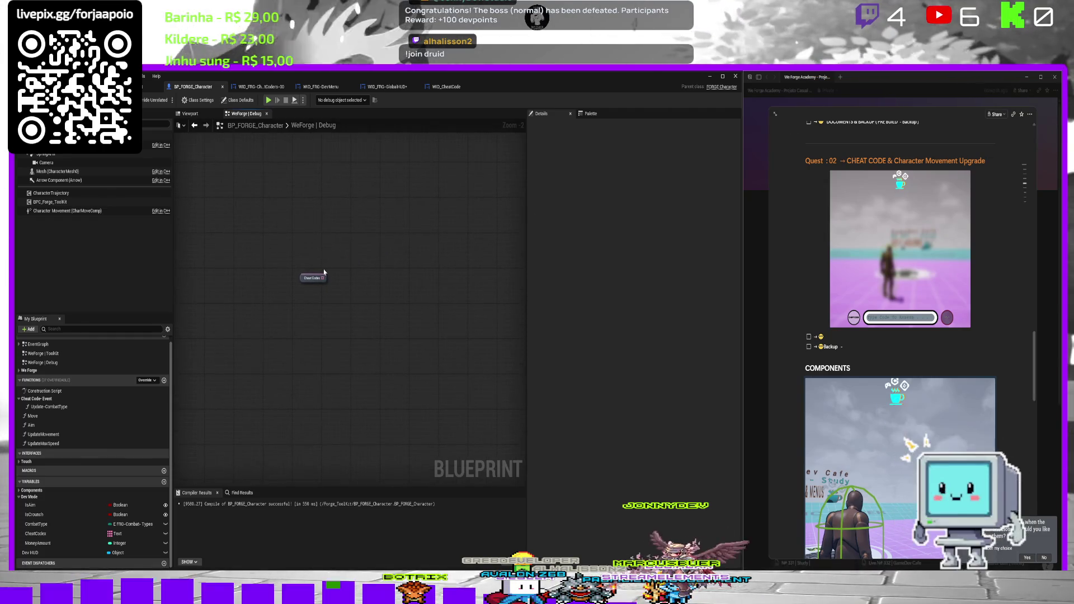
pyautogui.moveTo(336, 257); pyautogui.dragTo(330, 237)
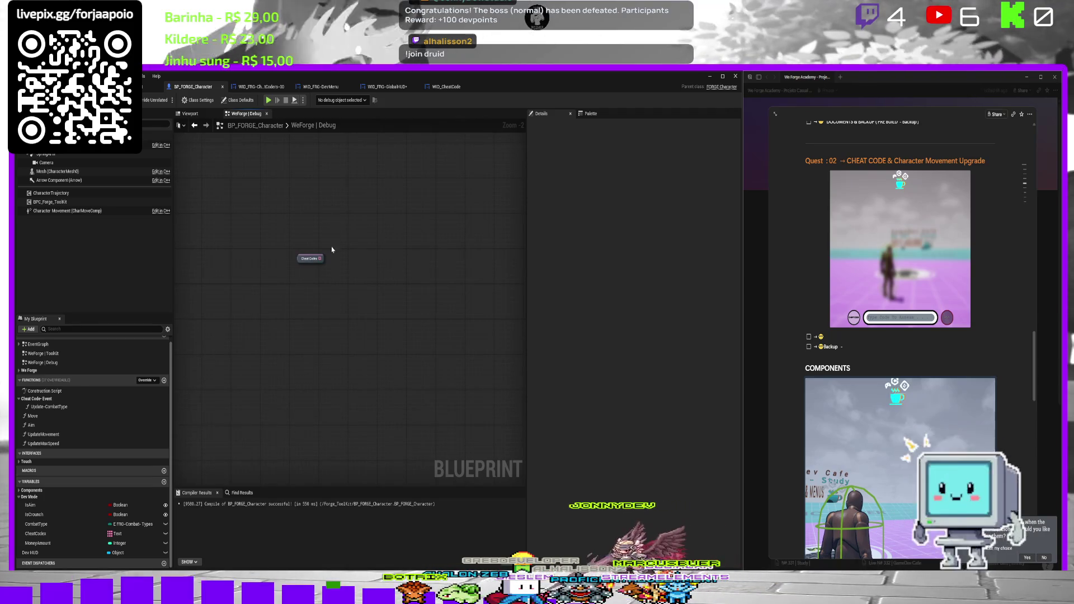
# Add a CheckCode custom event, move Cheat Codes below it, and add a Branch node.
pyautogui.rightClick(284, 229)
pyautogui.write('cus')
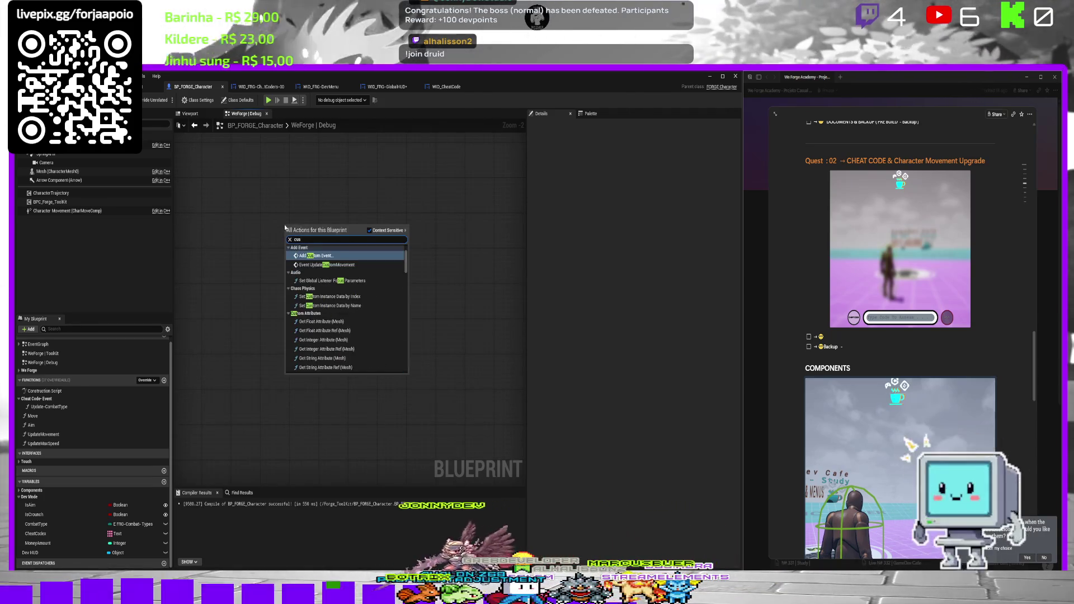
pyautogui.press('Return')
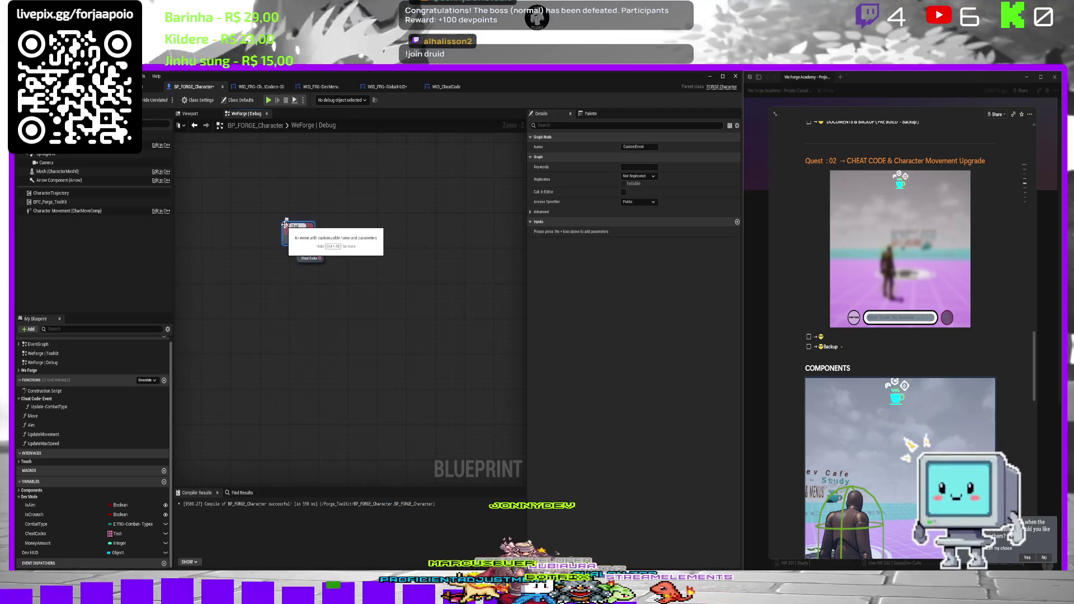
pyautogui.write('eckCode')
pyautogui.press('Return')
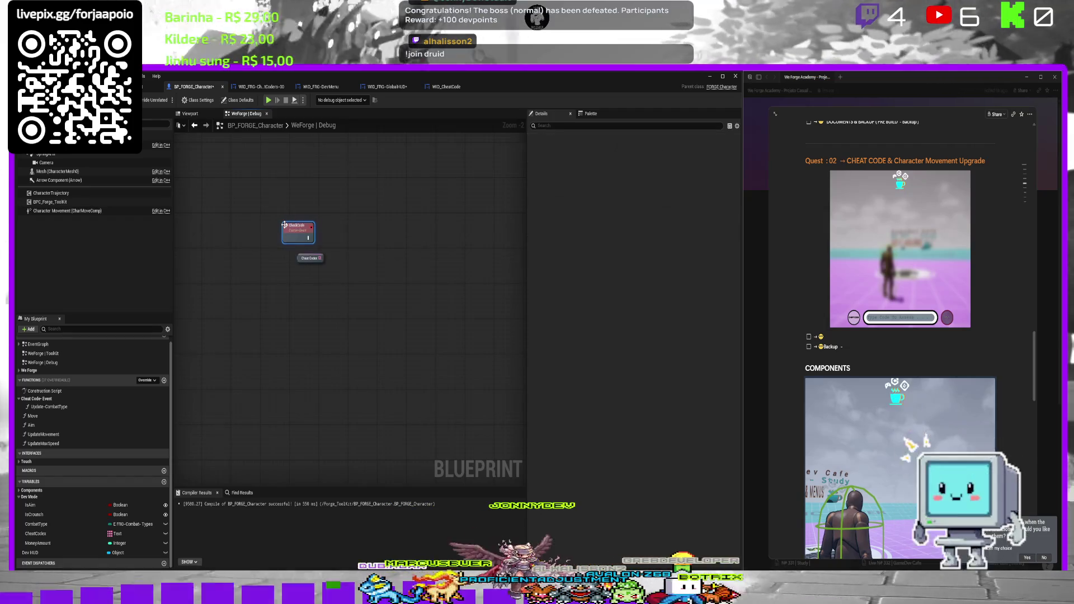
pyautogui.scroll(2, 304, 238)
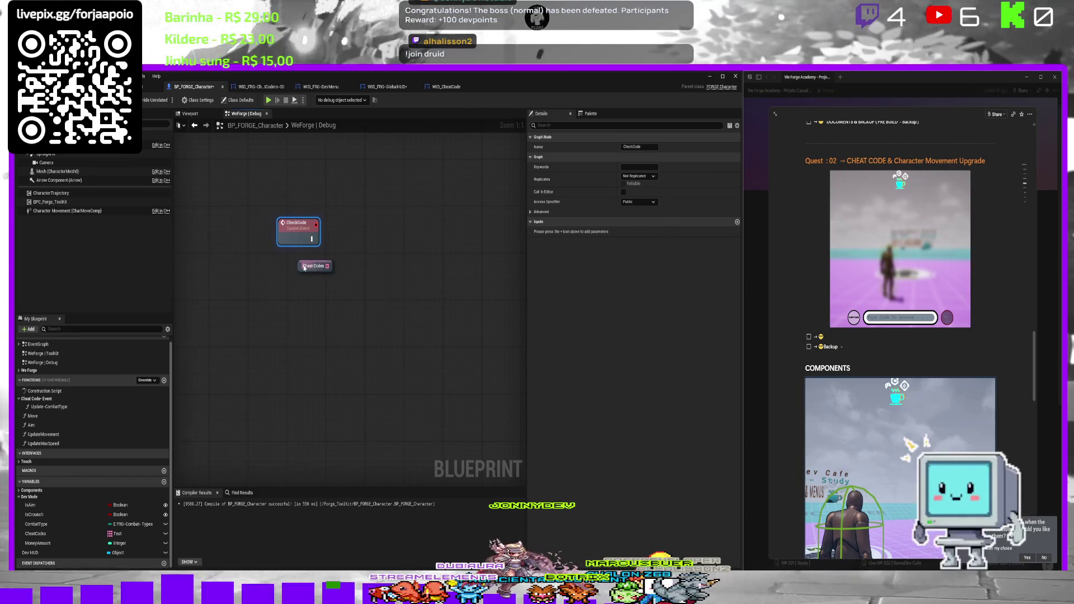
pyautogui.moveTo(302, 269); pyautogui.dragTo(282, 299)
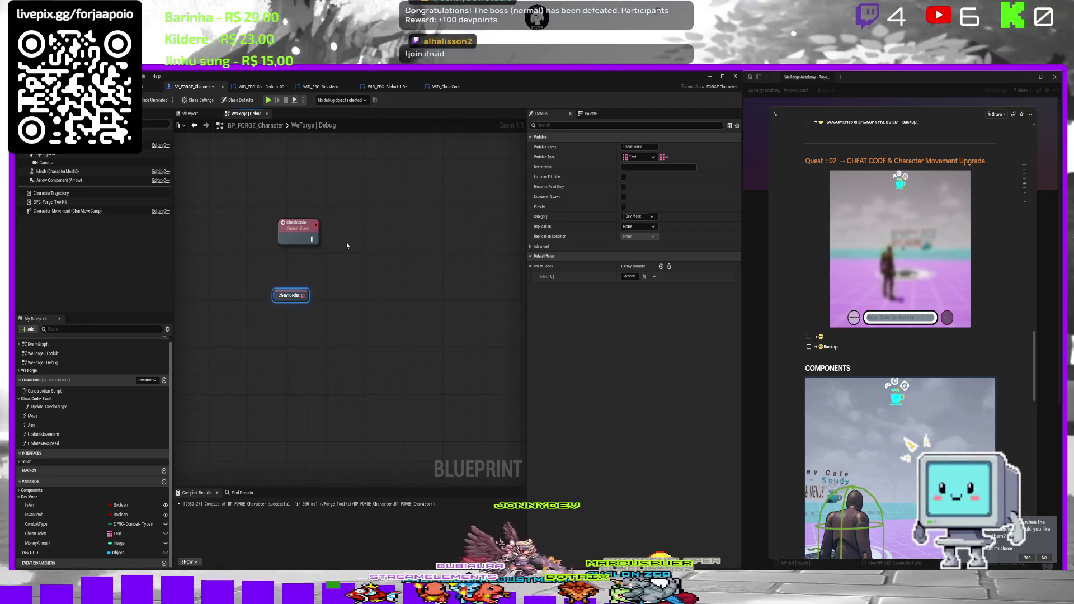
pyautogui.click(380, 242)
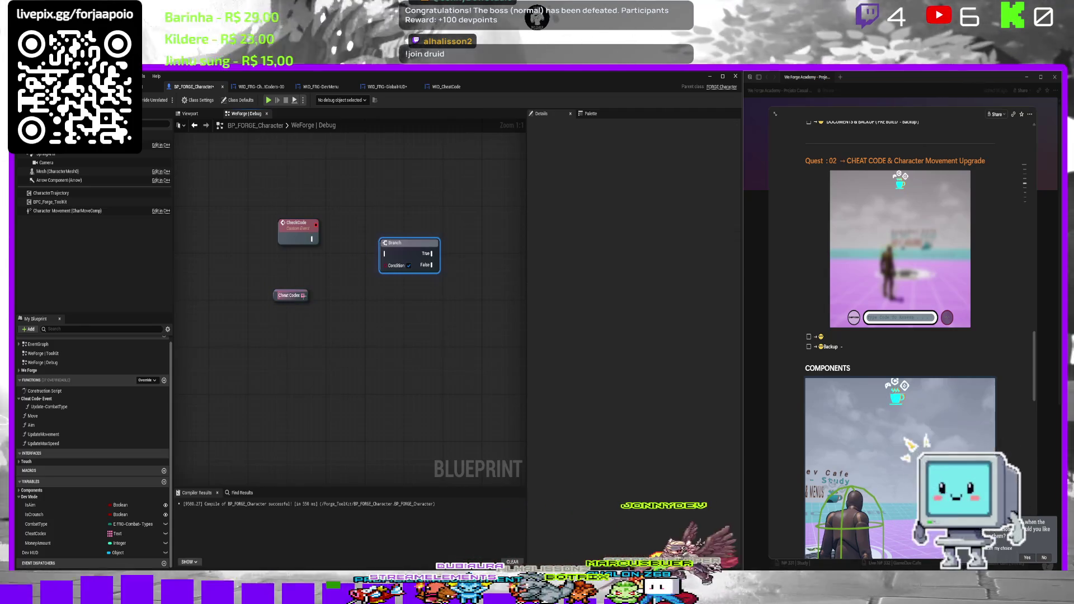
# From the Cheat Codes output, add an Equal Exactly (Text) comparison node.
pyautogui.moveTo(305, 295); pyautogui.dragTo(324, 302)
pyautogui.write('==')
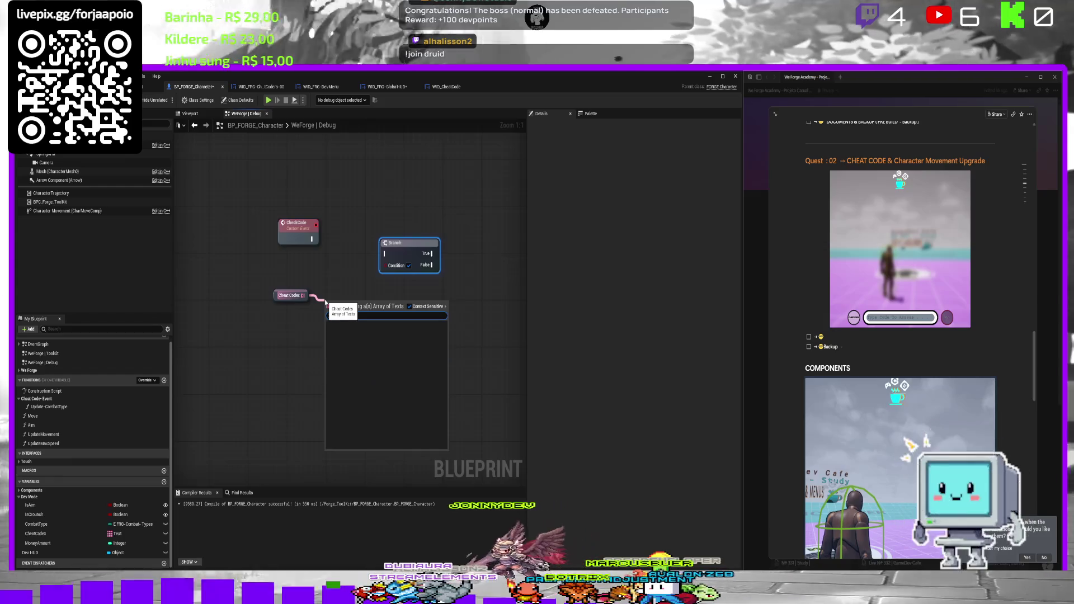
pyautogui.click(410, 307)
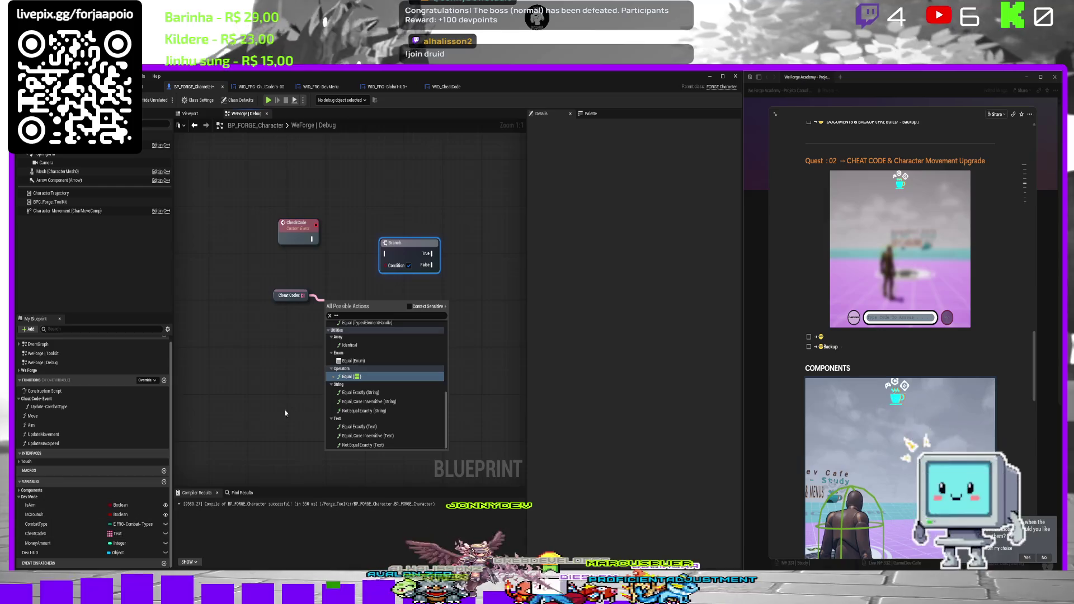
pyautogui.scroll(2, 358, 334)
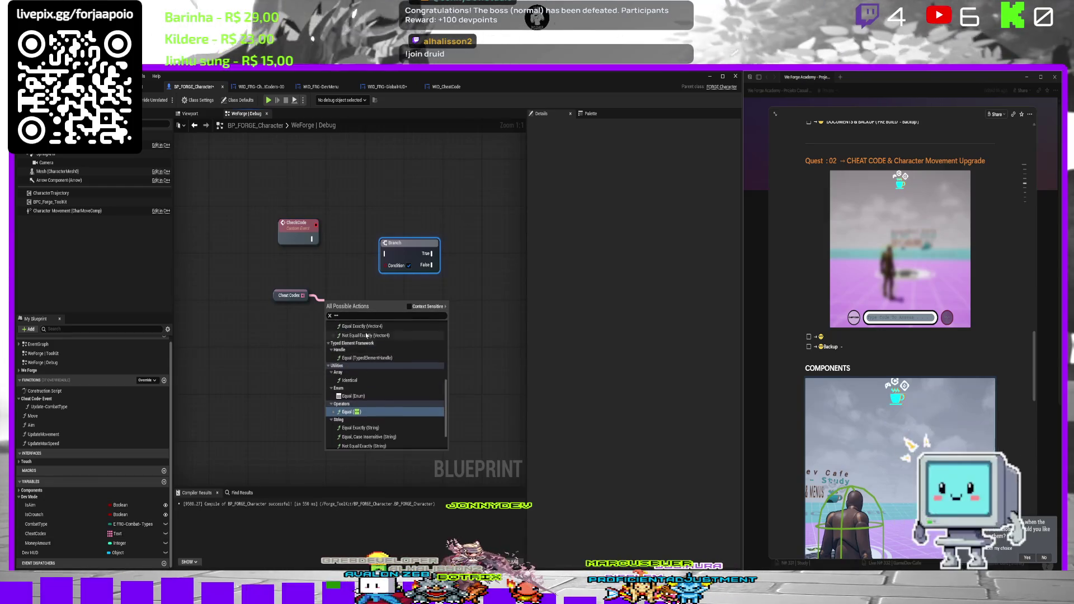
pyautogui.scroll(2, 384, 355)
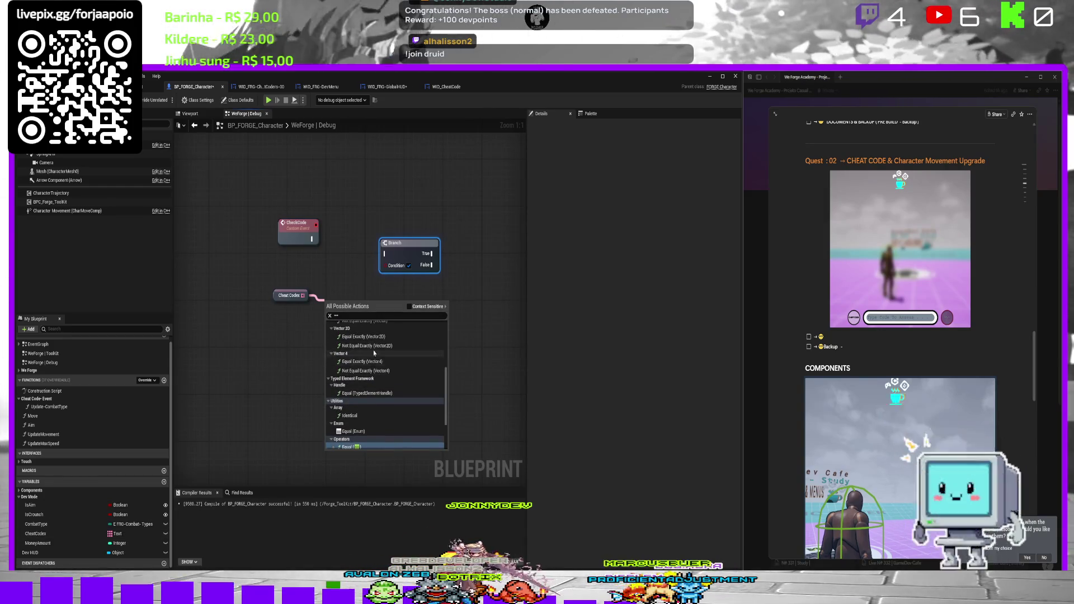
pyautogui.write('=')
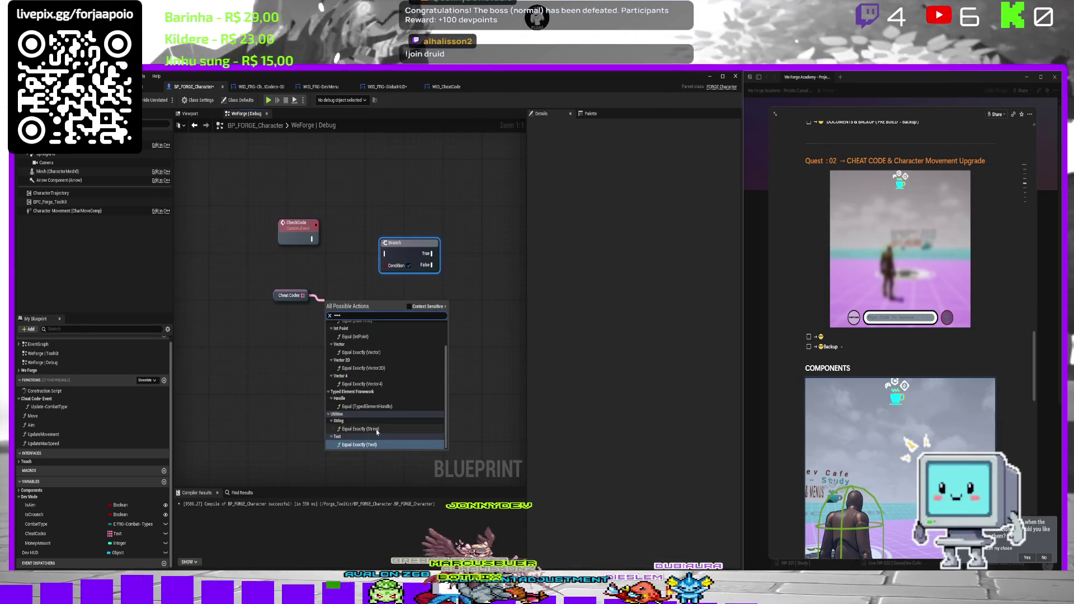
pyautogui.click(370, 446)
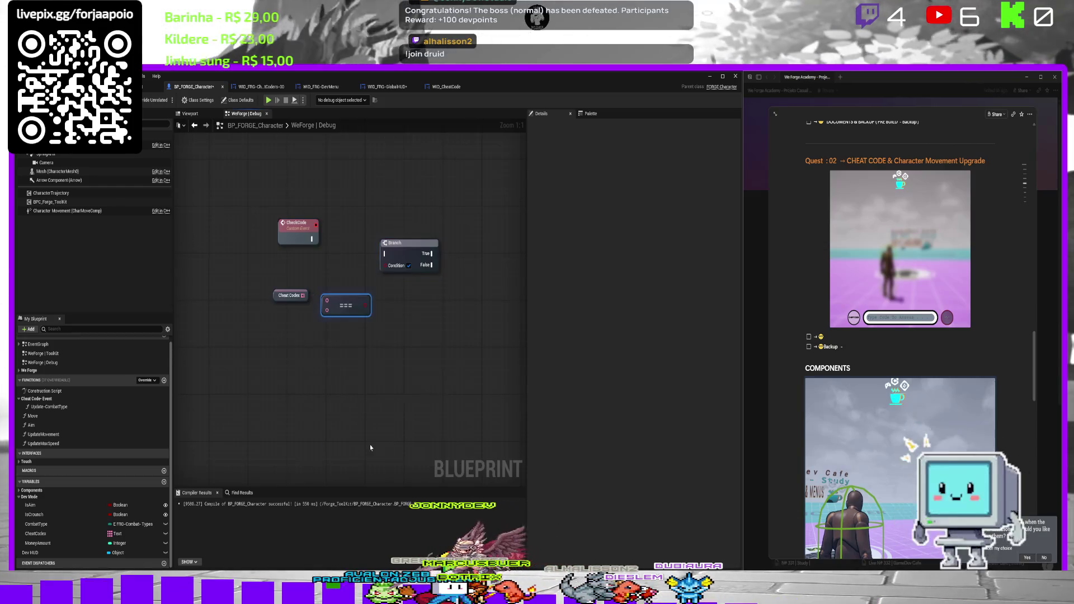
# Add a GET node reading from the Cheat Codex array and place the Equal Exactly node beside it.
pyautogui.moveTo(304, 295); pyautogui.dragTo(311, 336)
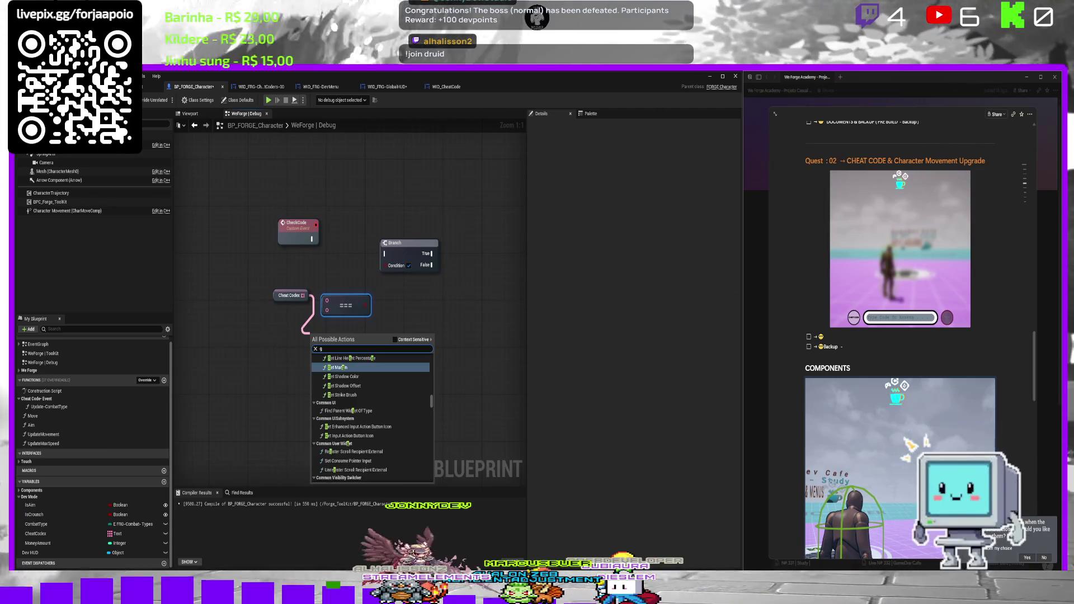
pyautogui.scroll(-15, 372, 417)
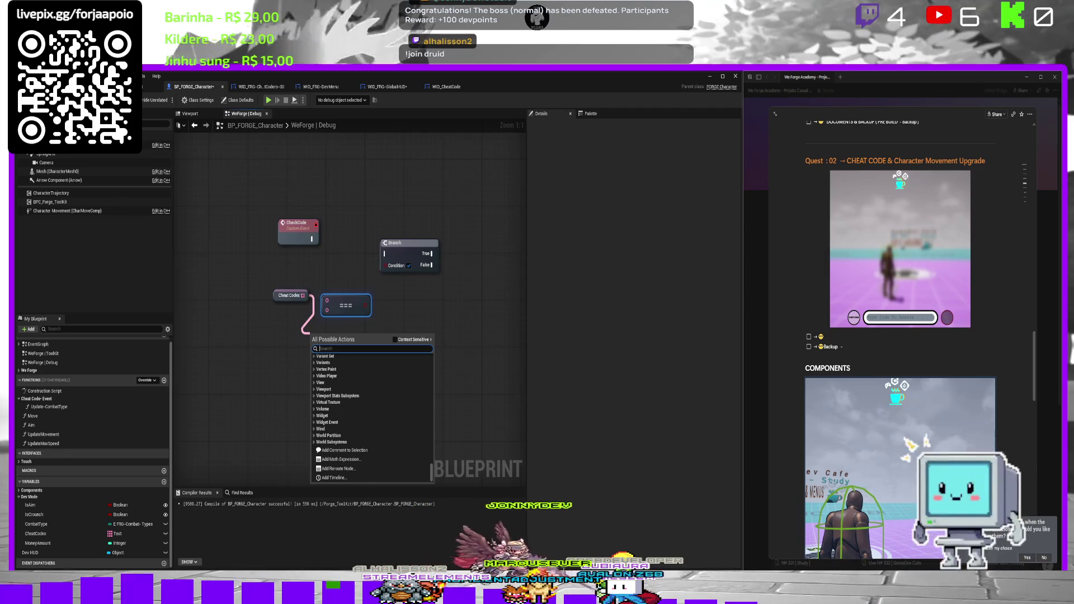
pyautogui.write('get')
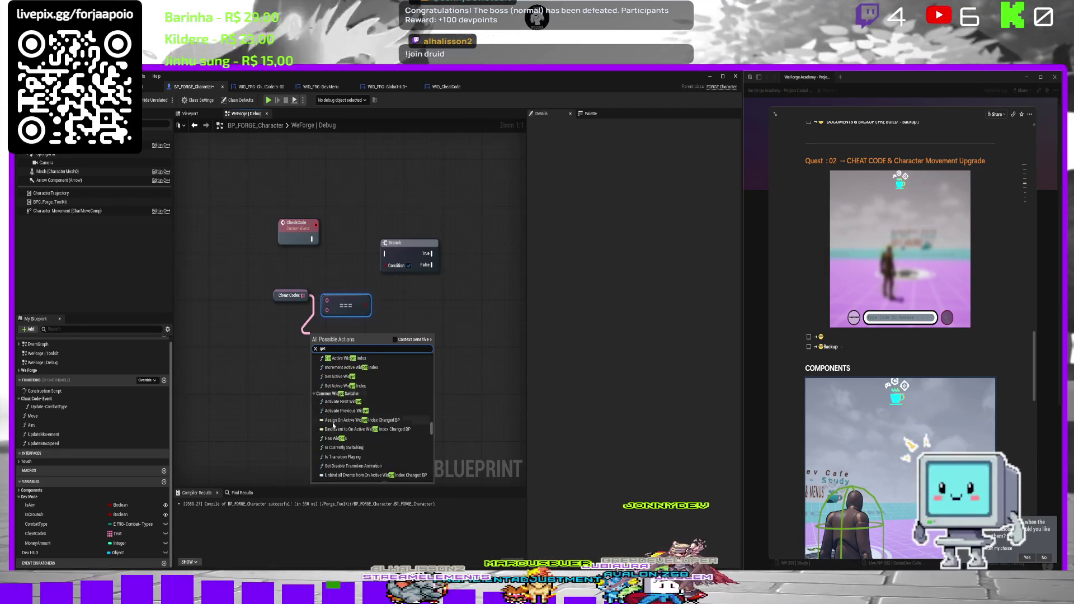
pyautogui.click(395, 340)
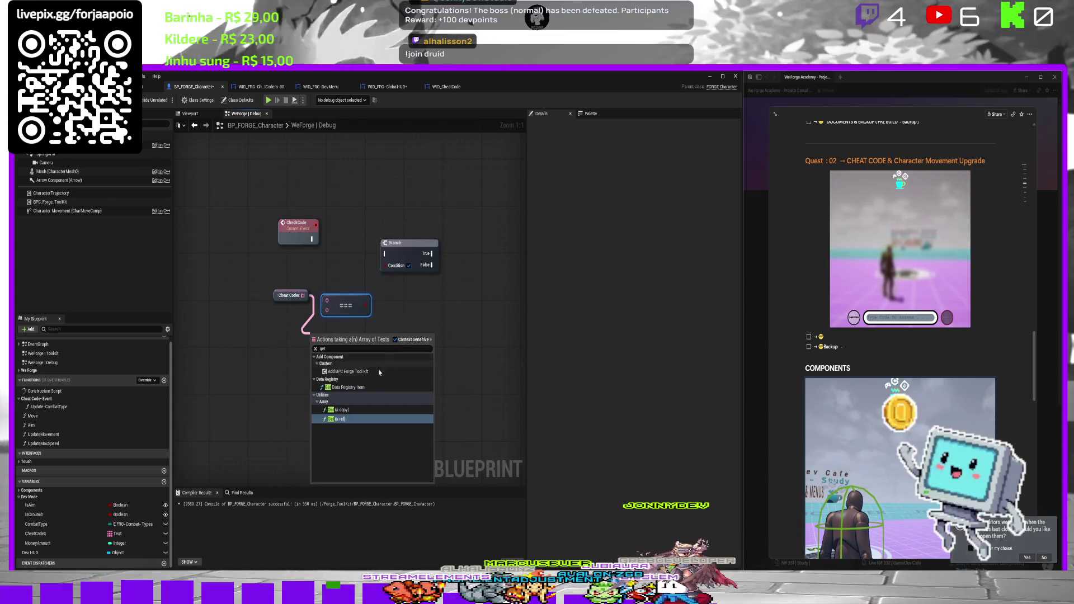
pyautogui.click(338, 420)
pyautogui.moveTo(274, 291); pyautogui.dragTo(240, 361)
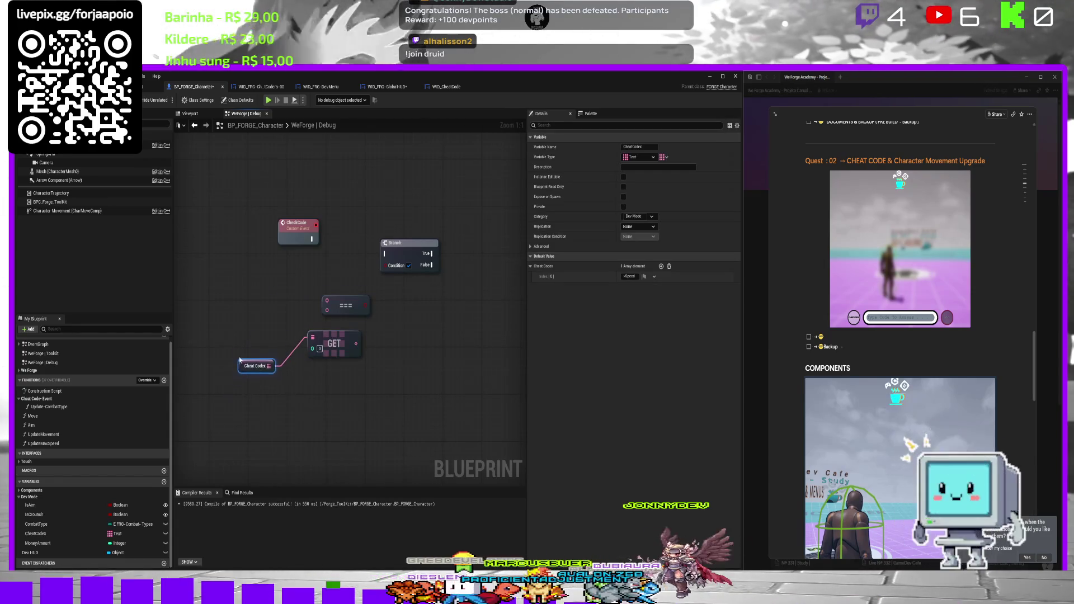
pyautogui.moveTo(356, 304); pyautogui.dragTo(413, 323)
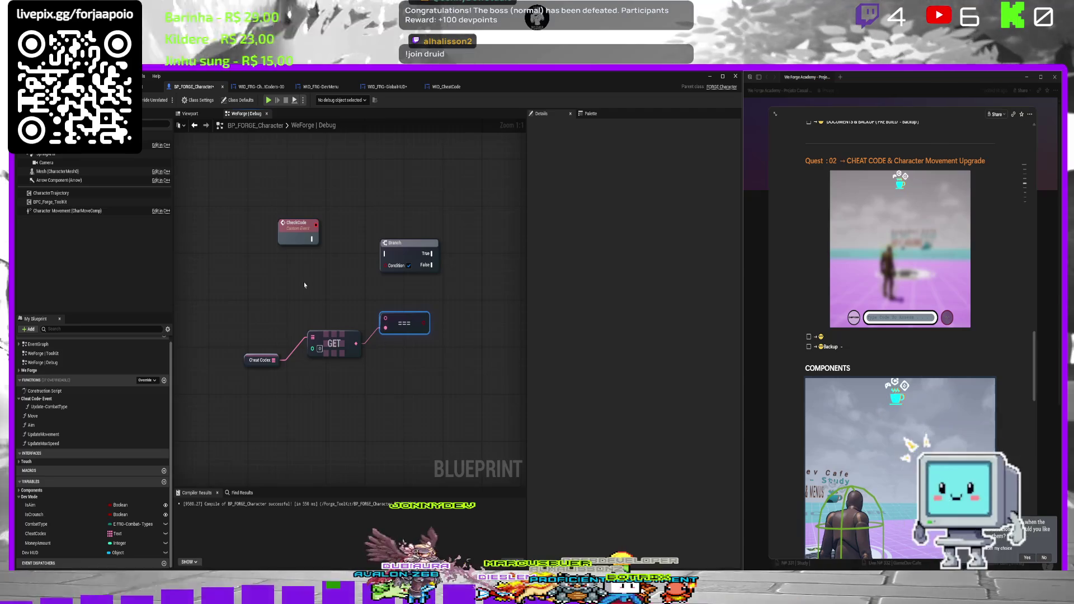
# Wire CheckCode's execution output into the Branch and the equality result into its Condition, then compile.
pyautogui.moveTo(305, 283); pyautogui.dragTo(338, 317)
pyautogui.moveTo(417, 302); pyautogui.dragTo(465, 300)
pyautogui.moveTo(296, 287)
pyautogui.mouseDown()
pyautogui.moveTo(260, 279)
pyautogui.moveTo(267, 261)
pyautogui.moveTo(383, 295)
pyautogui.mouseUp()
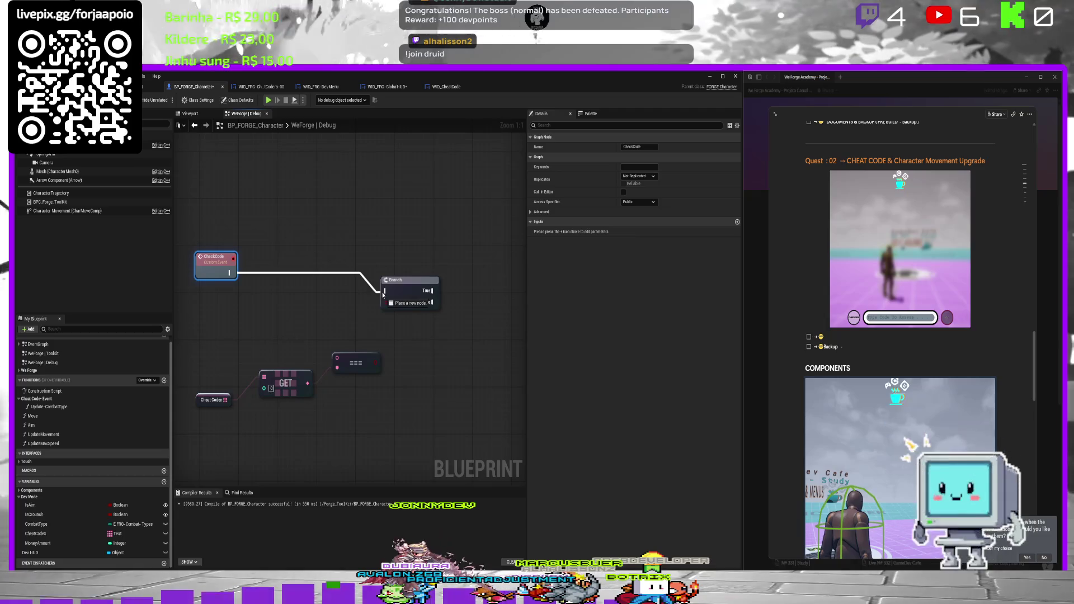
pyautogui.moveTo(366, 229); pyautogui.dragTo(351, 230)
pyautogui.moveTo(362, 363); pyautogui.dragTo(368, 343)
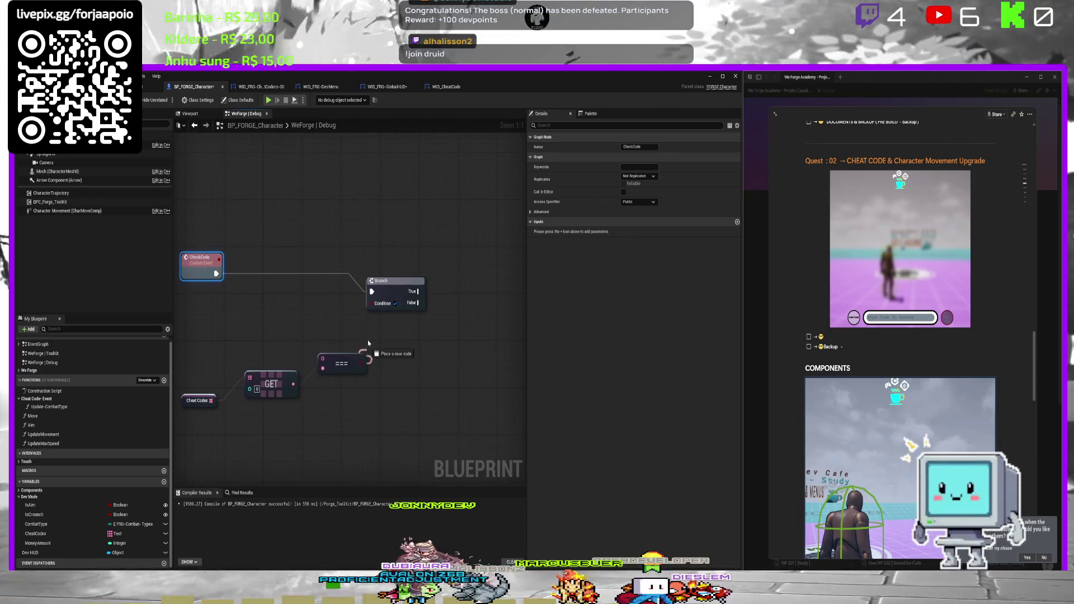
pyautogui.press('F7')
# Break the faulty Condition link on the Branch and recompile so the error clears.
pyautogui.moveTo(342, 303); pyautogui.dragTo(355, 346)
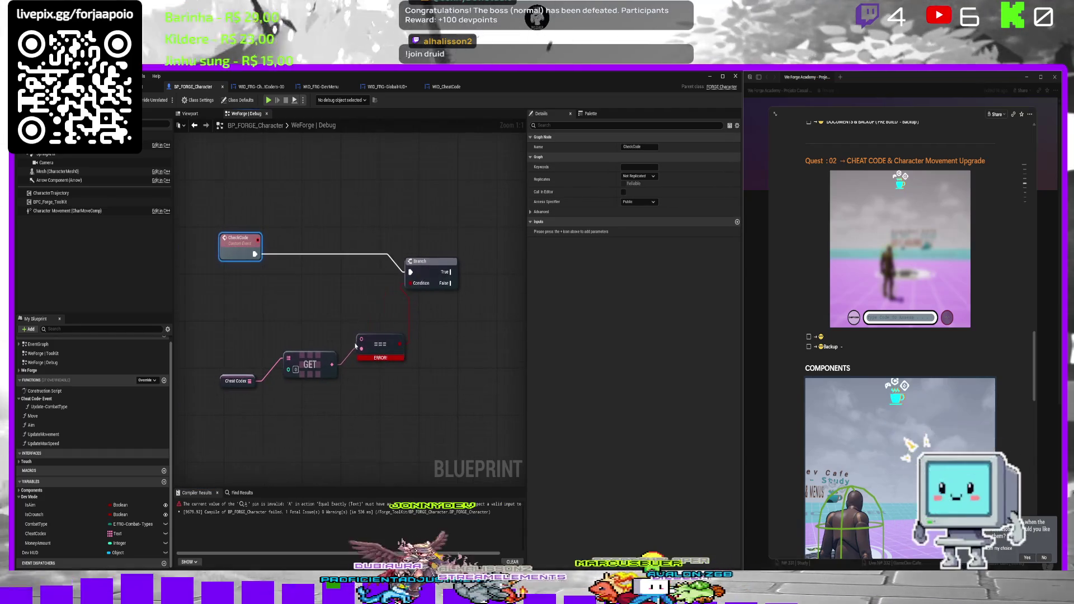
pyautogui.rightClick(307, 202)
pyautogui.click(287, 244)
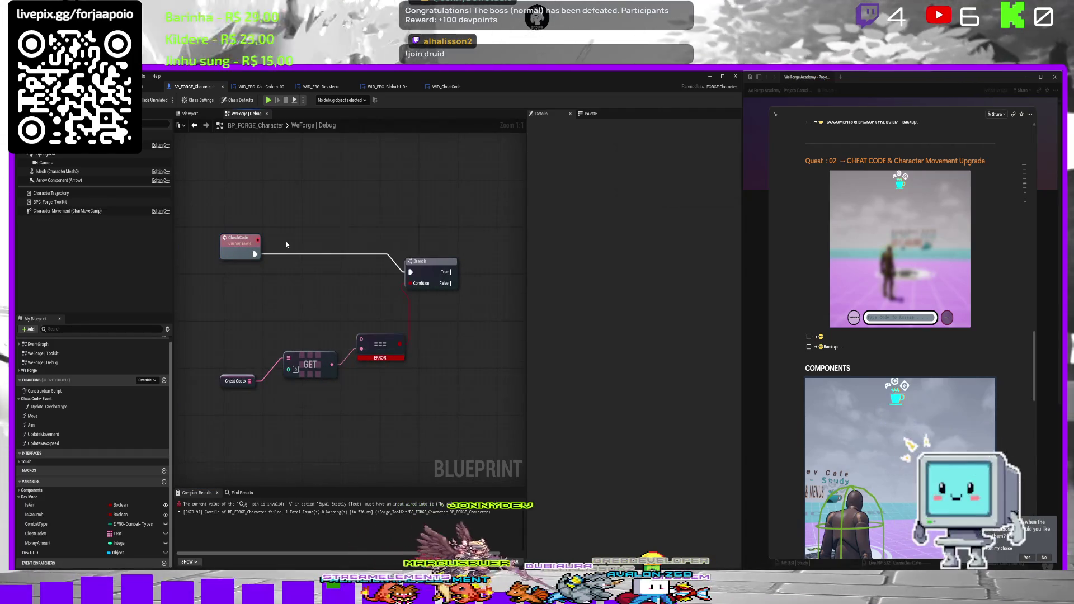
pyautogui.keyDown('alt'); pyautogui.click(411, 313); pyautogui.keyUp('alt')
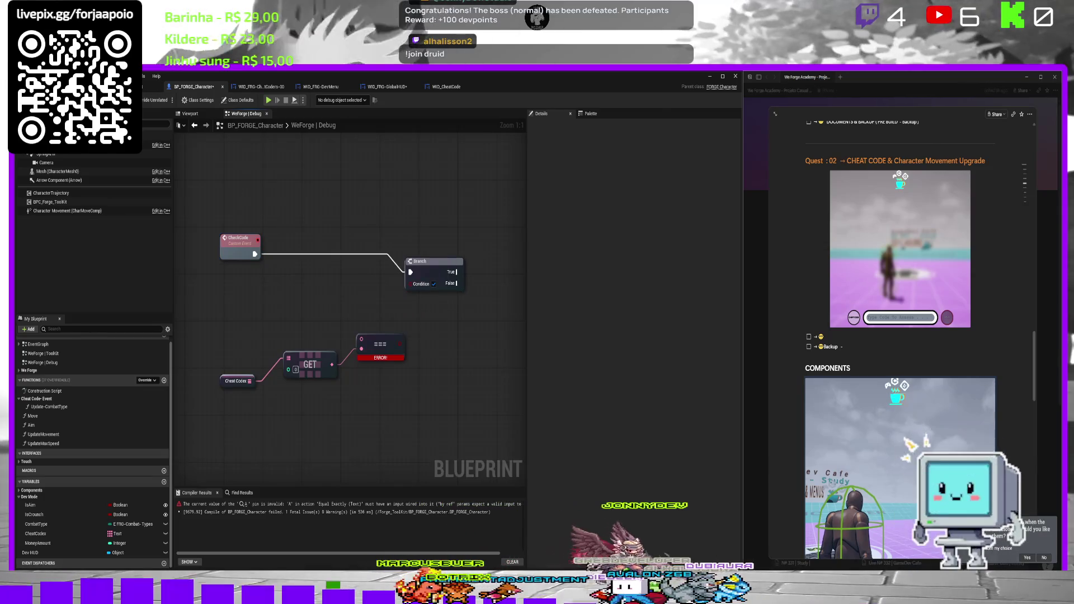
pyautogui.press('F7')
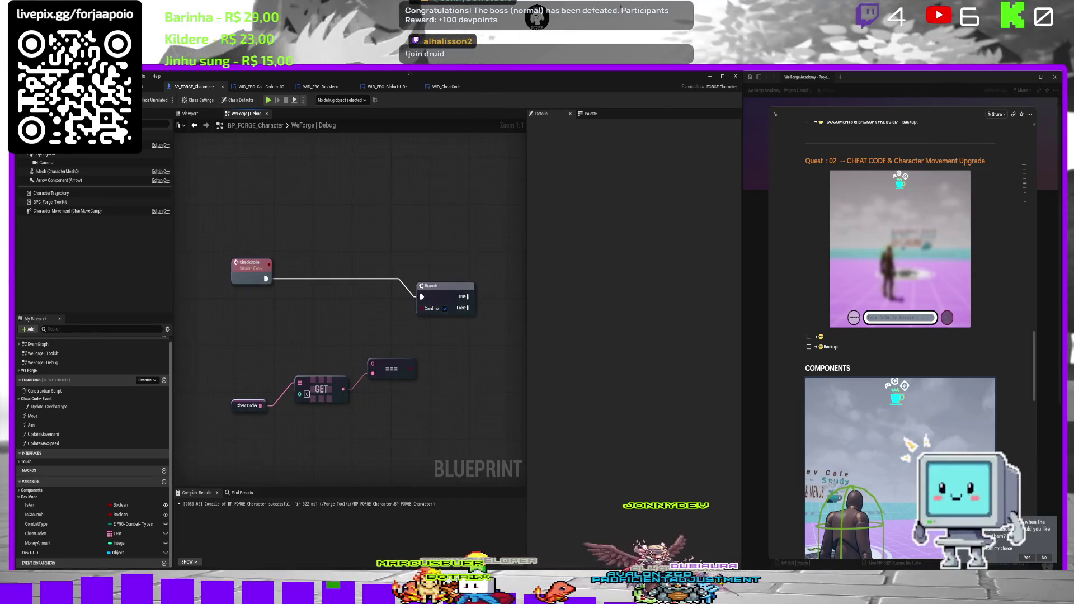
pyautogui.click(441, 88)
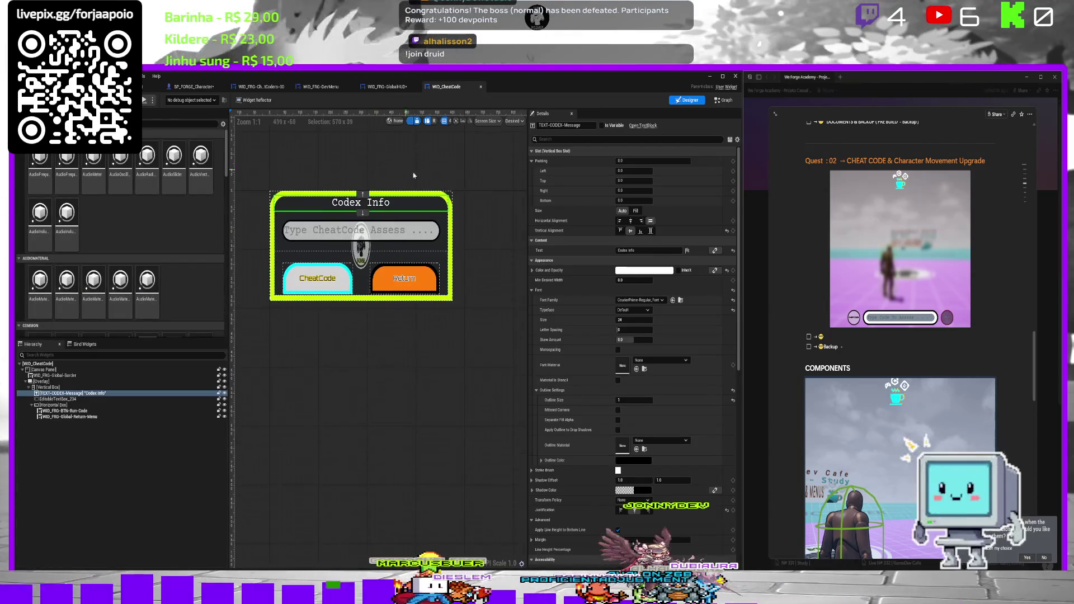
# Add an On Text Committed event for the cheat-code text box EditableTextBox_234.
pyautogui.scroll(-4, 693, 285)
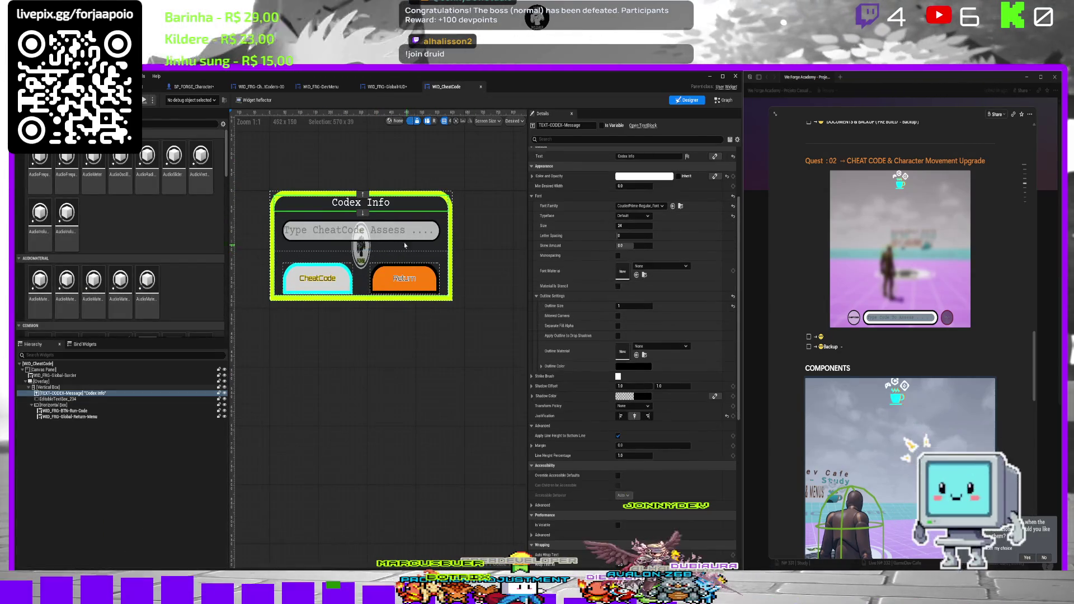
pyautogui.click(405, 237)
pyautogui.scroll(-10, 649, 397)
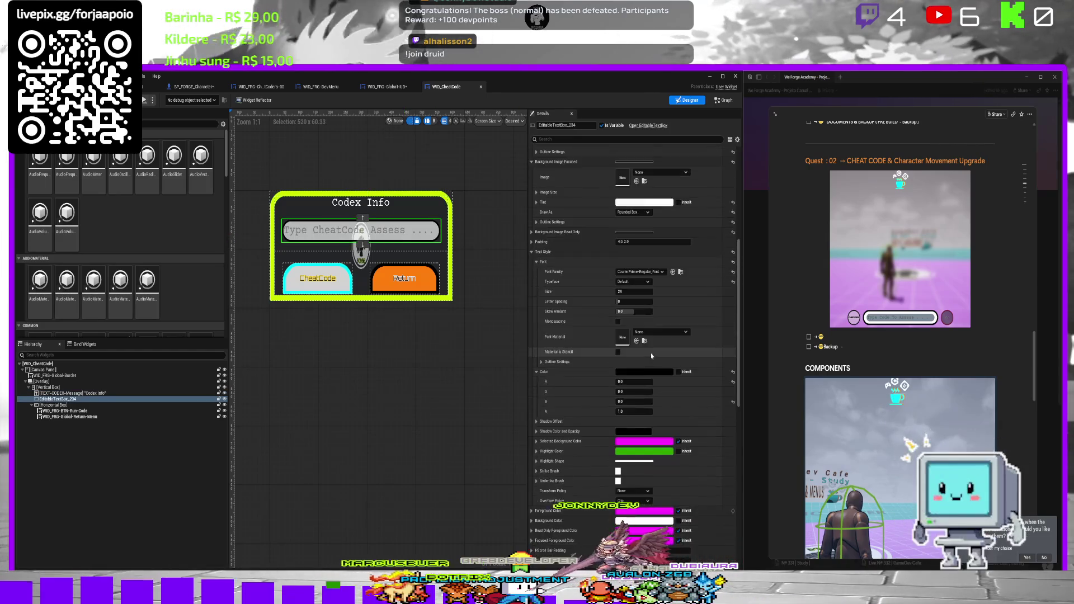
pyautogui.scroll(-8, 650, 396)
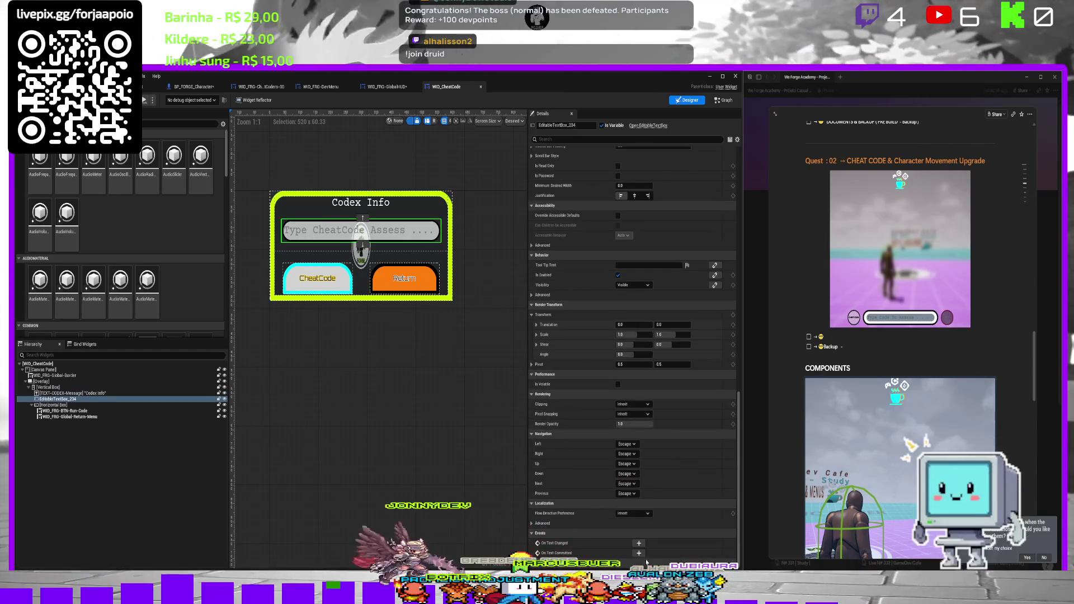
pyautogui.click(639, 552)
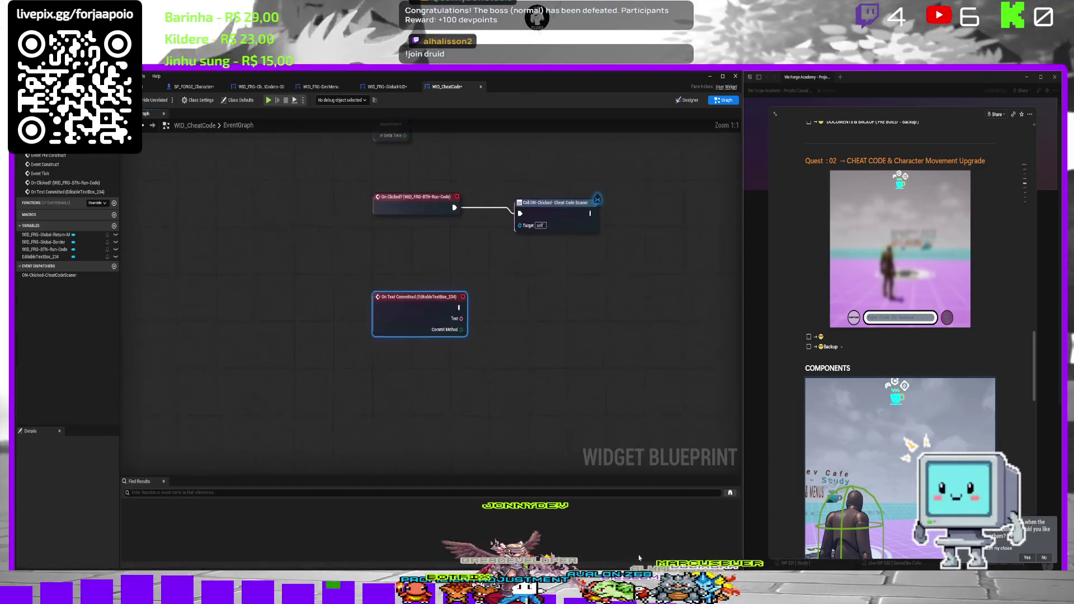
pyautogui.click(603, 330)
# Back in WID_CheatCode, add an On Text Changed event for the same text box.
pyautogui.hotkey('ctrl', 'space')
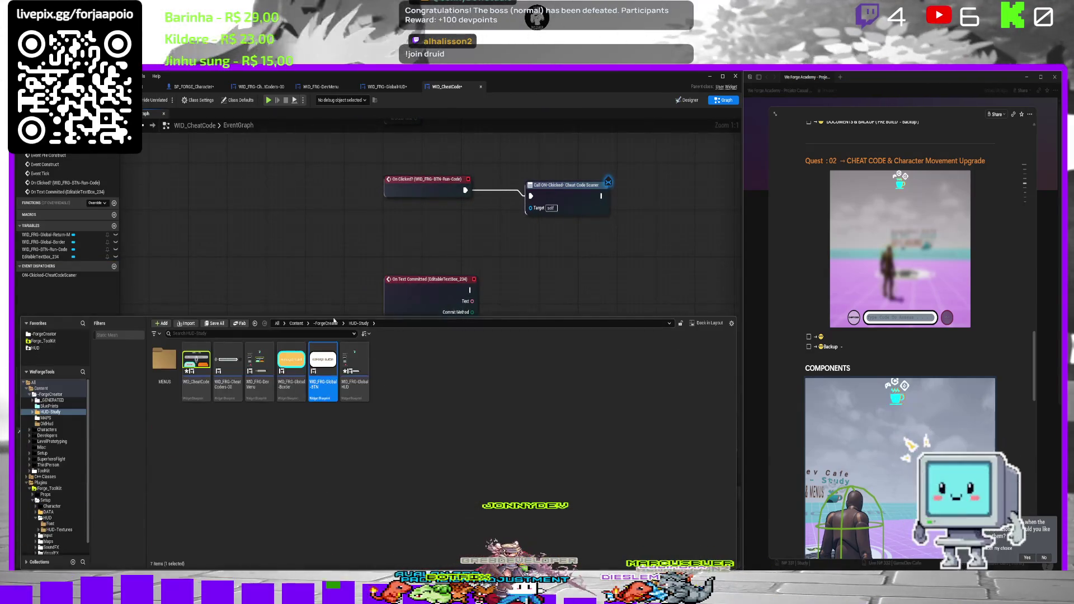
pyautogui.click(418, 271)
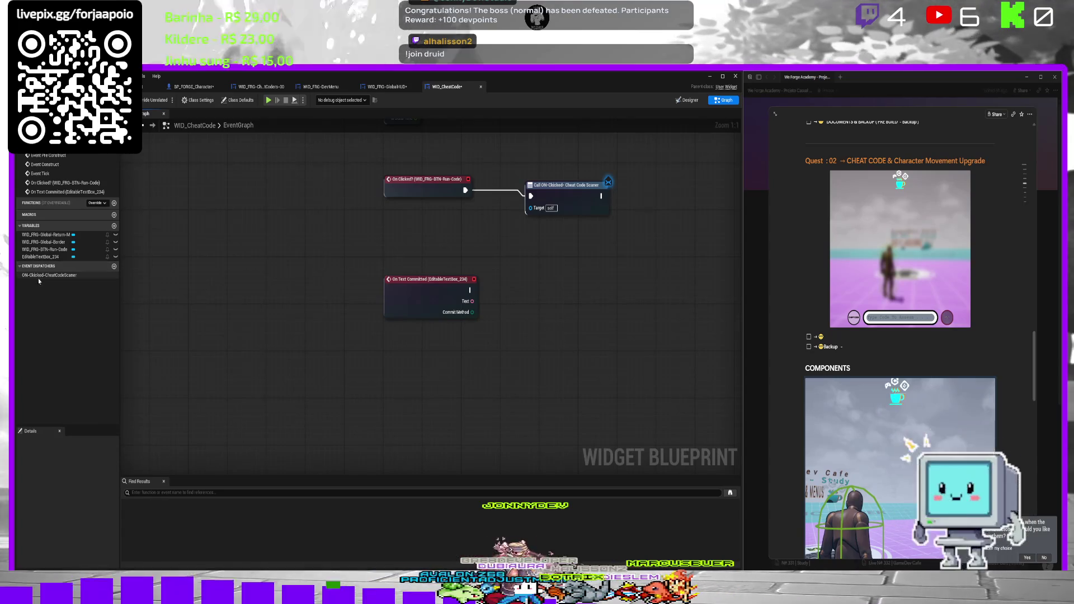
pyautogui.click(401, 89)
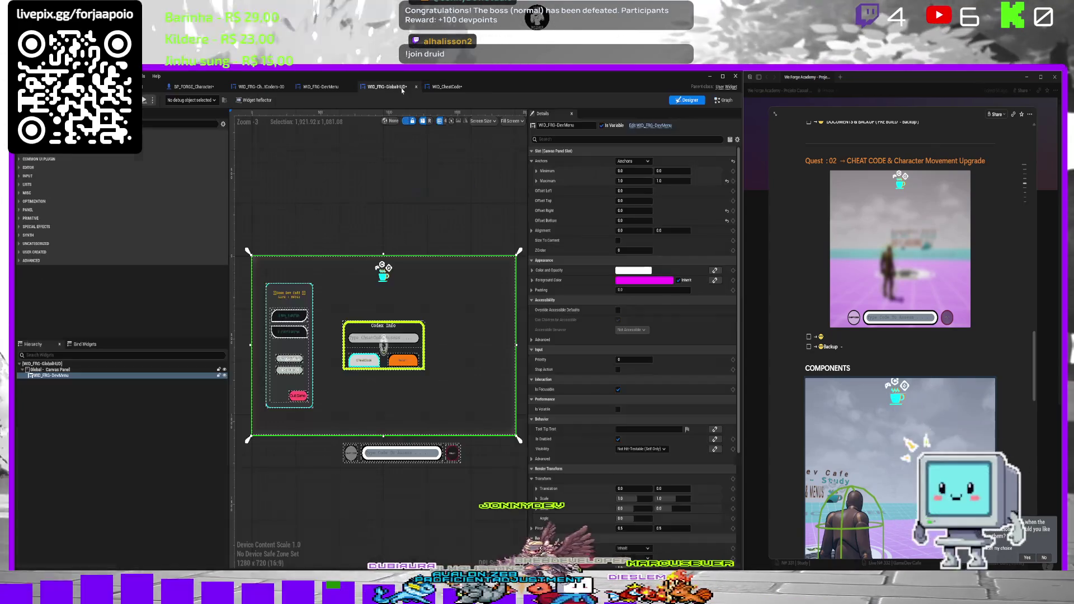
pyautogui.scroll(-2, 673, 506)
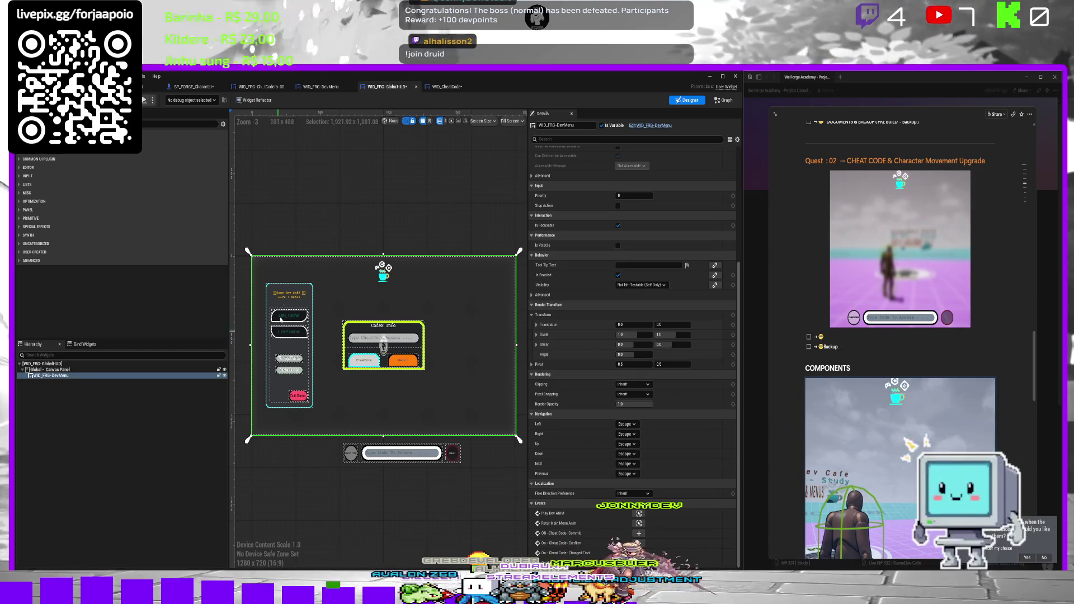
pyautogui.click(446, 87)
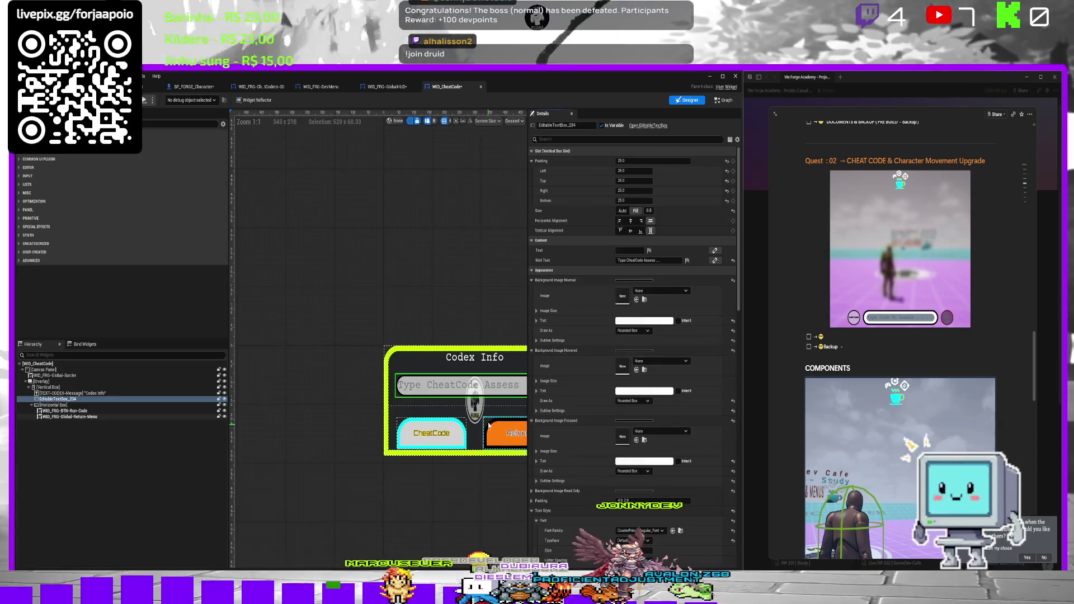
pyautogui.scroll(-3, 651, 425)
pyautogui.scroll(-10, 652, 425)
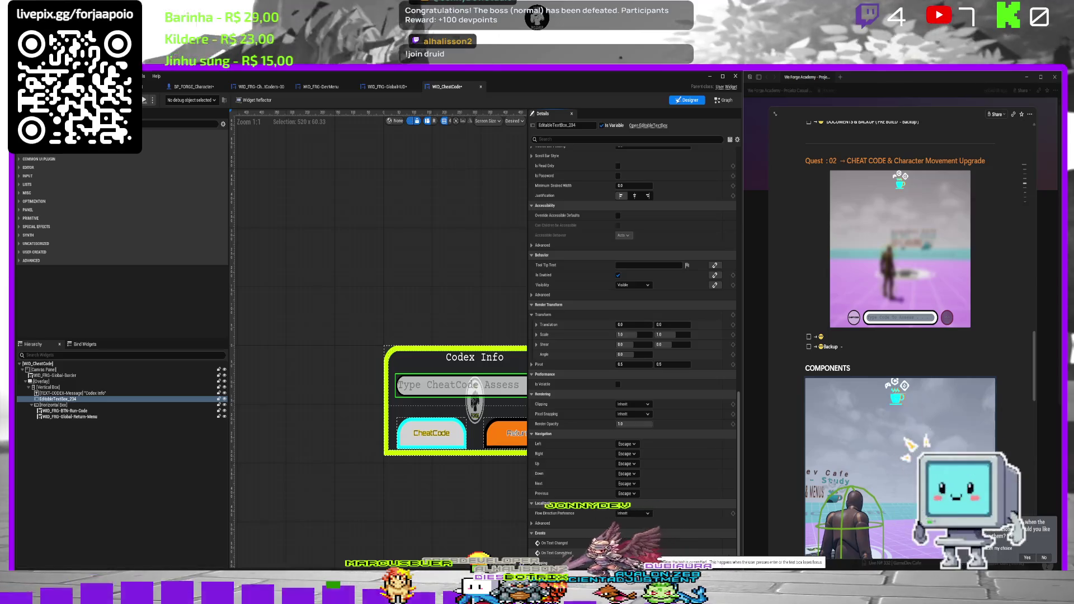
pyautogui.click(639, 544)
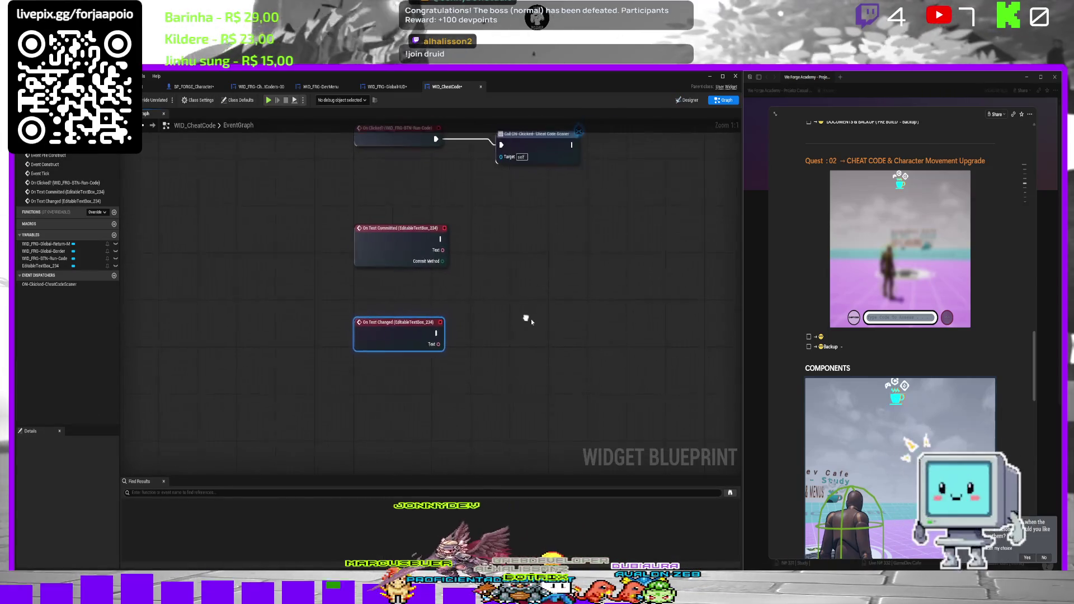
# Store On Text Committed's Text output in a new variable named InputText.
pyautogui.click(414, 266)
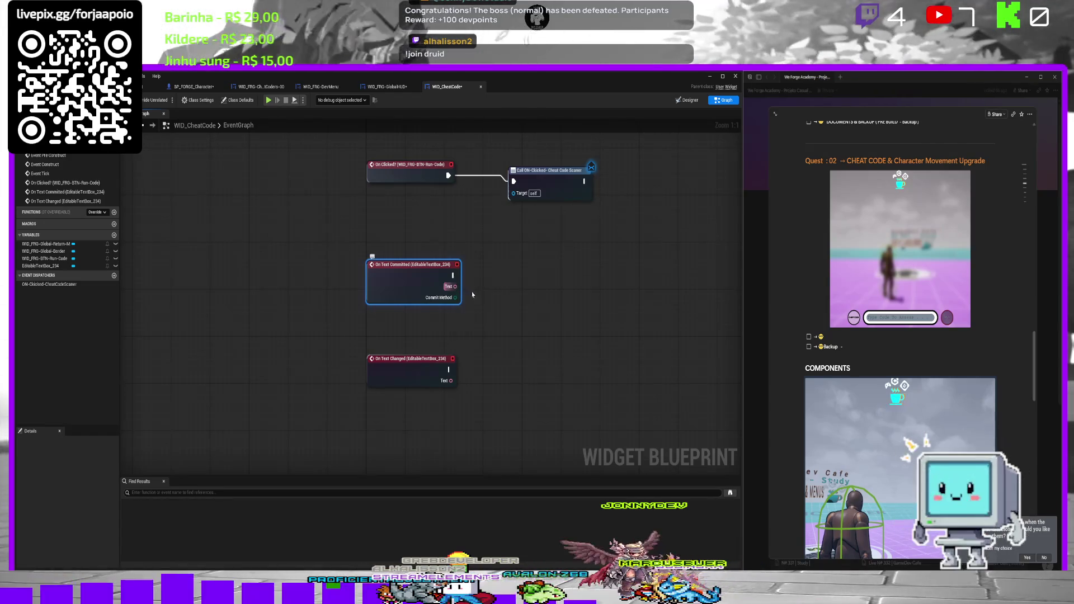
pyautogui.moveTo(493, 302); pyautogui.dragTo(514, 304)
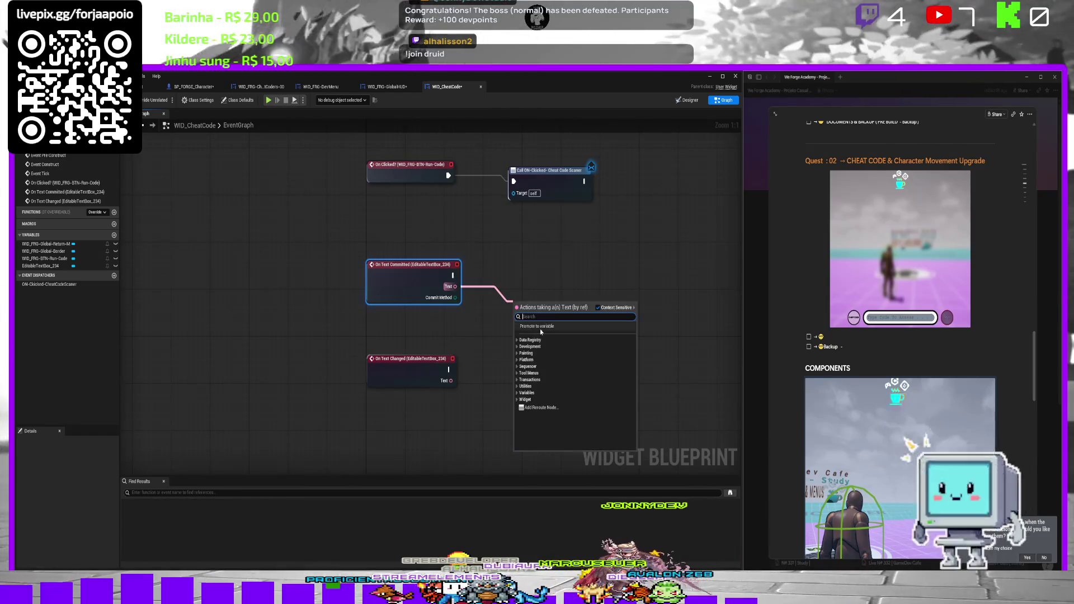
pyautogui.click(541, 329)
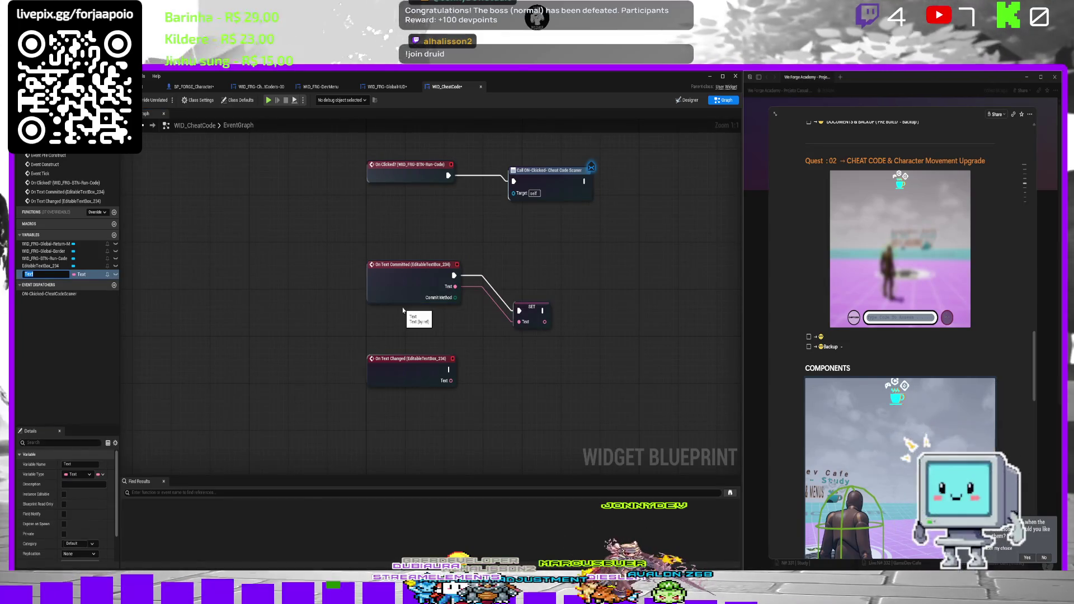
pyautogui.press('Return')
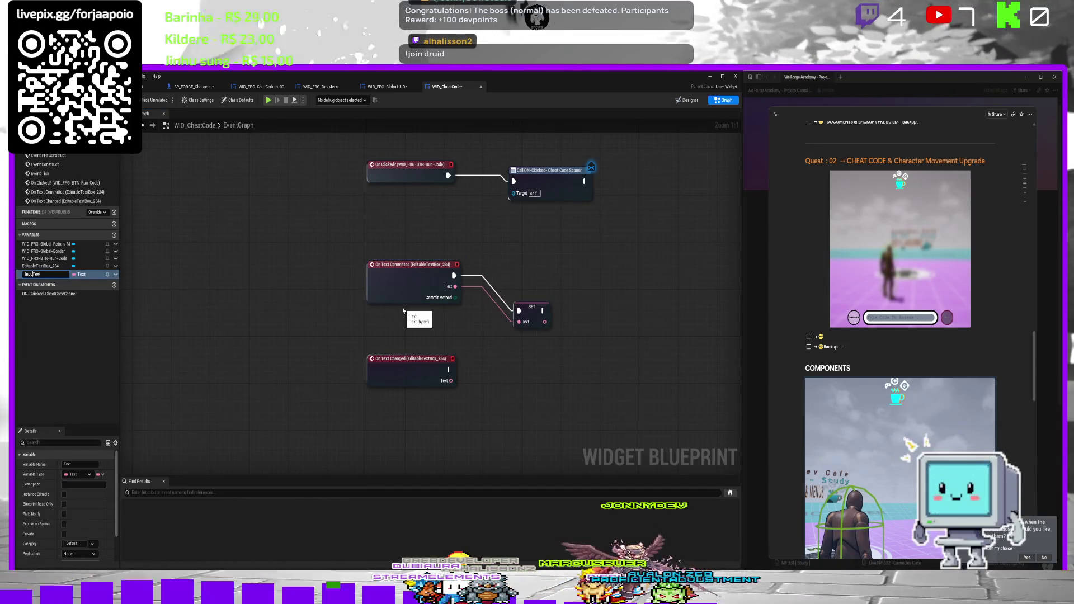
pyautogui.write('t')
pyautogui.press('Return')
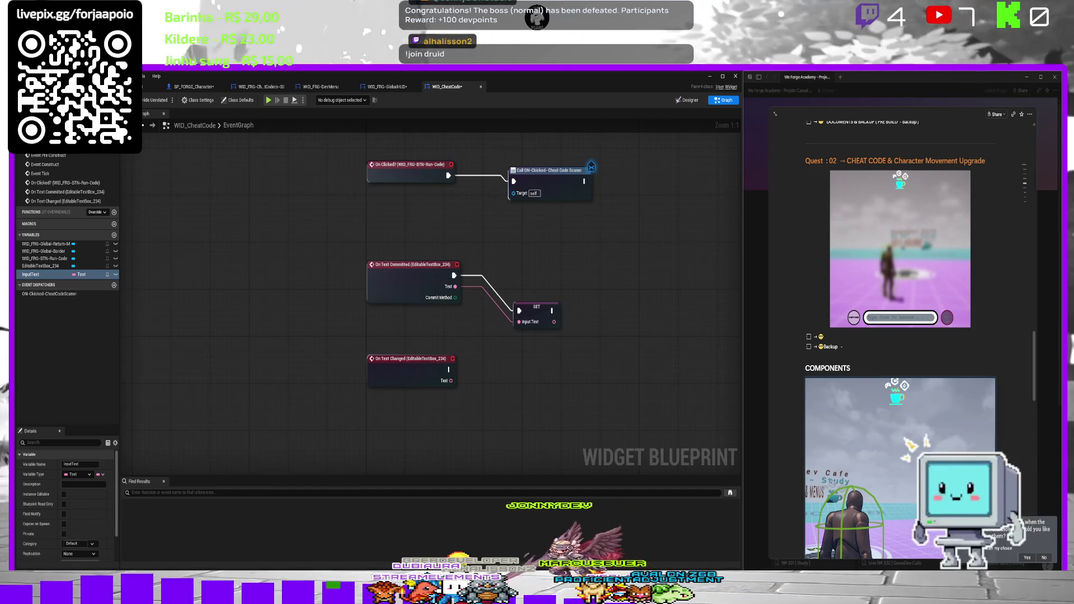
# Rename the variable to CheatCodeInput and line the SET node up with the event.
pyautogui.doubleClick(35, 275)
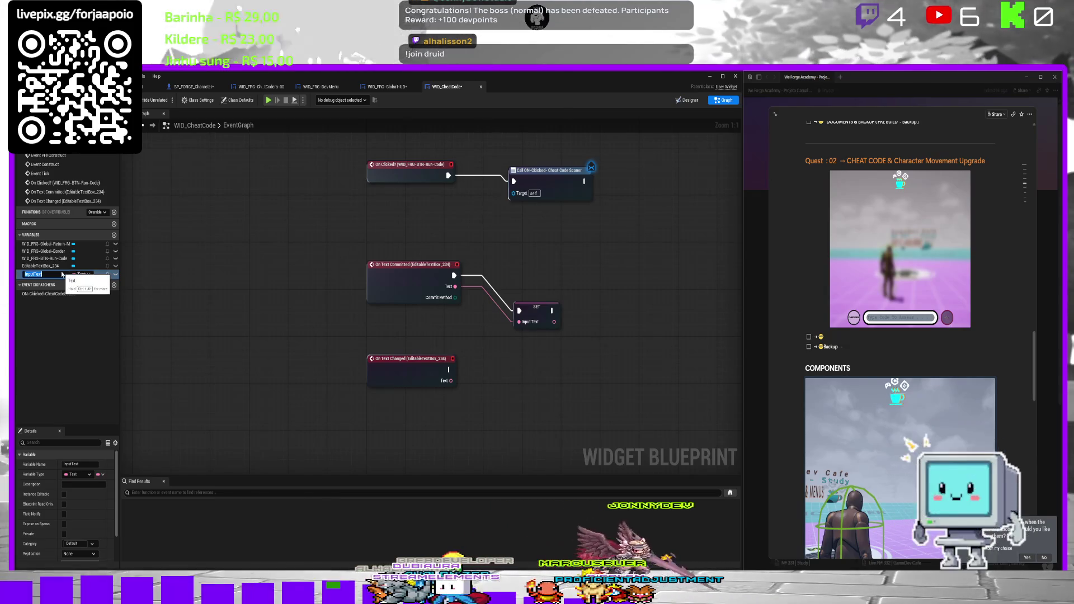
pyautogui.click(62, 274)
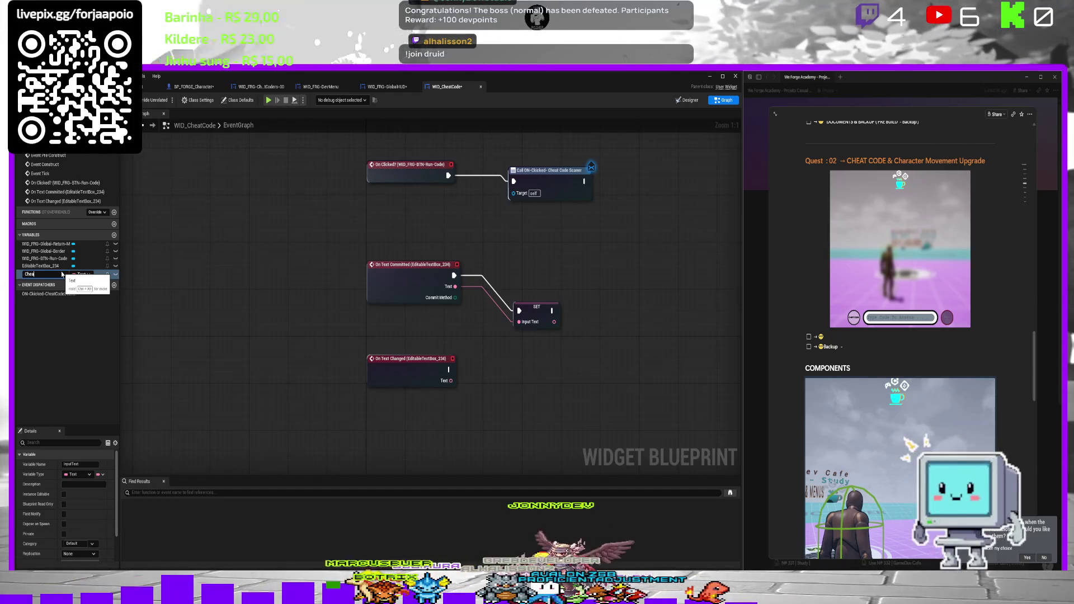
pyautogui.write('CheatCode')
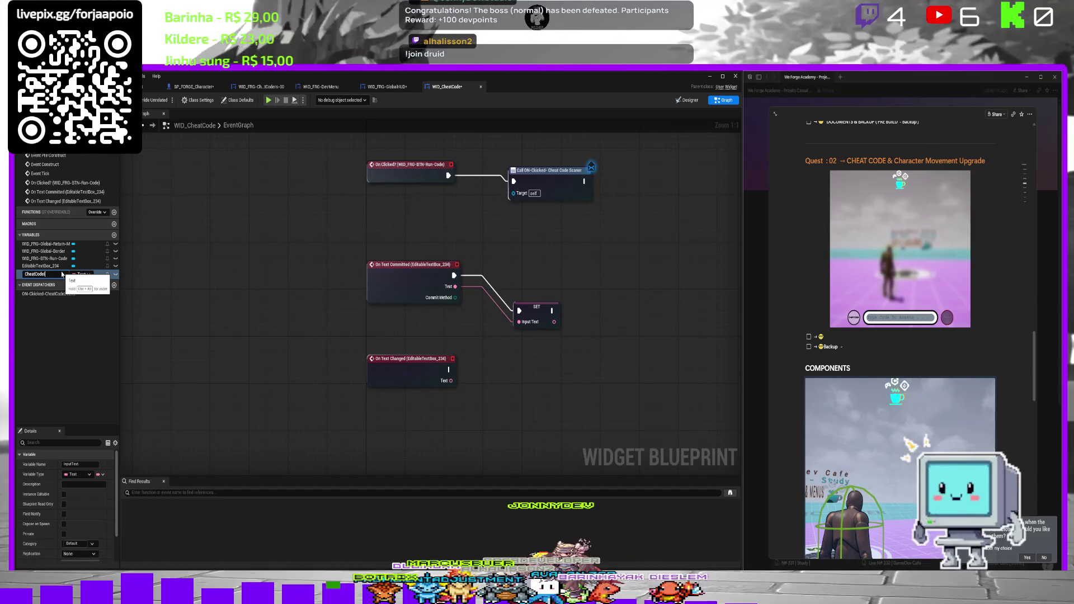
pyautogui.write('Input')
pyautogui.press('Return')
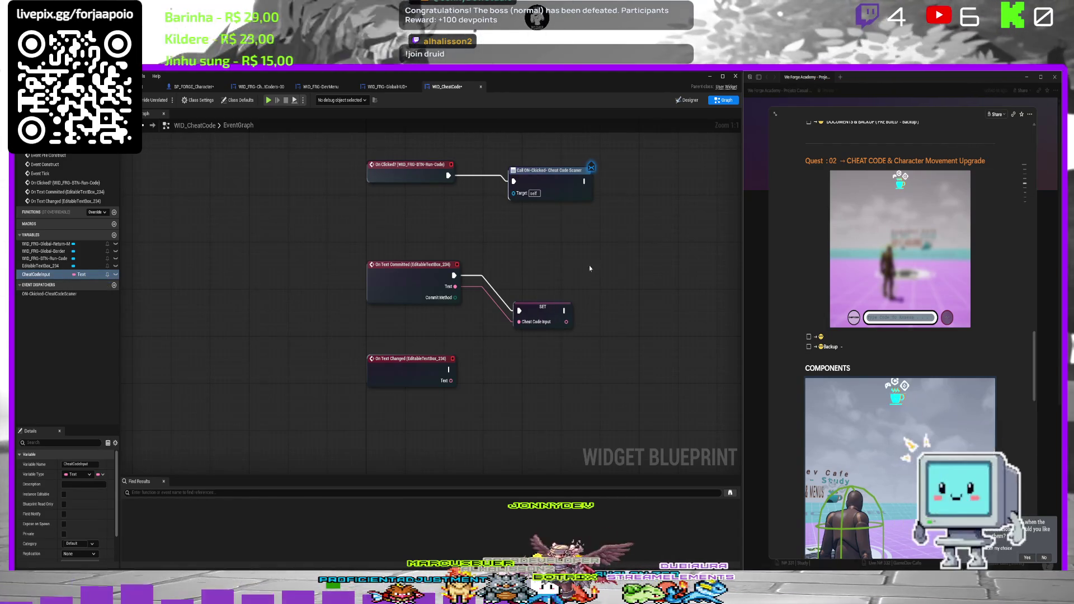
pyautogui.moveTo(544, 307); pyautogui.dragTo(545, 274)
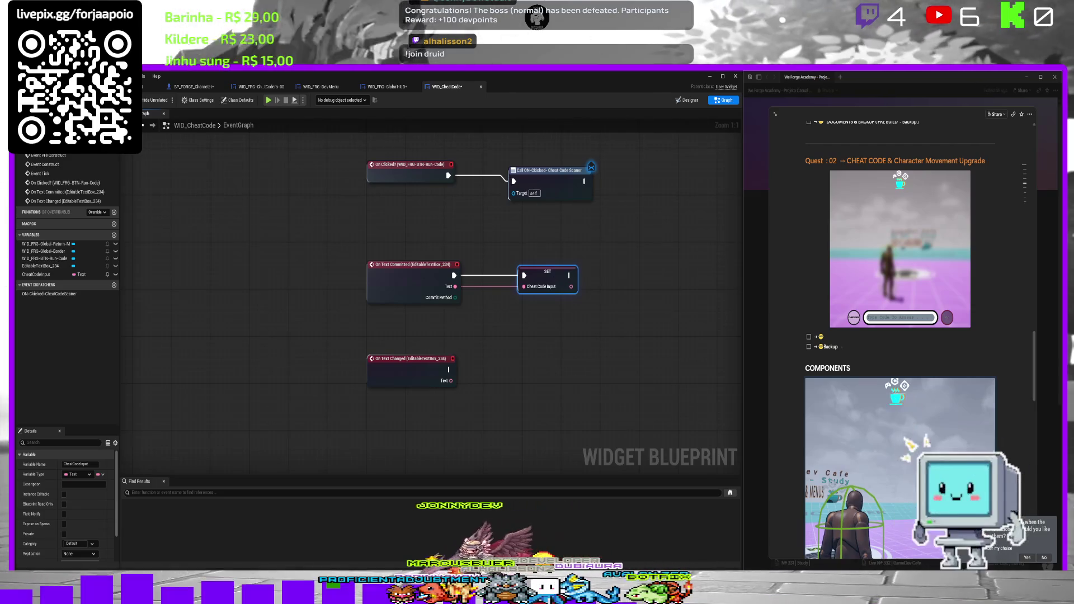
pyautogui.click(575, 186)
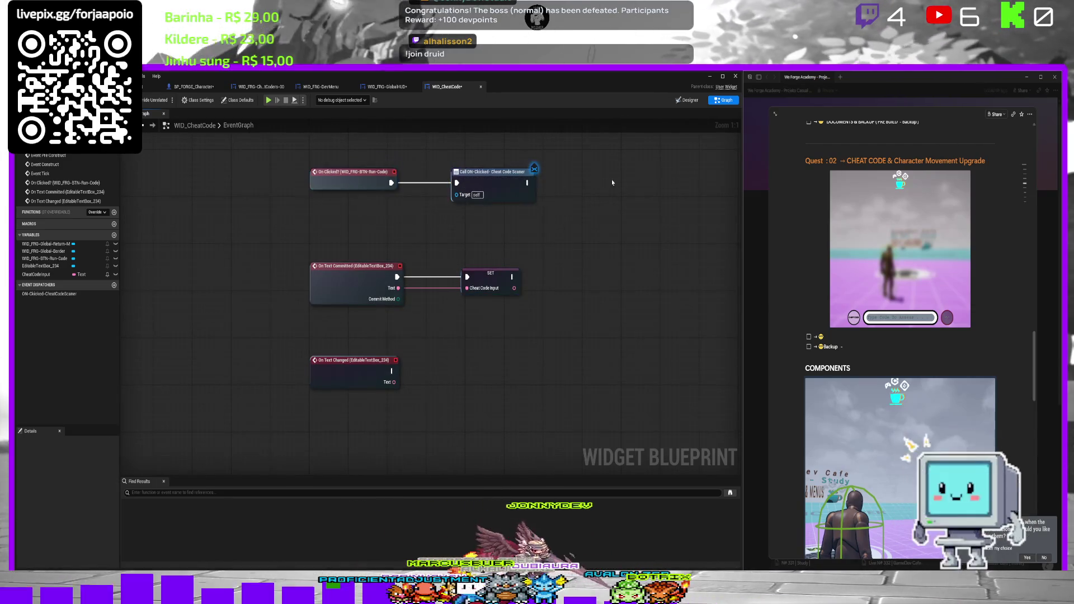
pyautogui.scroll(-3, 646, 180)
pyautogui.moveTo(646, 180)
pyautogui.mouseDown()
pyautogui.moveTo(607, 179)
pyautogui.moveTo(614, 206)
pyautogui.mouseUp()
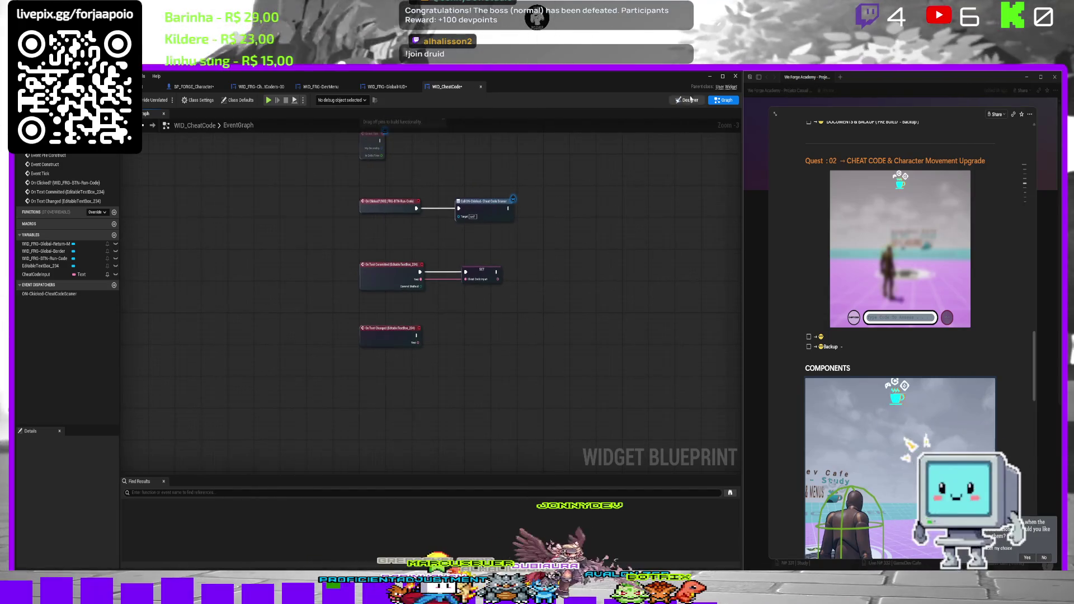
pyautogui.click(692, 101)
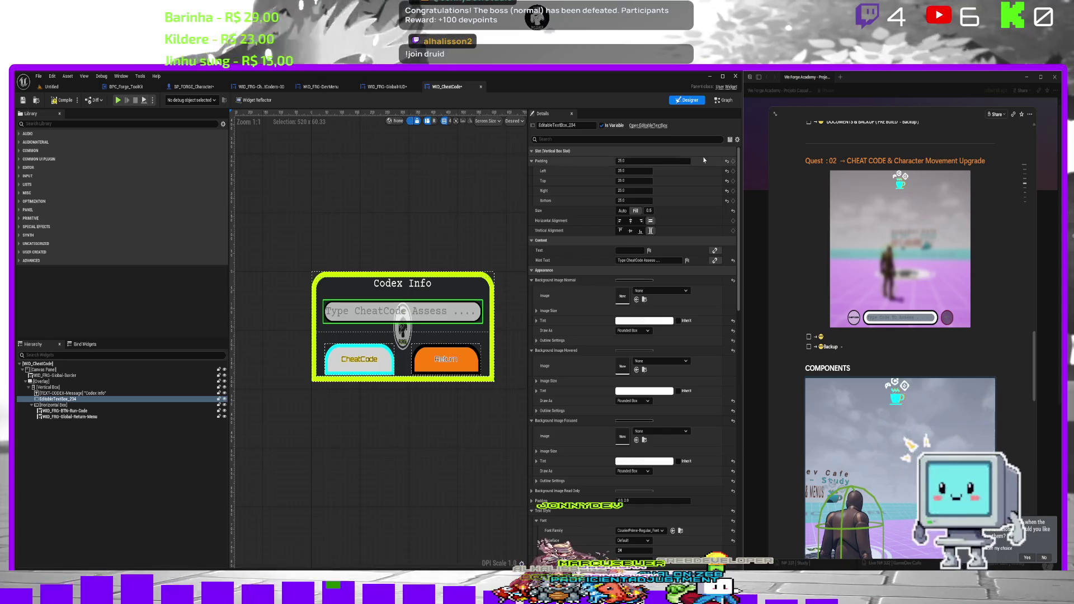
# Save the widget, select the CheatCode button, and set its Button Outline Color to black.
pyautogui.click(23, 100)
pyautogui.moveTo(374, 188); pyautogui.dragTo(377, 171)
pyautogui.click(363, 344)
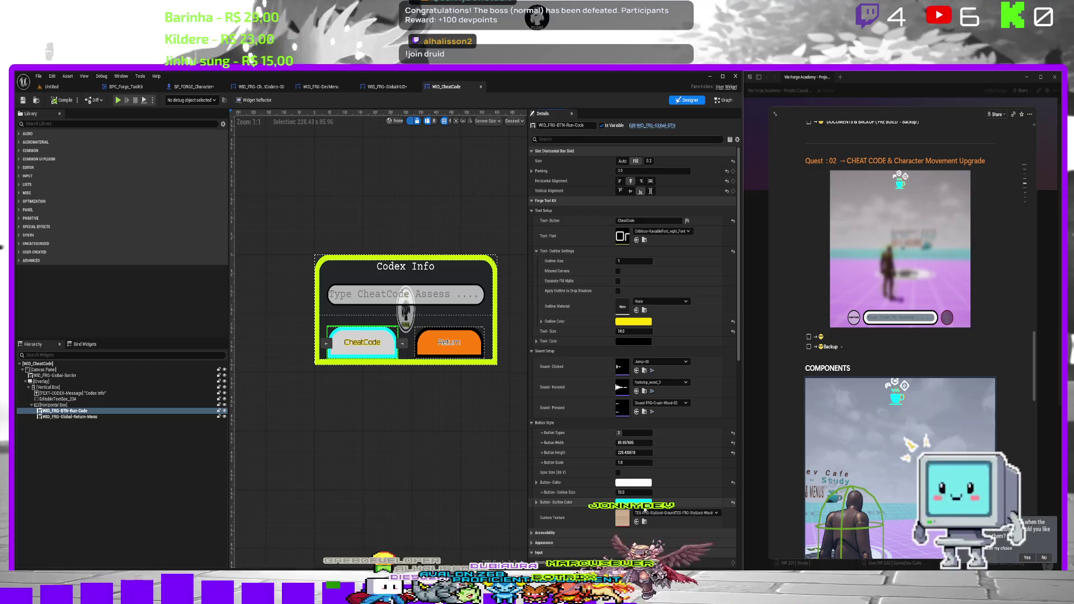
pyautogui.click(635, 502)
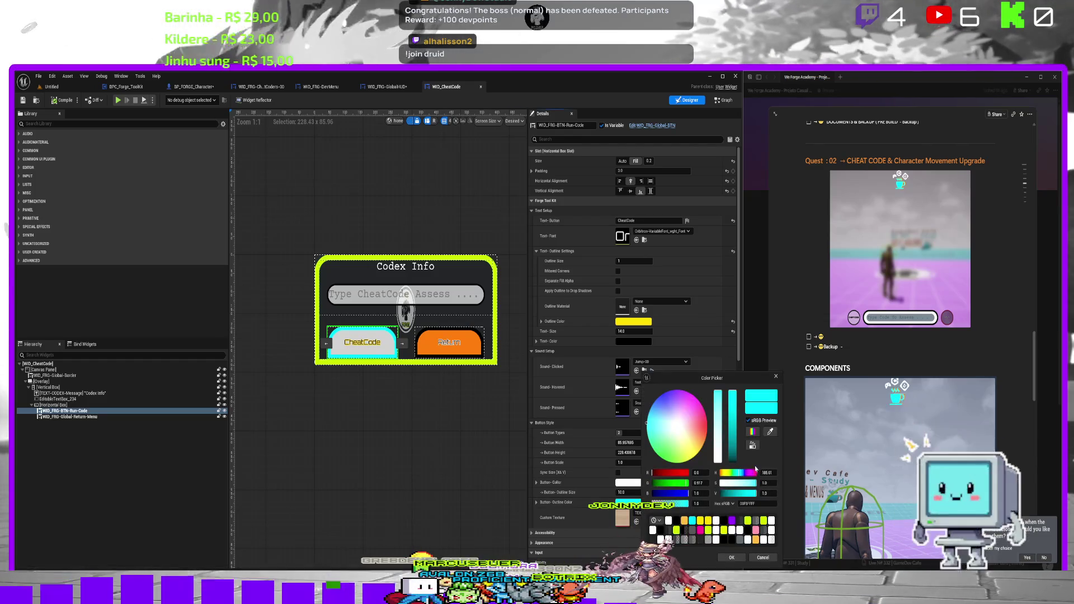
pyautogui.click(730, 541)
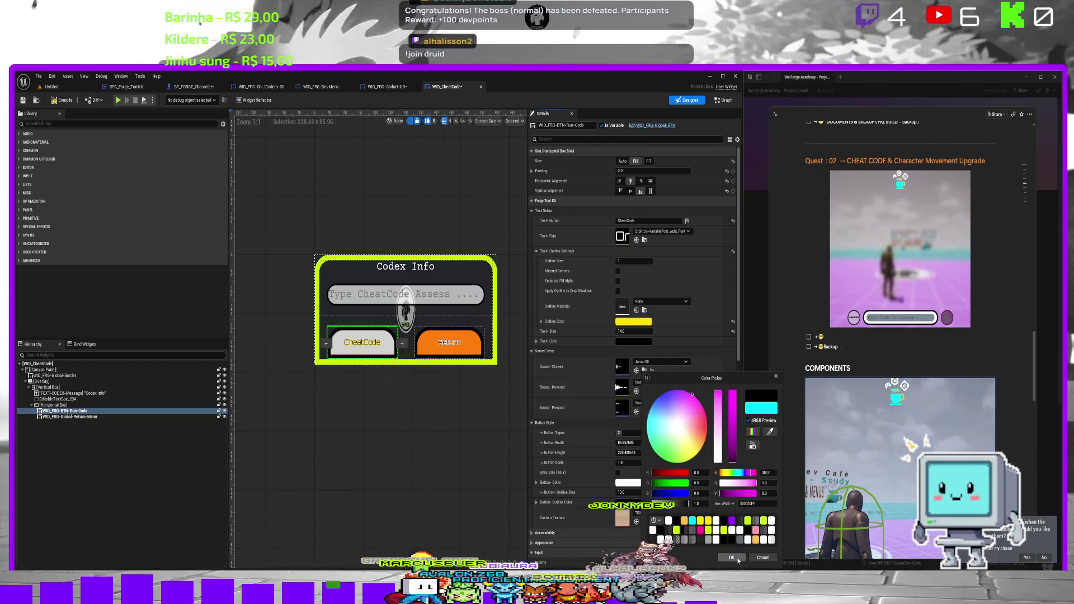
pyautogui.click(731, 557)
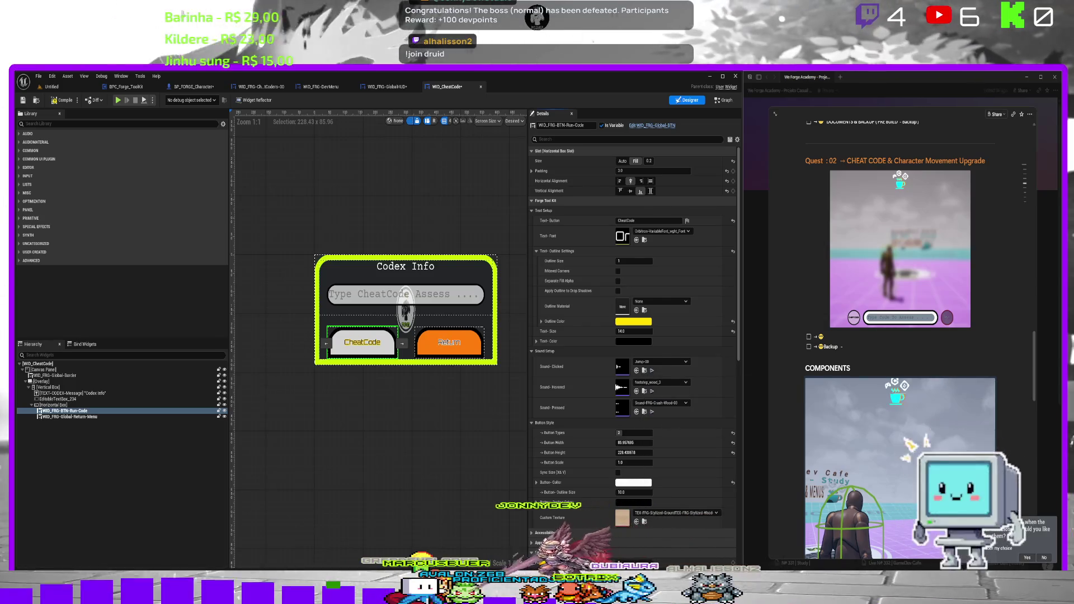
# Set the CheatCode button's Button Color to a light cyan.
pyautogui.click(634, 483)
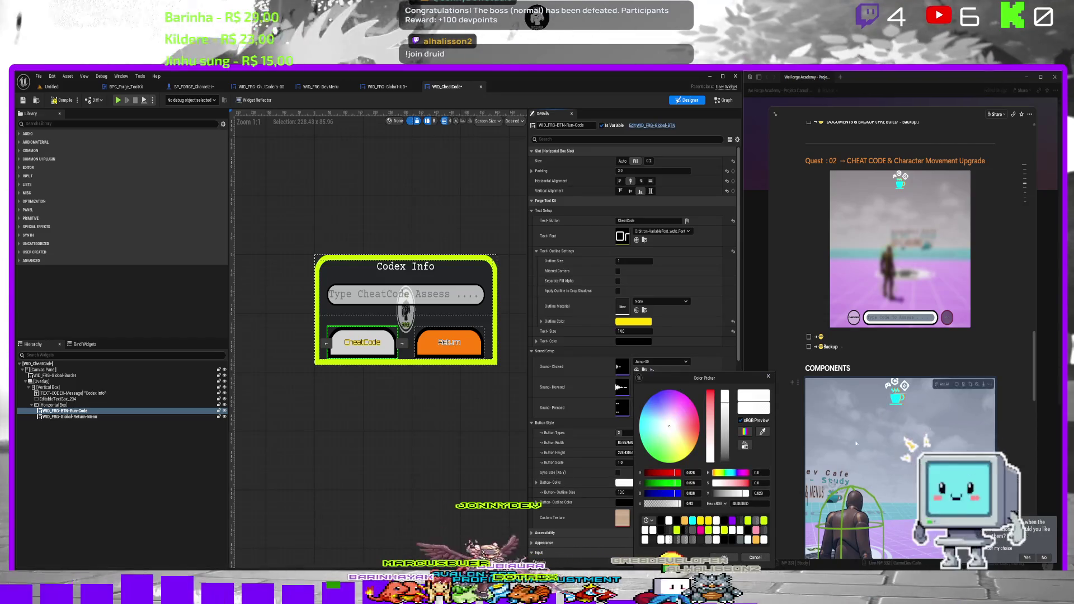
pyautogui.click(692, 520)
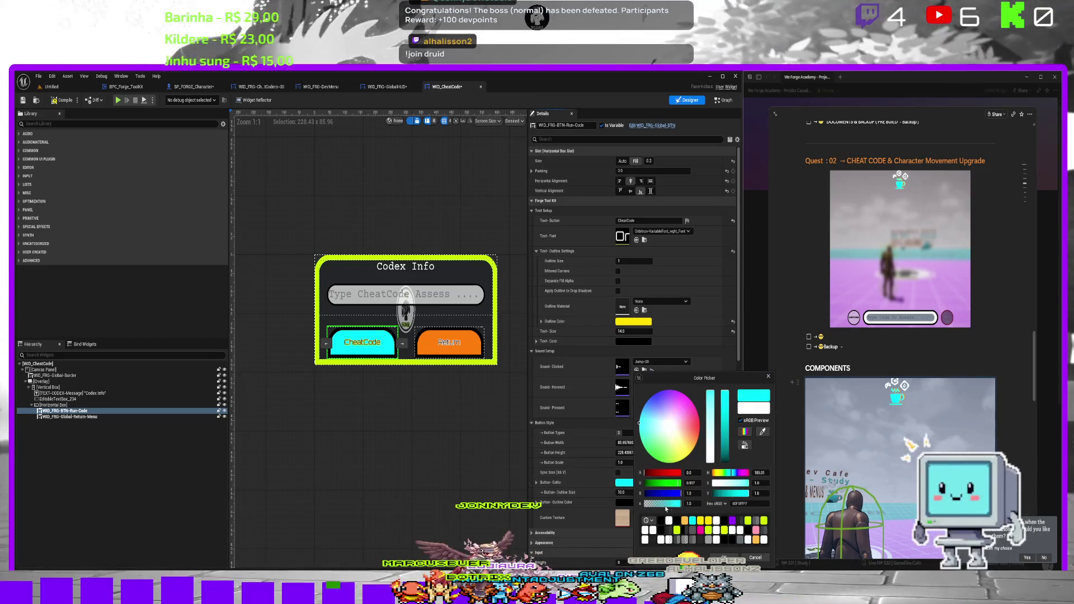
pyautogui.click(711, 425)
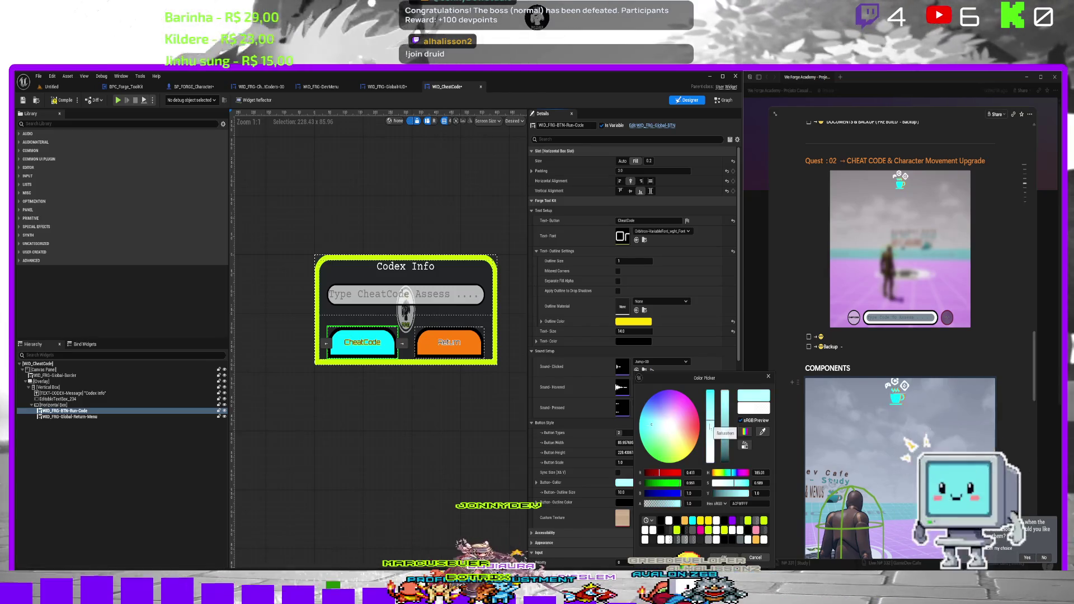
pyautogui.click(717, 555)
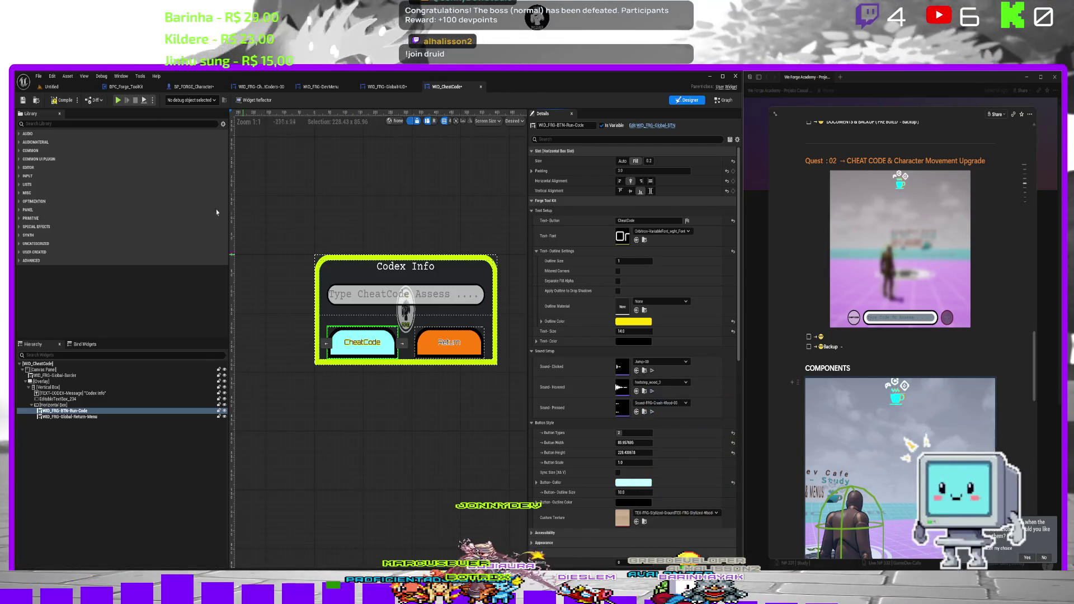
# Set the button label's text Outline Color to near-white.
pyautogui.click(625, 322)
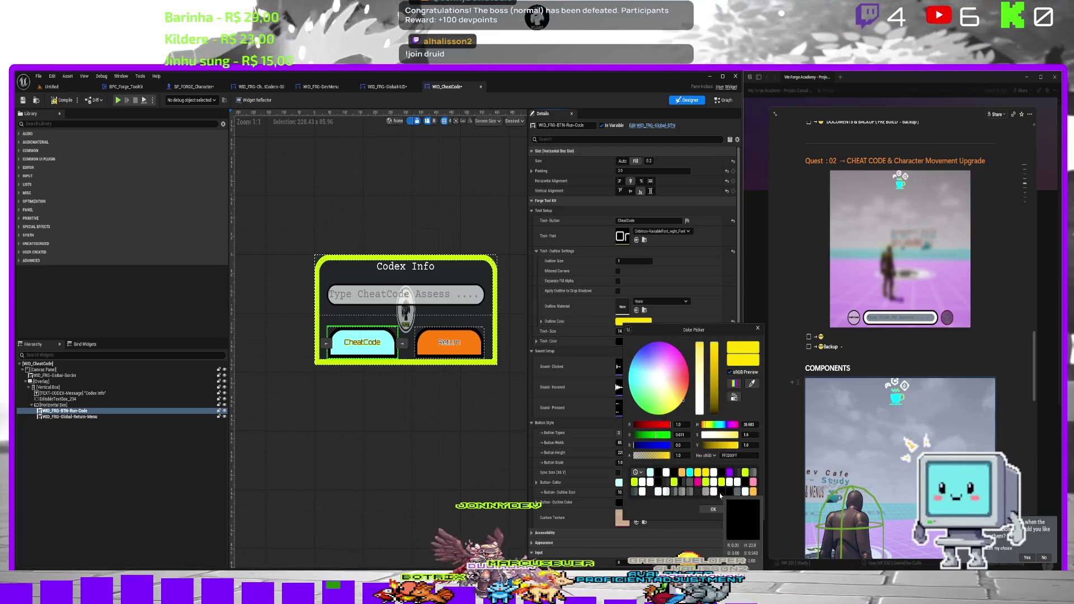
pyautogui.click(722, 493)
pyautogui.click(713, 474)
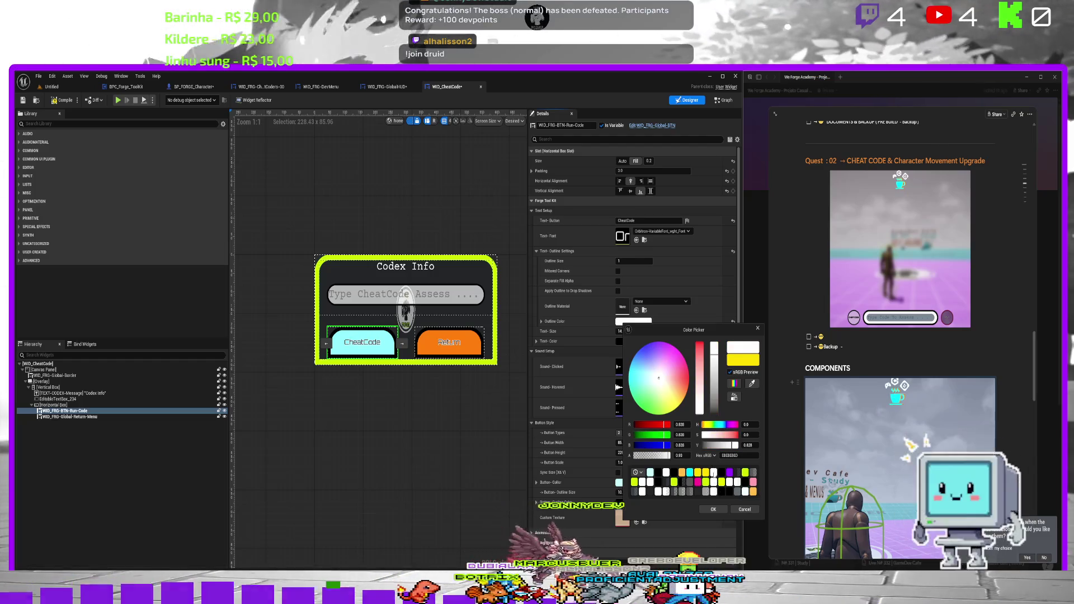
pyautogui.click(711, 509)
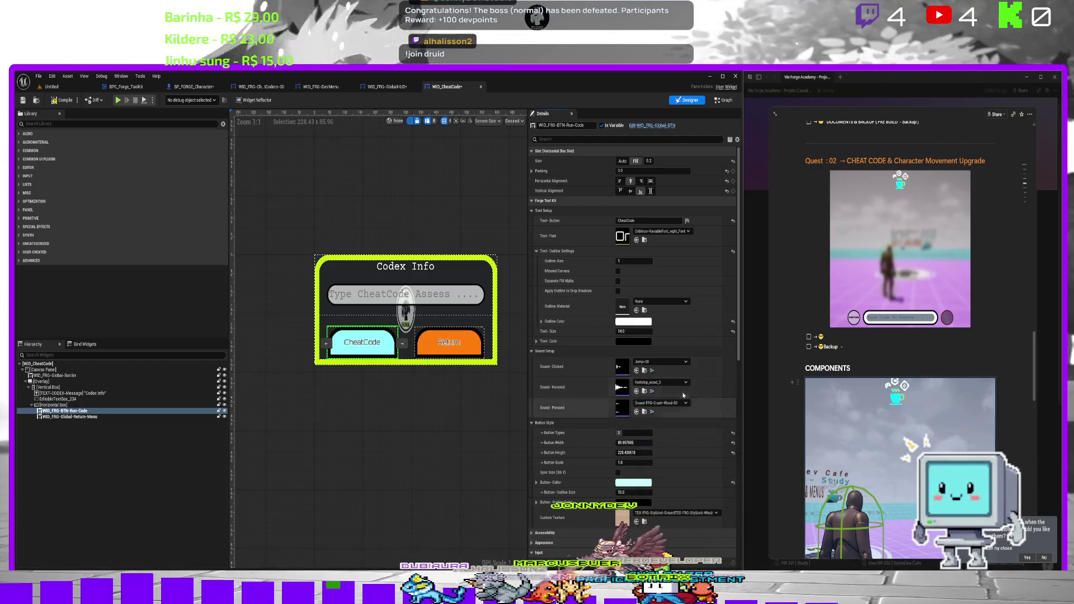
# Save the widget and play the level in the editor to preview it.
pyautogui.click(23, 100)
pyautogui.click(51, 87)
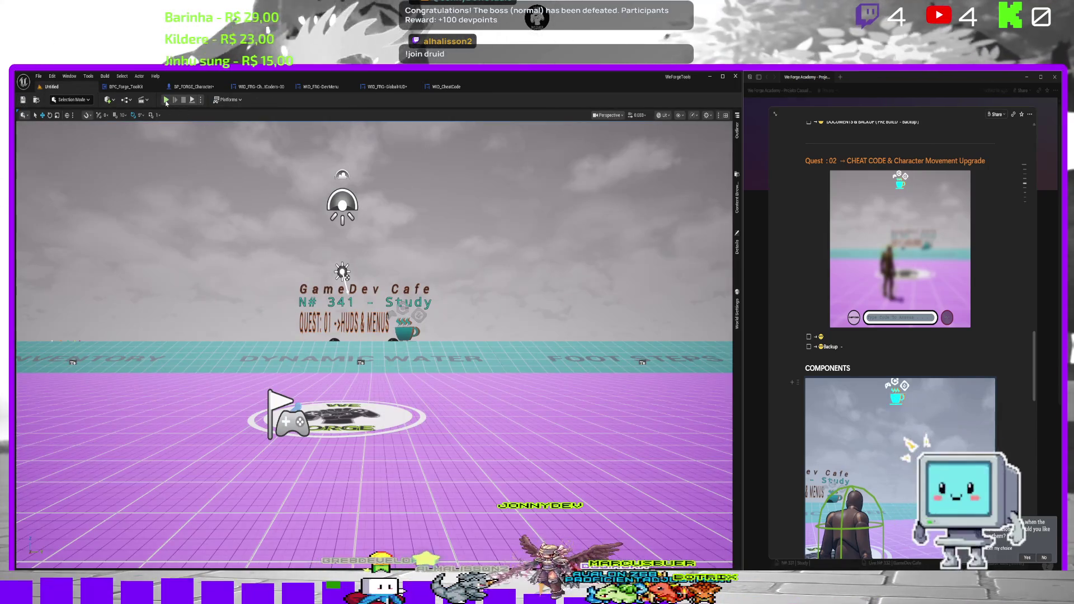
pyautogui.click(166, 100)
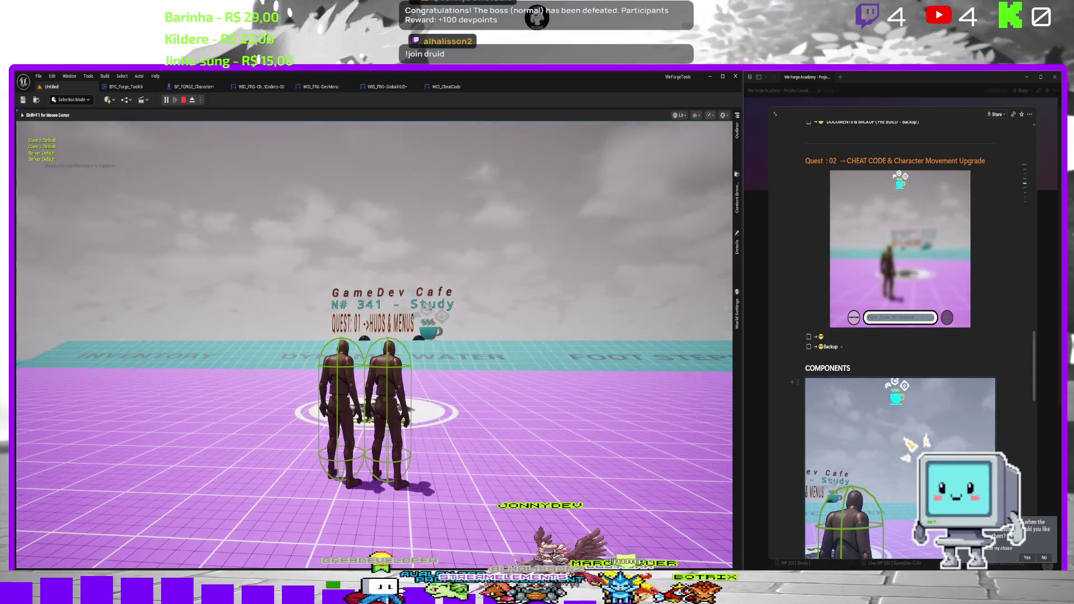
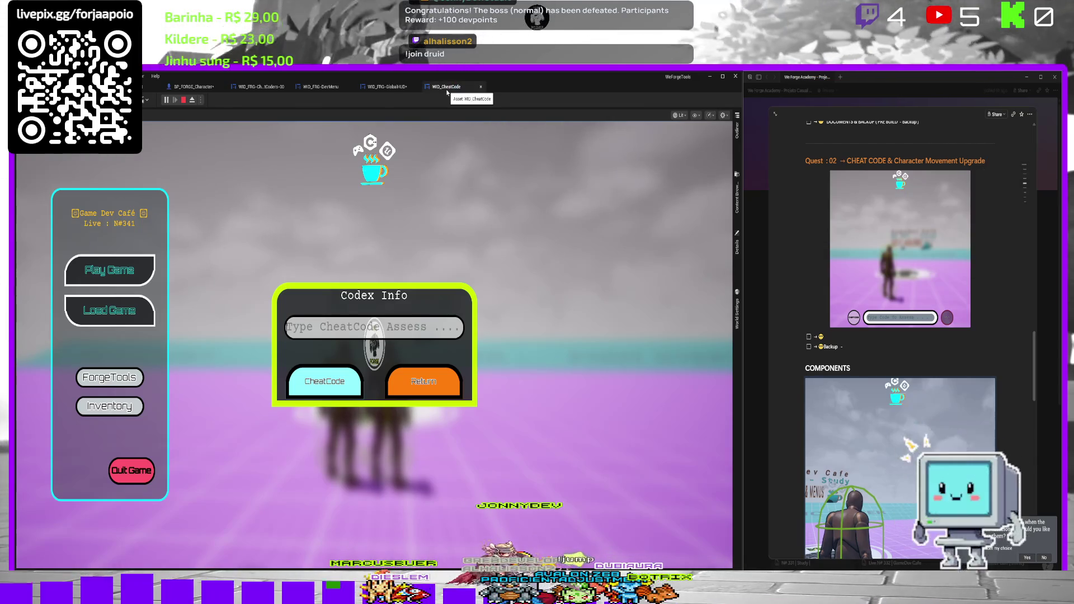
# In WID_CheatCode's title-text function, move the return node right and add a Cheat Code Input getter.
pyautogui.click(448, 87)
pyautogui.click(402, 267)
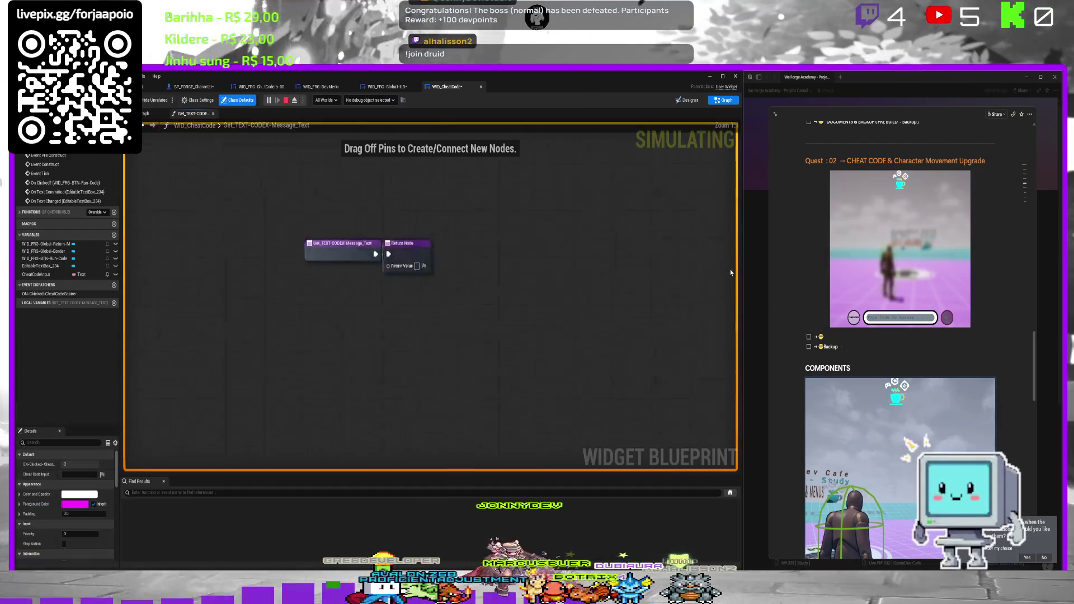
pyautogui.moveTo(480, 290); pyautogui.dragTo(680, 296)
pyautogui.moveTo(36, 274)
pyautogui.mouseDown()
pyautogui.moveTo(472, 304)
pyautogui.moveTo(451, 358)
pyautogui.mouseUp()
pyautogui.click(469, 369)
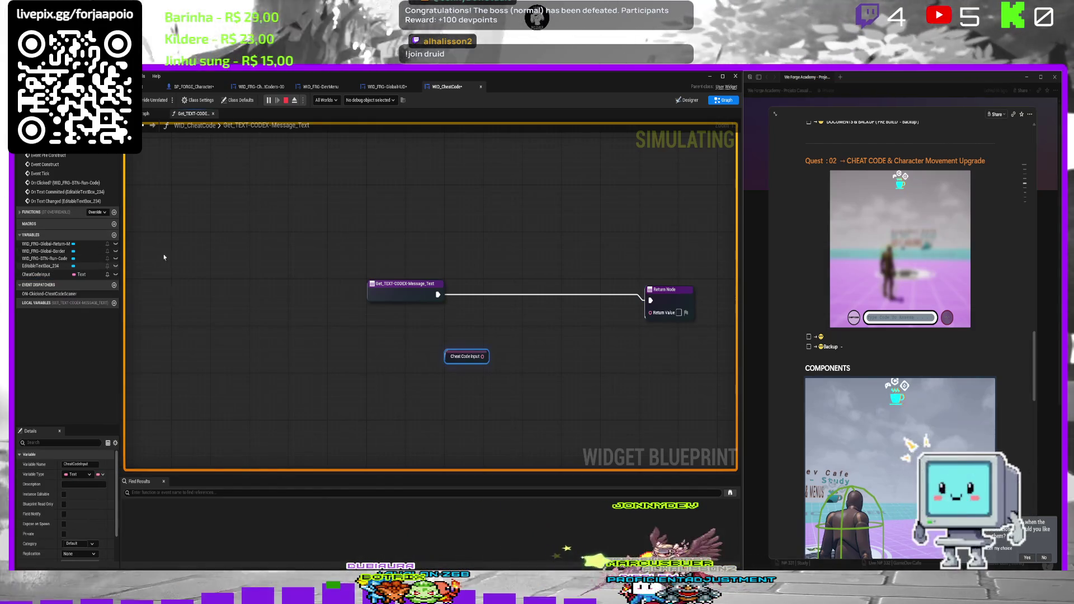
pyautogui.click(687, 100)
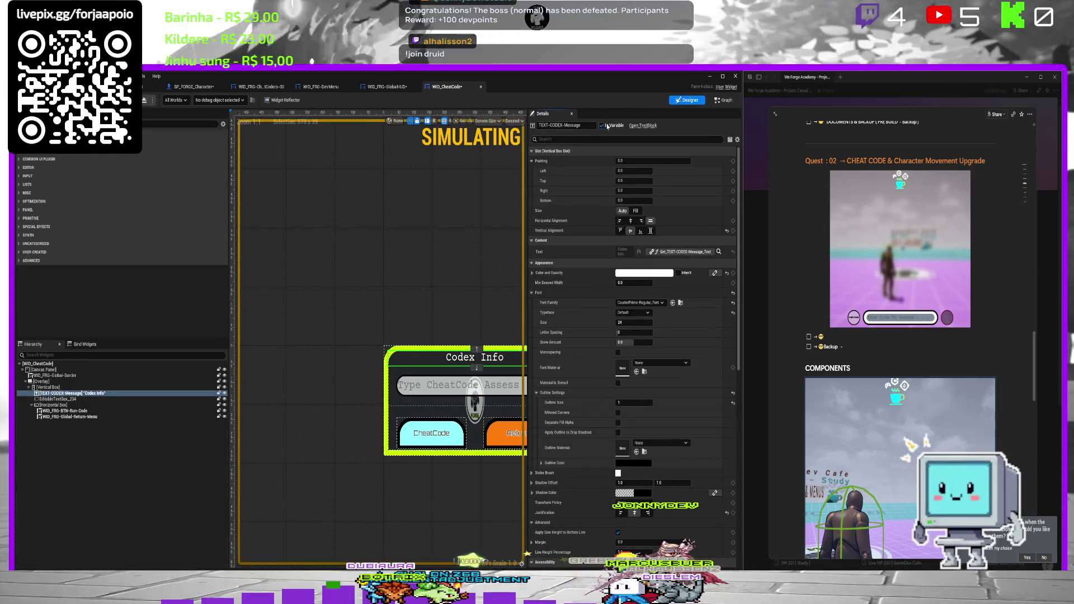
pyautogui.click(724, 100)
# Add a TEXT-CODEX-Message getter and a SetText node fed by Cheat Code Input, wired to the return.
pyautogui.moveTo(43, 265)
pyautogui.mouseDown()
pyautogui.moveTo(483, 236)
pyautogui.moveTo(555, 284)
pyautogui.mouseUp()
pyautogui.write('set tex')
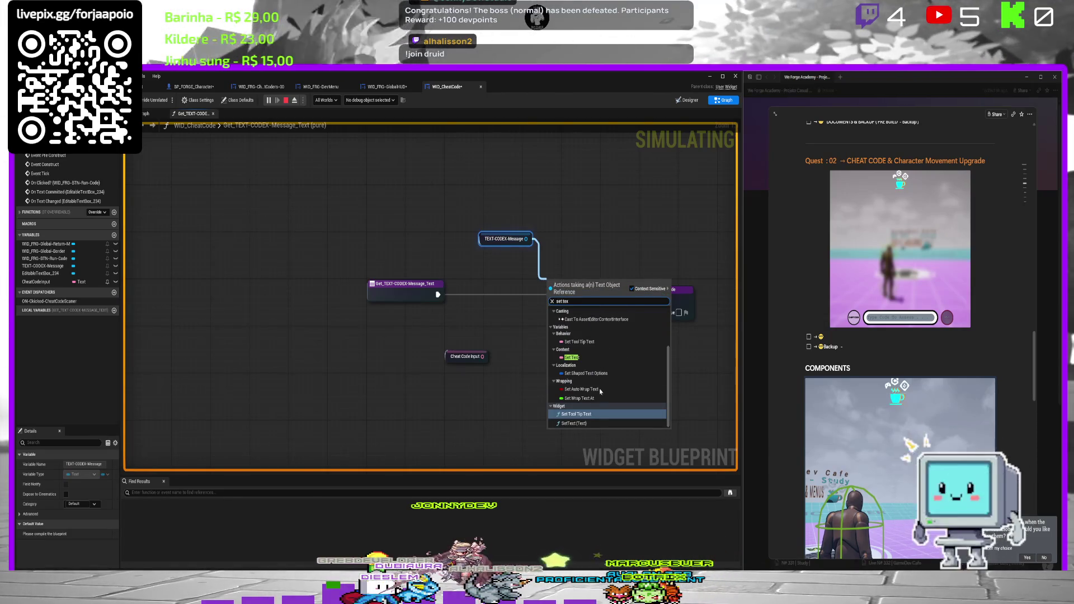
pyautogui.click(573, 423)
pyautogui.moveTo(482, 356); pyautogui.dragTo(548, 322)
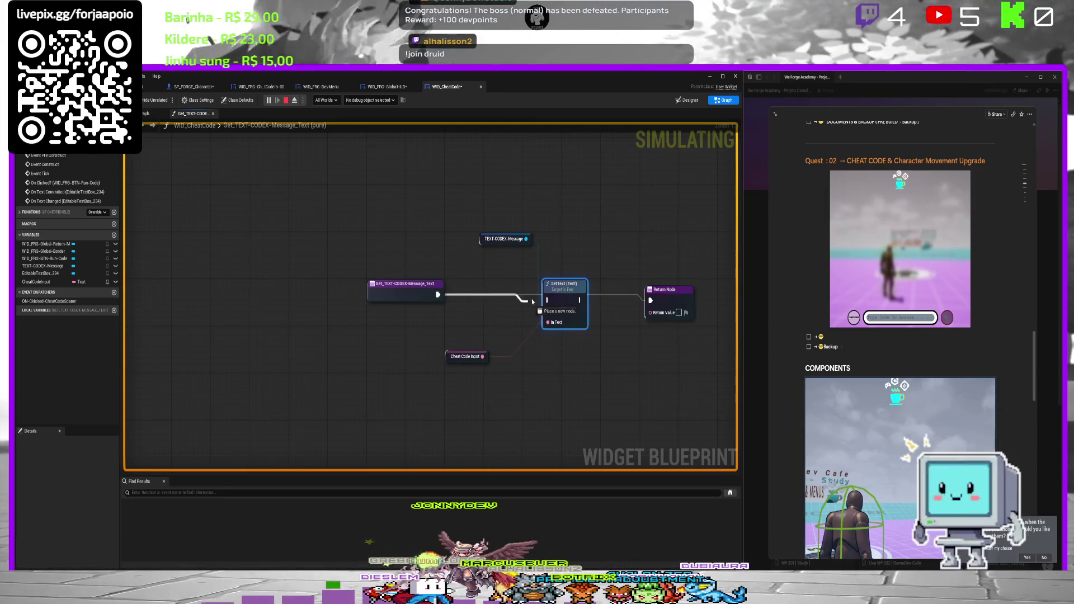
pyautogui.keyDown('alt'); pyautogui.click(580, 300); pyautogui.keyUp('alt')
pyautogui.moveTo(651, 306); pyautogui.dragTo(651, 305)
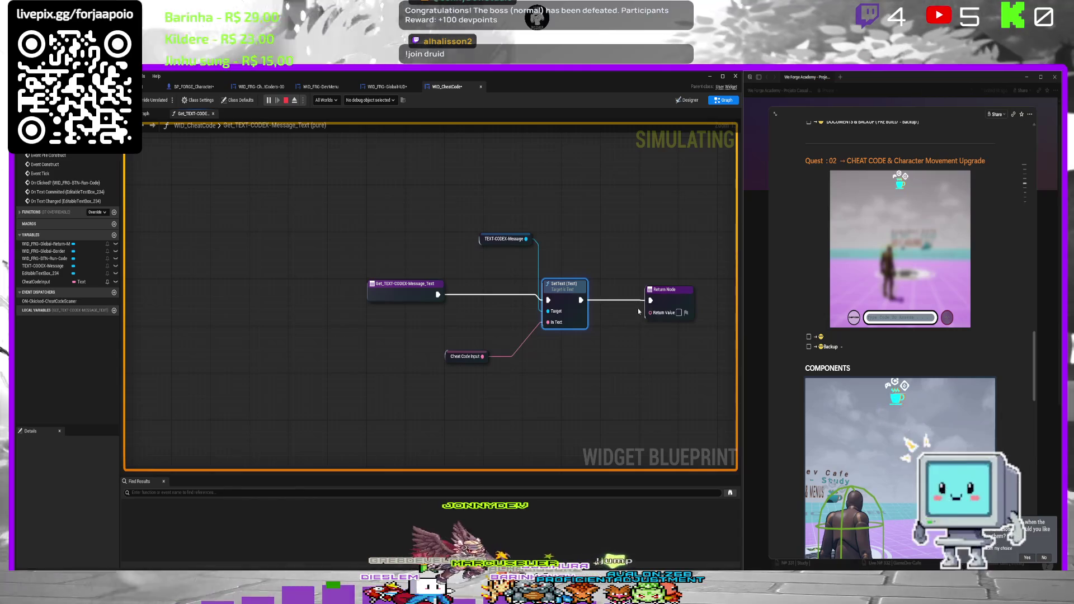
# Insert a SET Cheat Code Input node between SetText and the return, feeding Return Value.
pyautogui.moveTo(481, 357)
pyautogui.mouseDown()
pyautogui.moveTo(629, 336)
pyautogui.moveTo(650, 311)
pyautogui.mouseUp()
pyautogui.moveTo(35, 281)
pyautogui.mouseDown()
pyautogui.moveTo(593, 302)
pyautogui.moveTo(612, 276)
pyautogui.mouseUp()
pyautogui.moveTo(676, 297)
pyautogui.mouseDown()
pyautogui.moveTo(657, 280)
pyautogui.moveTo(728, 297)
pyautogui.mouseUp()
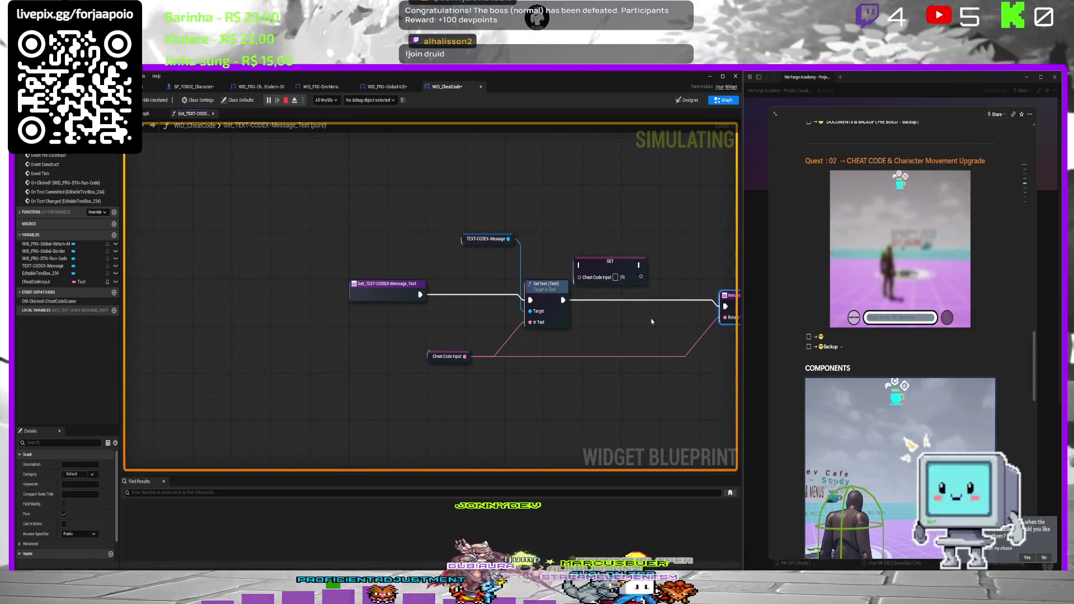
pyautogui.moveTo(597, 264); pyautogui.dragTo(621, 293)
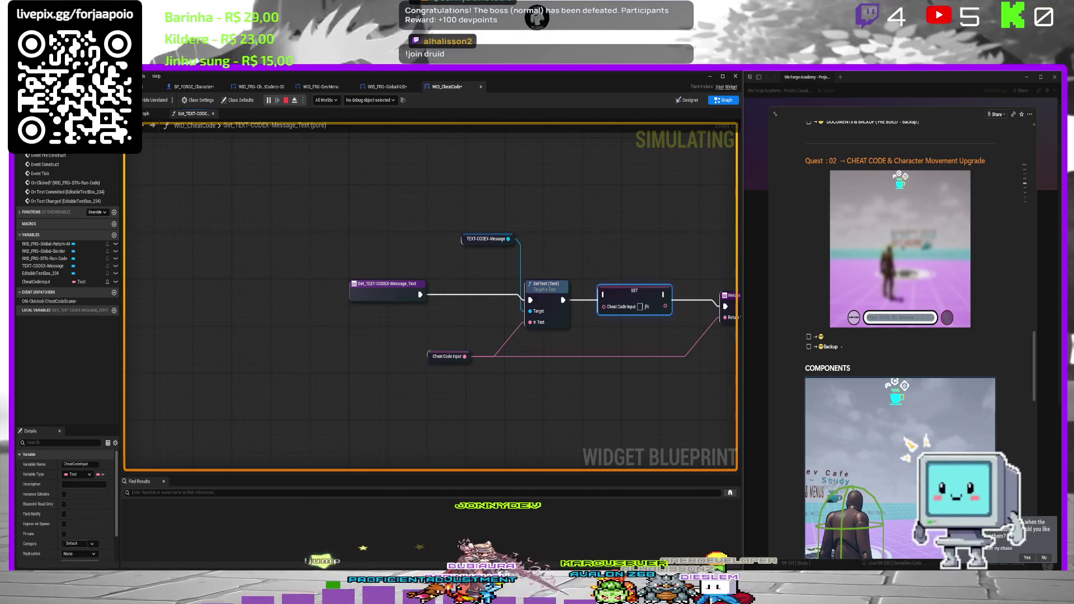
pyautogui.moveTo(465, 357)
pyautogui.mouseDown()
pyautogui.moveTo(619, 343)
pyautogui.moveTo(604, 306)
pyautogui.mouseUp()
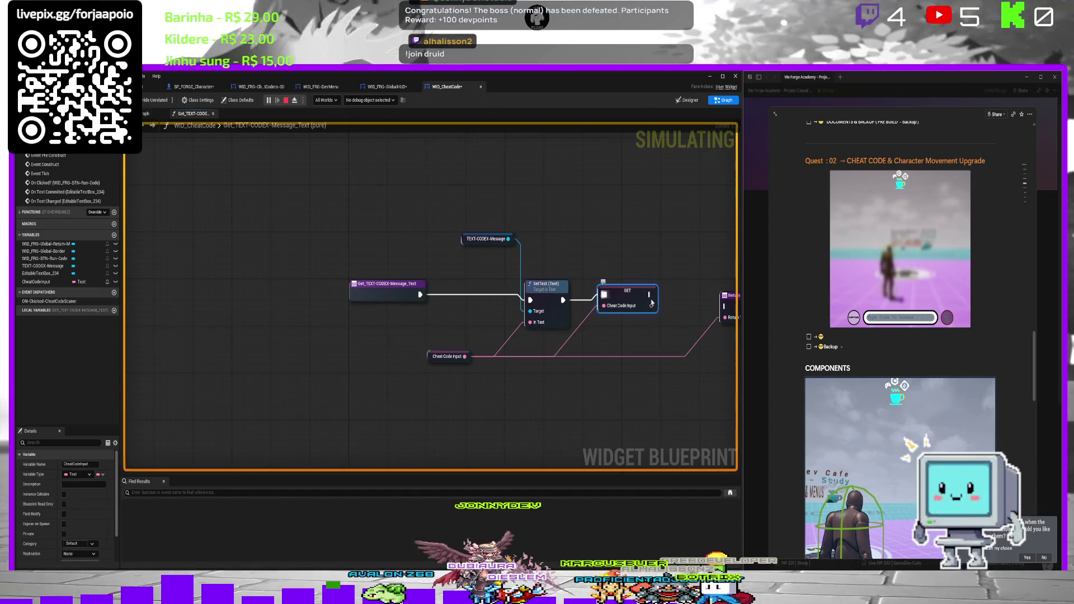
pyautogui.moveTo(651, 298); pyautogui.dragTo(726, 306)
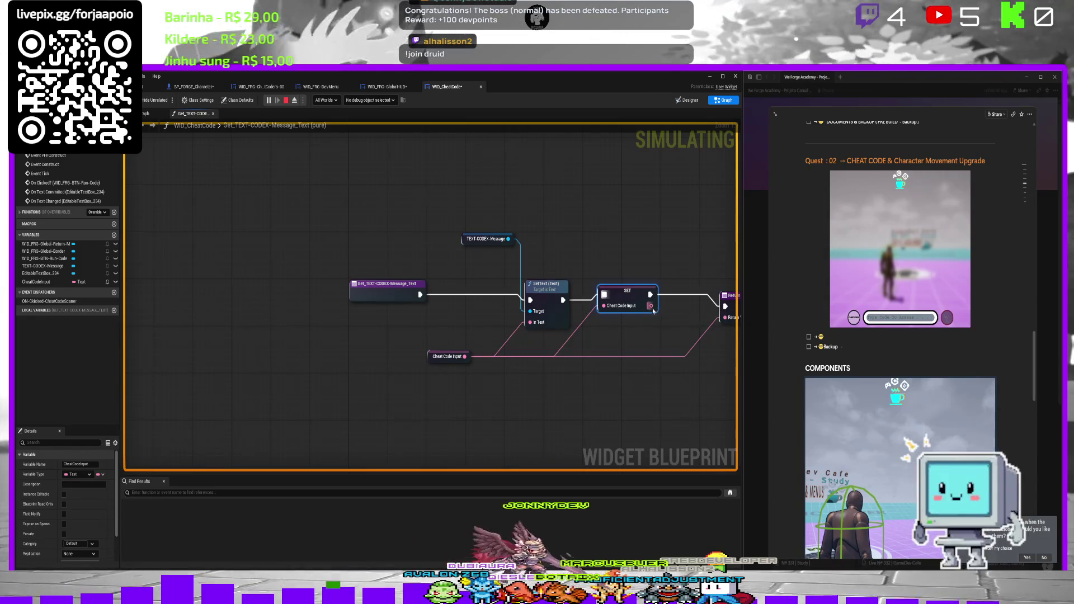
pyautogui.moveTo(651, 307); pyautogui.dragTo(725, 317)
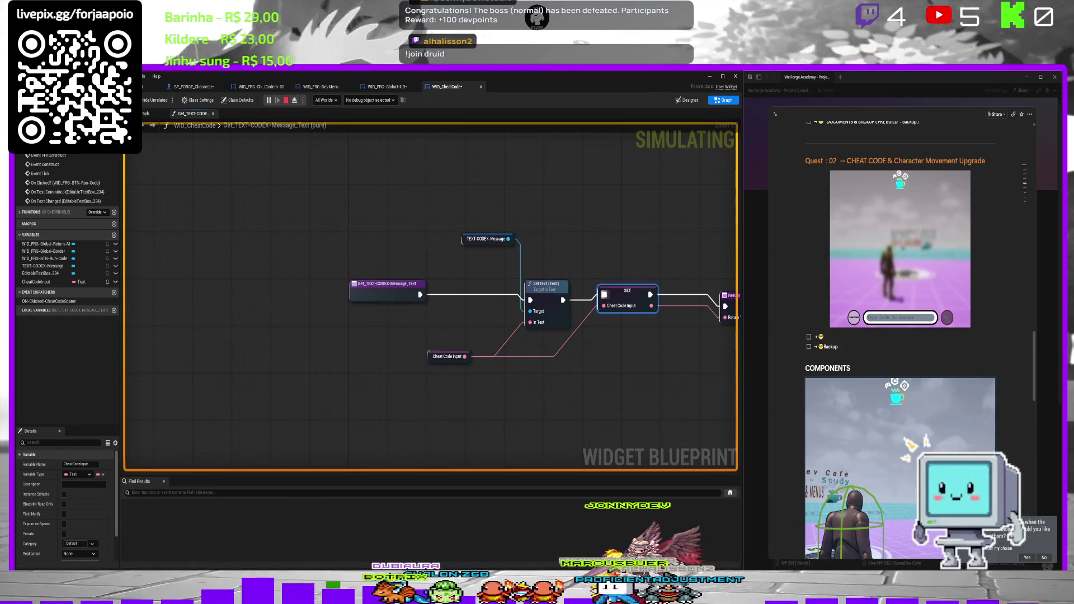
# Stop the running simulation and switch to the widget's Designer layout.
pyautogui.moveTo(373, 220); pyautogui.dragTo(392, 232)
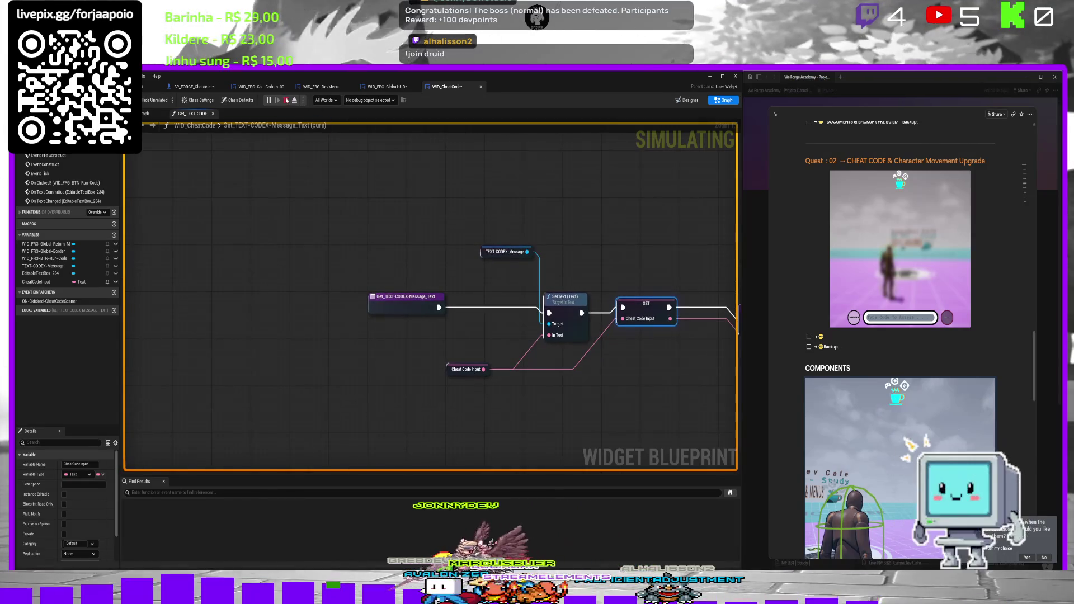
pyautogui.click(286, 100)
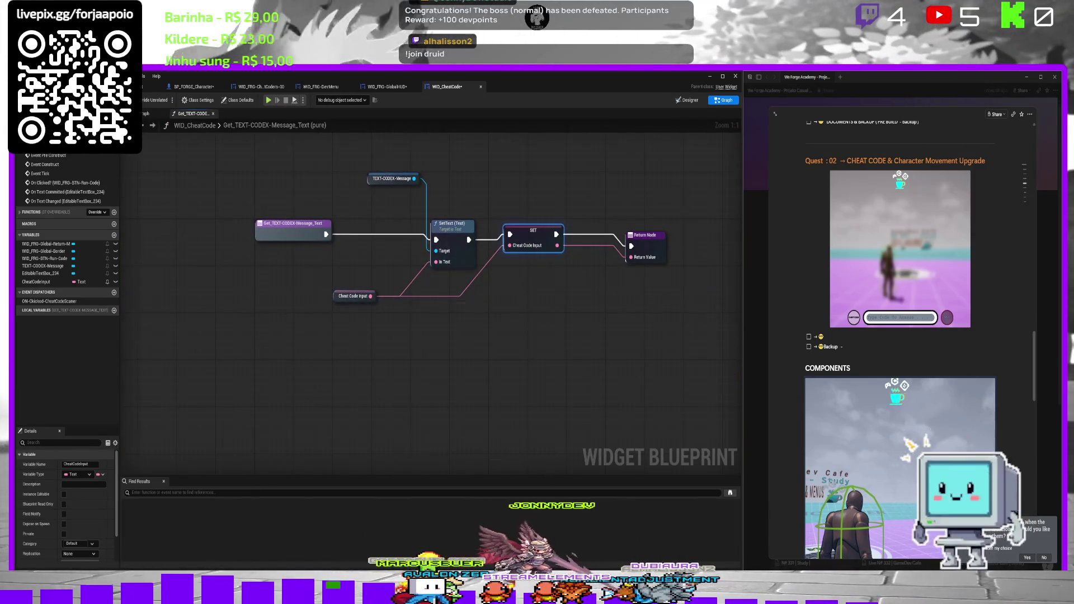
pyautogui.moveTo(646, 150); pyautogui.dragTo(635, 151)
pyautogui.moveTo(552, 190); pyautogui.dragTo(547, 223)
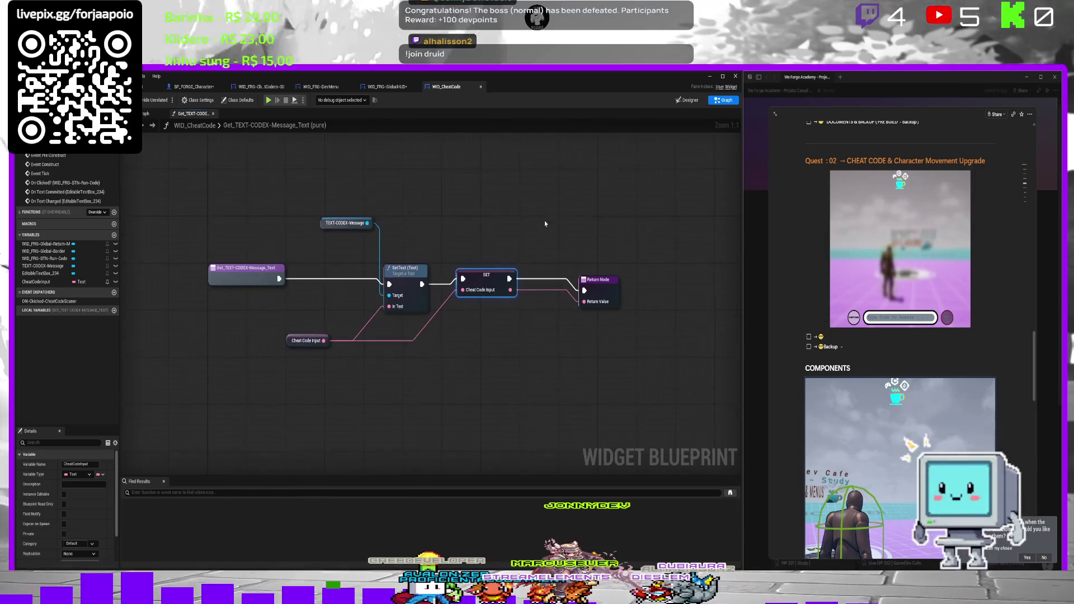
pyautogui.click(687, 100)
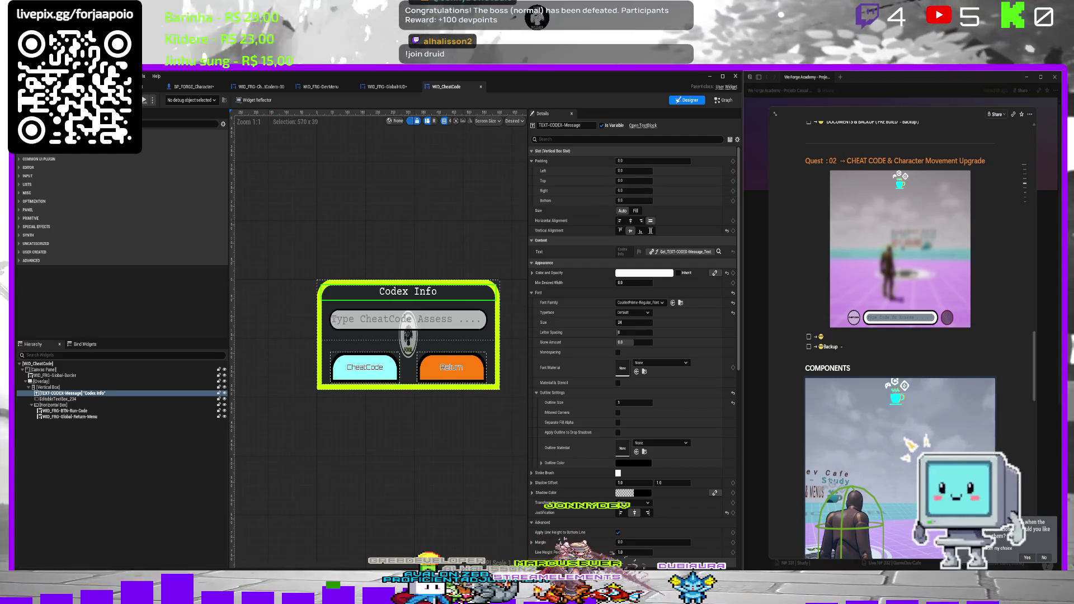
pyautogui.click(111, 86)
pyautogui.click(165, 99)
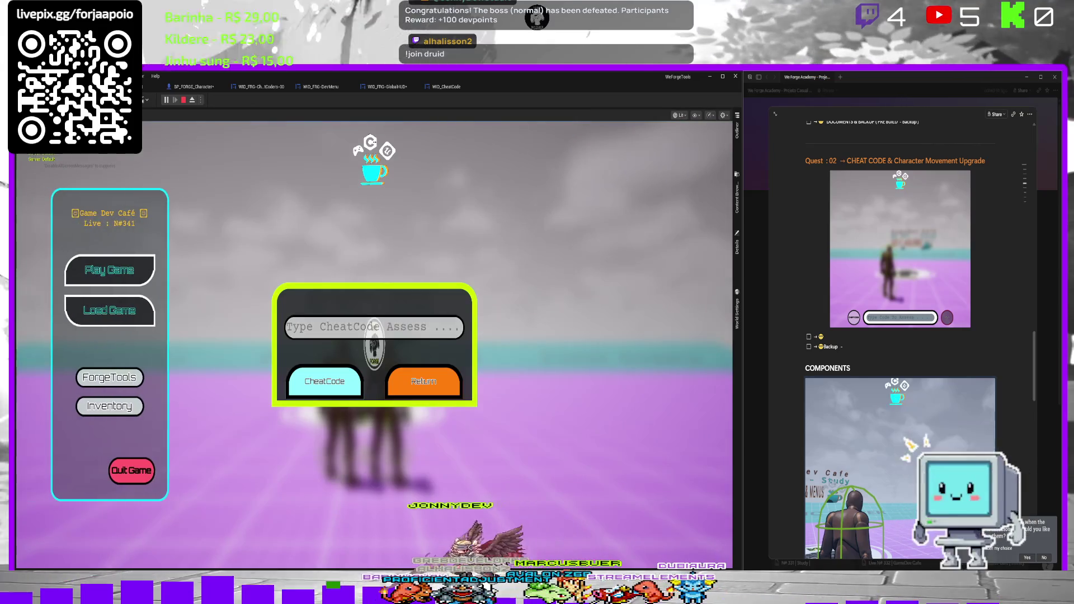
pyautogui.write('Test')
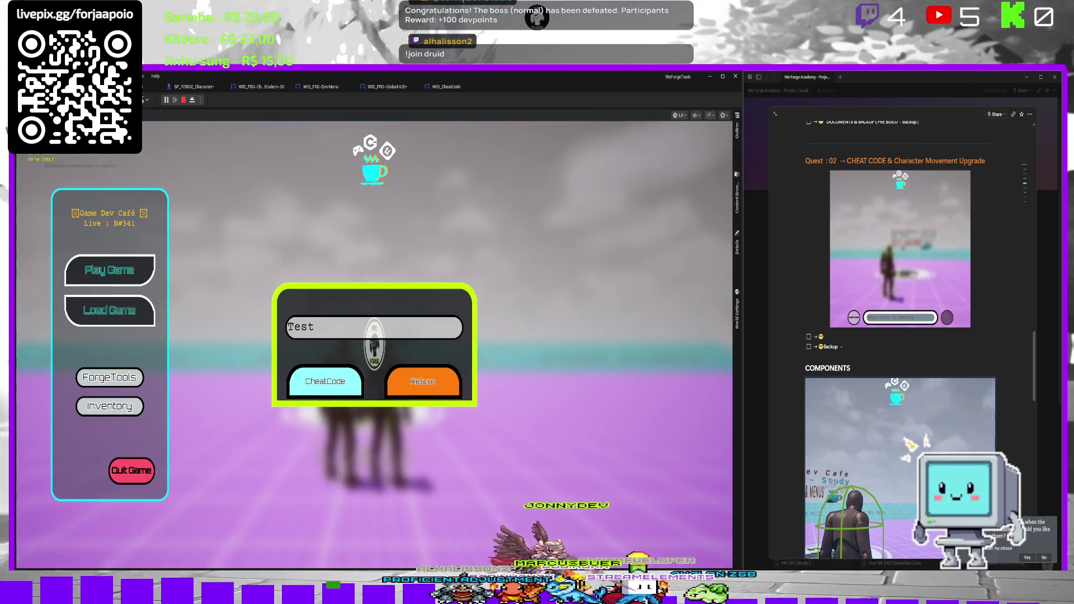
pyautogui.press('Escape')
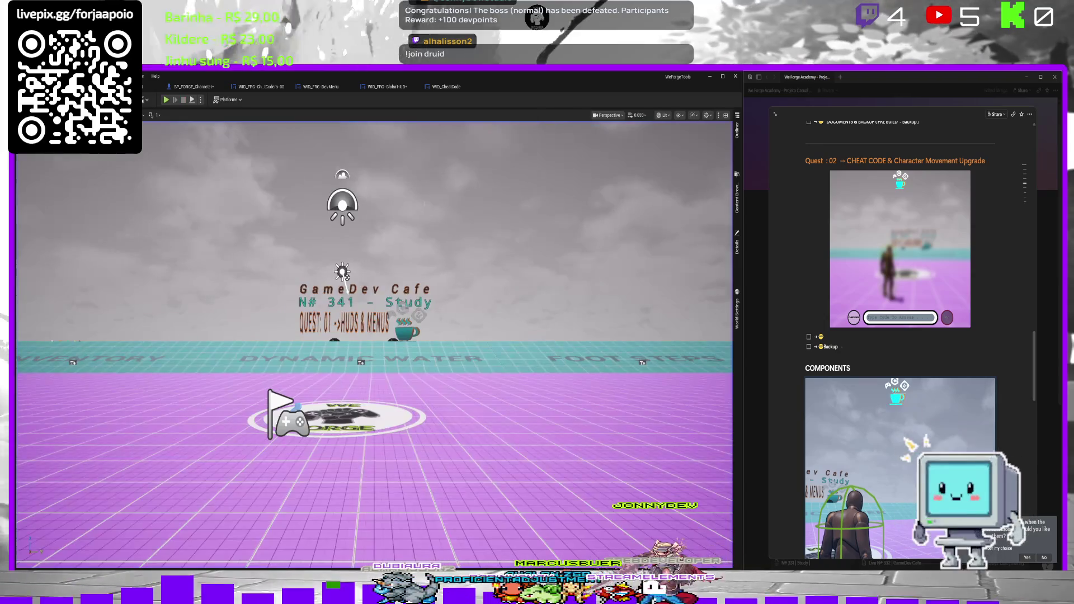
pyautogui.click(446, 87)
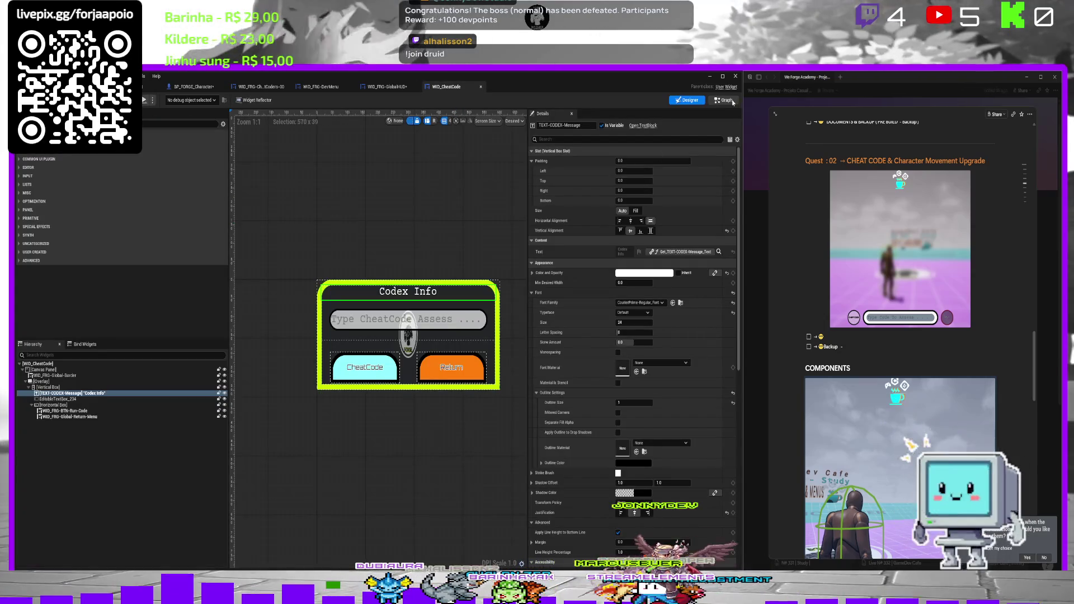
# Open the WID_CheatCode EventGraph.
pyautogui.click(725, 101)
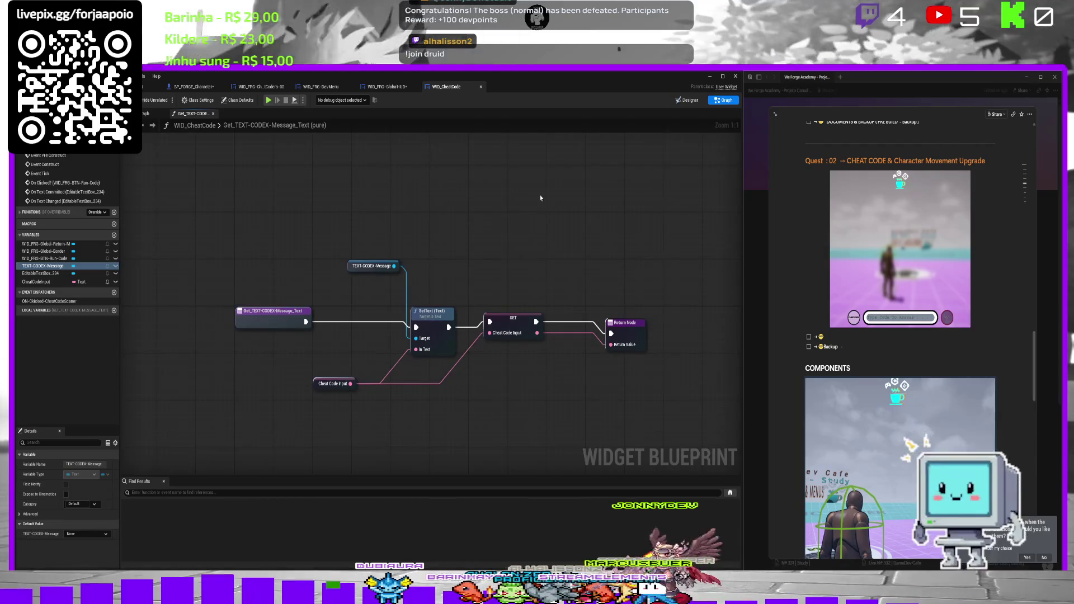
pyautogui.click(688, 100)
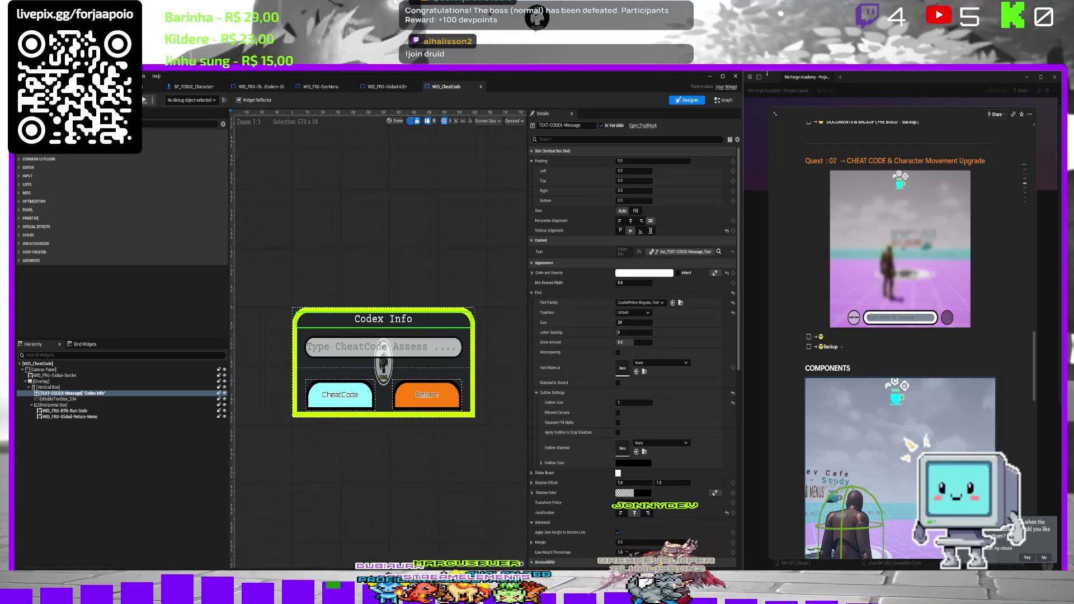
pyautogui.click(721, 101)
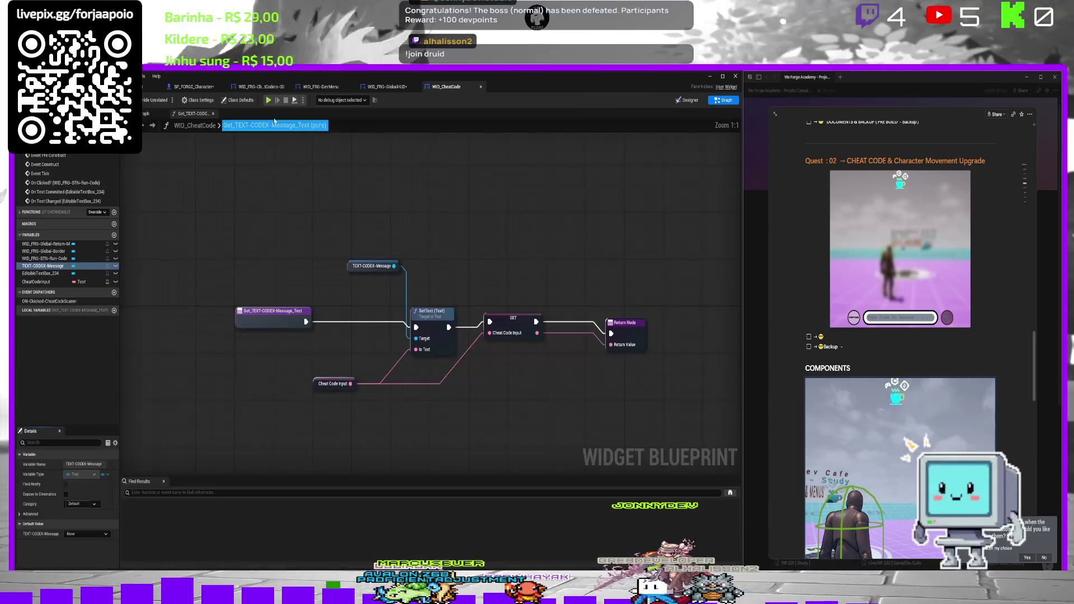
pyautogui.click(146, 114)
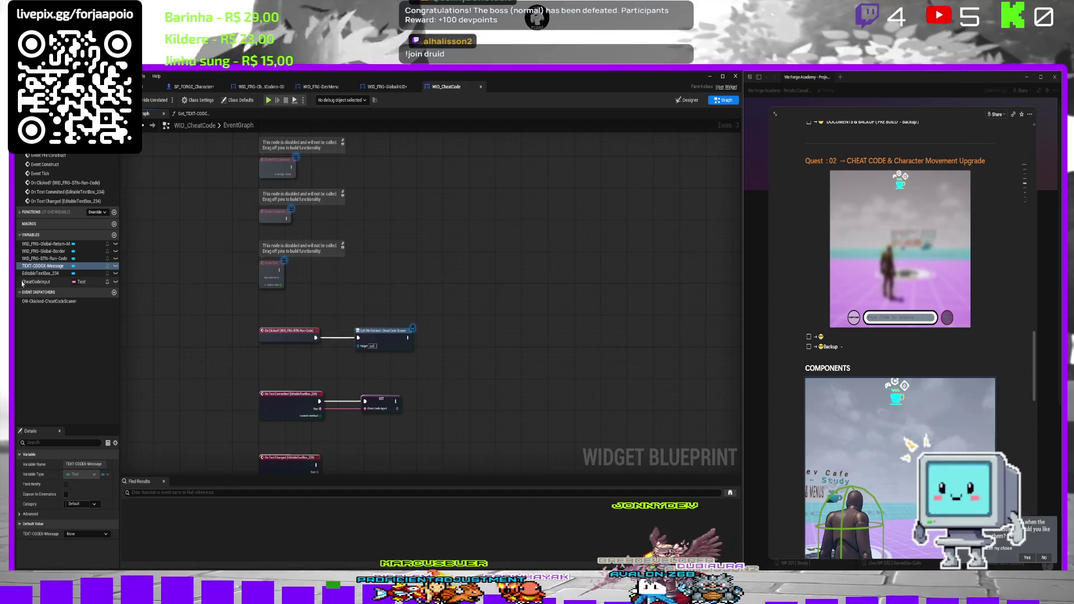
pyautogui.click(56, 234)
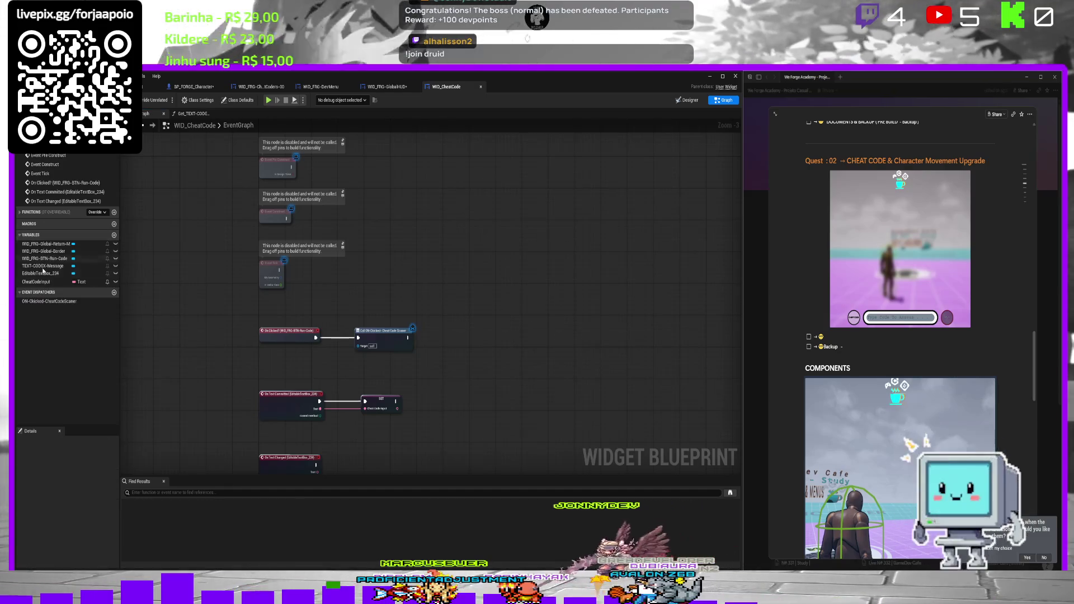
# Place Get_TEXT-CODEX-Message_Text and have Event Tick set Cheat Code Input from its result.
pyautogui.click(20, 212)
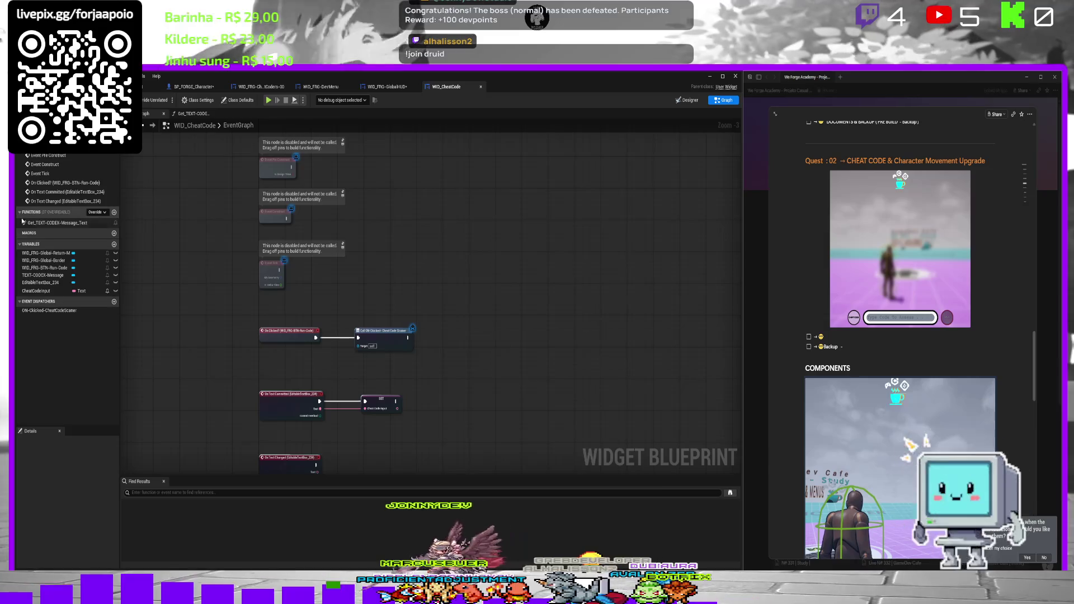
pyautogui.moveTo(56, 222)
pyautogui.mouseDown()
pyautogui.moveTo(304, 241)
pyautogui.moveTo(370, 233)
pyautogui.mouseUp()
pyautogui.moveTo(287, 218)
pyautogui.mouseDown()
pyautogui.moveTo(413, 186)
pyautogui.moveTo(380, 195)
pyautogui.mouseUp()
pyautogui.press('Escape')
pyautogui.moveTo(279, 270)
pyautogui.mouseDown()
pyautogui.moveTo(392, 218)
pyautogui.moveTo(417, 188)
pyautogui.moveTo(364, 264)
pyautogui.mouseUp()
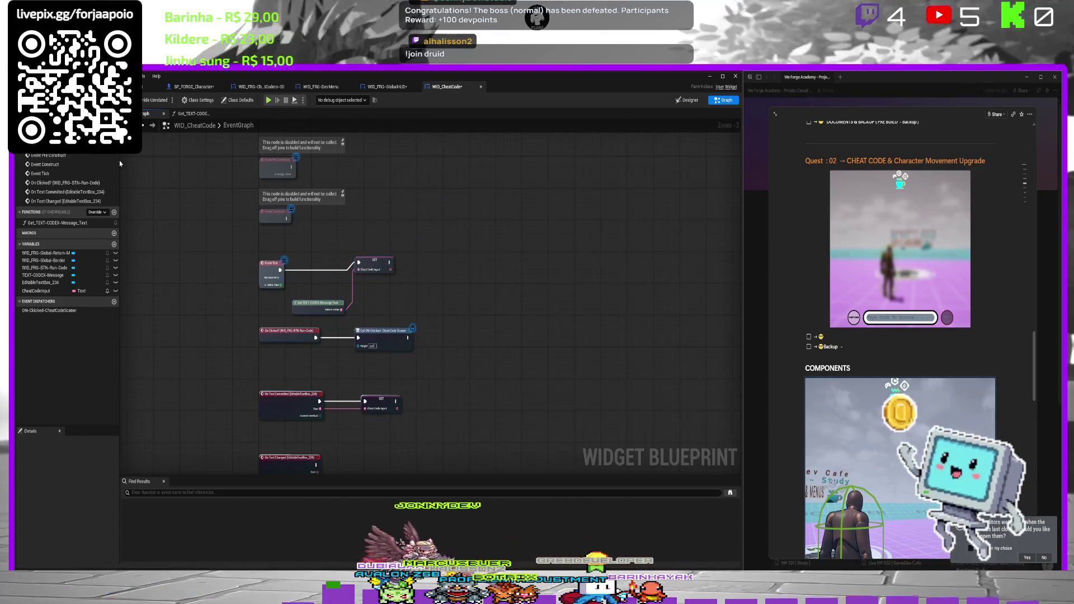
pyautogui.click(112, 86)
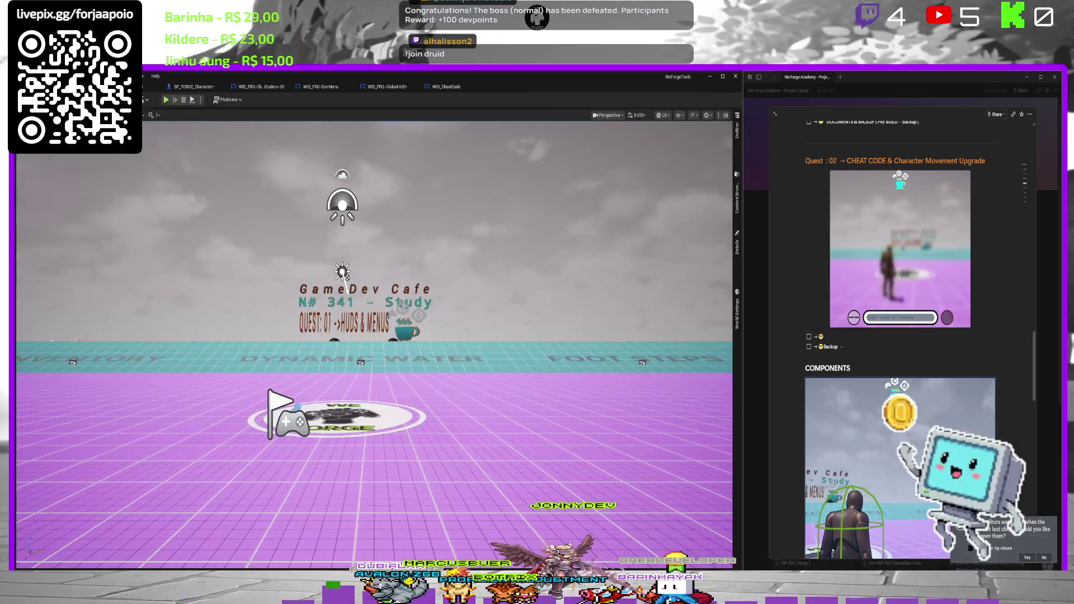
# Start a play session and submit the test code 'tes' in the cheat field.
pyautogui.click(167, 100)
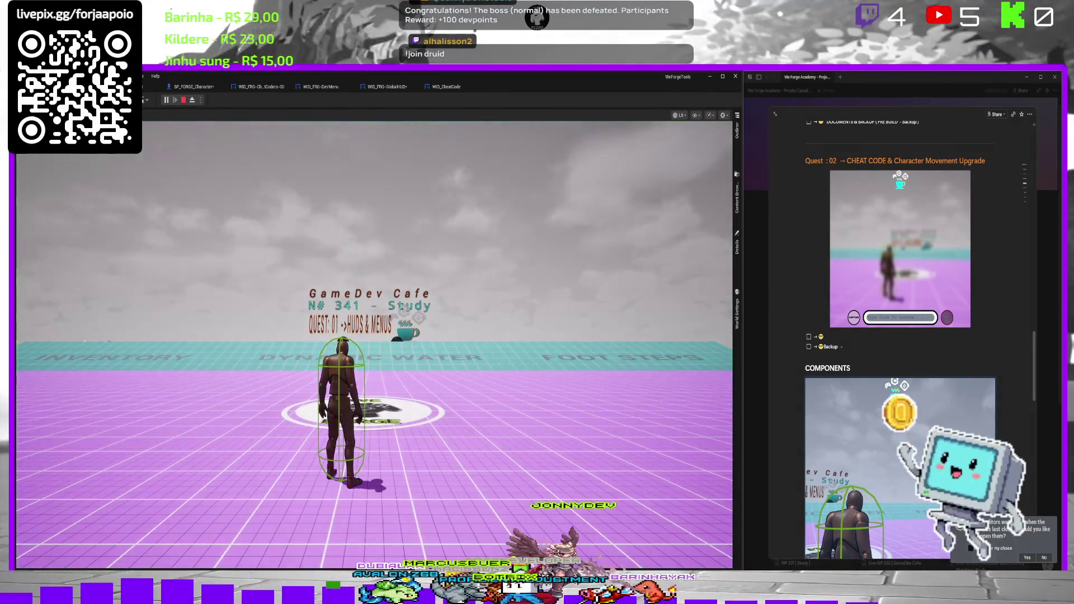
pyautogui.click(333, 330)
pyautogui.write('tes')
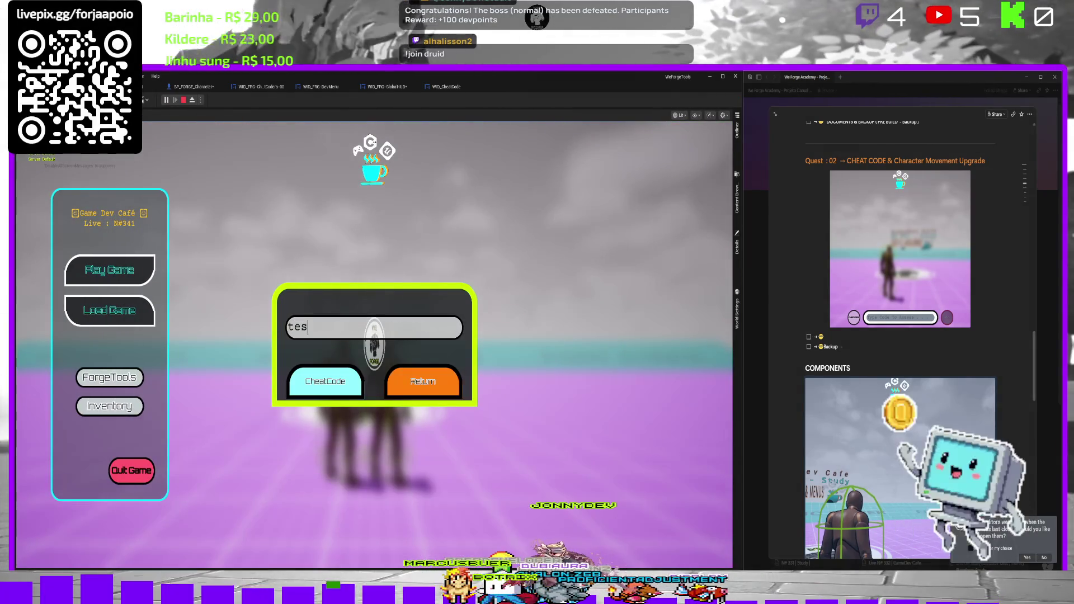
pyautogui.press('Return')
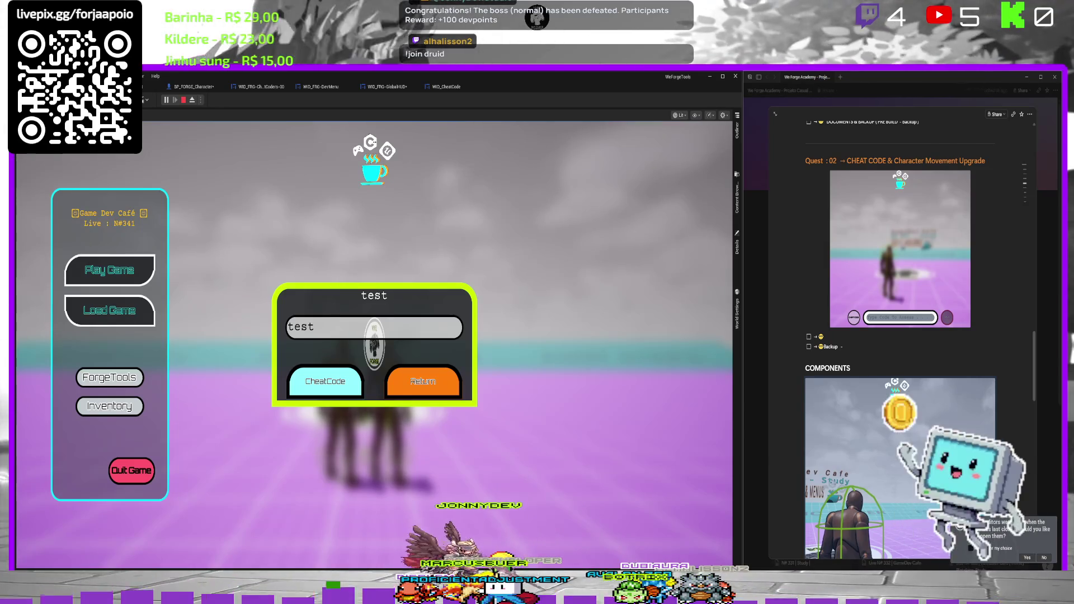
# Replace the code with 'Avante Vingadores', check the title mirrors it, and stop play.
pyautogui.doubleClick(288, 327)
pyautogui.write('vante')
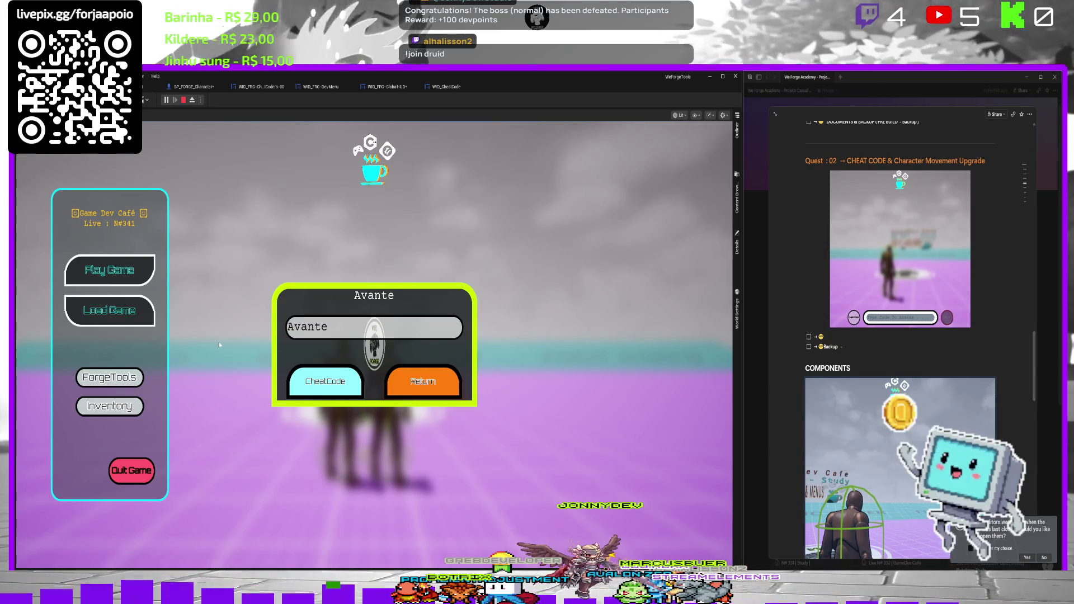
pyautogui.write(' Vin')
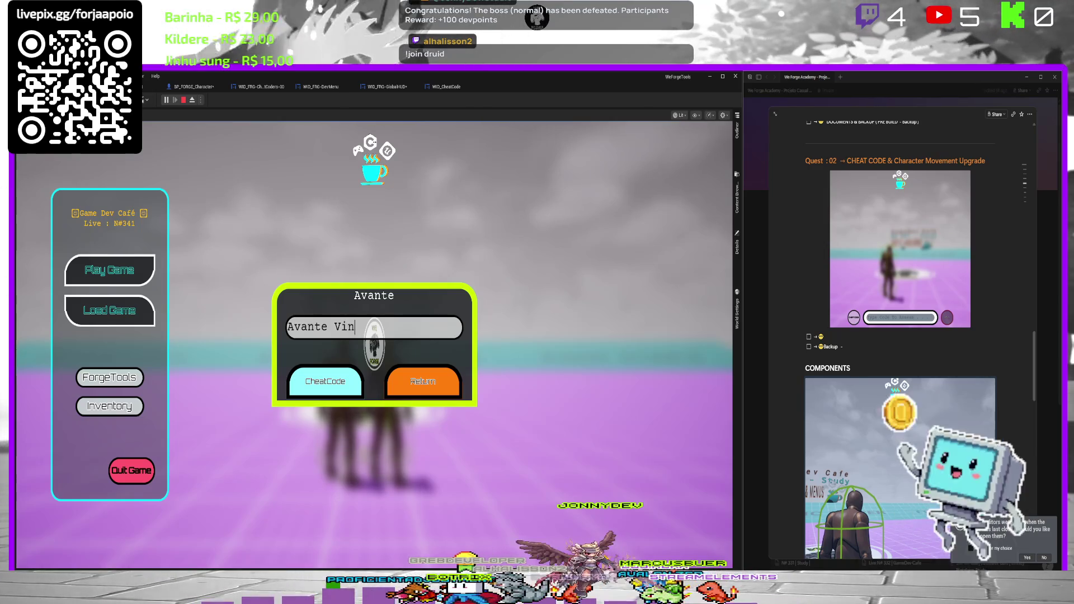
pyautogui.write('gadores')
pyautogui.press('Return')
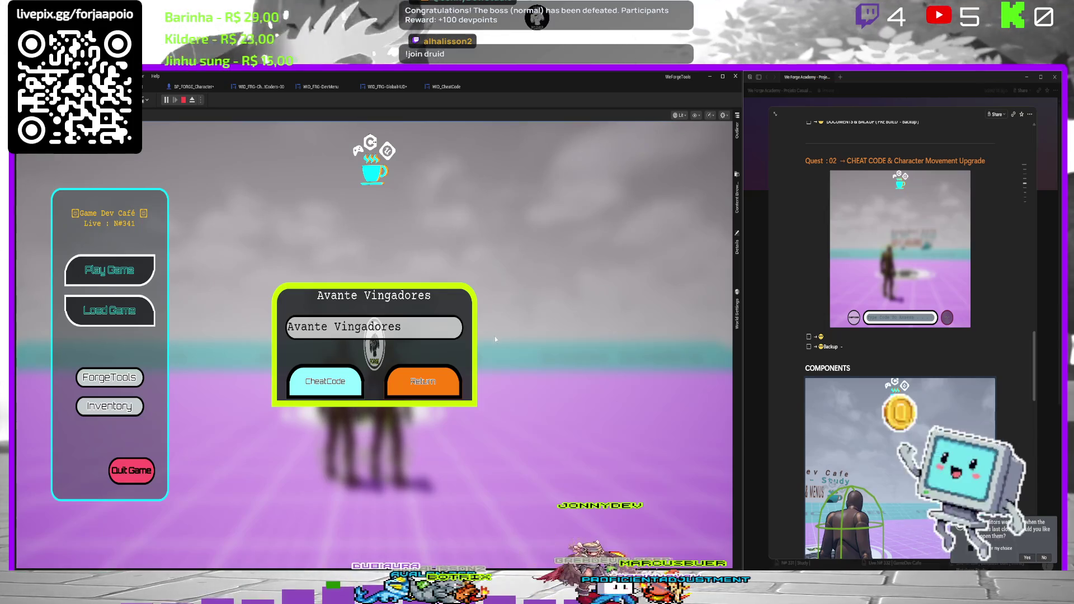
pyautogui.click(402, 327)
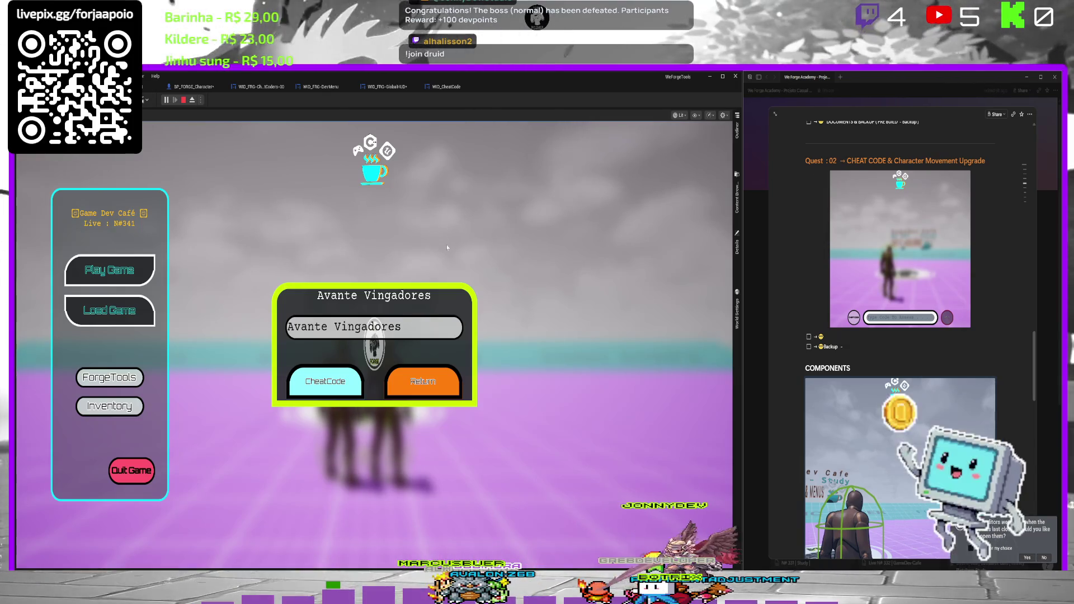
pyautogui.press('Escape')
pyautogui.click(453, 88)
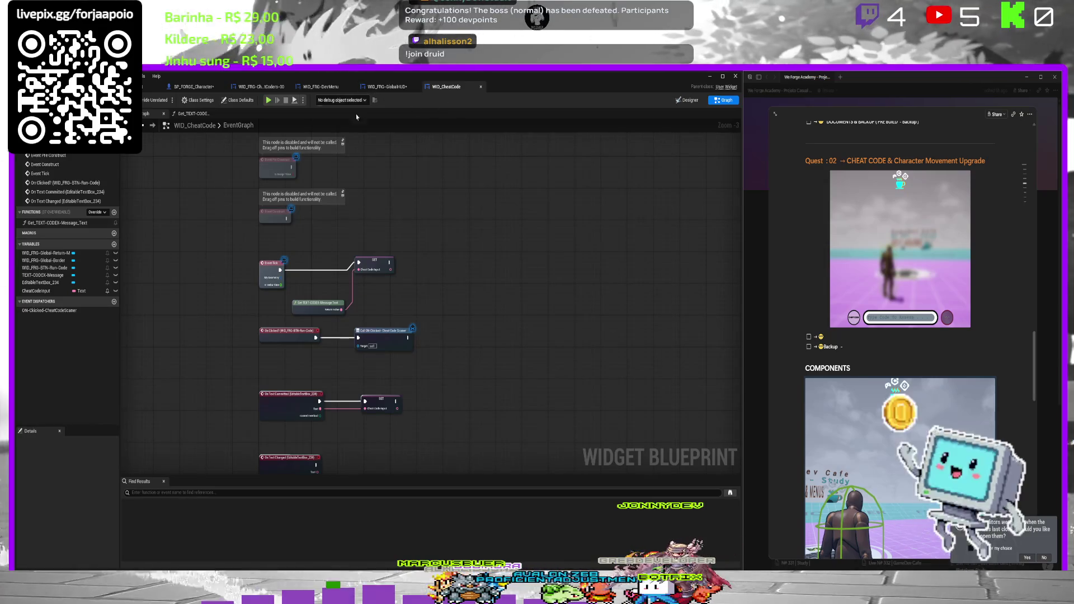
# Delete the SET node so the message function returns Cheat Code Input after SetText.
pyautogui.click(206, 114)
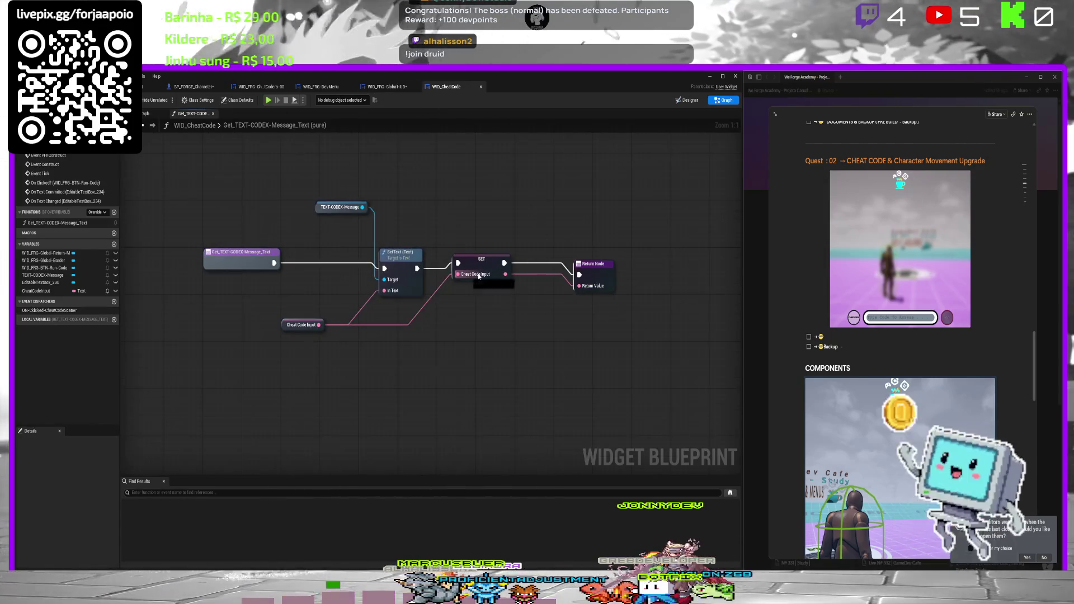
pyautogui.press('Delete')
pyautogui.moveTo(319, 325); pyautogui.dragTo(579, 287)
pyautogui.moveTo(416, 272)
pyautogui.mouseDown()
pyautogui.moveTo(604, 277)
pyautogui.moveTo(580, 275)
pyautogui.mouseUp()
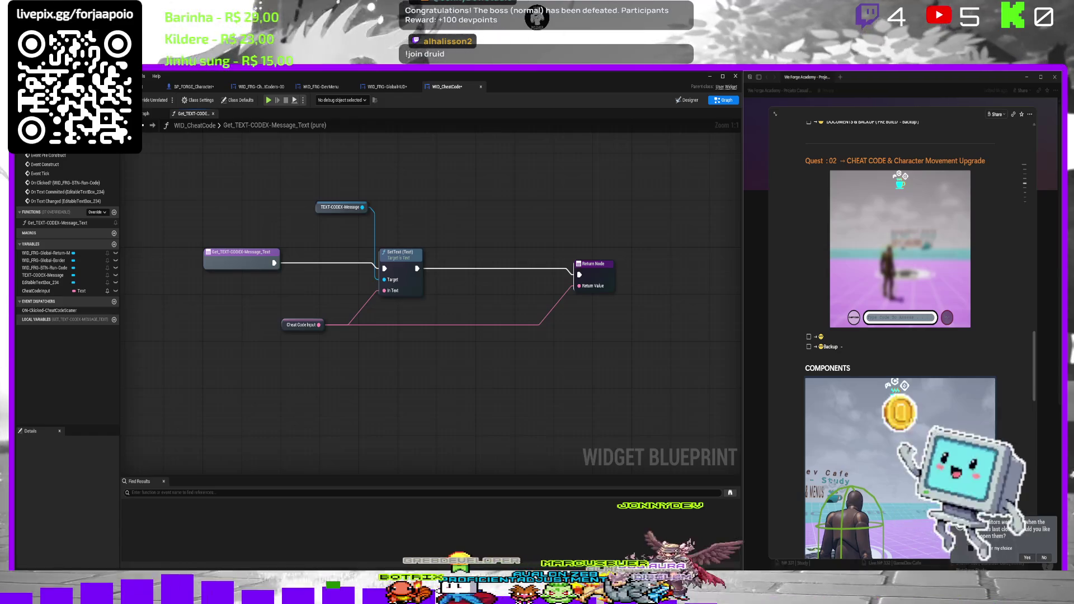
# In the WID_CheatCode EventGraph, connect Event Construct to the SET node.
pyautogui.click(388, 86)
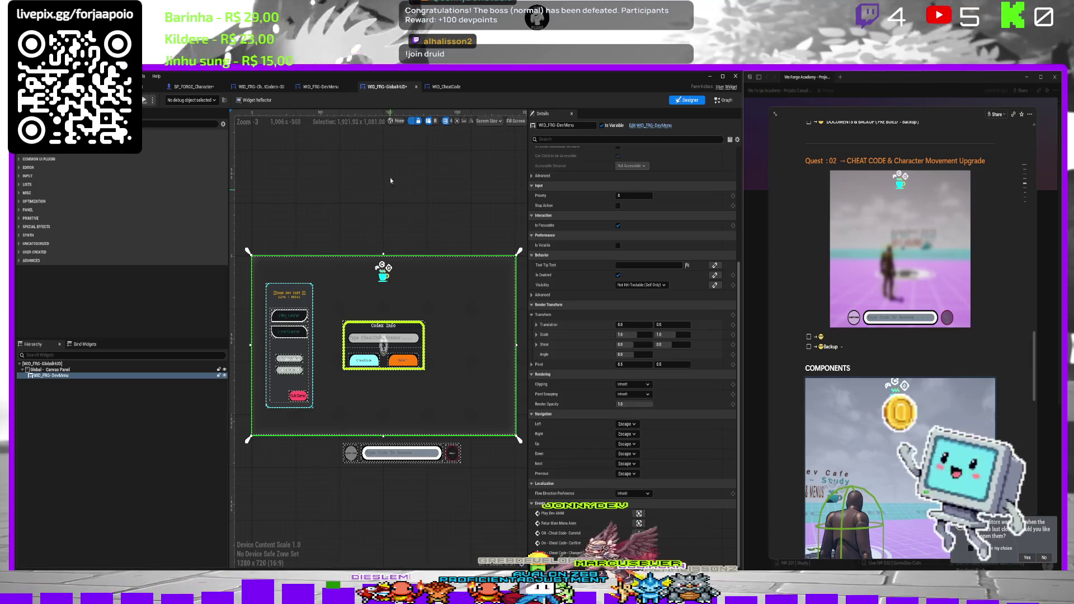
pyautogui.click(447, 87)
pyautogui.click(152, 114)
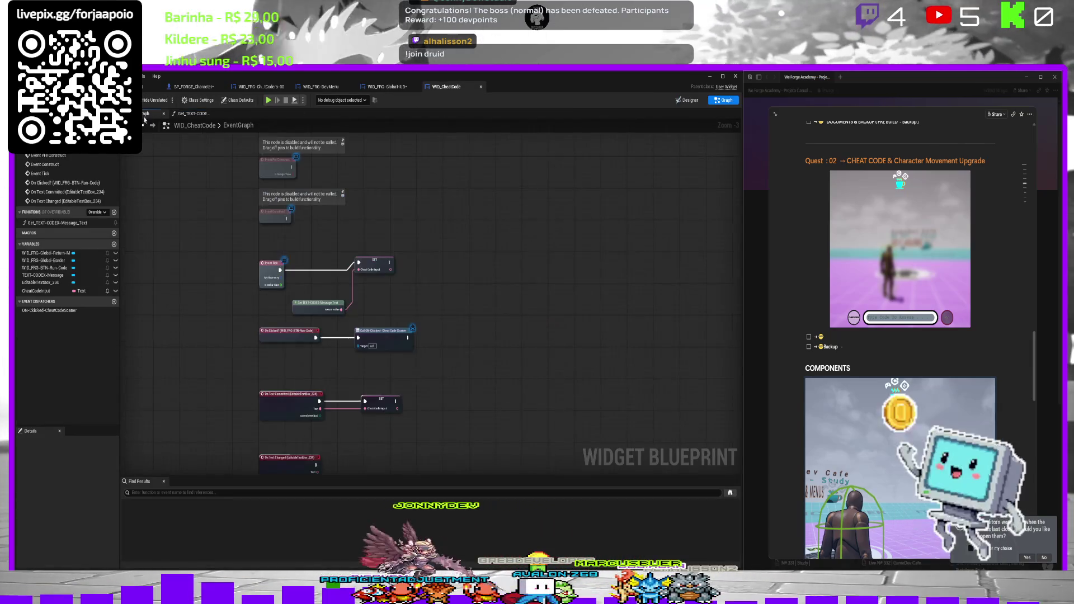
pyautogui.moveTo(338, 217)
pyautogui.mouseDown()
pyautogui.moveTo(404, 241)
pyautogui.moveTo(410, 260)
pyautogui.moveTo(386, 282)
pyautogui.mouseUp()
pyautogui.click(151, 87)
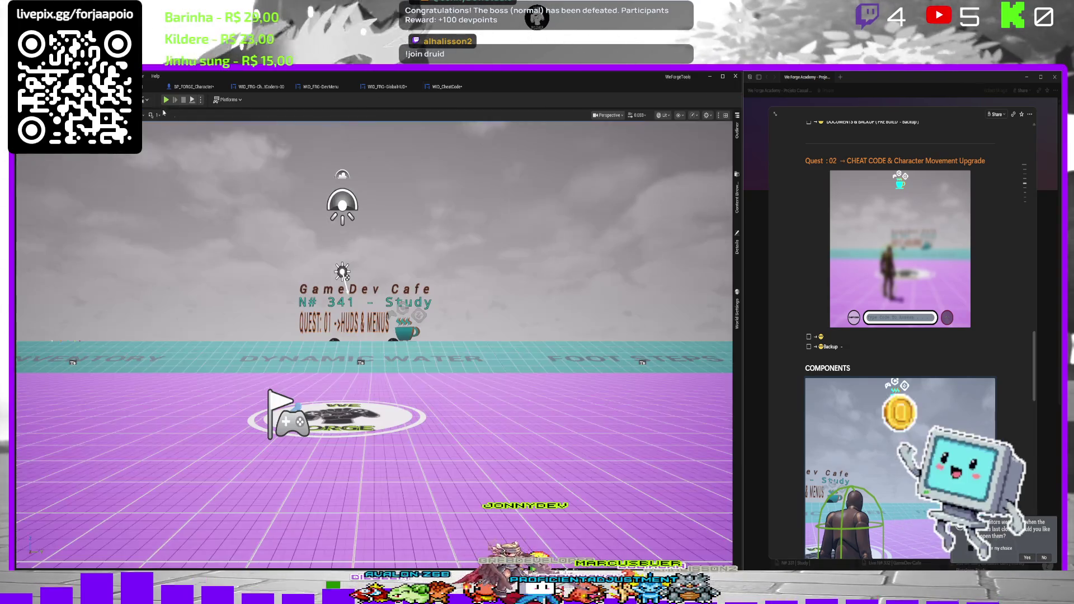
# Test play with a typed code, then stop and reconnect Event Tick to the SET node.
pyautogui.click(166, 102)
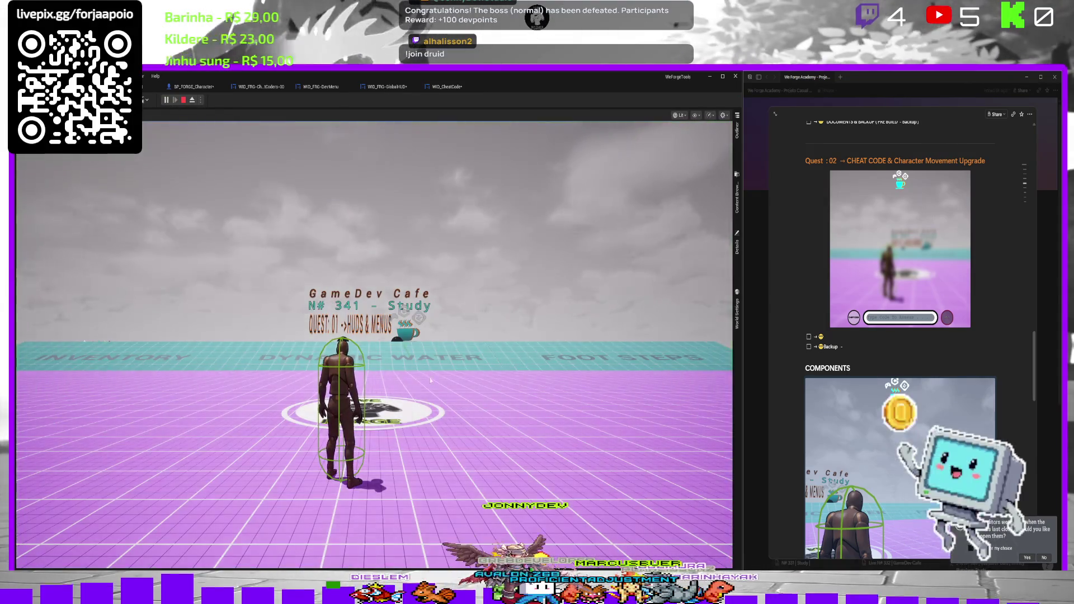
pyautogui.write('teste')
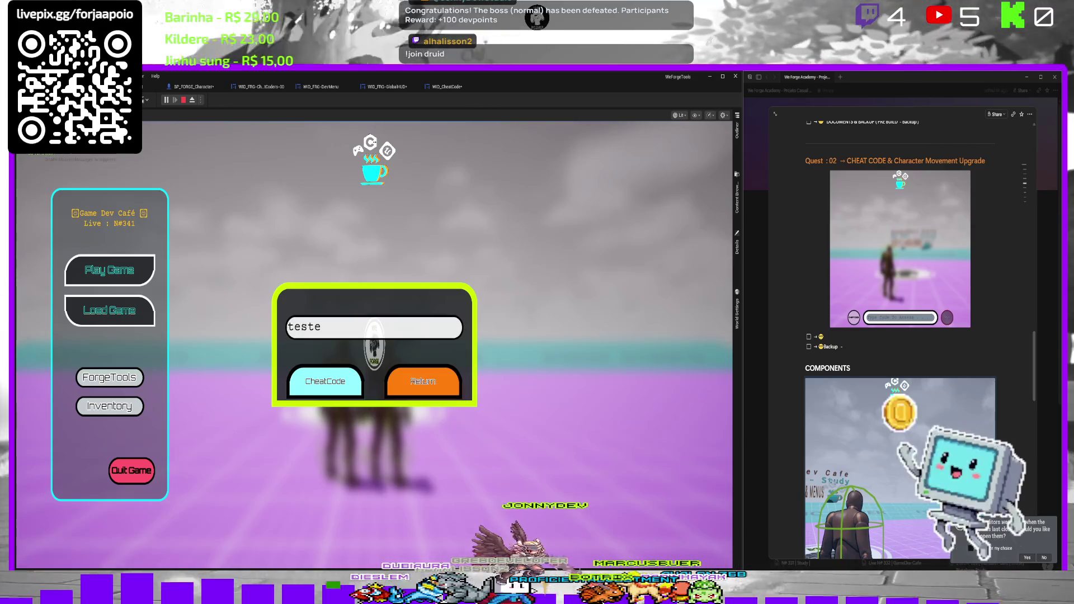
pyautogui.press('Return')
pyautogui.press('Escape')
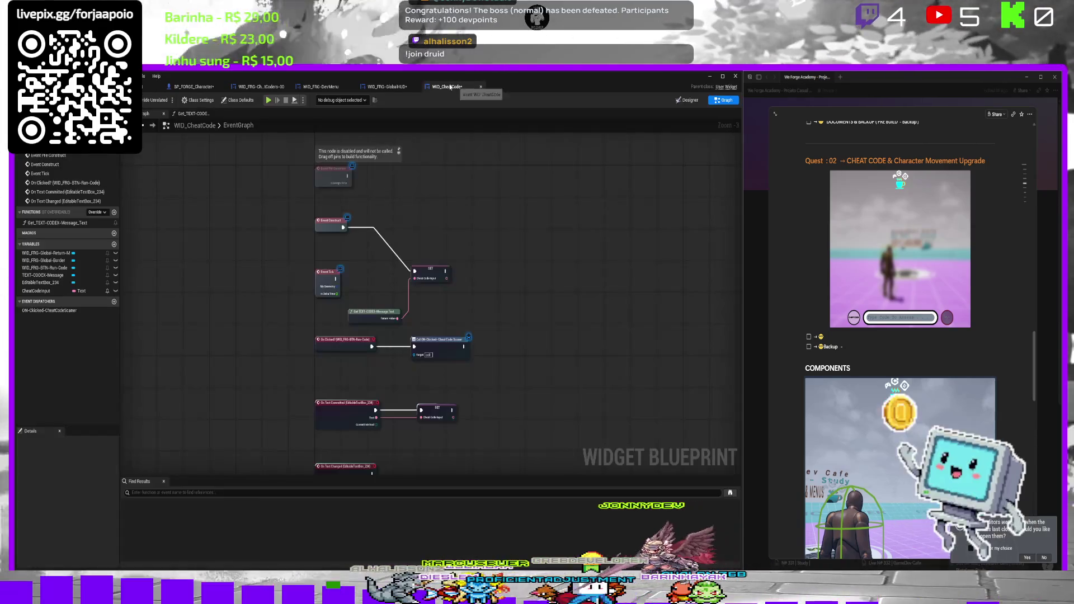
pyautogui.moveTo(335, 280); pyautogui.dragTo(415, 272)
pyautogui.click(393, 197)
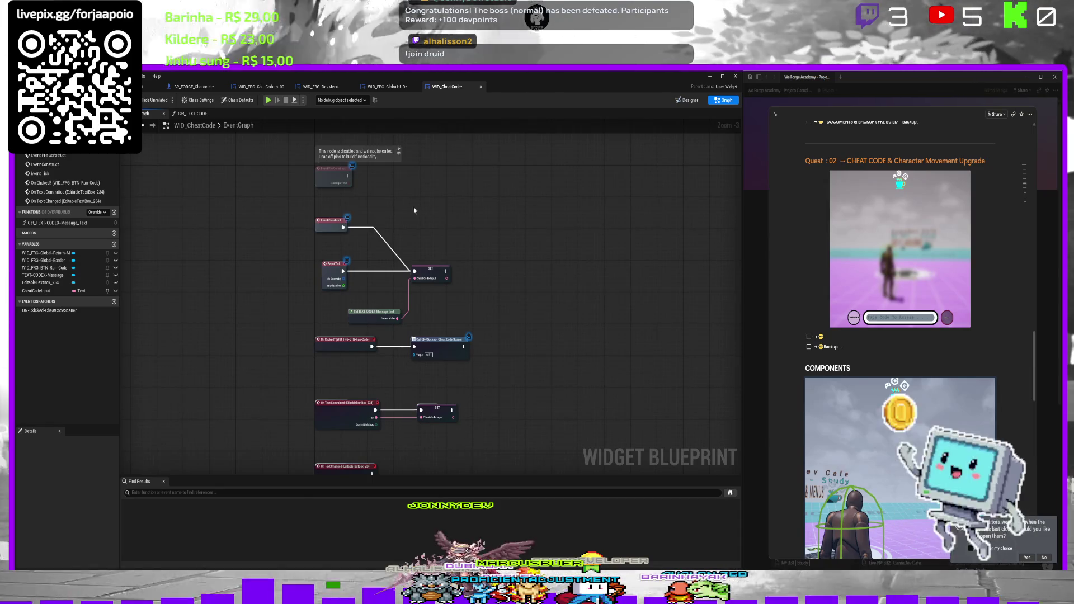
# Play again, submit 'teste', and confirm the dialog title now shows it.
pyautogui.moveTo(411, 206); pyautogui.dragTo(361, 197)
pyautogui.hotkey('alt', 'p')
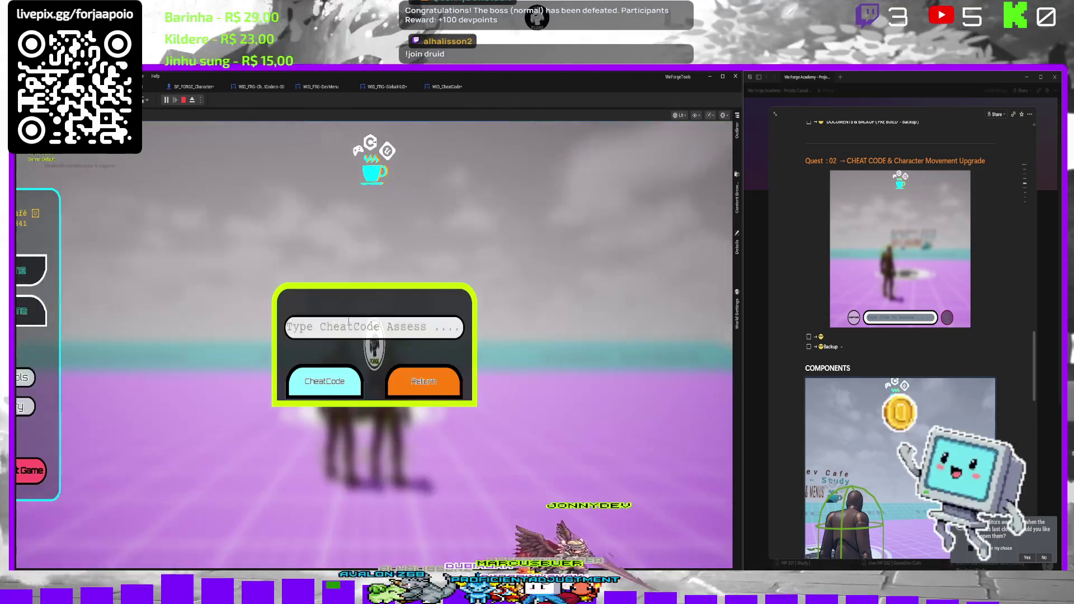
pyautogui.write('teste')
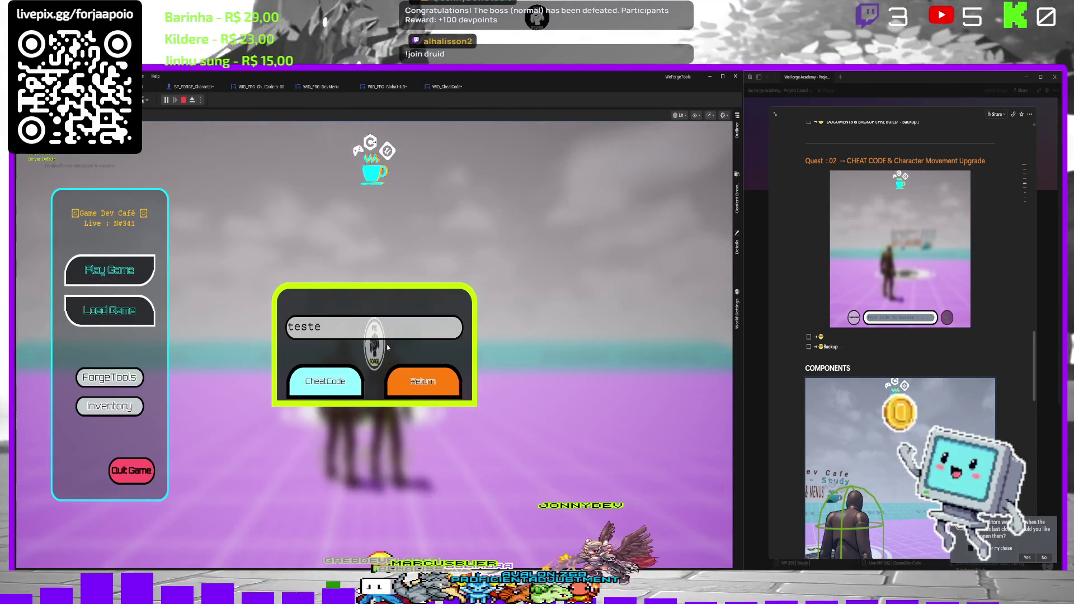
pyautogui.press('Return')
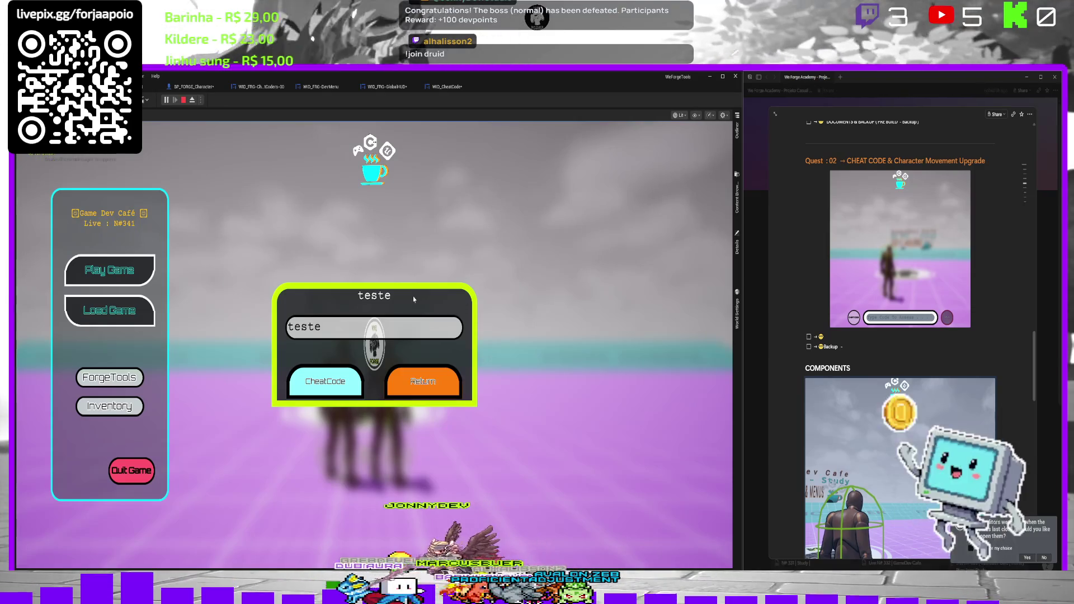
pyautogui.press('Escape')
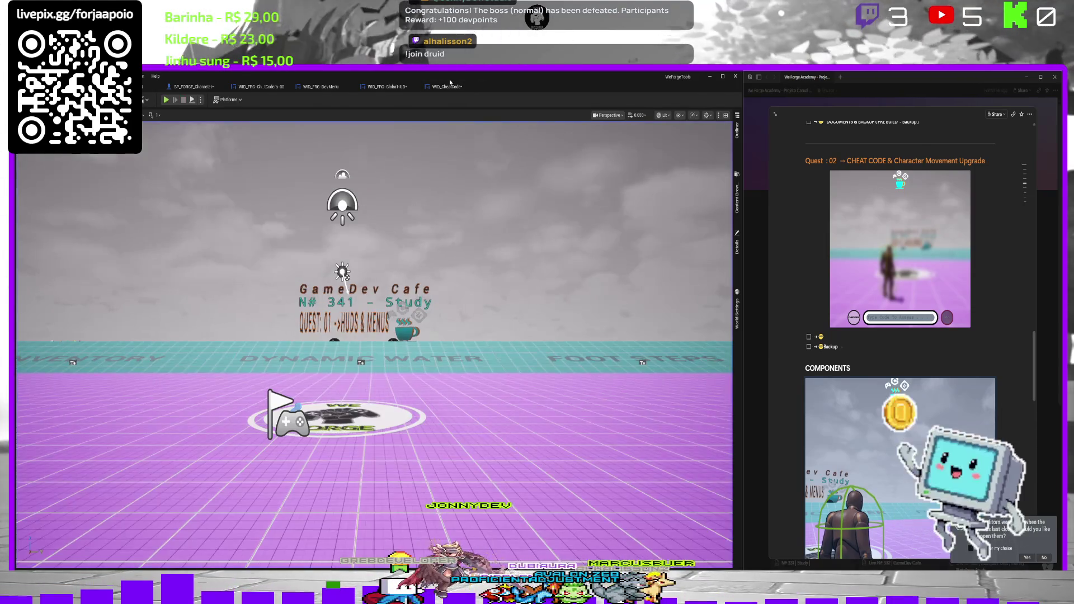
pyautogui.click(450, 83)
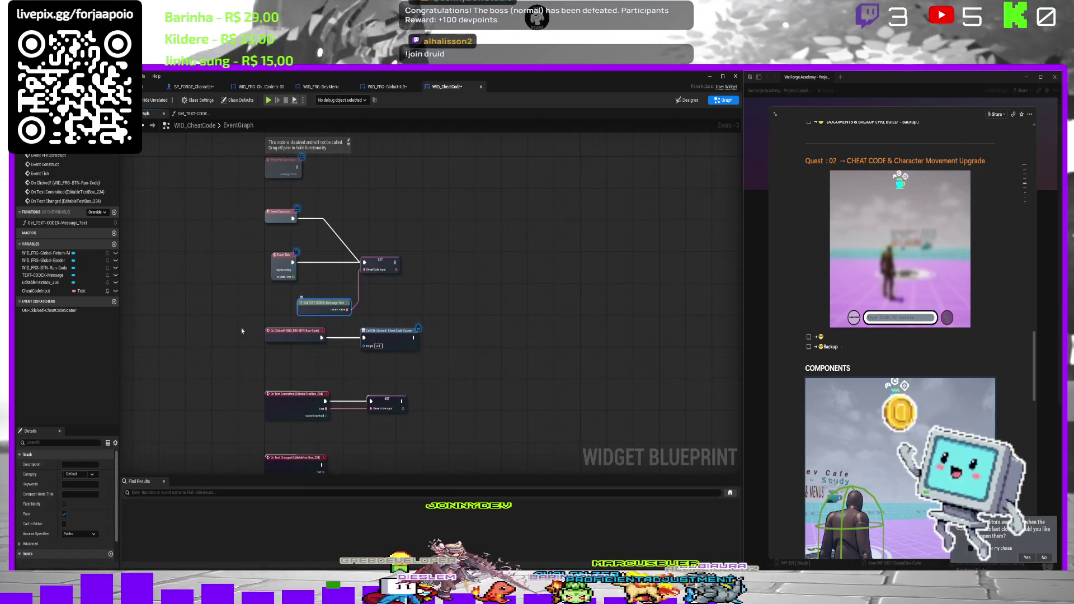
# Set Cheat Code Input's default value to 'WeForge Toolkit' and save the widget blueprint.
pyautogui.click(70, 464)
pyautogui.scroll(-2, 60, 543)
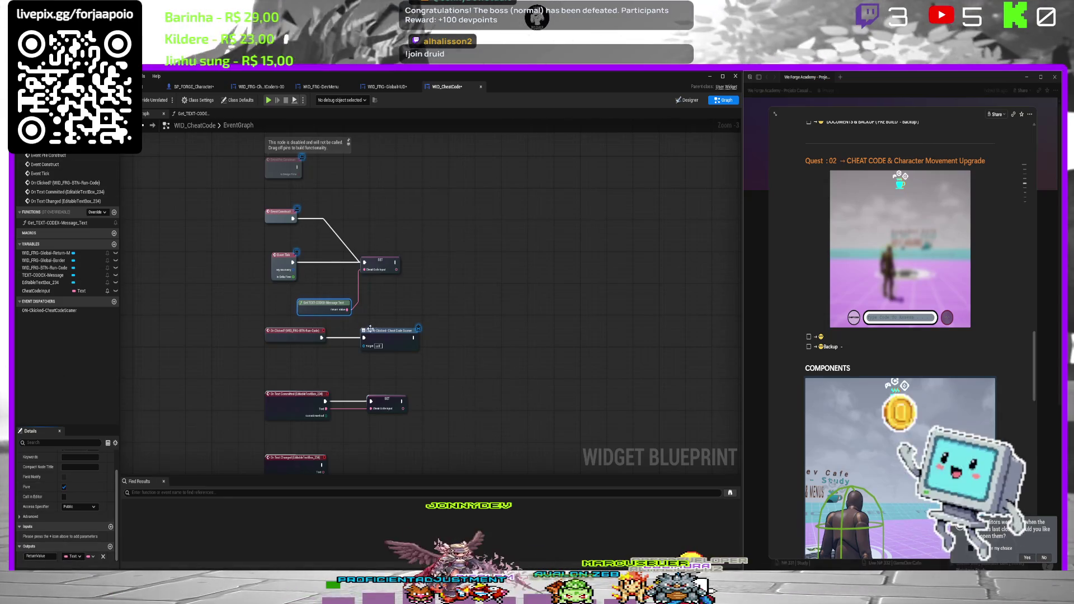
pyautogui.scroll(-3, 370, 329)
pyautogui.click(36, 291)
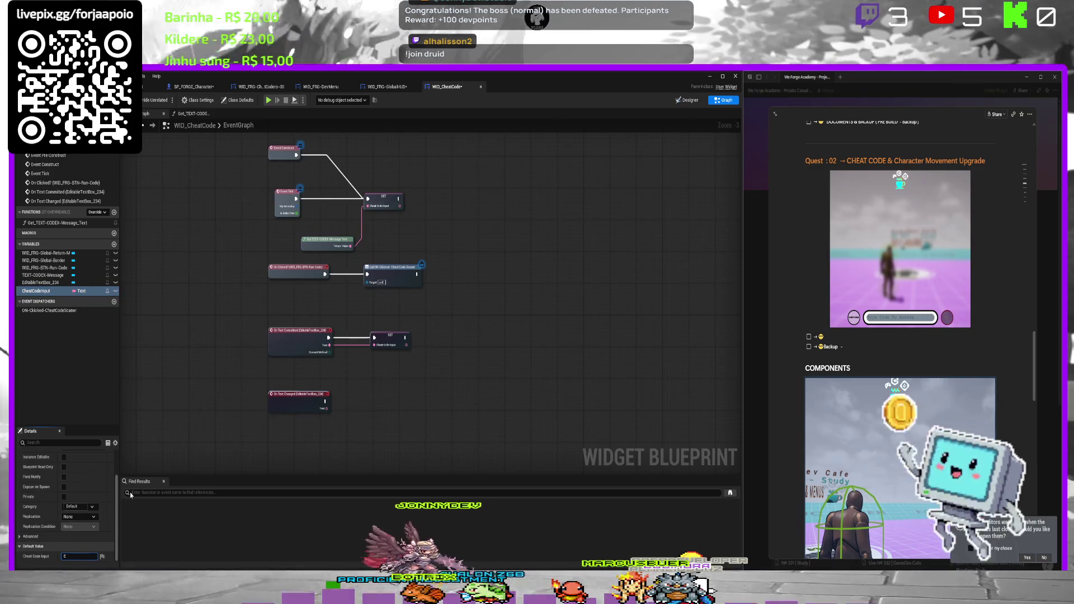
pyautogui.write('WeForge')
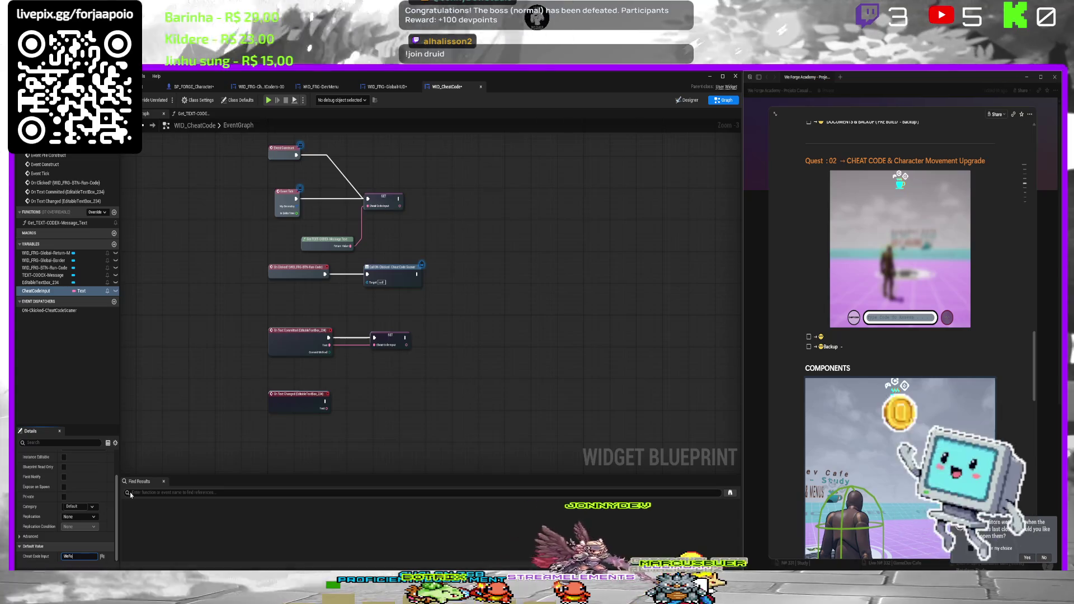
pyautogui.press('BackSpace')
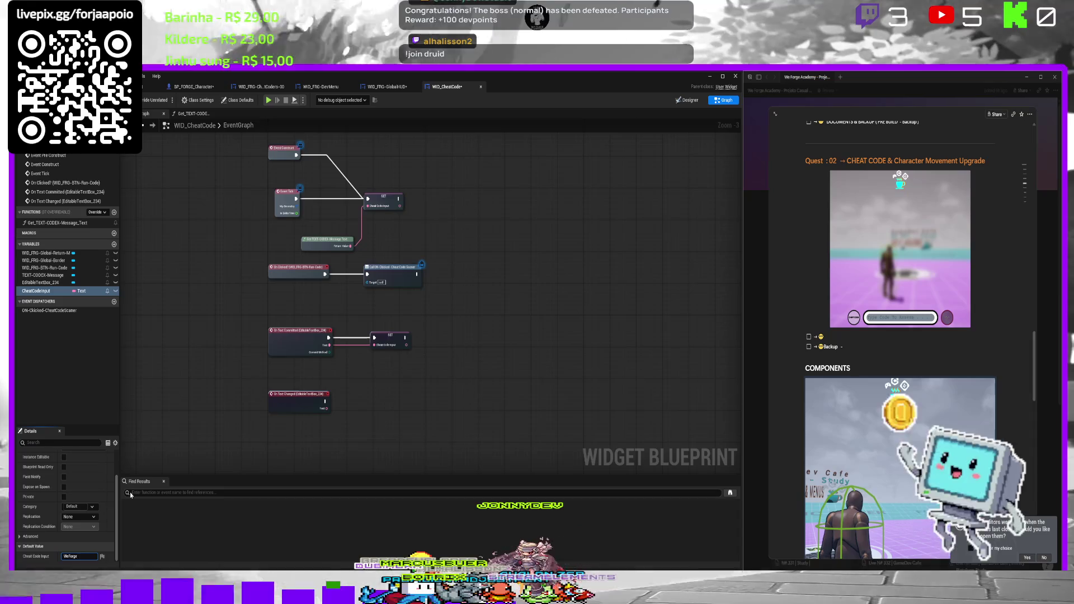
pyautogui.write('1')
pyautogui.press('BackSpace')
pyautogui.press('BackSpace')
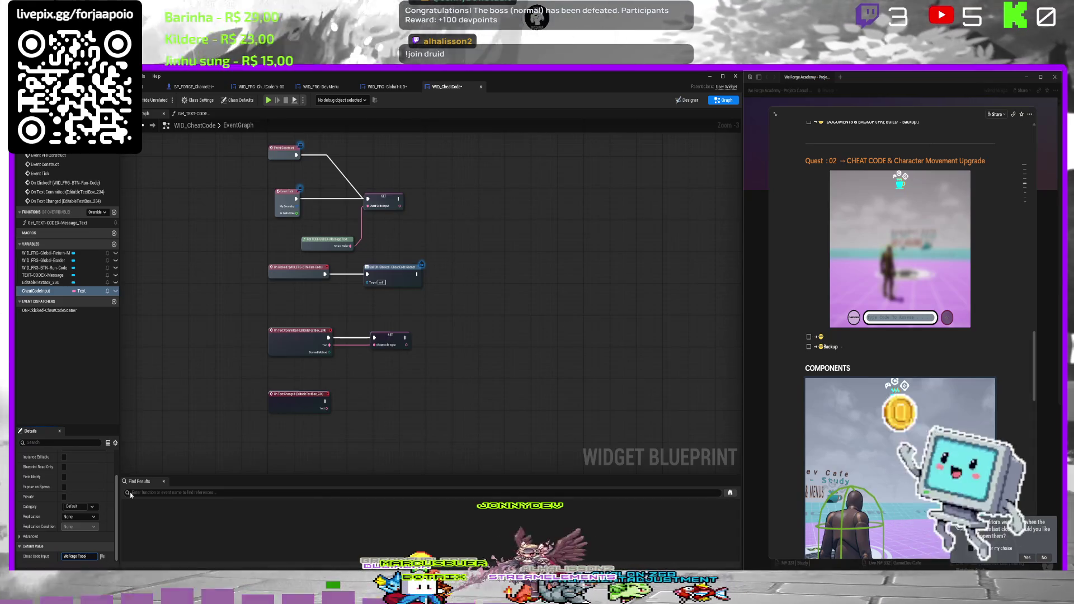
pyautogui.write('kit')
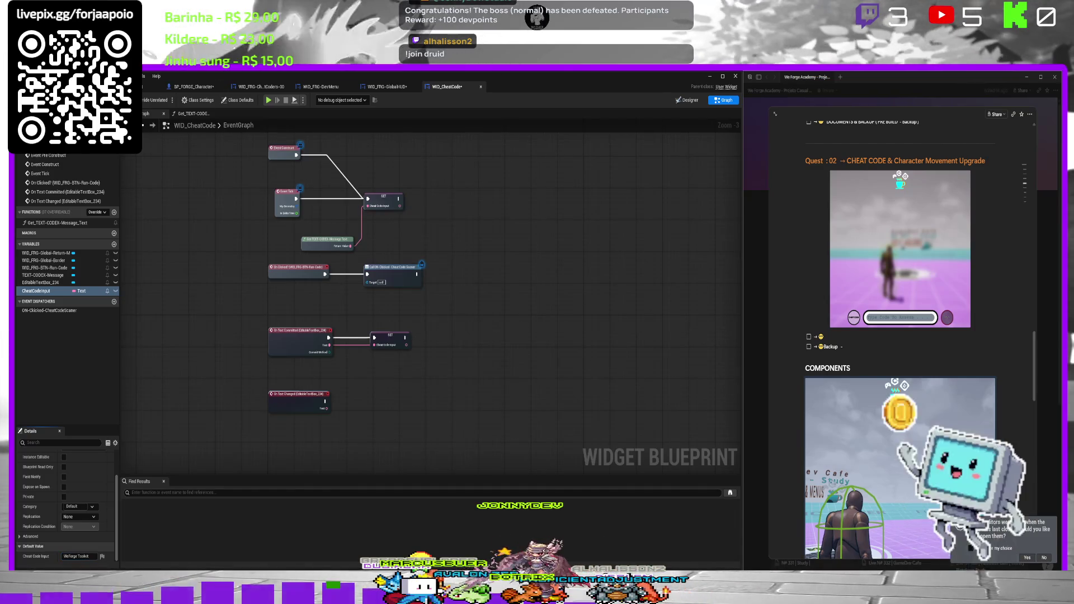
pyautogui.hotkey('ctrl', 's')
pyautogui.click(129, 76)
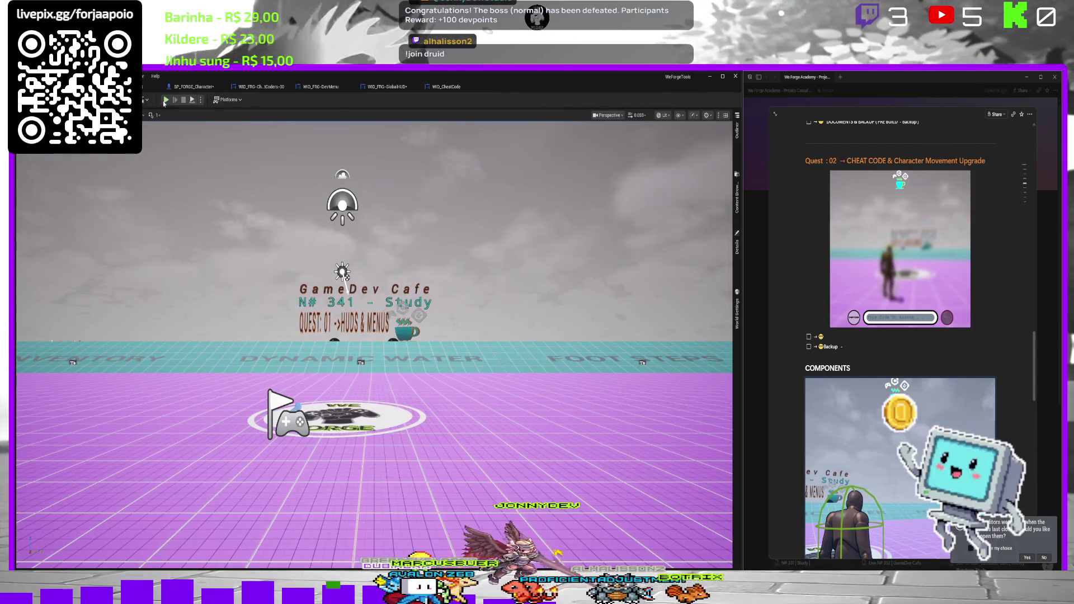
# In play, submit 'Test', then replace it with 'Avante Vingadores!' so the title mirrors it.
pyautogui.click(165, 101)
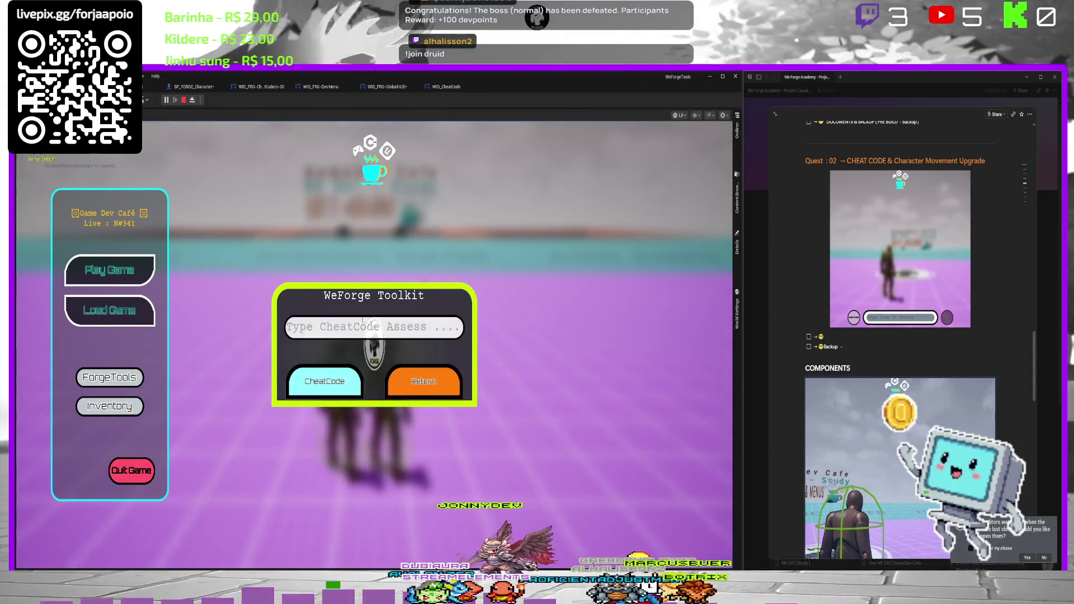
pyautogui.click(363, 324)
pyautogui.write('Tes')
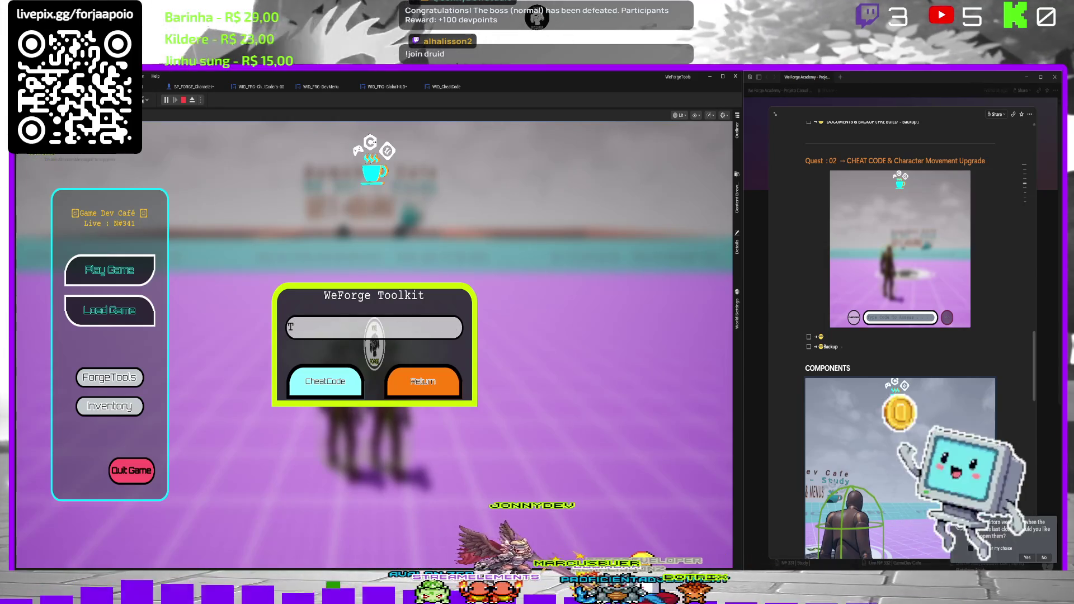
pyautogui.write('t')
pyautogui.press('Return')
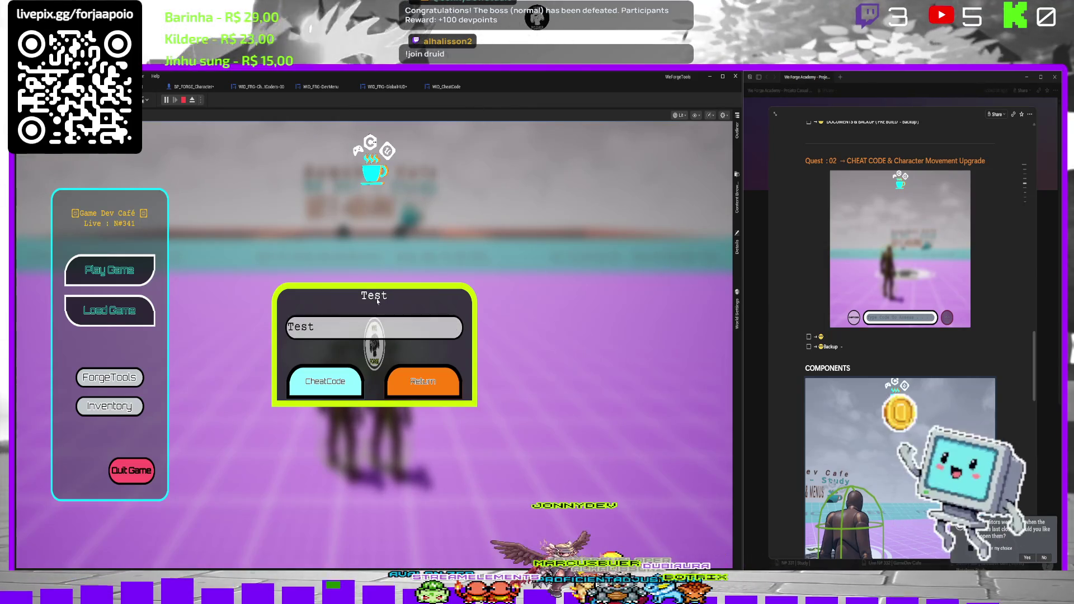
pyautogui.click(334, 338)
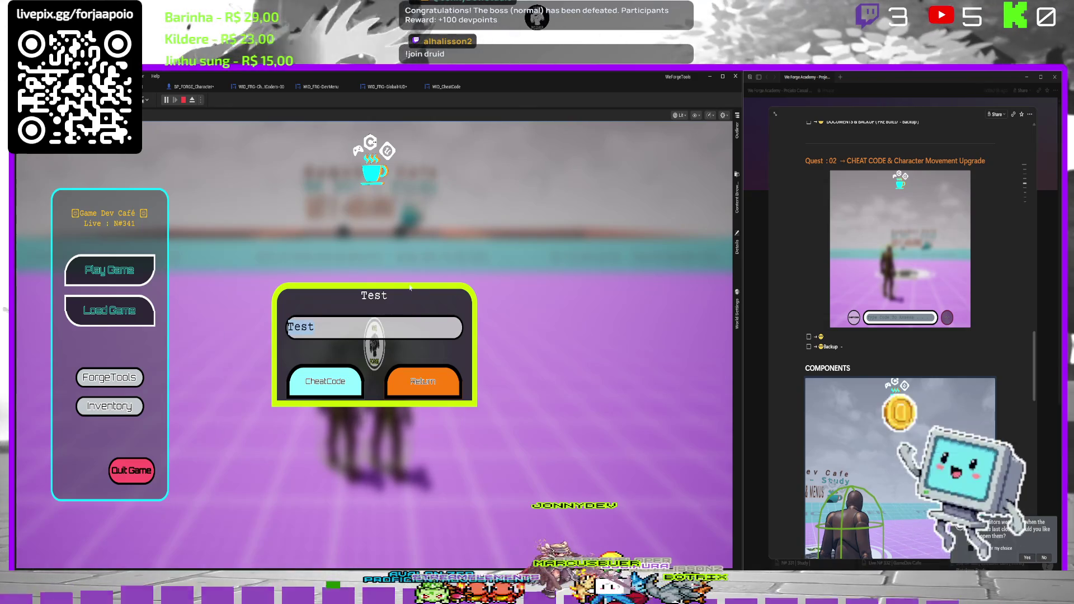
pyautogui.write('A')
pyautogui.write('vante')
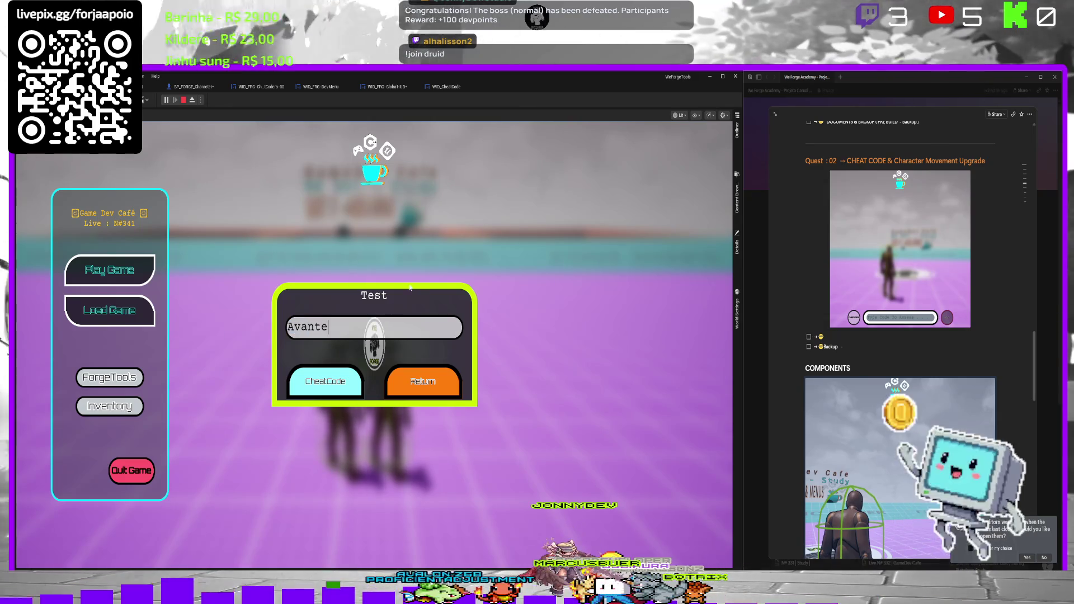
pyautogui.write(' CVnga')
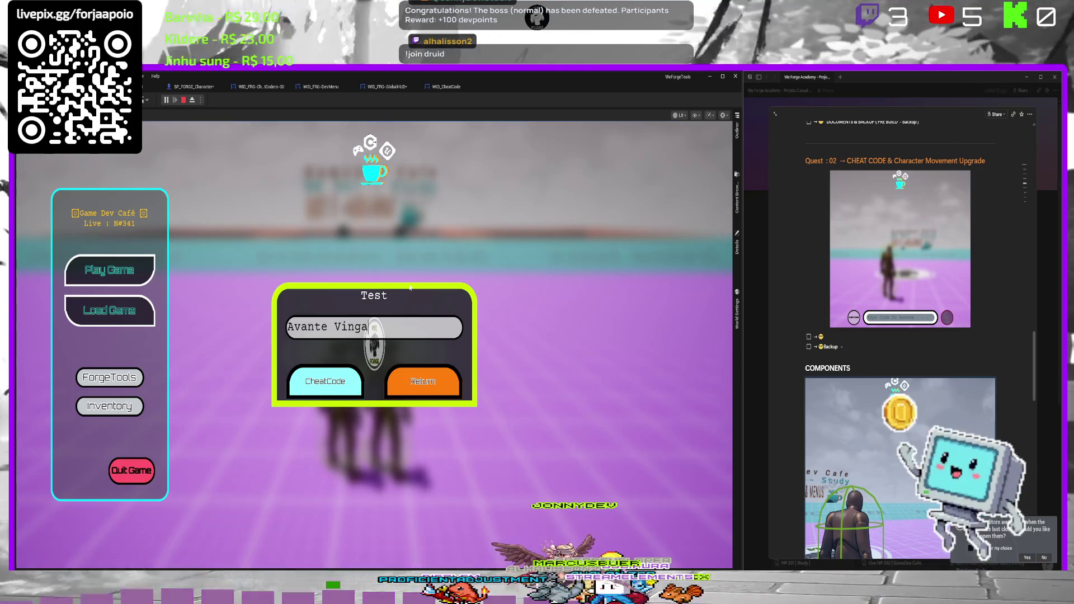
pyautogui.write('dor!')
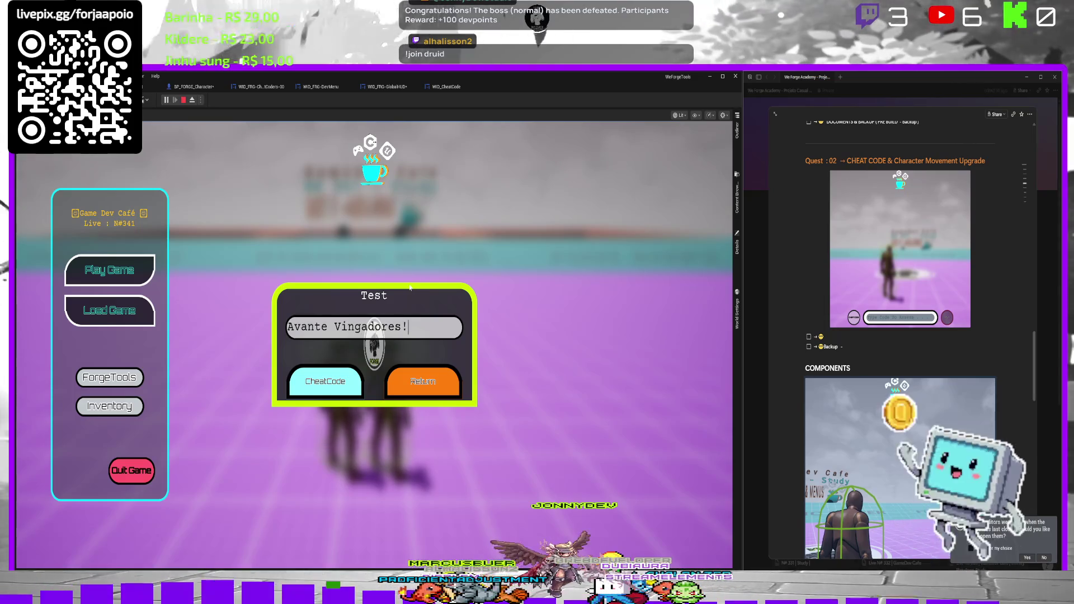
pyautogui.press('Return')
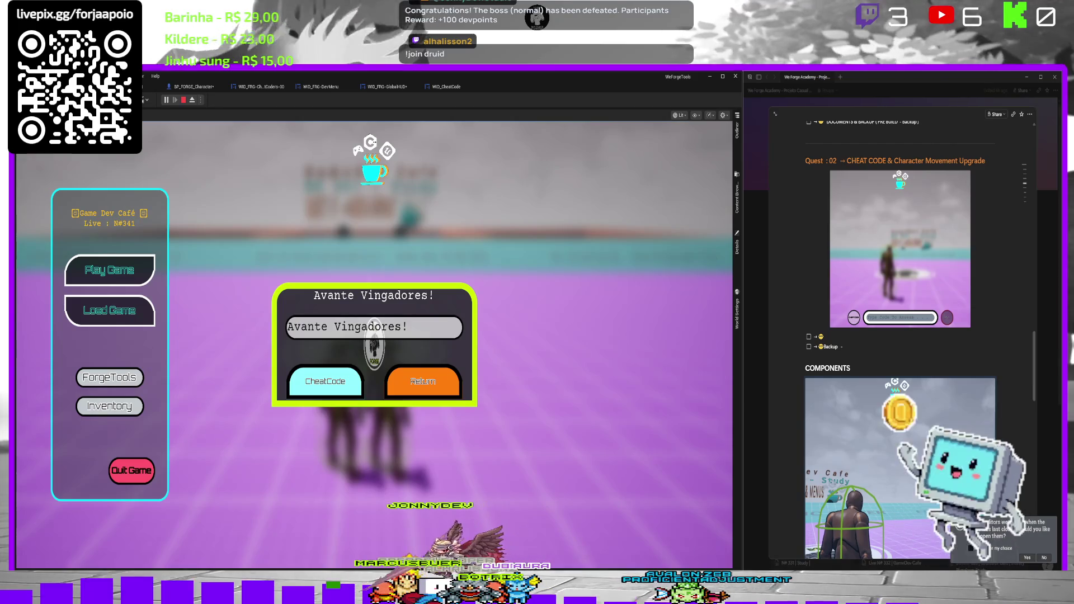
pyautogui.click(446, 87)
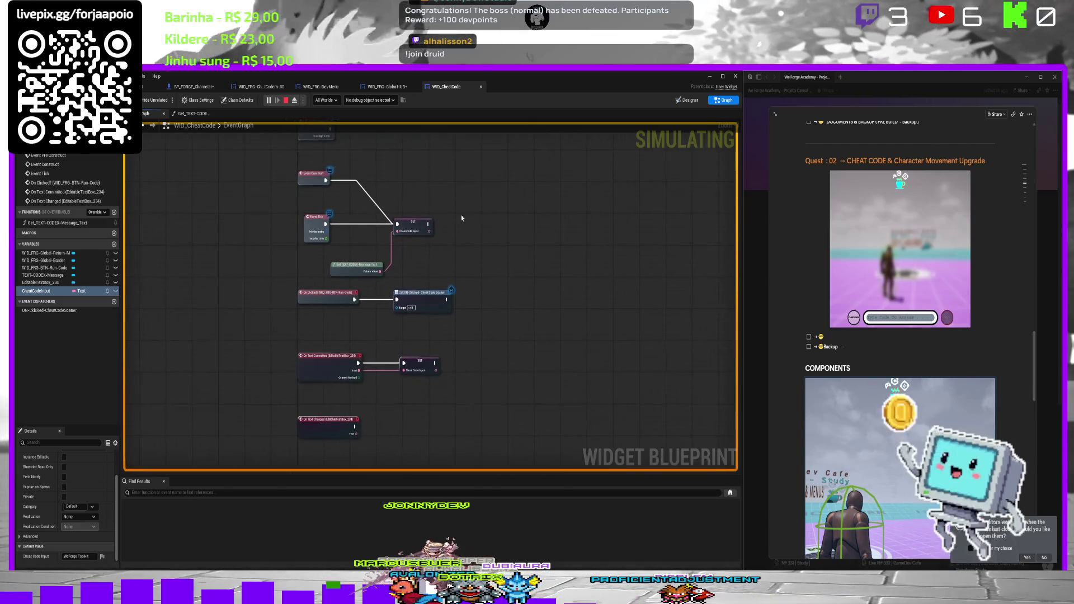
# Open Get TEXT-CODEX-Message Text and wire TEXT-CODEX-Message into SetText's Target.
pyautogui.doubleClick(363, 261)
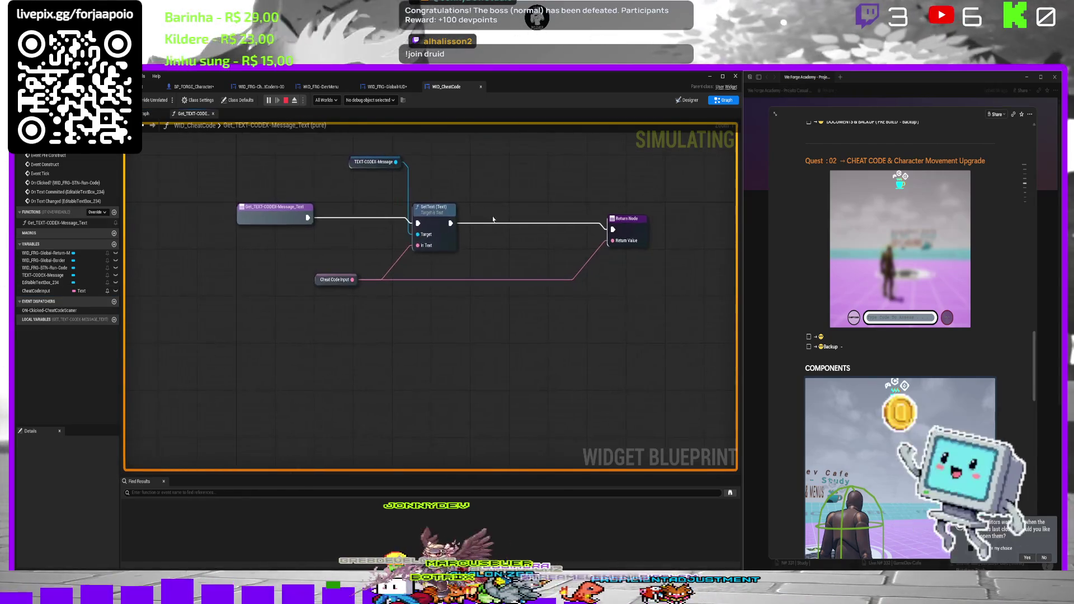
pyautogui.click(364, 192)
pyautogui.moveTo(386, 192); pyautogui.dragTo(489, 201)
pyautogui.moveTo(385, 191); pyautogui.dragTo(408, 264)
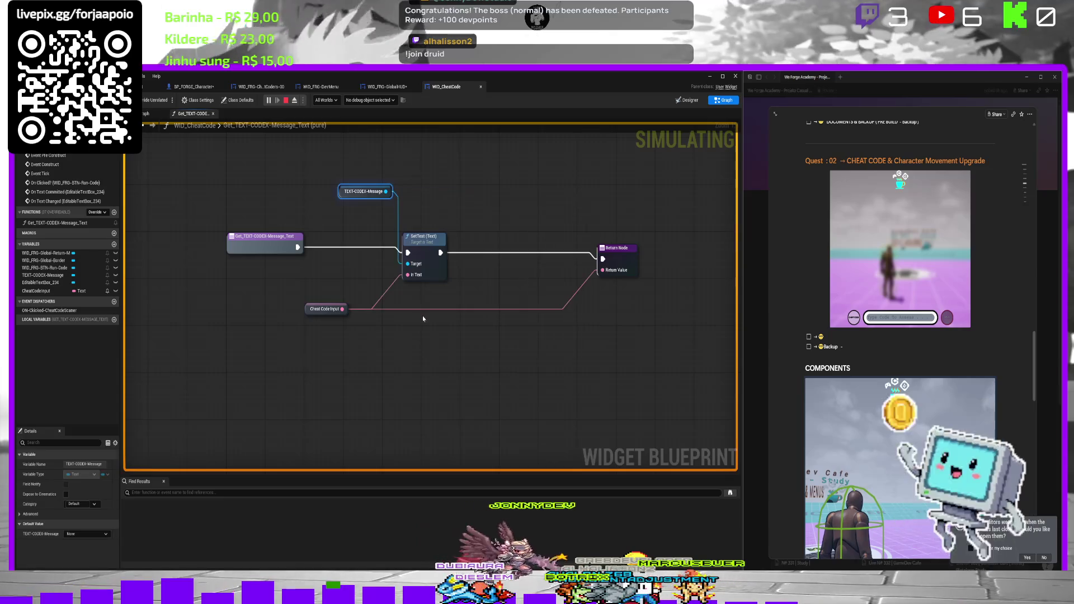
# From Cheat Code Input, add an Equal, Case Insensitive (Text) node, discarding a mistaken Greater node.
pyautogui.moveTo(342, 308)
pyautogui.mouseDown()
pyautogui.moveTo(487, 319)
pyautogui.moveTo(492, 287)
pyautogui.moveTo(489, 299)
pyautogui.mouseUp()
pyautogui.write('>')
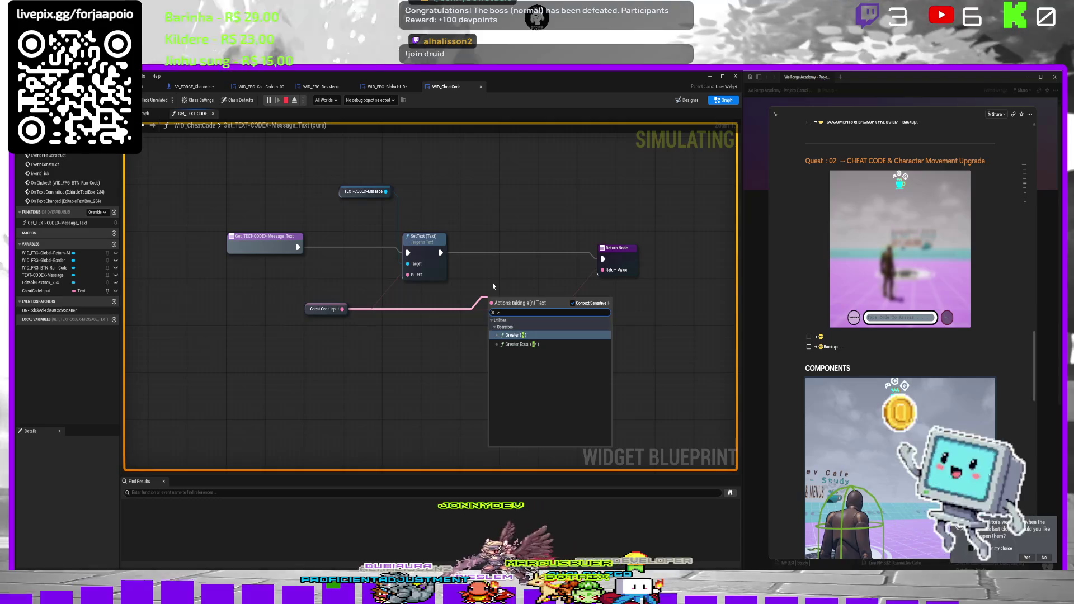
pyautogui.press('Return')
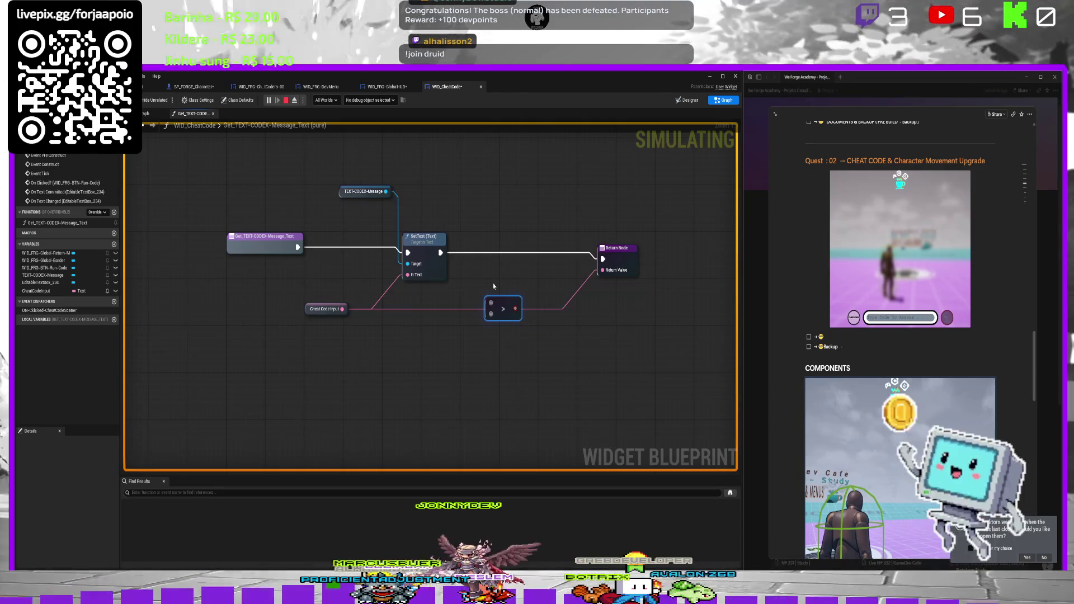
pyautogui.moveTo(344, 312)
pyautogui.mouseDown()
pyautogui.moveTo(480, 320)
pyautogui.moveTo(502, 292)
pyautogui.mouseUp()
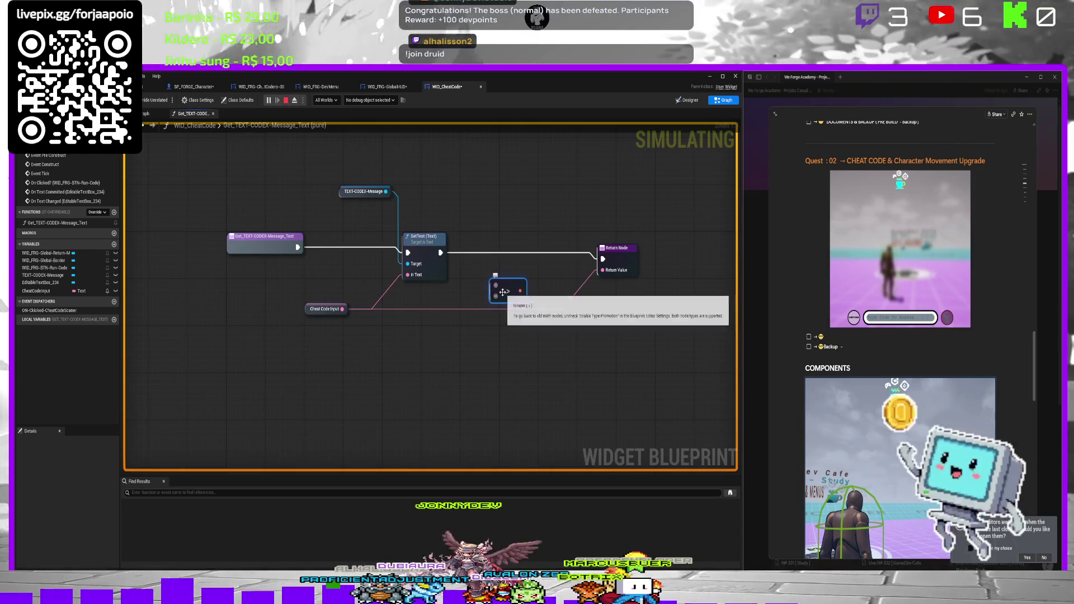
pyautogui.press('Delete')
pyautogui.moveTo(341, 309); pyautogui.dragTo(375, 308)
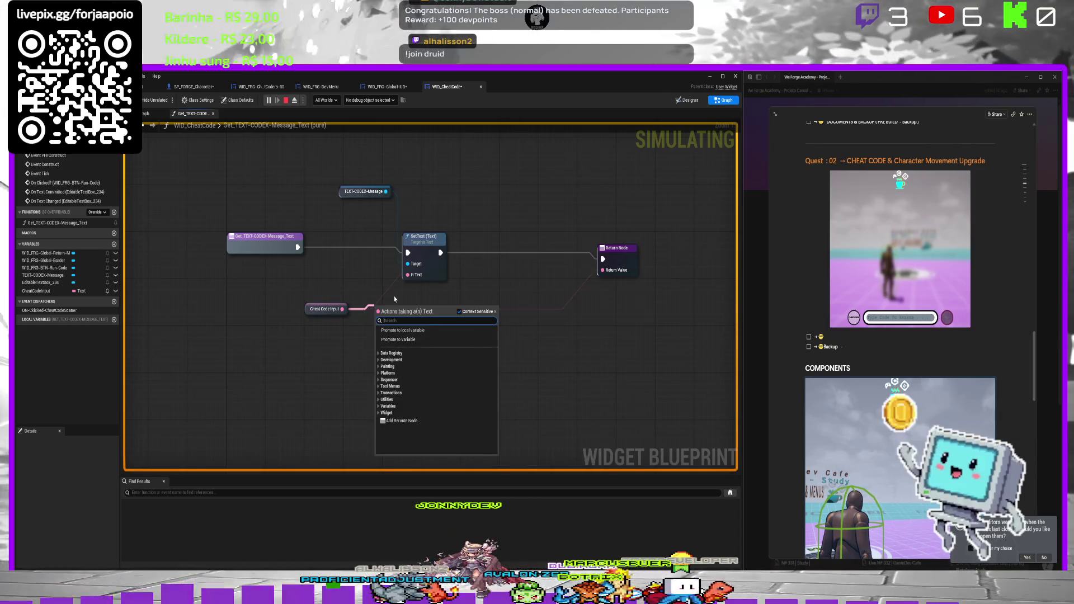
pyautogui.write('not')
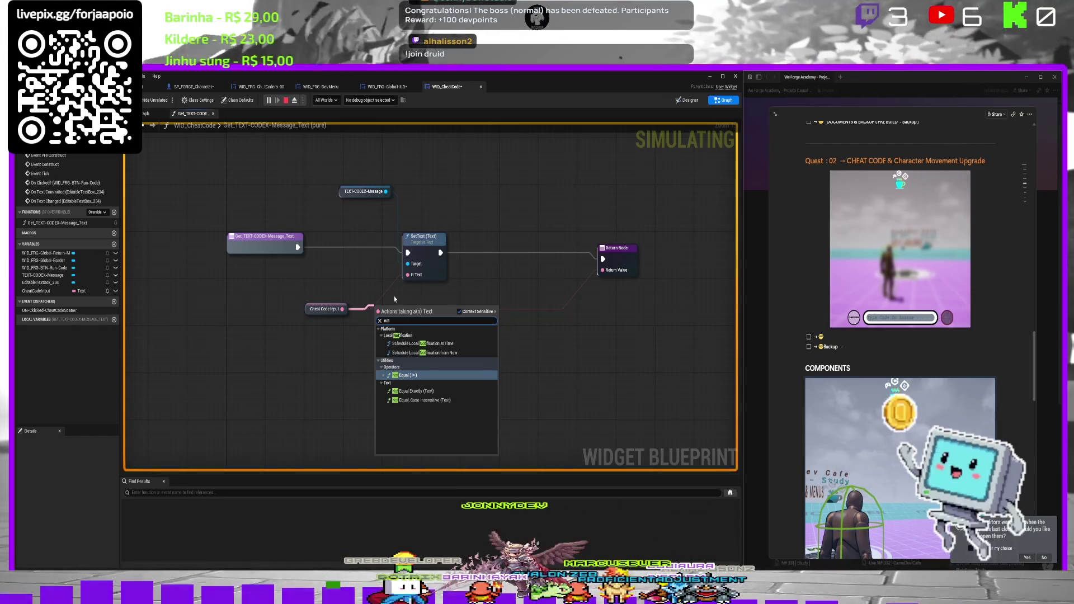
pyautogui.press('BackSpace')
pyautogui.press('BackSpace')
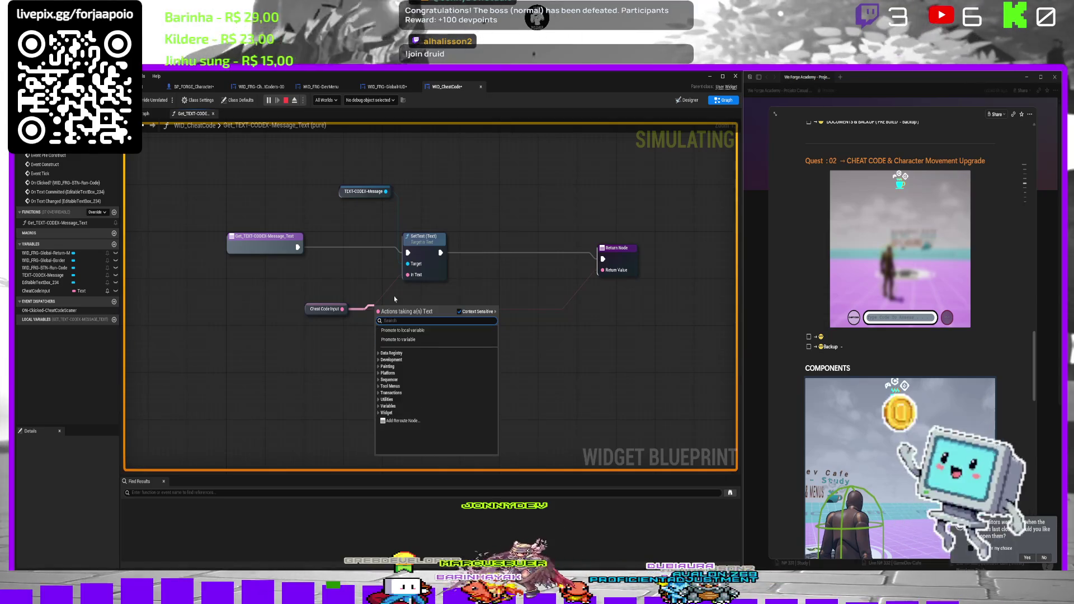
pyautogui.write('nu')
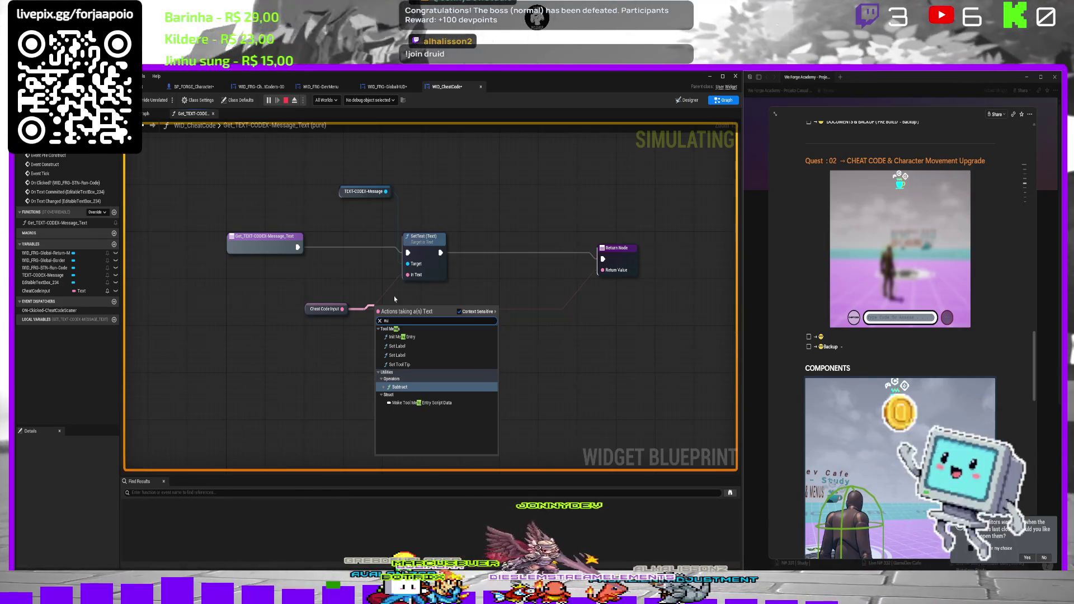
pyautogui.press('BackSpace')
pyautogui.write('o')
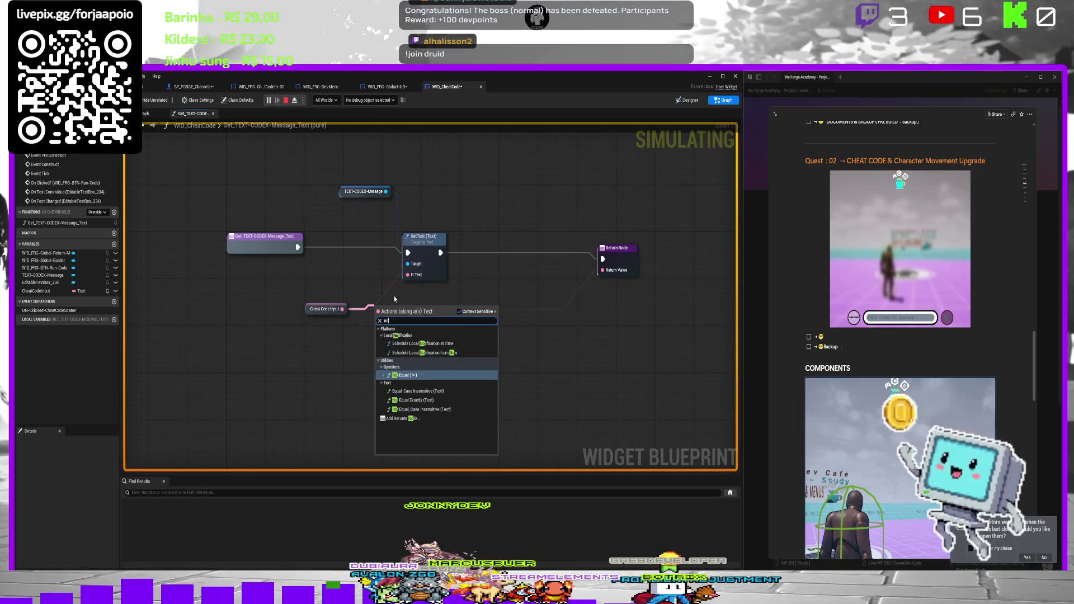
pyautogui.press('Down')
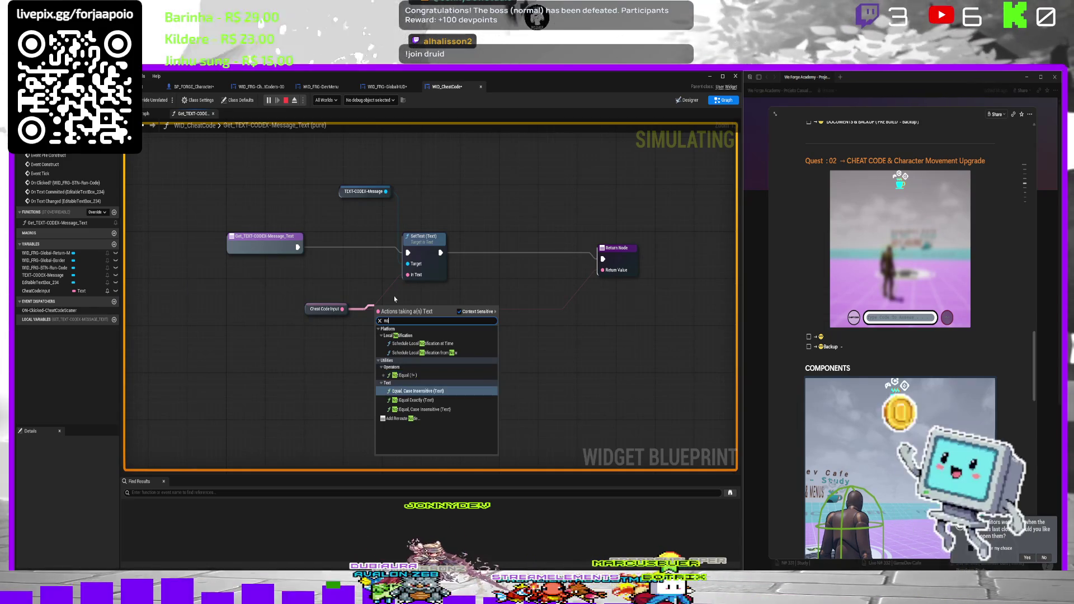
pyautogui.press('Return')
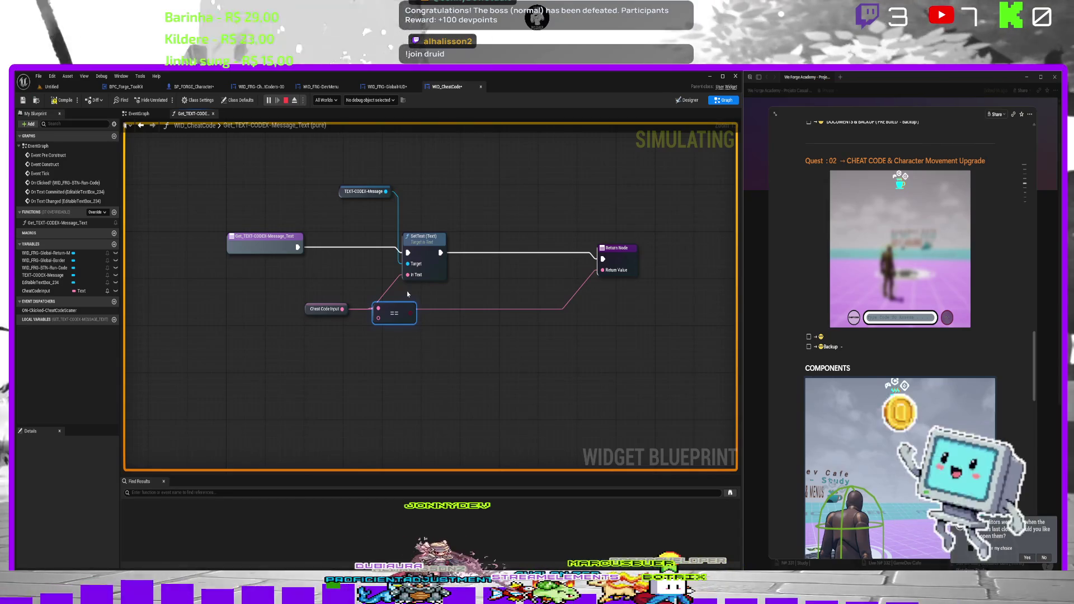
# Add a Branch after SetText and feed the == result into its Condition.
pyautogui.moveTo(400, 305); pyautogui.dragTo(430, 340)
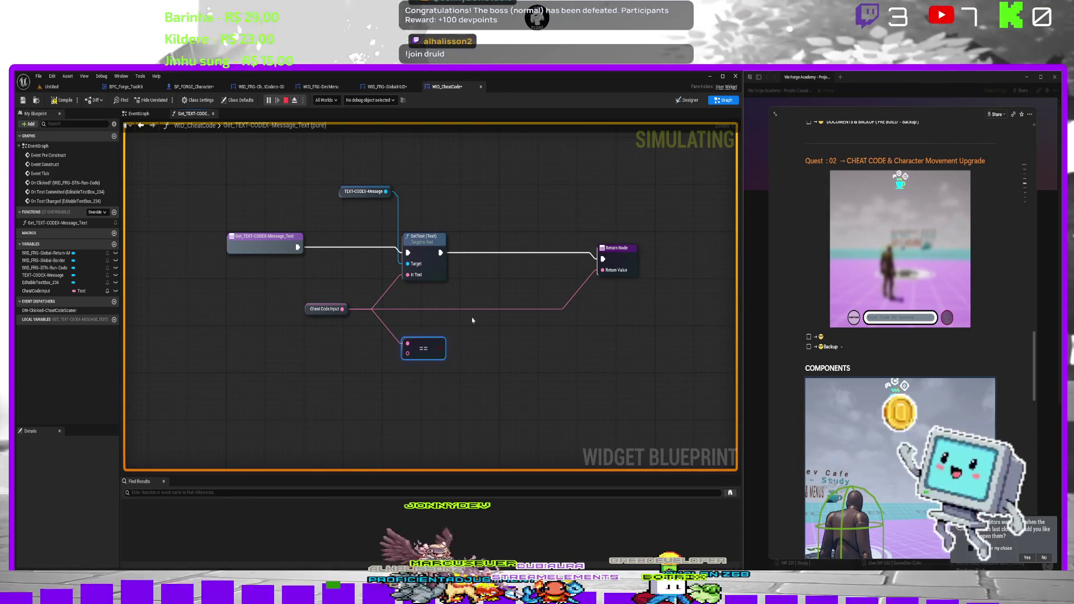
pyautogui.click(457, 305)
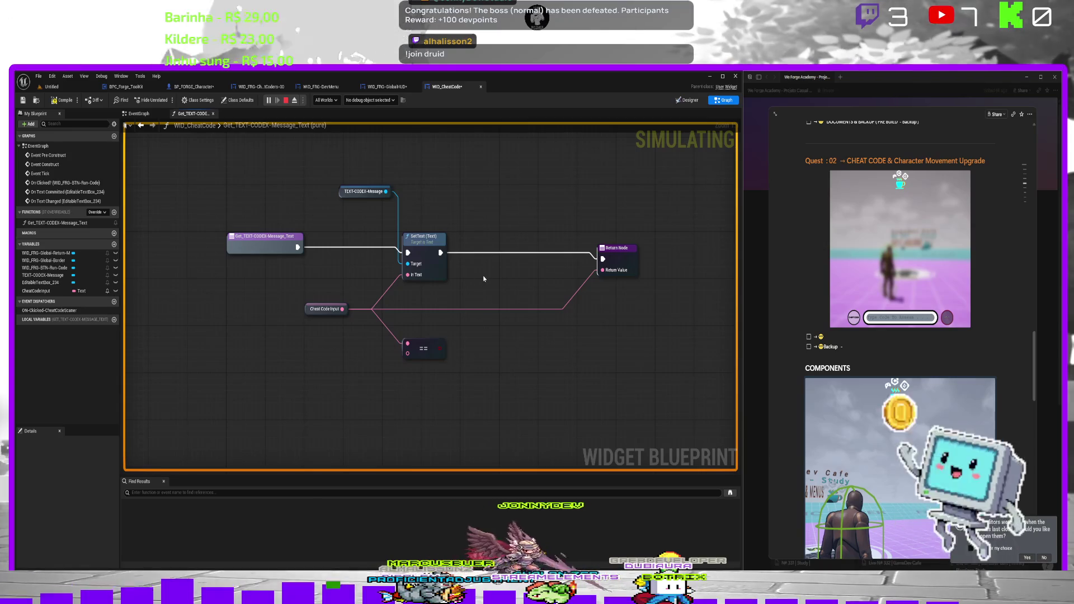
pyautogui.click(484, 278)
pyautogui.moveTo(408, 353); pyautogui.dragTo(401, 361)
pyautogui.click(438, 338)
pyautogui.moveTo(440, 253)
pyautogui.mouseDown()
pyautogui.moveTo(485, 288)
pyautogui.moveTo(496, 246)
pyautogui.mouseUp()
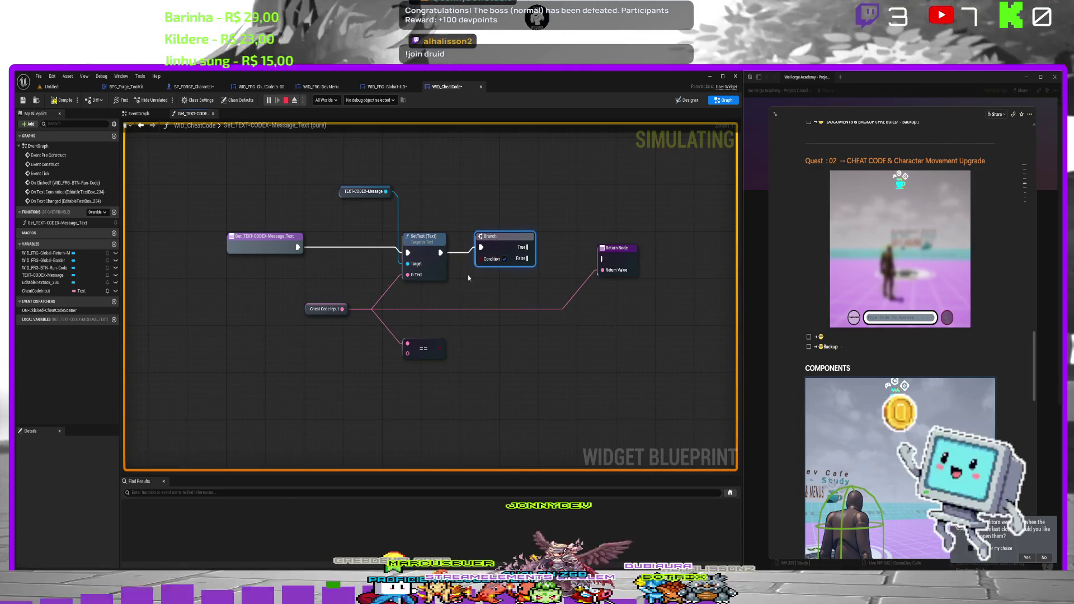
pyautogui.moveTo(438, 349)
pyautogui.mouseDown()
pyautogui.moveTo(484, 284)
pyautogui.moveTo(482, 259)
pyautogui.mouseUp()
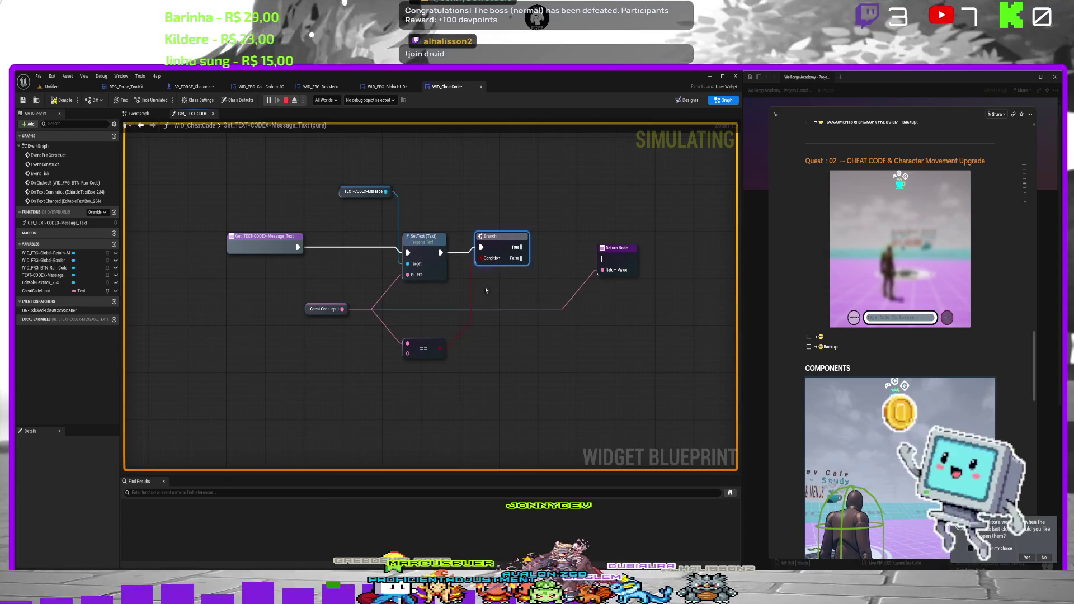
# Compile, then create a local text variable 'Null Text Message' for the == node's second input.
pyautogui.moveTo(408, 317); pyautogui.dragTo(367, 303)
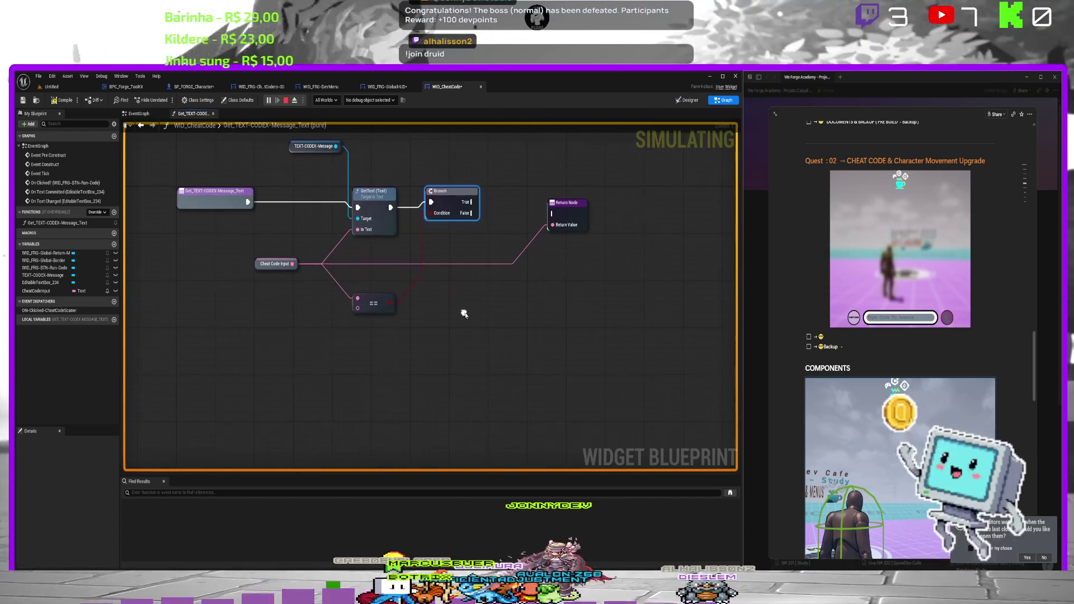
pyautogui.click(58, 102)
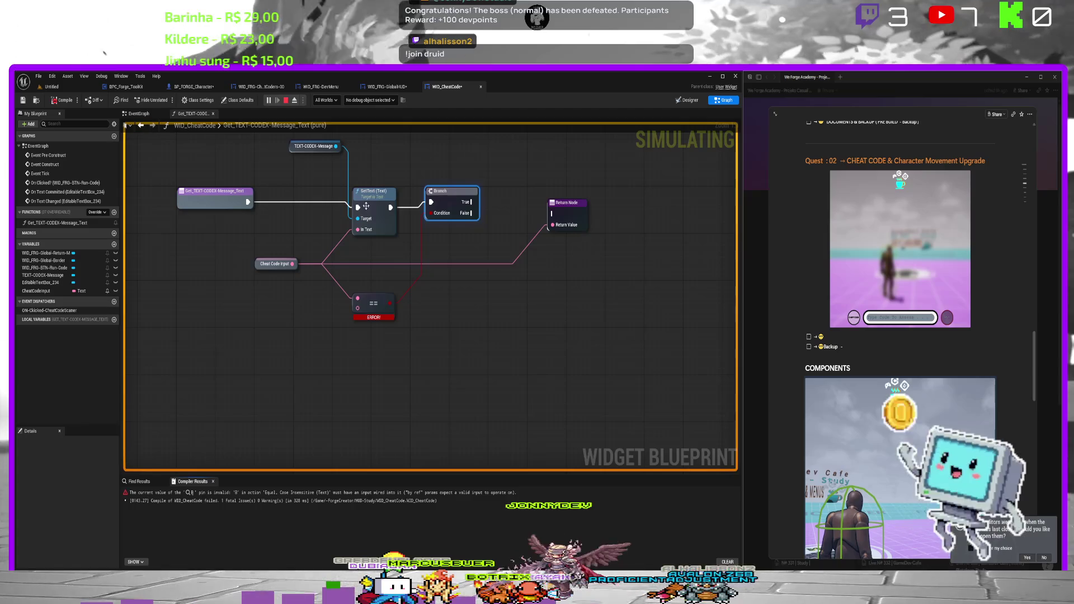
pyautogui.moveTo(366, 206); pyautogui.dragTo(407, 206)
pyautogui.moveTo(399, 307); pyautogui.dragTo(374, 324)
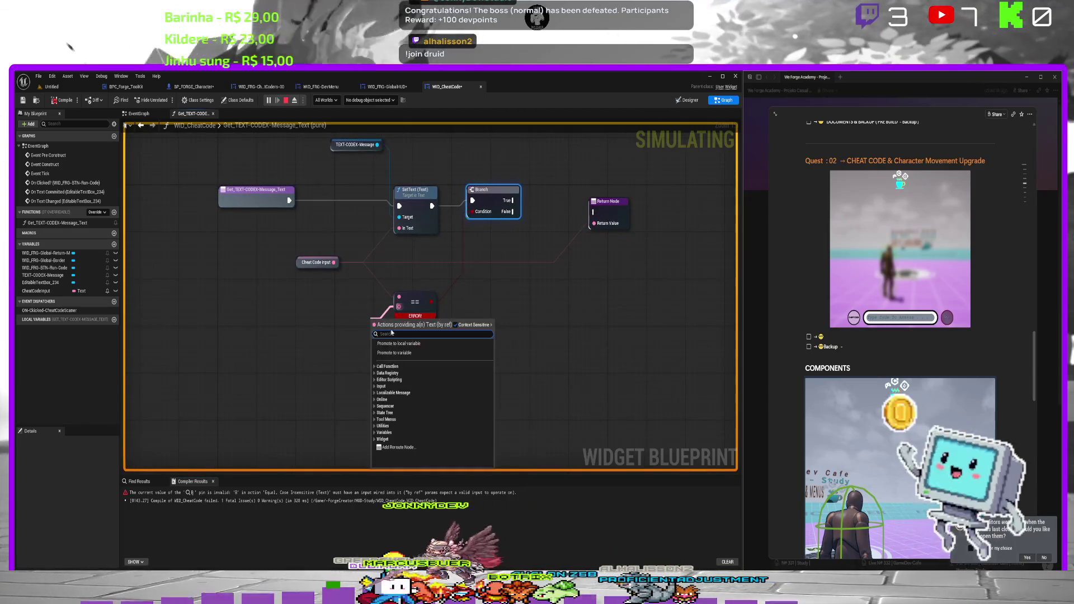
pyautogui.click(400, 344)
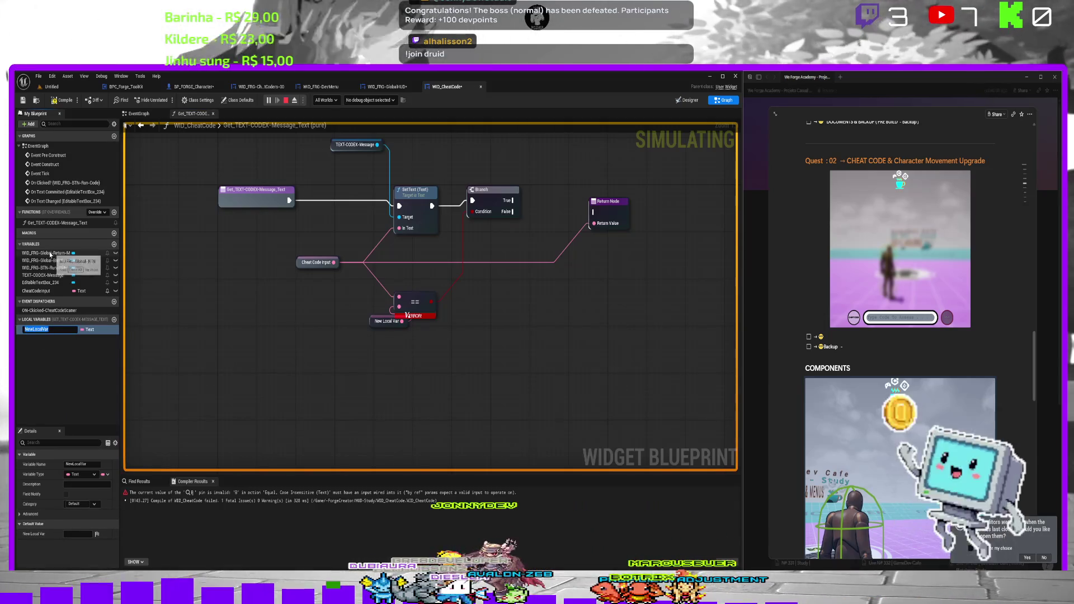
pyautogui.write('u')
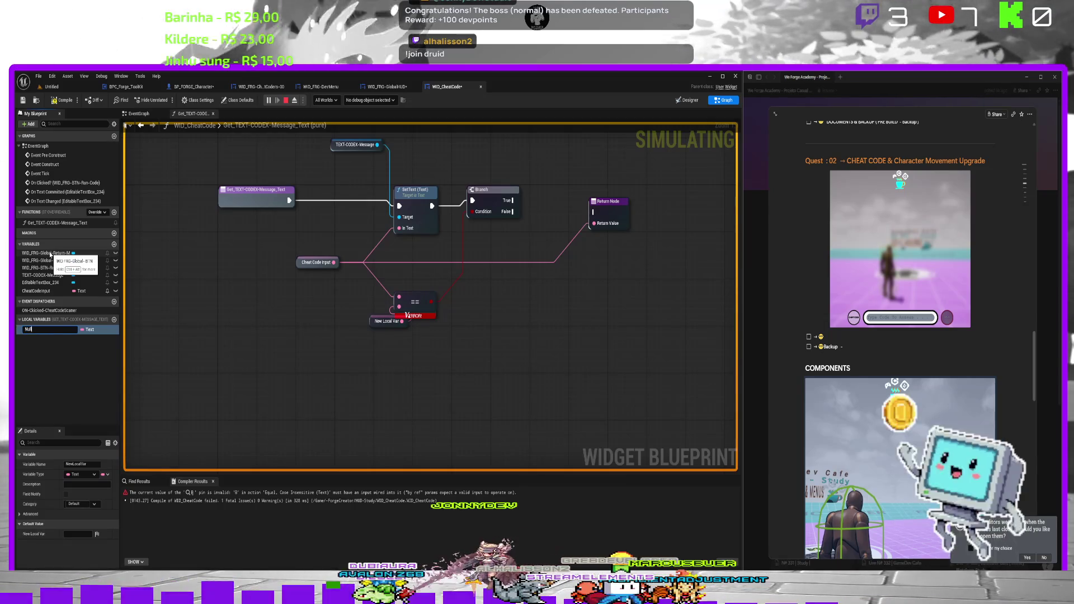
pyautogui.write('ll Te')
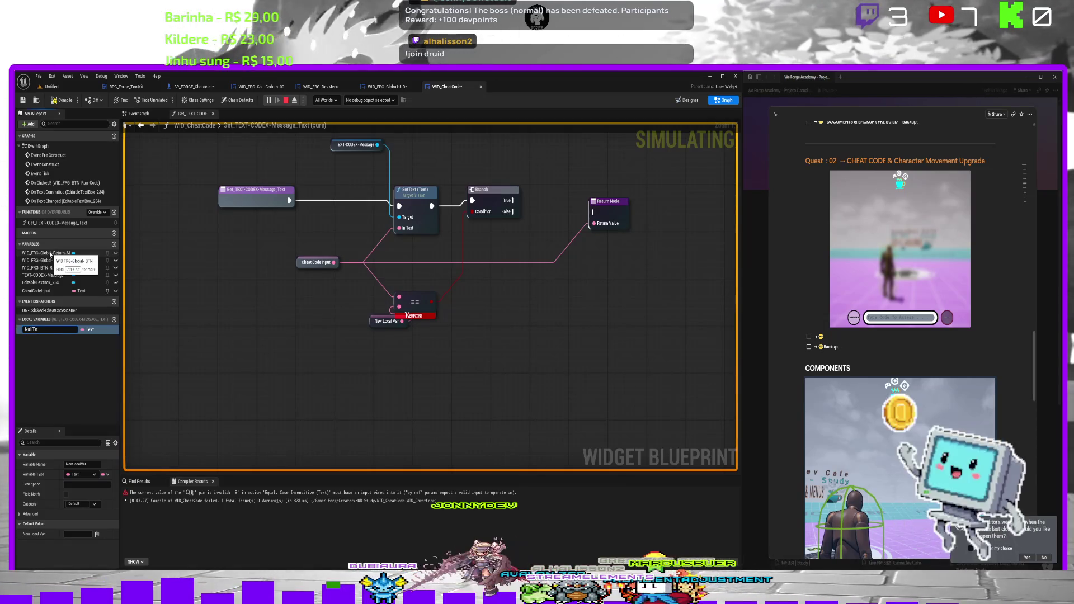
pyautogui.write('xt Mes')
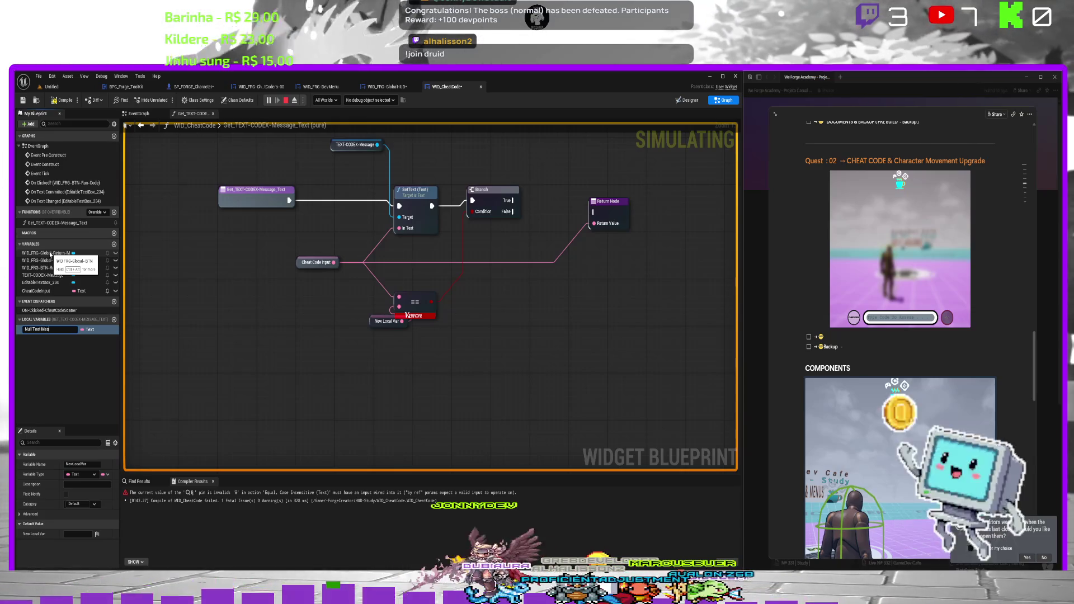
pyautogui.write('sage')
pyautogui.press('Return')
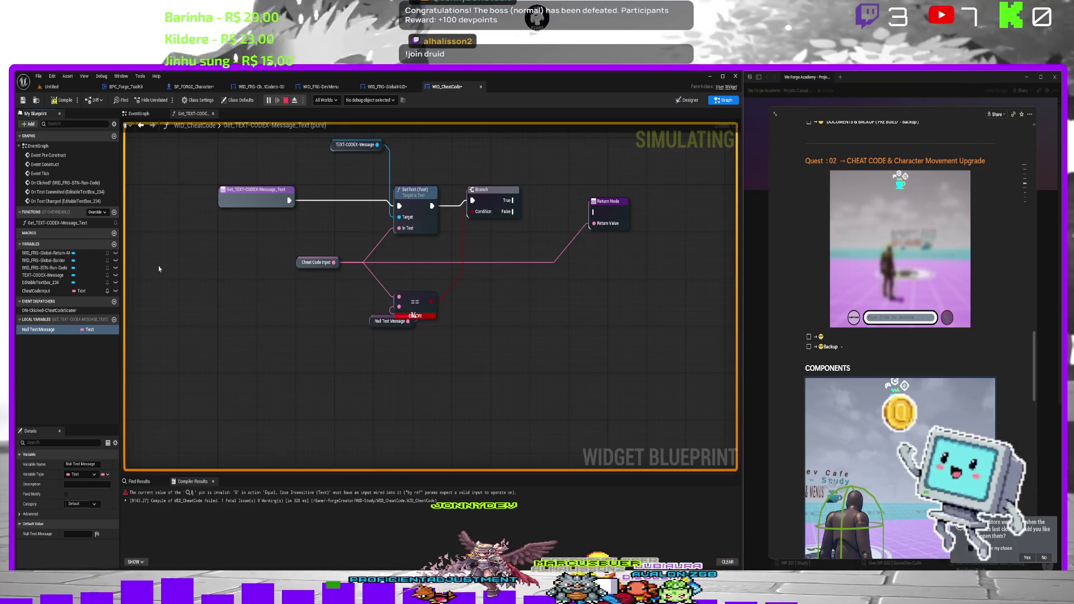
# Check Cheat Code Input's default, wire the Null Text Message getter into ==, and recompile.
pyautogui.click(47, 291)
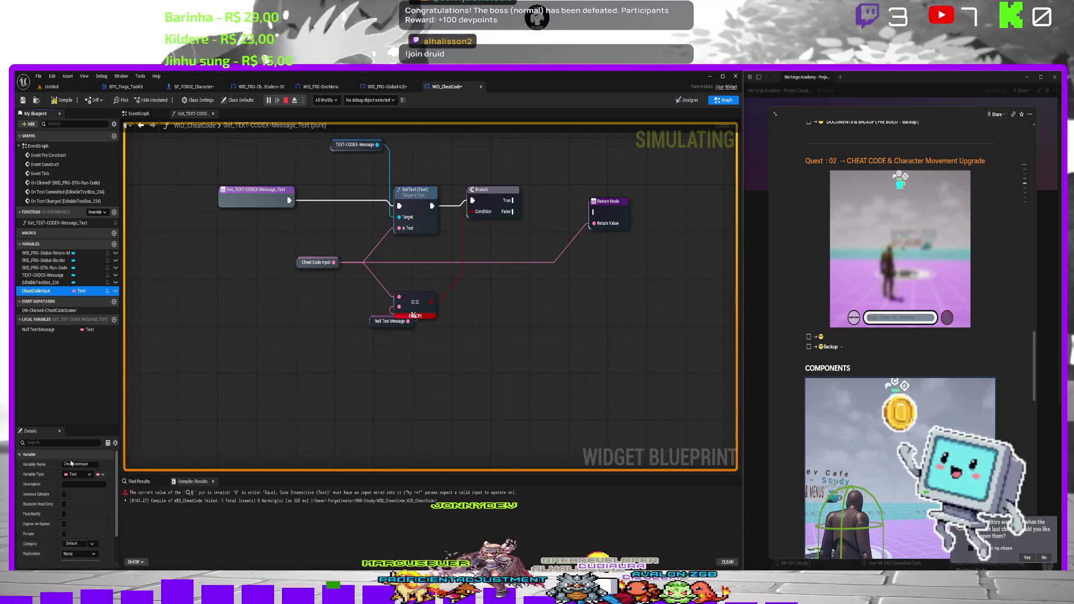
pyautogui.scroll(-3, 71, 463)
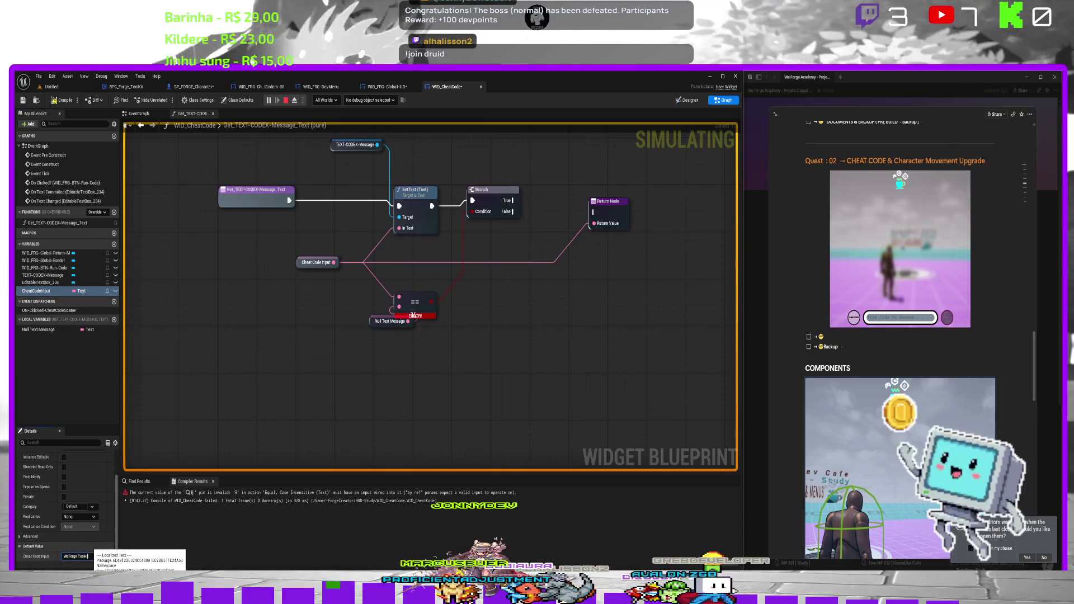
pyautogui.hotkey('ctrl', 'a')
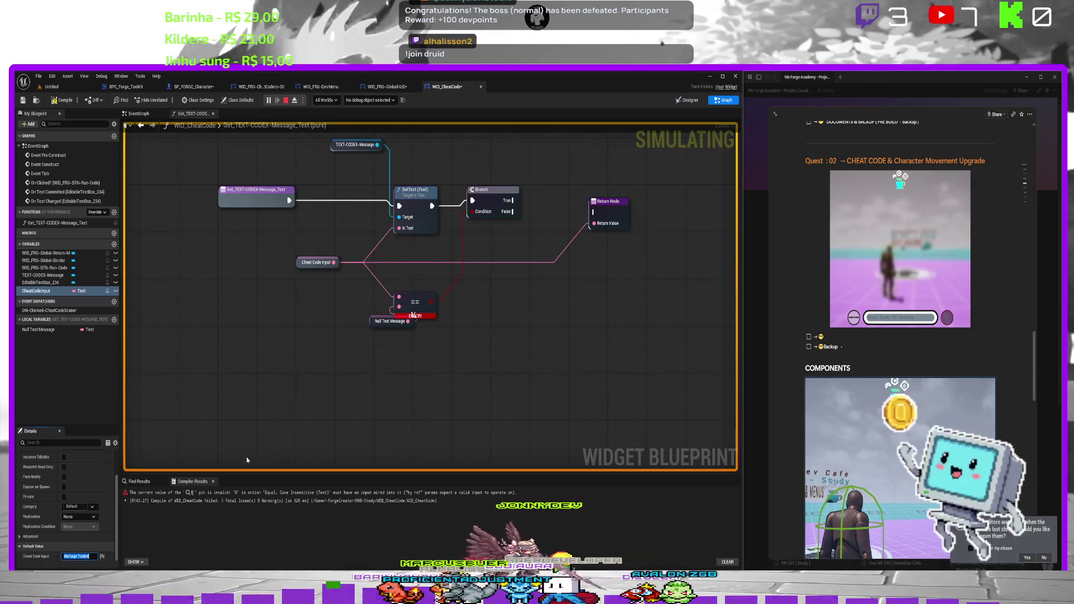
pyautogui.click(39, 330)
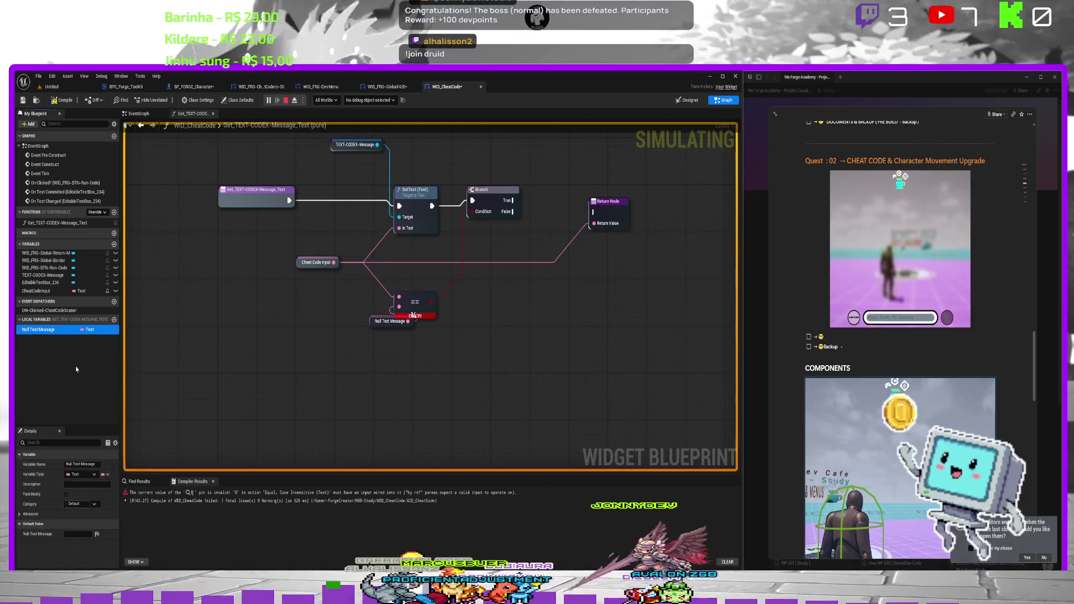
pyautogui.click(333, 334)
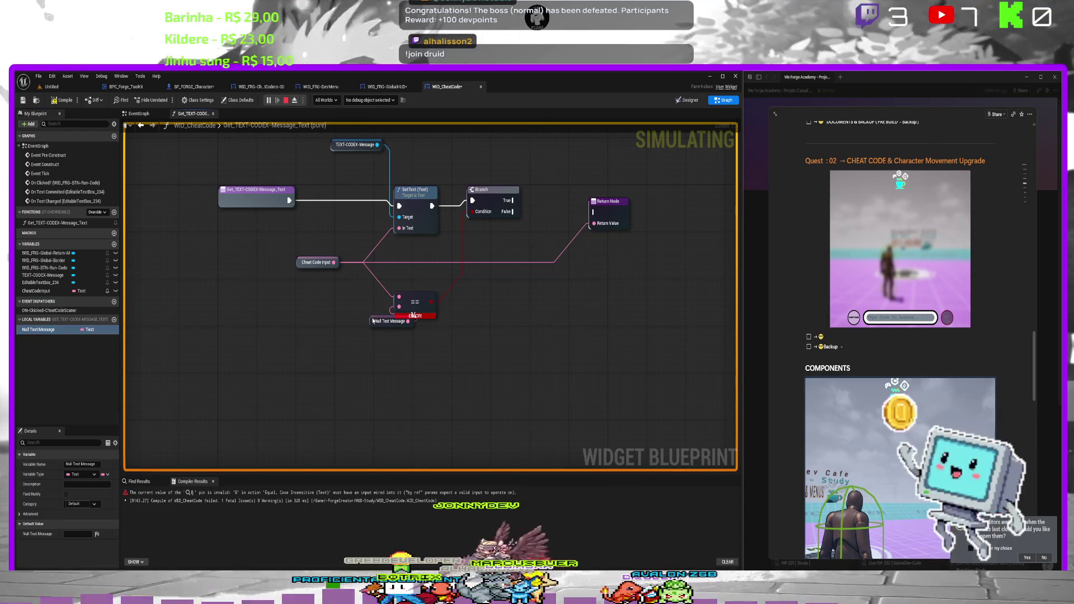
pyautogui.moveTo(374, 321); pyautogui.dragTo(306, 327)
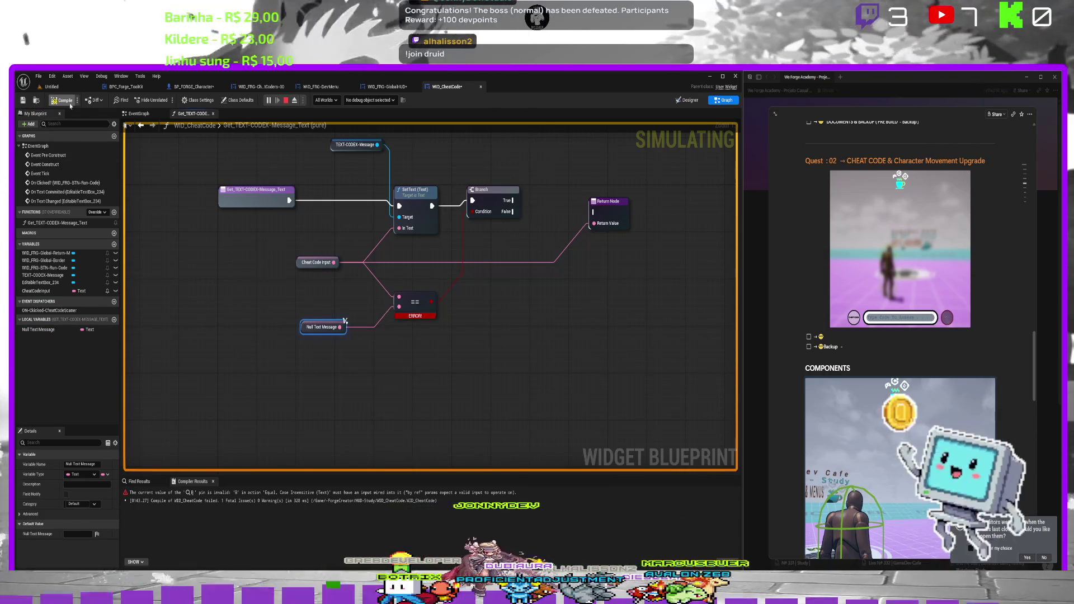
pyautogui.click(213, 482)
pyautogui.moveTo(555, 178); pyautogui.dragTo(491, 173)
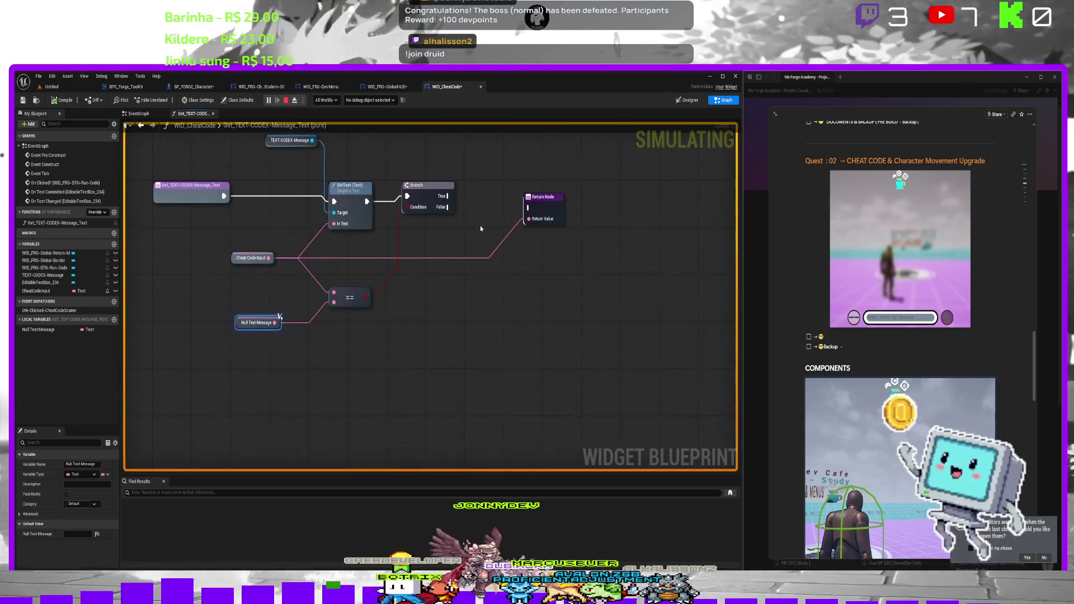
# Duplicate the TEXT-CODEX-Message reference, discarding the pasted SetText copy.
pyautogui.moveTo(372, 144); pyautogui.dragTo(339, 216)
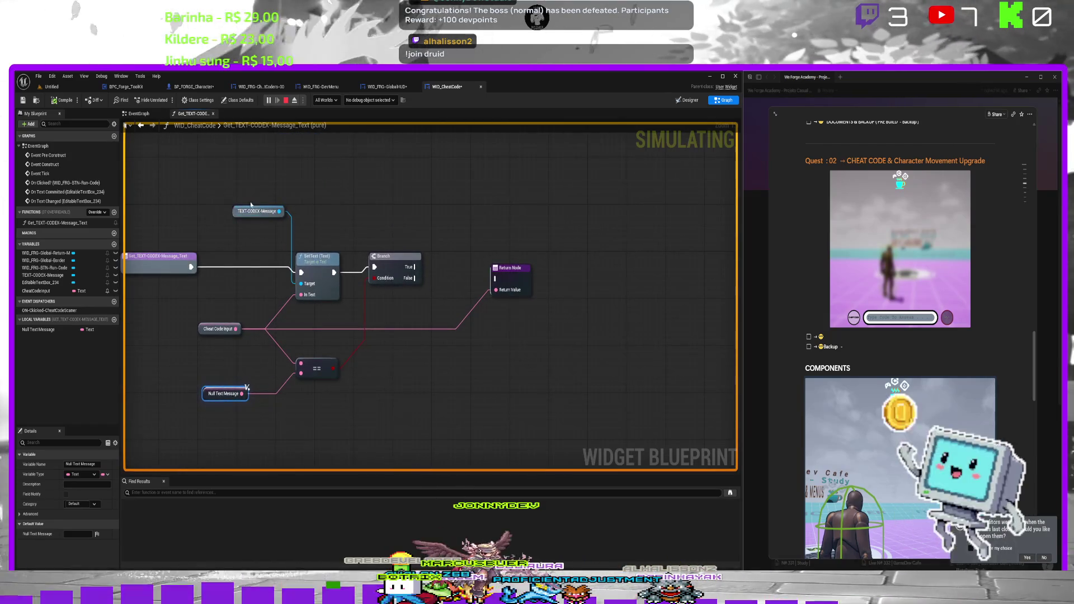
pyautogui.moveTo(223, 195); pyautogui.dragTo(344, 304)
pyautogui.hotkey('ctrl', 'c')
pyautogui.hotkey('ctrl', 'v')
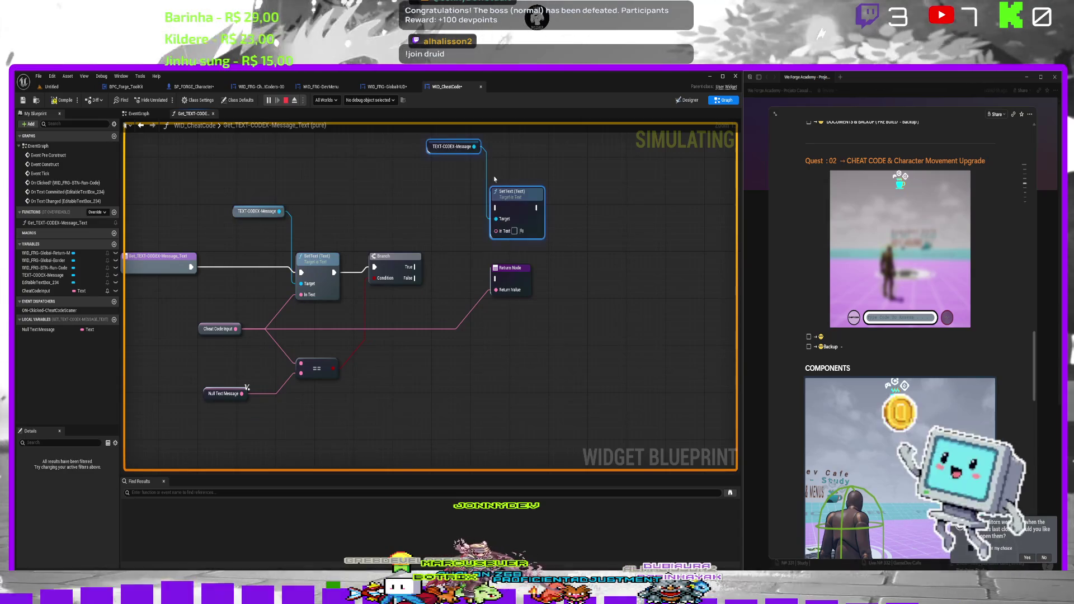
pyautogui.moveTo(510, 268); pyautogui.dragTo(598, 274)
pyautogui.moveTo(526, 195); pyautogui.dragTo(546, 195)
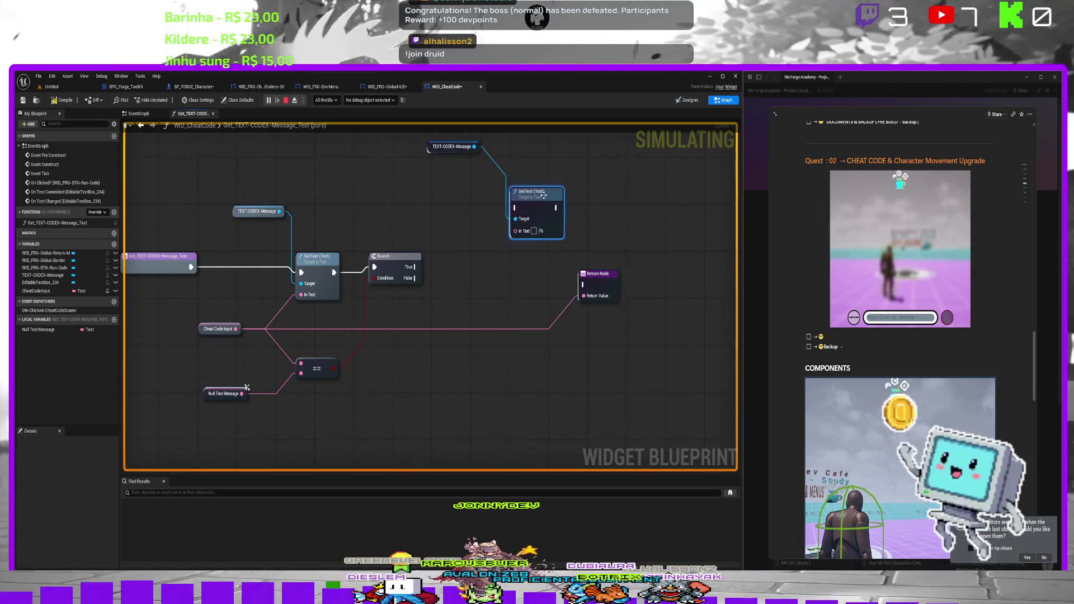
pyautogui.press('Delete')
# Add a Set Color and Opacity node from the copied TEXT-CODEX-Message reference.
pyautogui.moveTo(473, 147); pyautogui.dragTo(500, 174)
pyautogui.write('set')
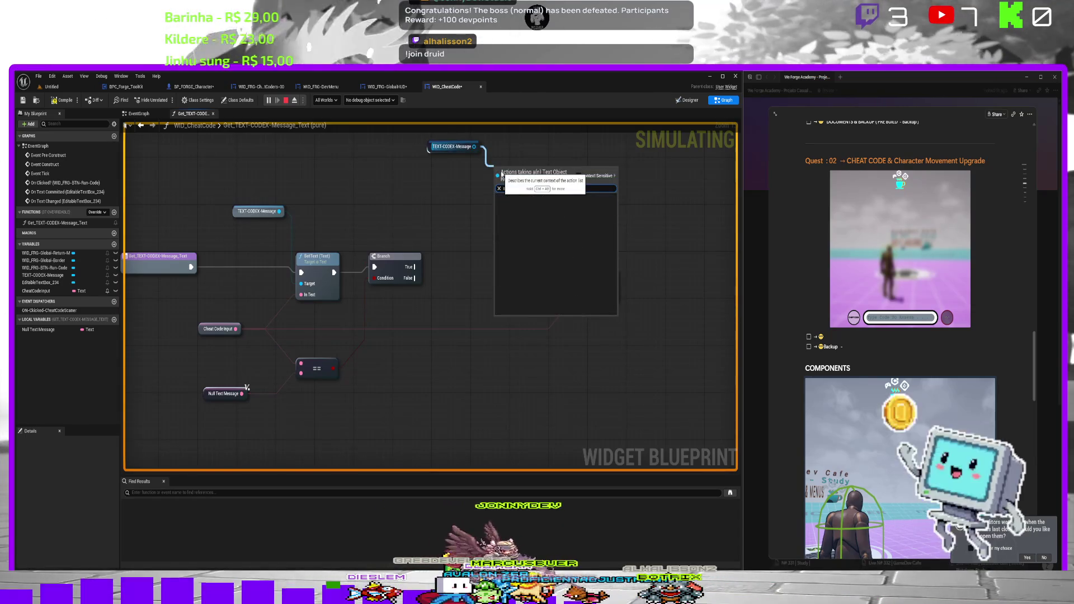
pyautogui.write(' co')
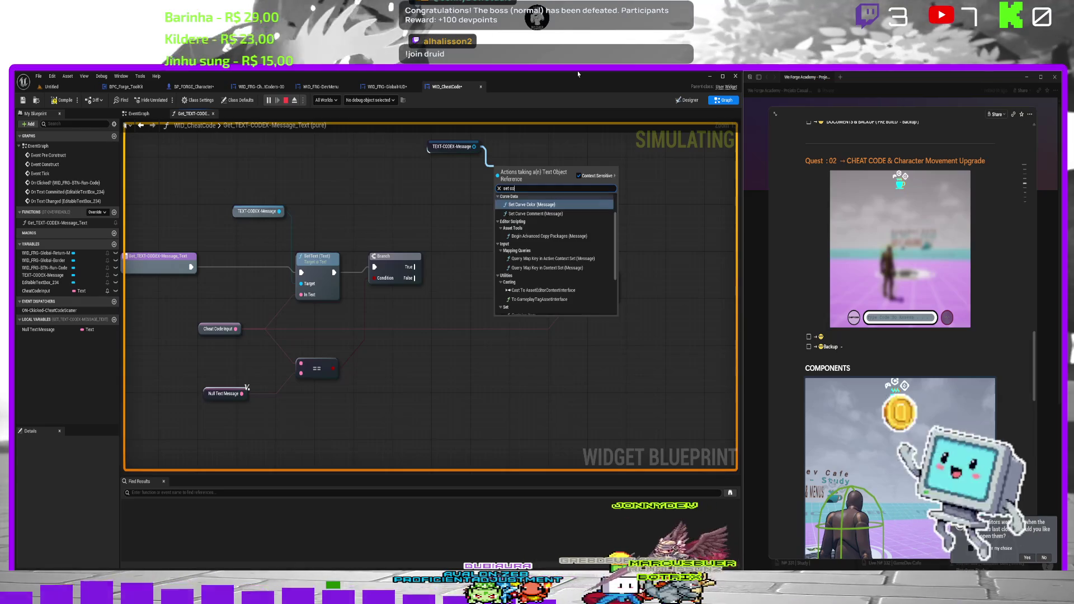
pyautogui.press('BackSpace')
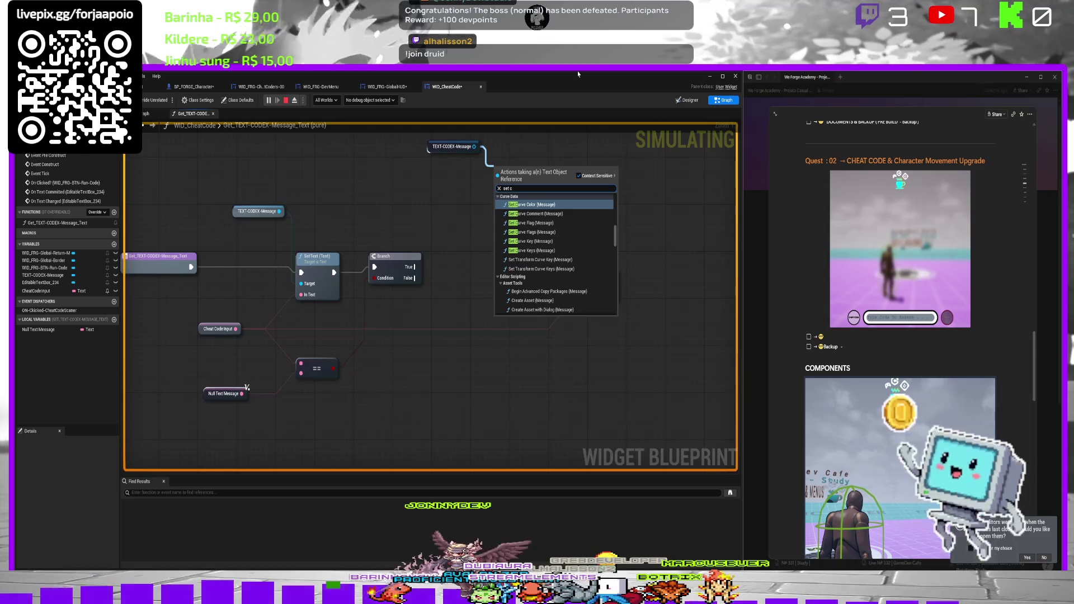
pyautogui.write('o')
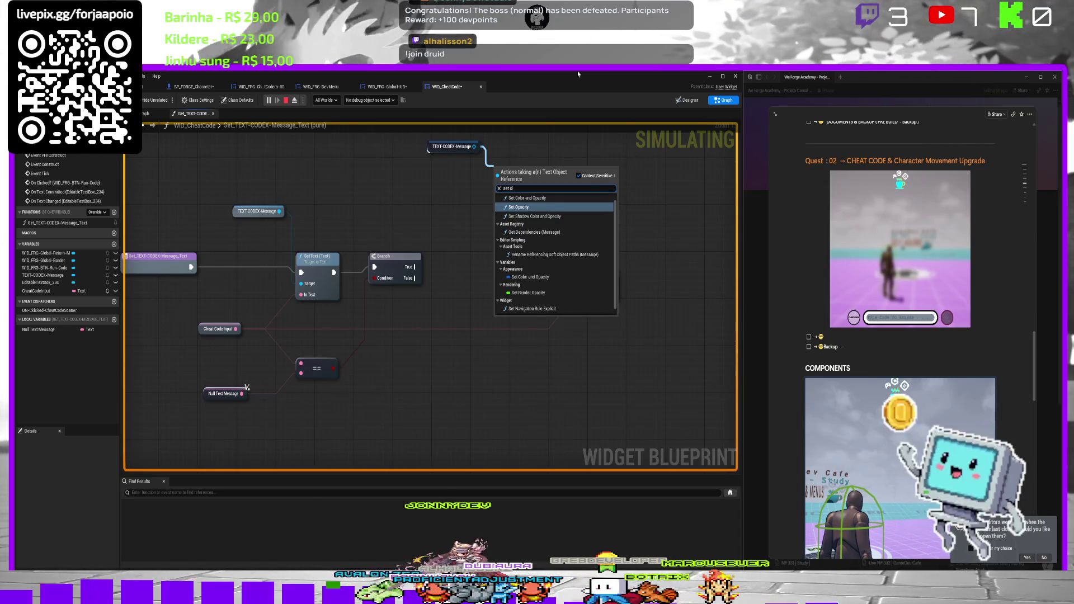
pyautogui.press('Up')
pyautogui.press('Return')
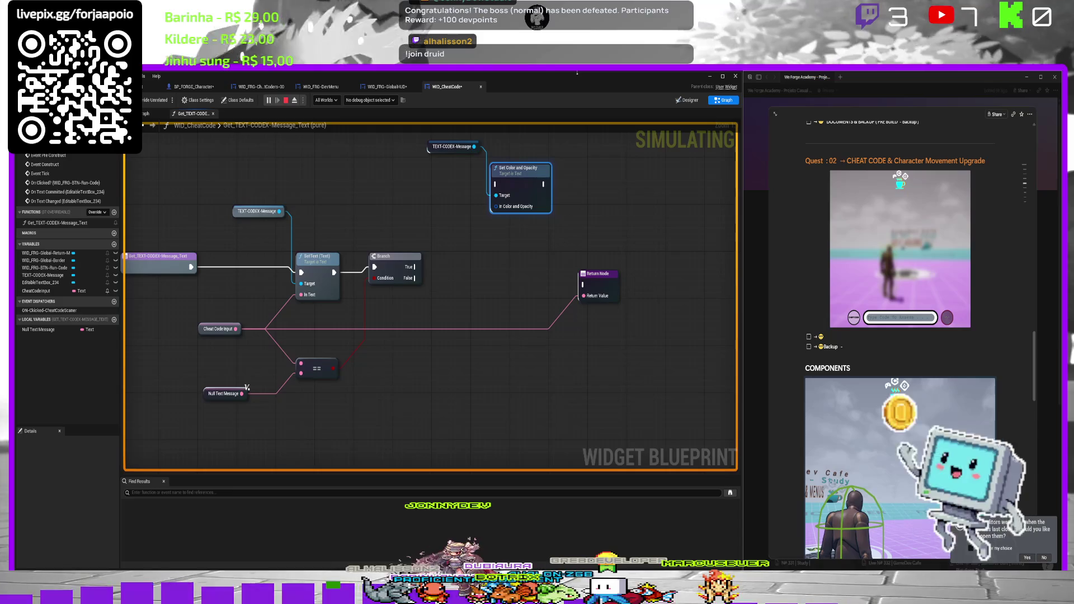
# Split the In Color and Opacity pin and duplicate the Set Color and Opacity node below it.
pyautogui.rightClick(496, 207)
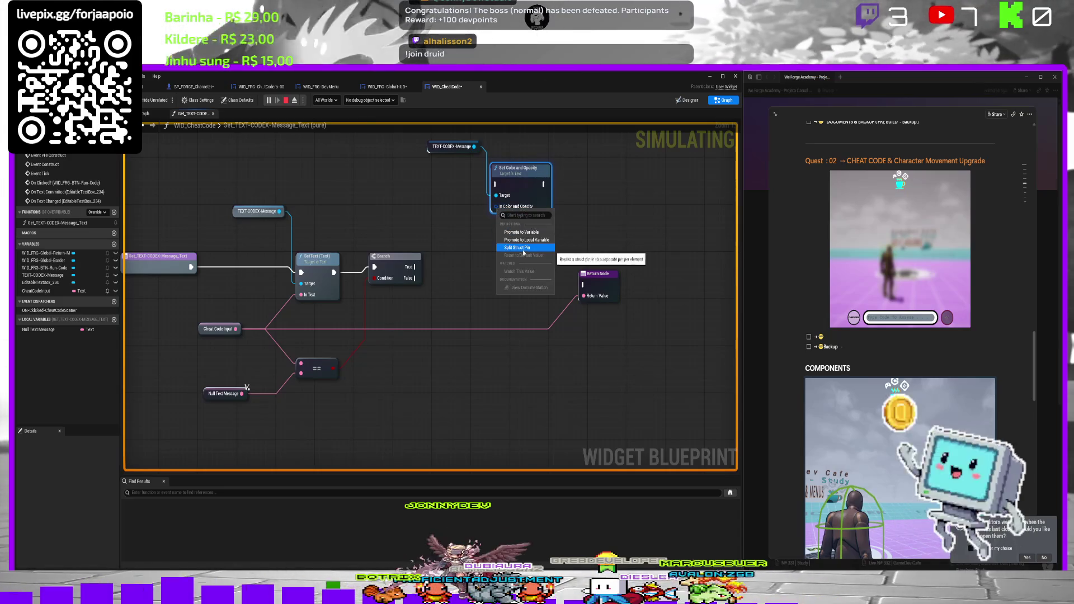
pyautogui.click(523, 249)
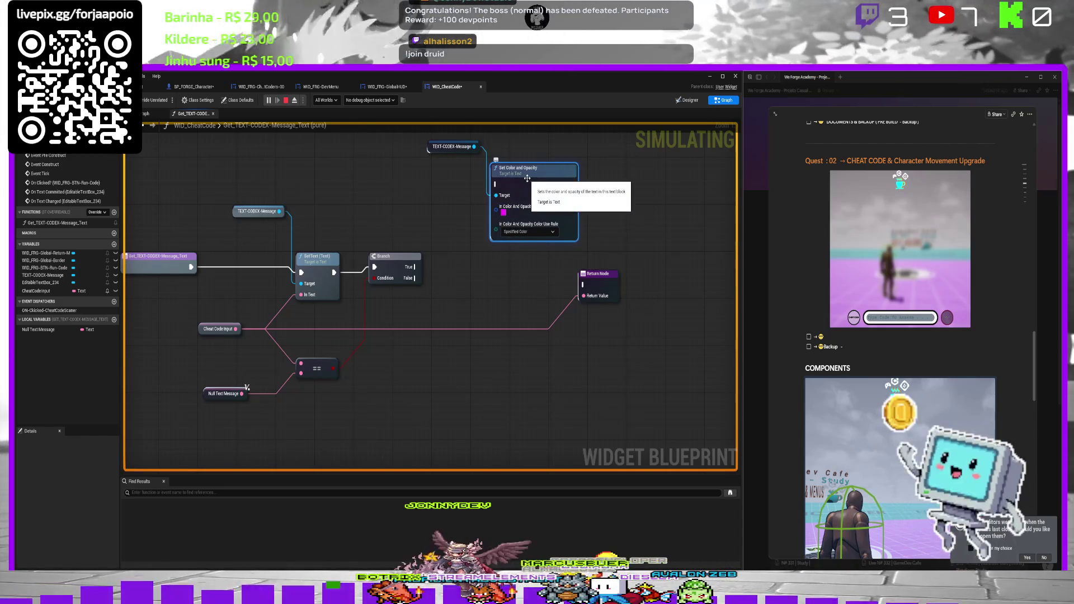
pyautogui.hotkey('ctrl', 'c')
pyautogui.hotkey('ctrl', 'v')
pyautogui.moveTo(527, 308)
pyautogui.mouseDown()
pyautogui.moveTo(526, 364)
pyautogui.moveTo(527, 352)
pyautogui.mouseUp()
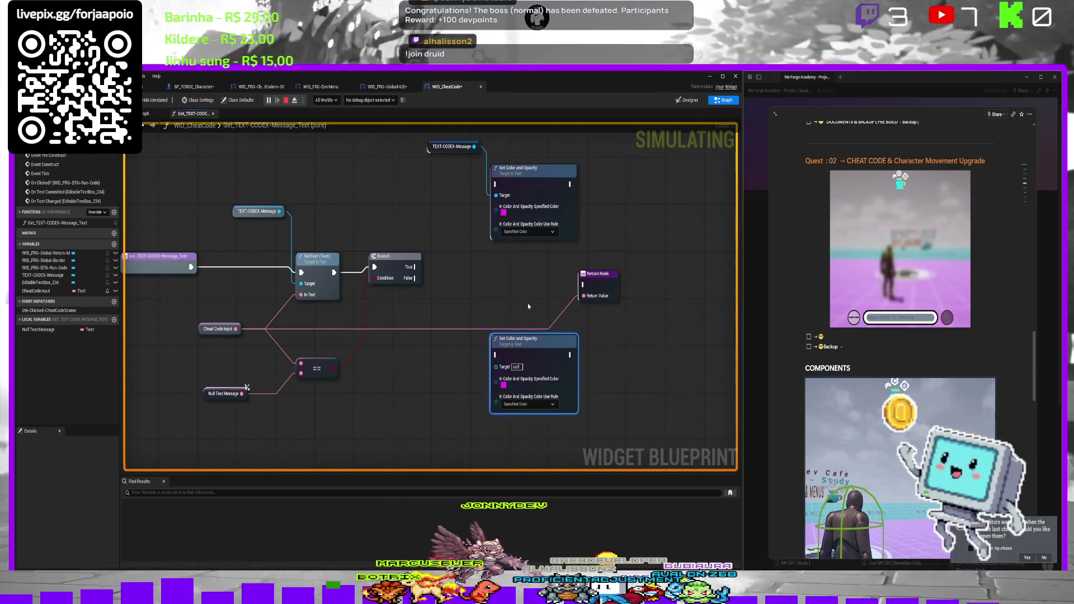
# Set the first node's colour to lime yellow and the second to white, with TEXT-CODEX-Message between them.
pyautogui.click(504, 212)
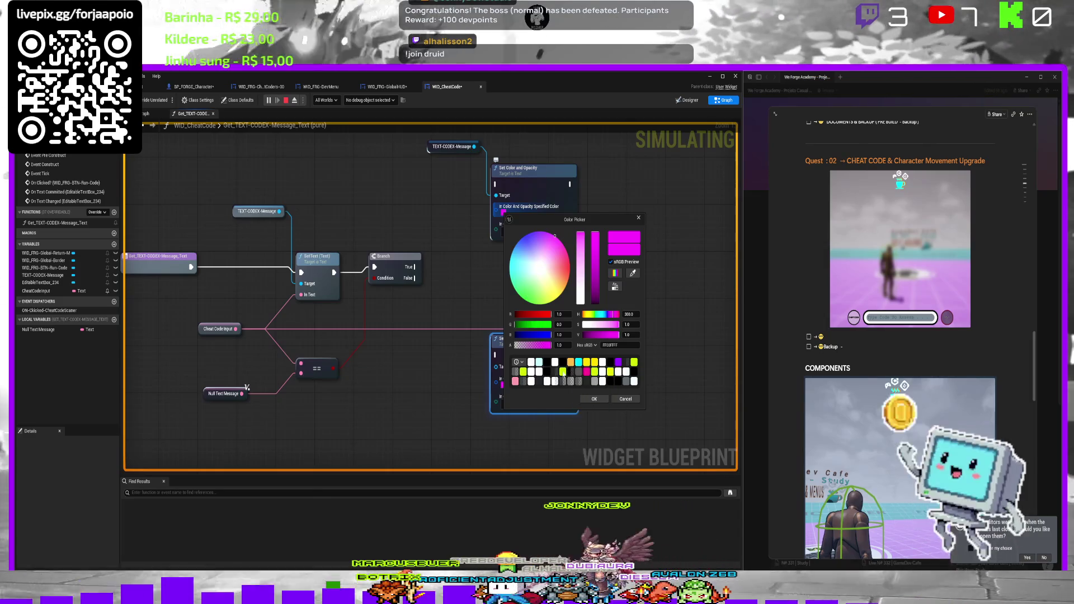
pyautogui.click(563, 371)
pyautogui.click(594, 398)
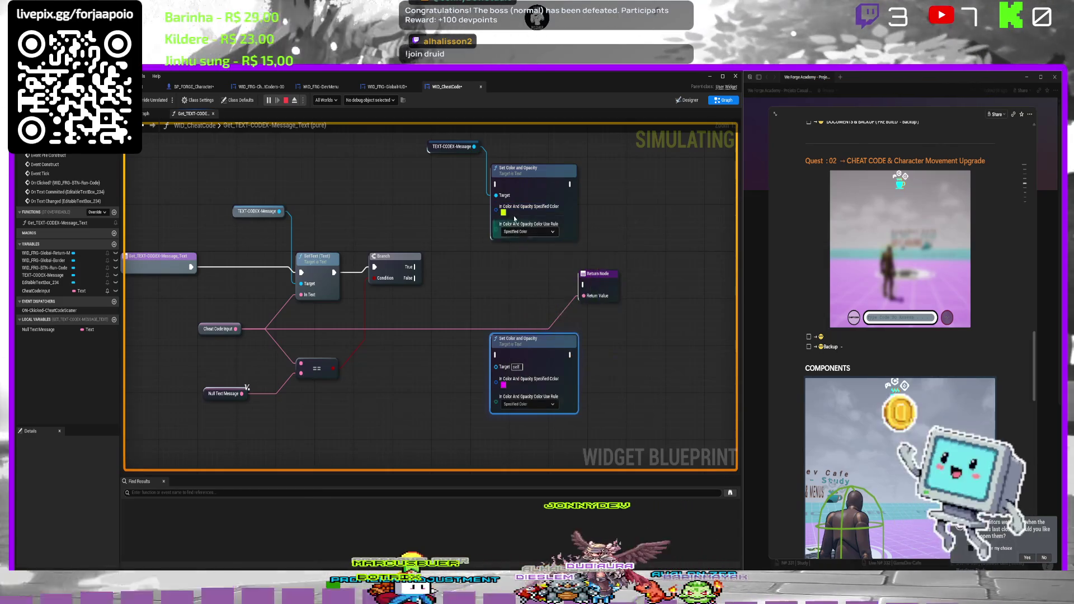
pyautogui.click(503, 385)
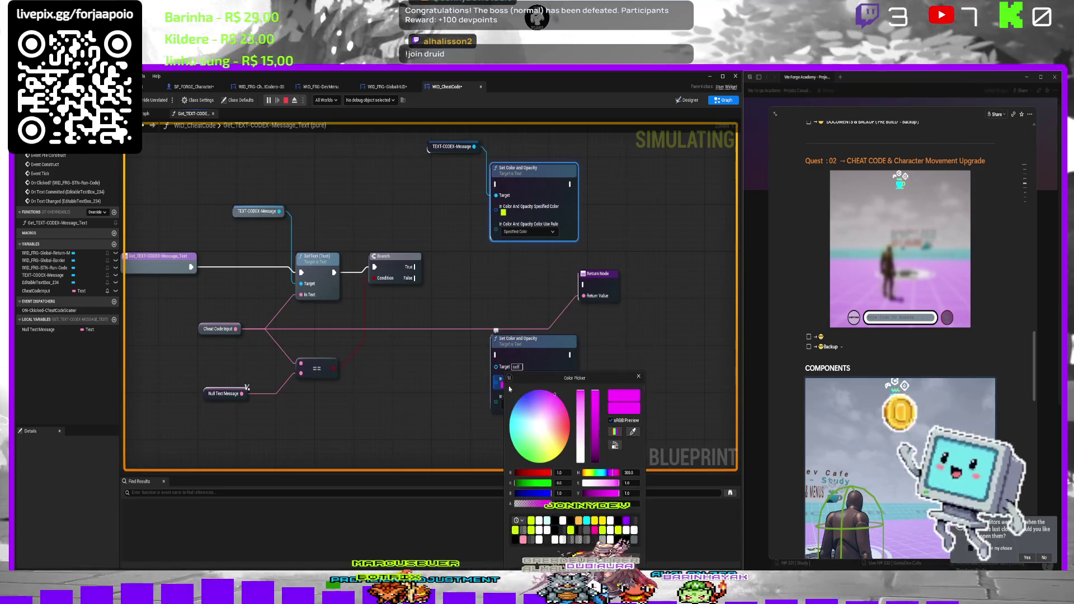
pyautogui.click(563, 521)
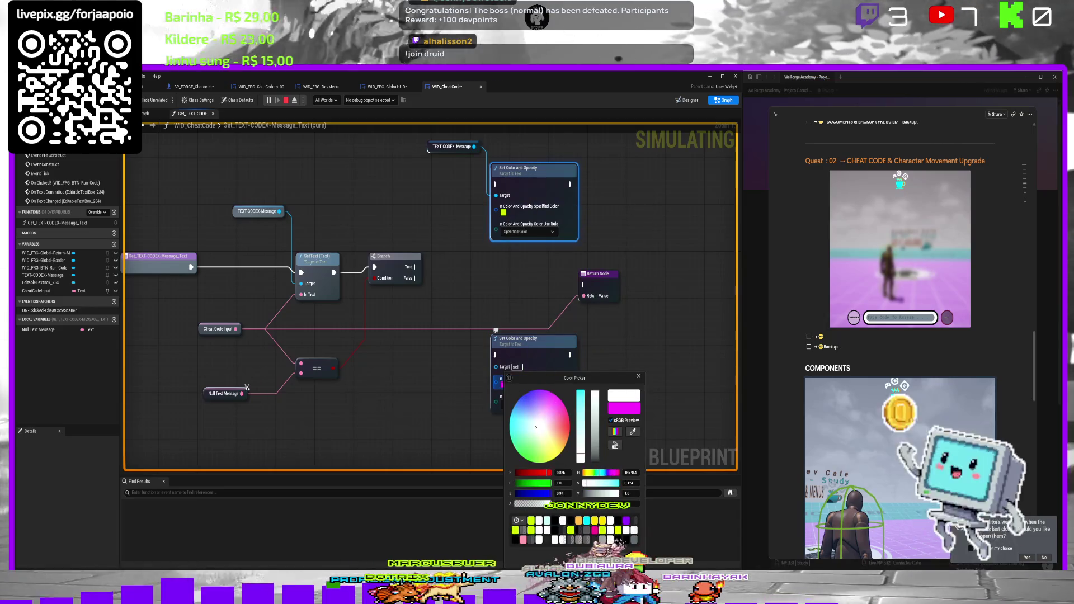
pyautogui.click(466, 216)
pyautogui.moveTo(429, 148)
pyautogui.mouseDown()
pyautogui.moveTo(450, 223)
pyautogui.moveTo(442, 289)
pyautogui.moveTo(425, 269)
pyautogui.mouseUp()
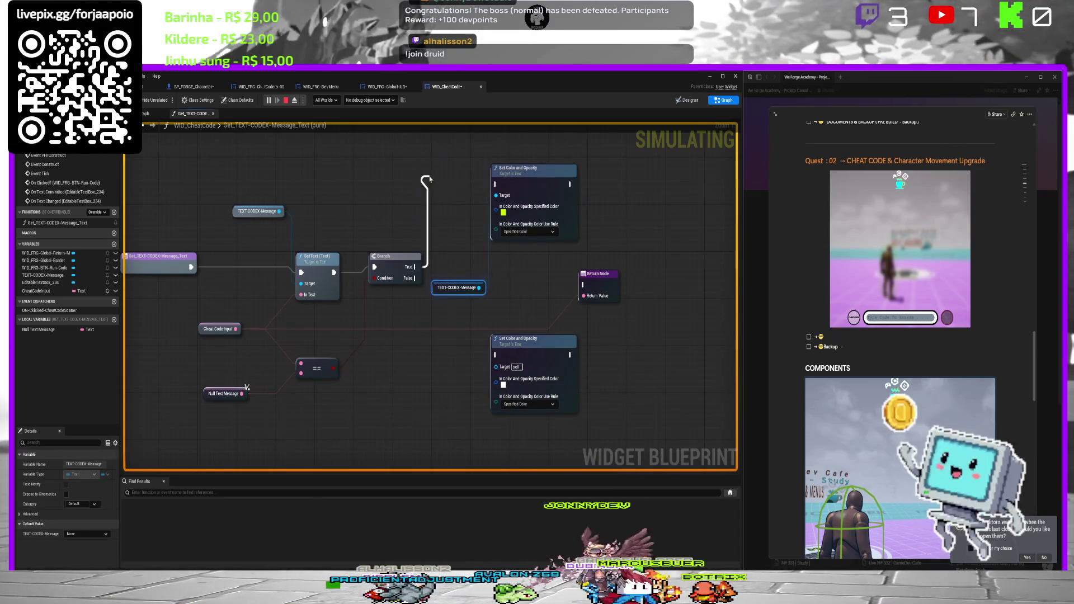
# Wire Branch True to the yellow node, False to the white, target TEXT-CODEX-Message, join both to Return, stop simulating.
pyautogui.moveTo(429, 179); pyautogui.dragTo(434, 178)
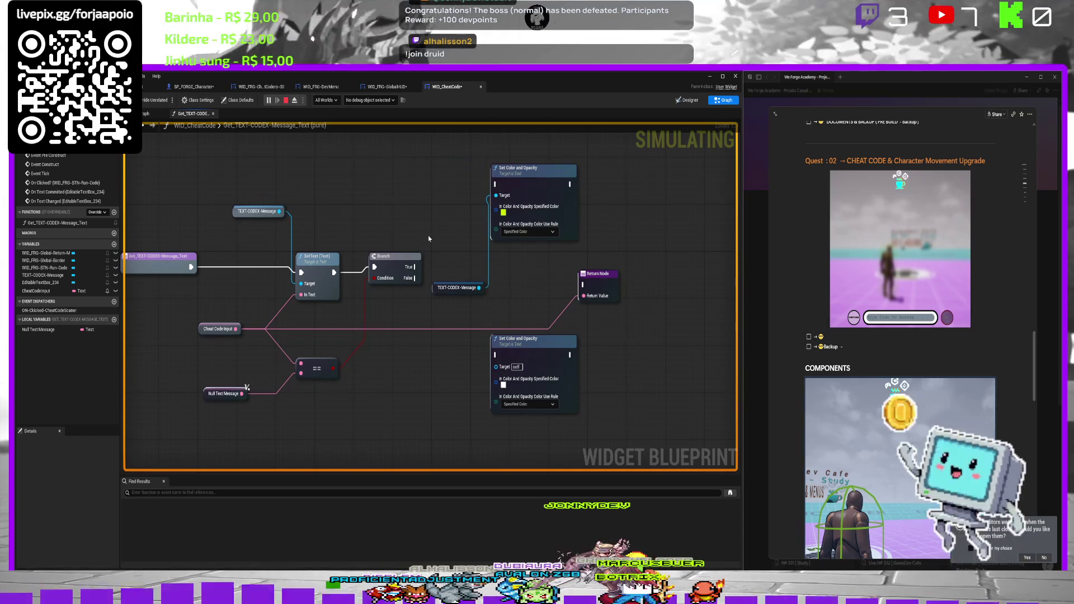
pyautogui.moveTo(414, 268); pyautogui.dragTo(442, 173)
pyautogui.moveTo(503, 190)
pyautogui.mouseDown()
pyautogui.moveTo(496, 184)
pyautogui.moveTo(542, 156)
pyautogui.mouseUp()
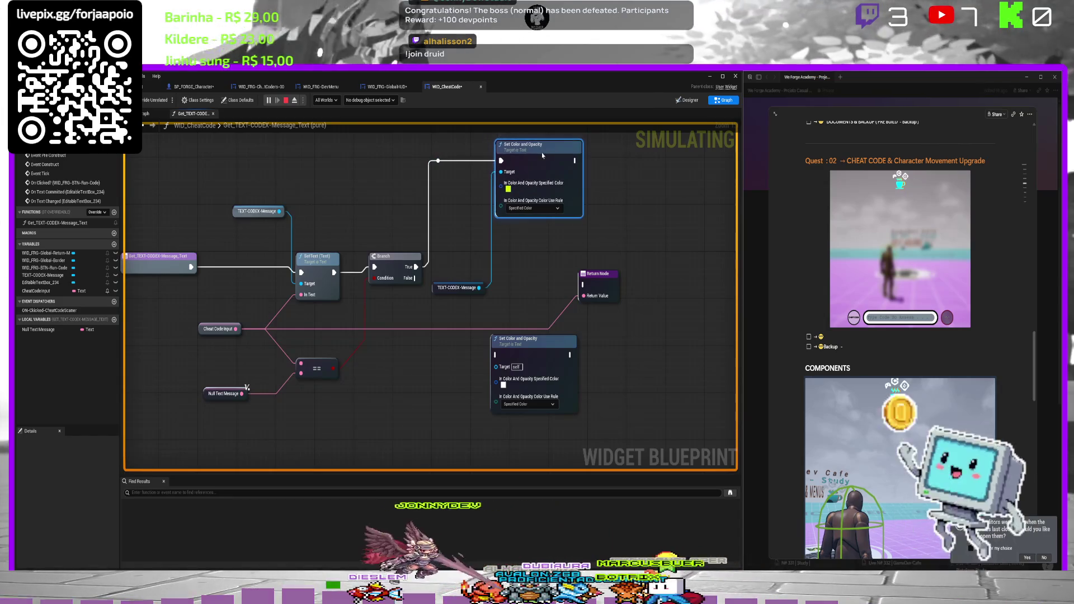
pyautogui.moveTo(415, 278)
pyautogui.mouseDown()
pyautogui.moveTo(418, 394)
pyautogui.moveTo(467, 359)
pyautogui.moveTo(497, 355)
pyautogui.moveTo(523, 373)
pyautogui.moveTo(478, 288)
pyautogui.mouseUp()
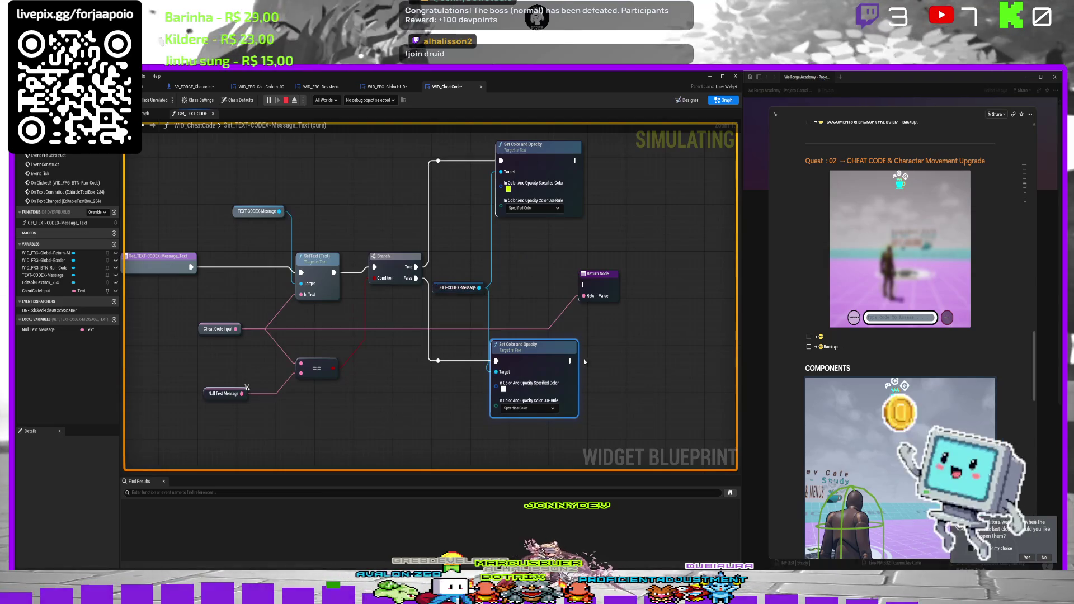
pyautogui.moveTo(570, 361); pyautogui.dragTo(573, 358)
pyautogui.moveTo(583, 286); pyautogui.dragTo(584, 285)
pyautogui.moveTo(576, 161); pyautogui.dragTo(584, 285)
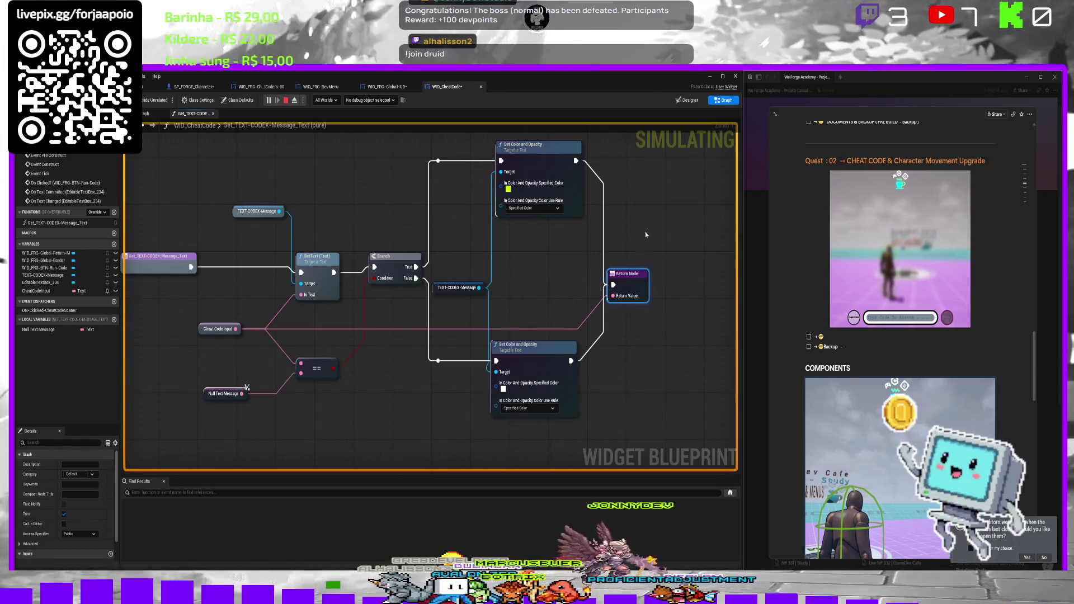
pyautogui.scroll(-2, 648, 220)
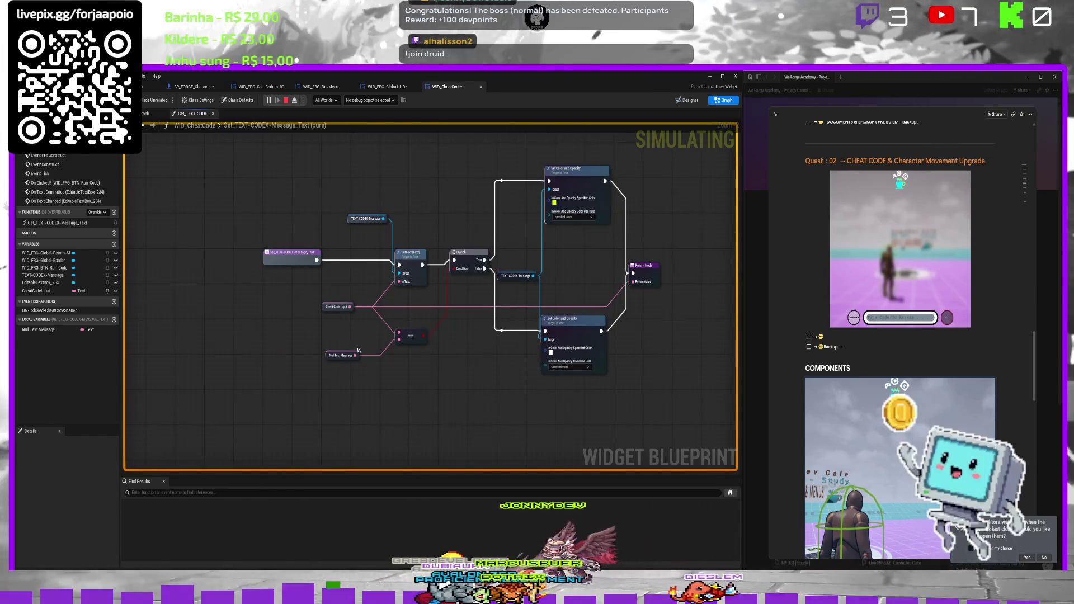
pyautogui.click(286, 101)
# Play in editor, enter 'Test' in the cheat-code box, then go back to the WID_CheatCode graph.
pyautogui.hotkey('alt', 'p')
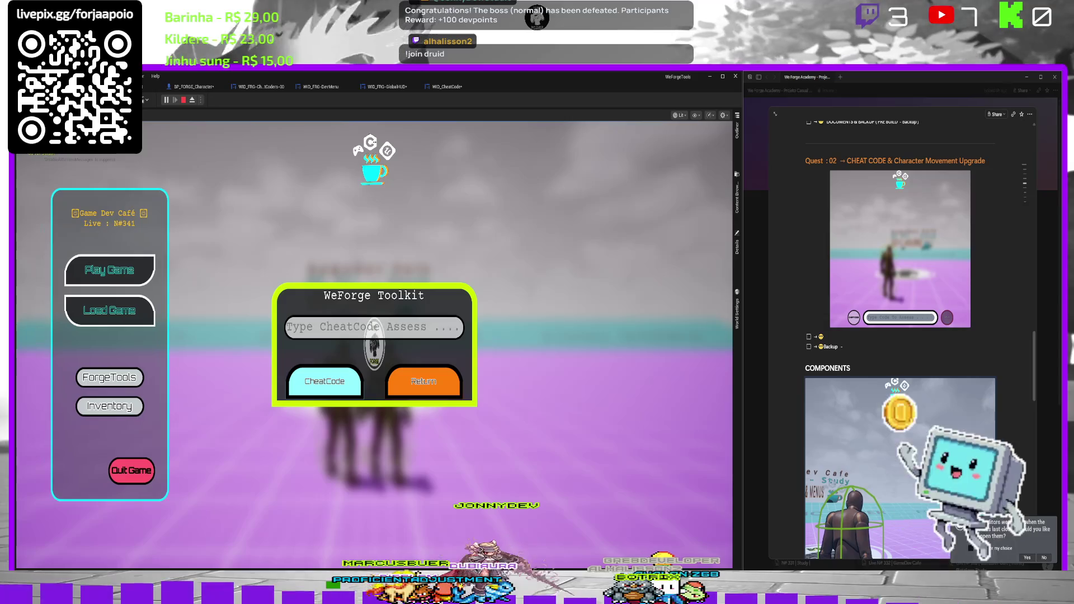
pyautogui.write('Test')
pyautogui.press('Return')
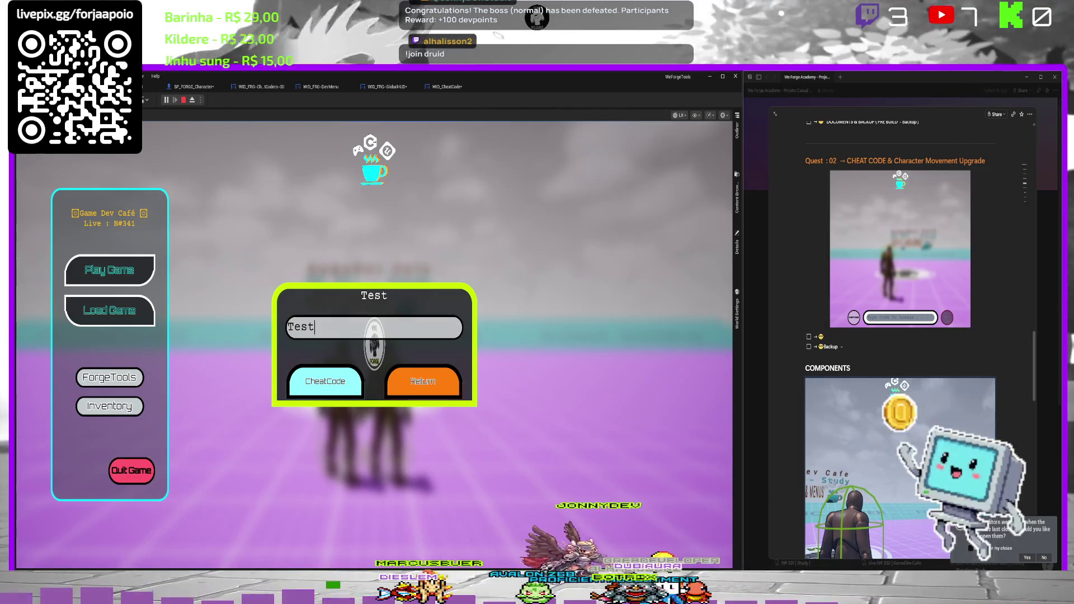
pyautogui.click(335, 382)
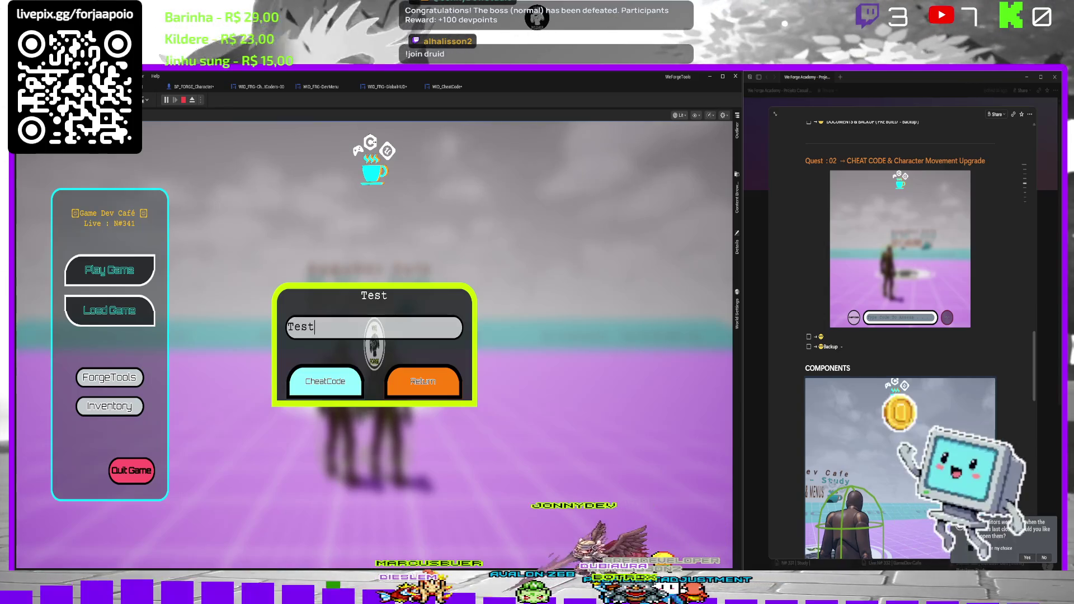
pyautogui.click(442, 88)
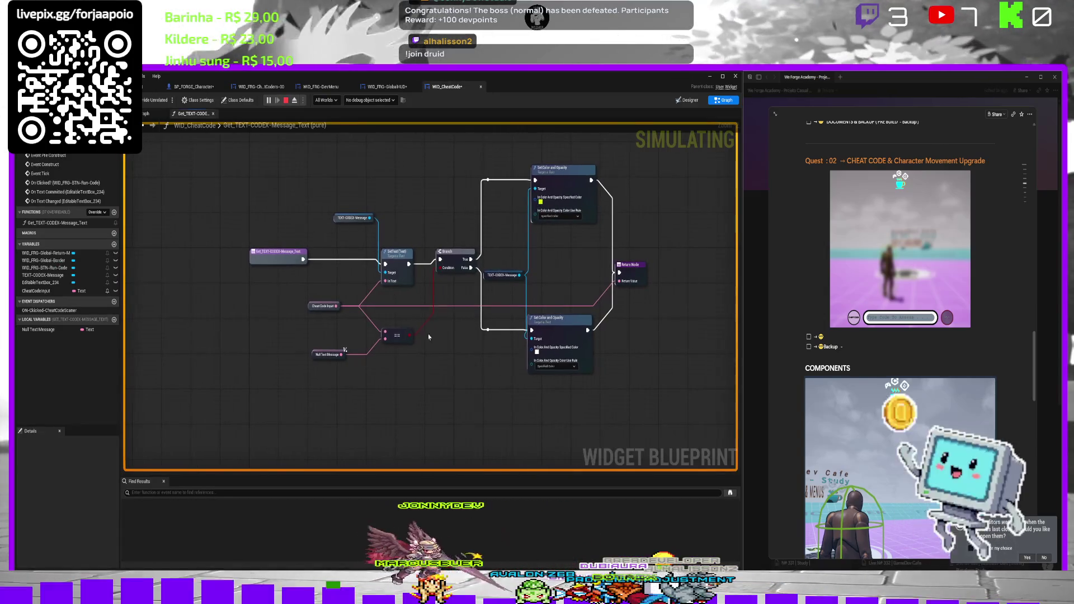
# In the WID_CheatCode graph, add a NOT node from Null Text Message, removing the extra nodes.
pyautogui.hotkey('ctrl', 'shift', 'Tab')
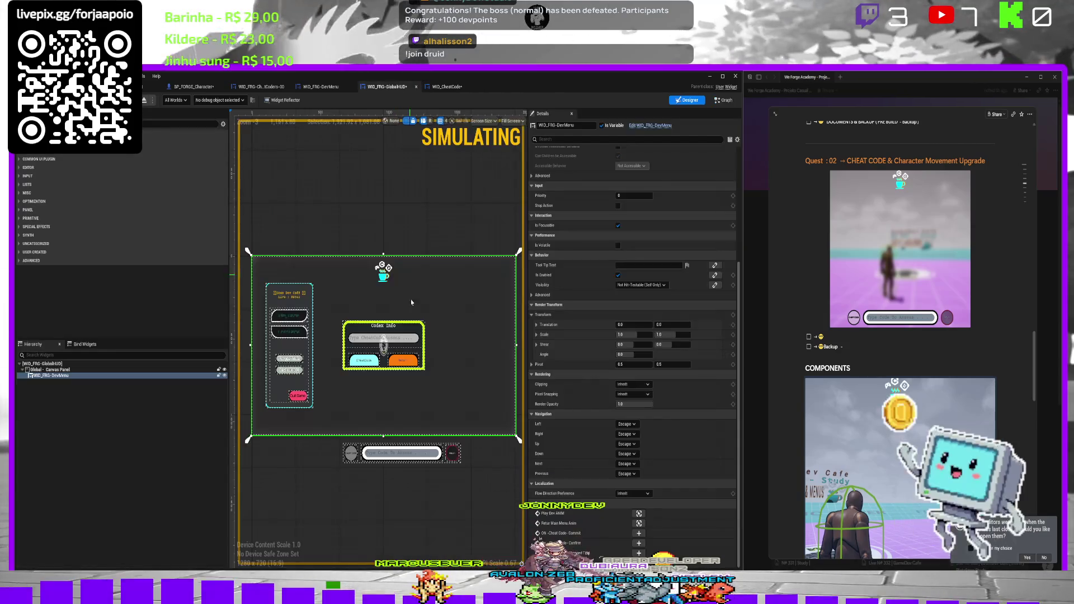
pyautogui.click(448, 88)
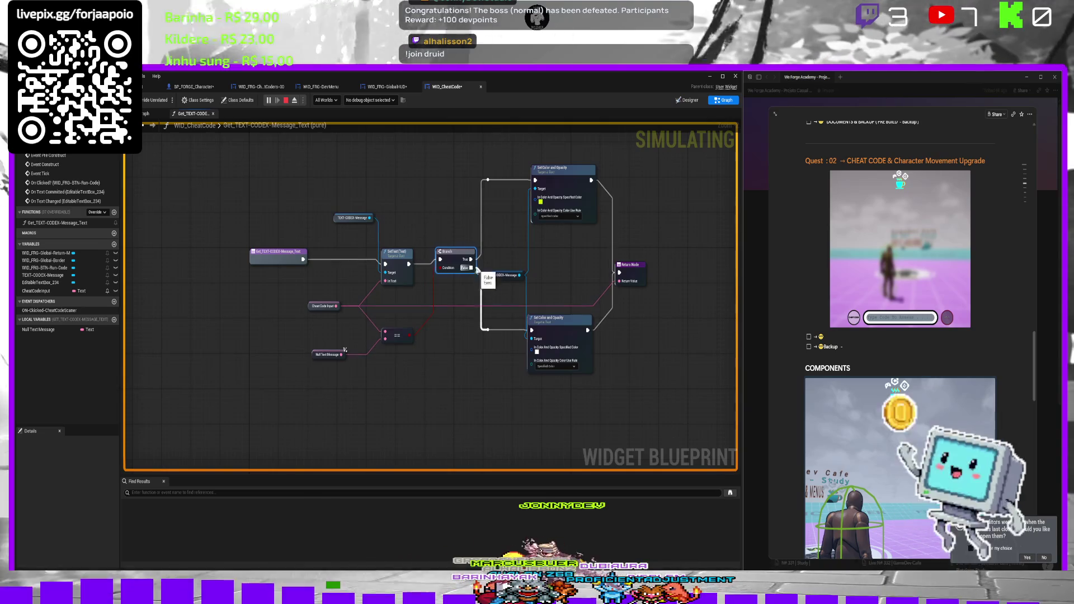
pyautogui.moveTo(341, 356); pyautogui.dragTo(357, 354)
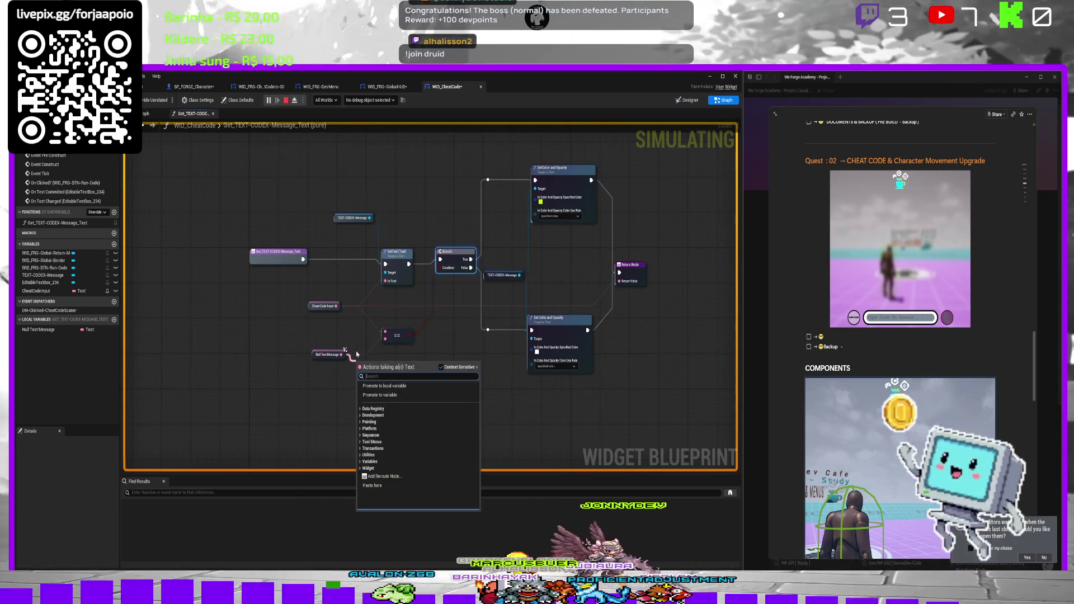
pyautogui.write('not')
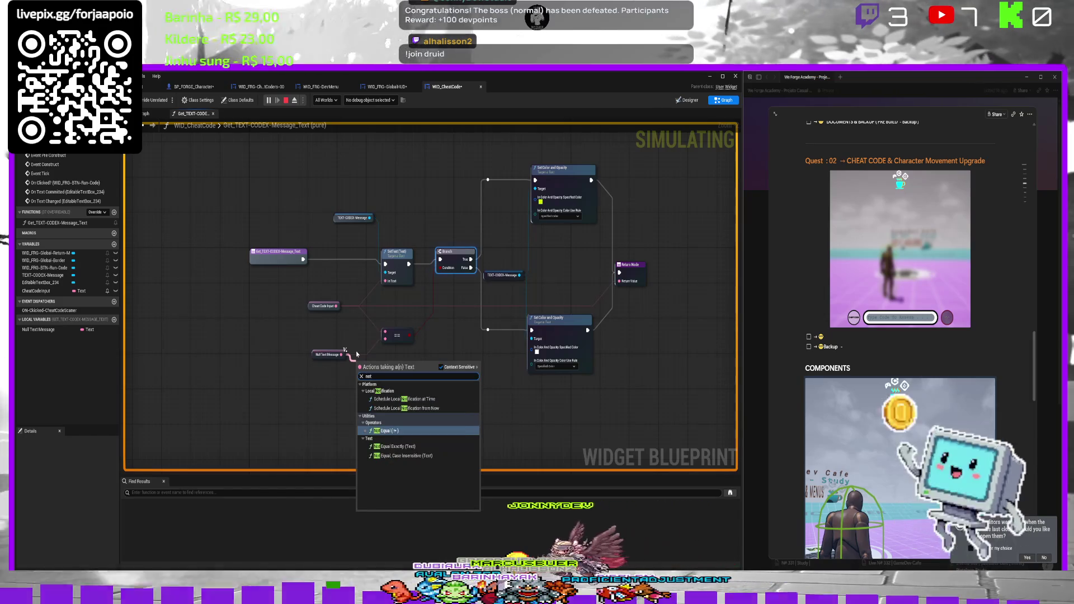
pyautogui.press('Return')
pyautogui.moveTo(341, 355); pyautogui.dragTo(352, 368)
pyautogui.write('not')
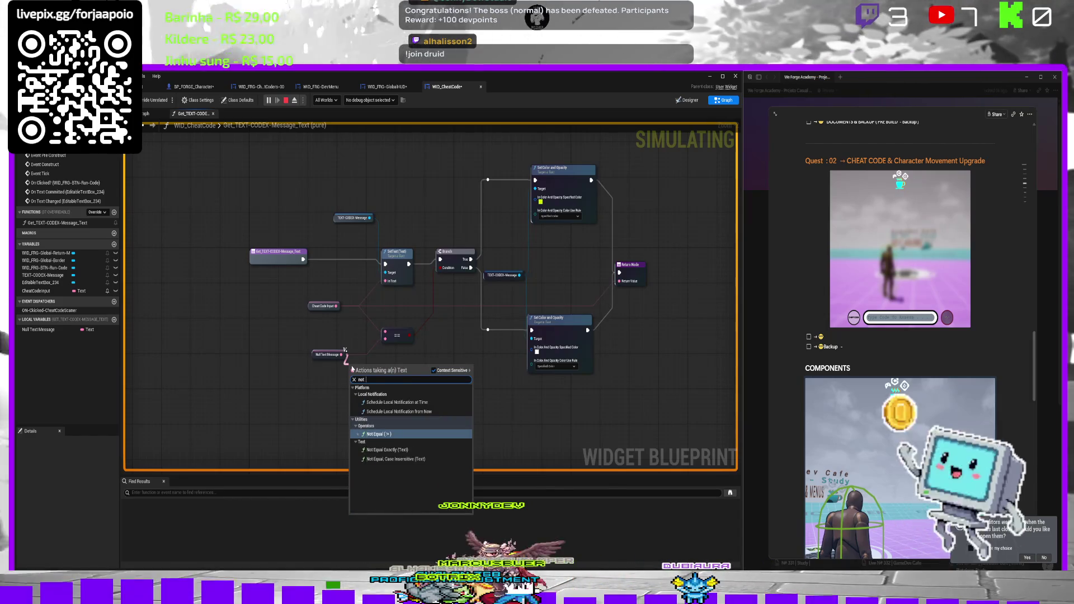
pyautogui.write(' boo')
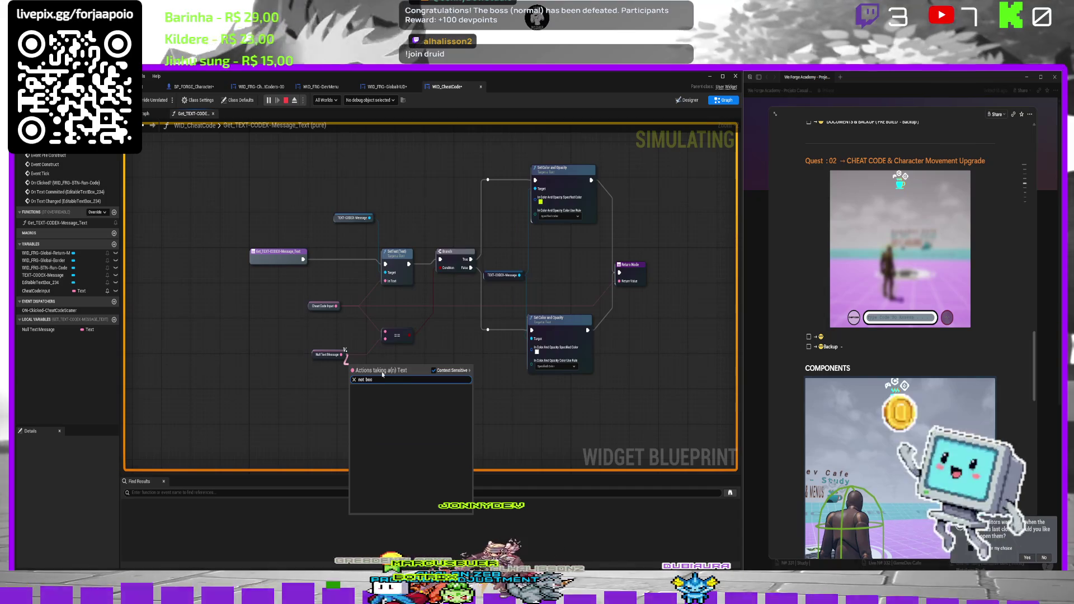
pyautogui.click(434, 371)
pyautogui.click(374, 404)
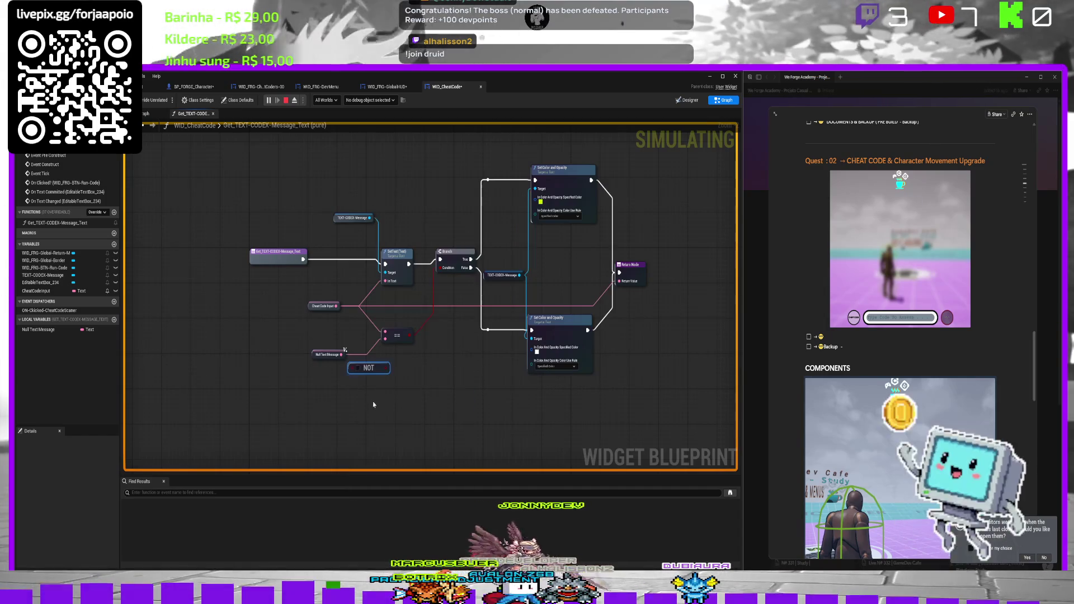
pyautogui.press('Delete')
pyautogui.moveTo(342, 354); pyautogui.dragTo(377, 365)
pyautogui.press('Escape')
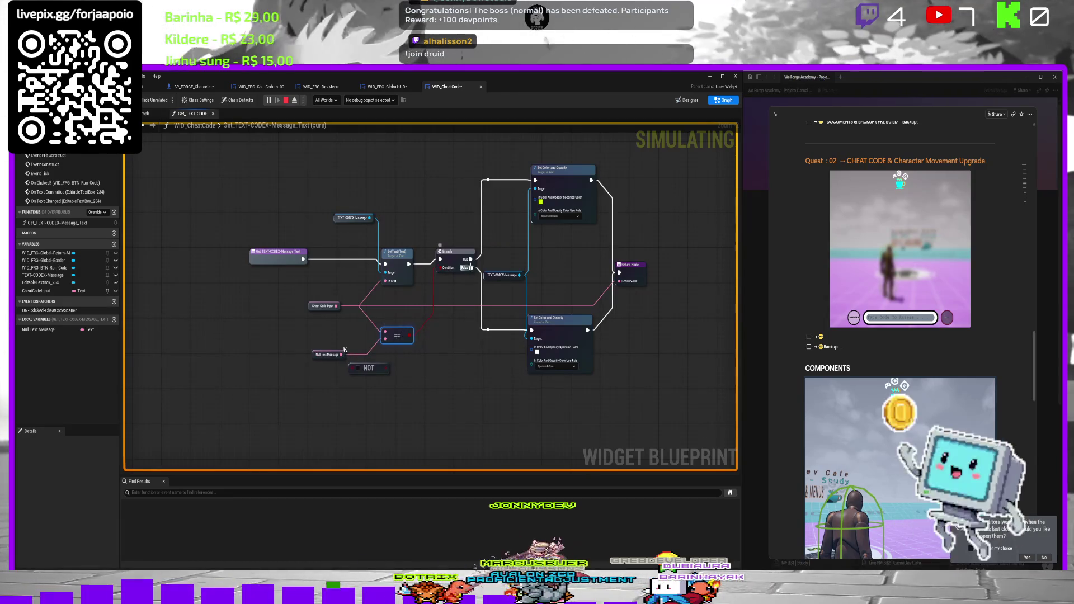
# Reconnect the upper Set Color and Opacity to another Branch output, then replay and enter 'Test'.
pyautogui.keyDown('alt'); pyautogui.click(471, 259); pyautogui.keyUp('alt')
pyautogui.moveTo(489, 183); pyautogui.dragTo(471, 267)
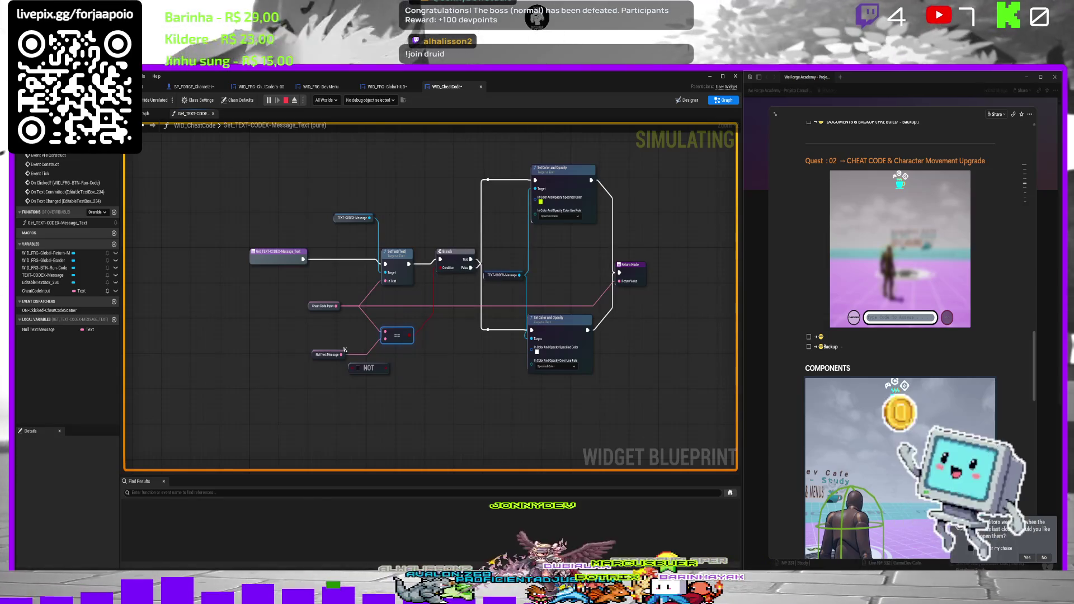
pyautogui.click(285, 101)
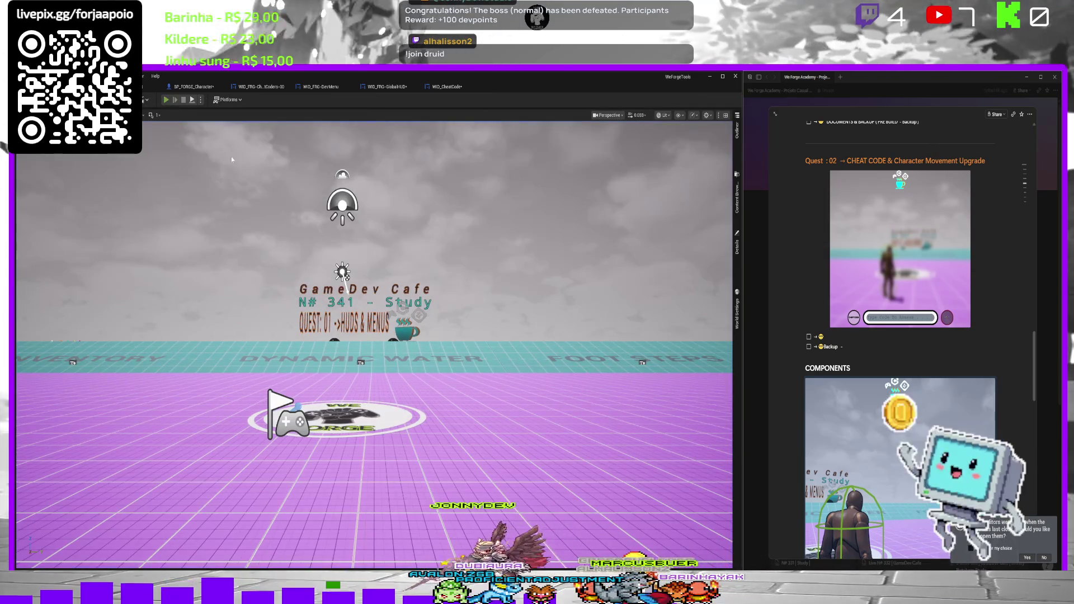
pyautogui.hotkey('alt', 'p')
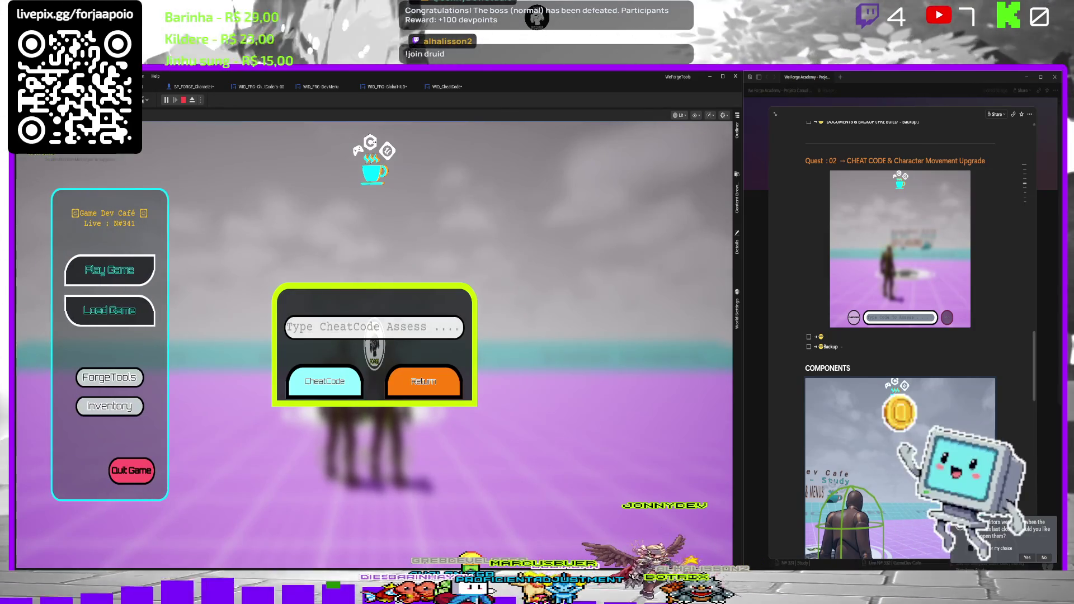
pyautogui.write('Te')
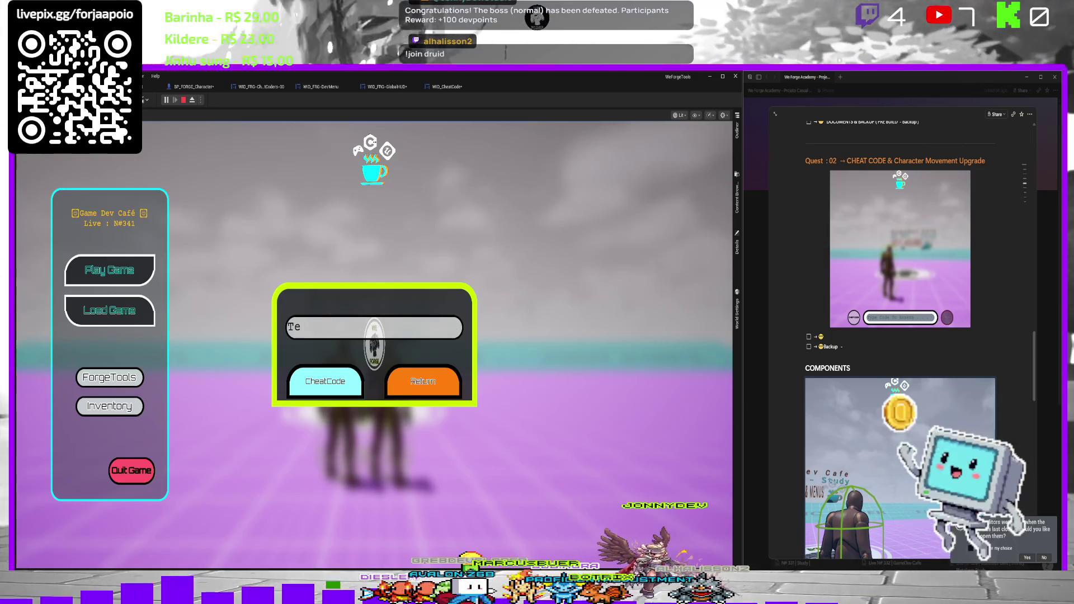
pyautogui.write('st')
pyautogui.press('Return')
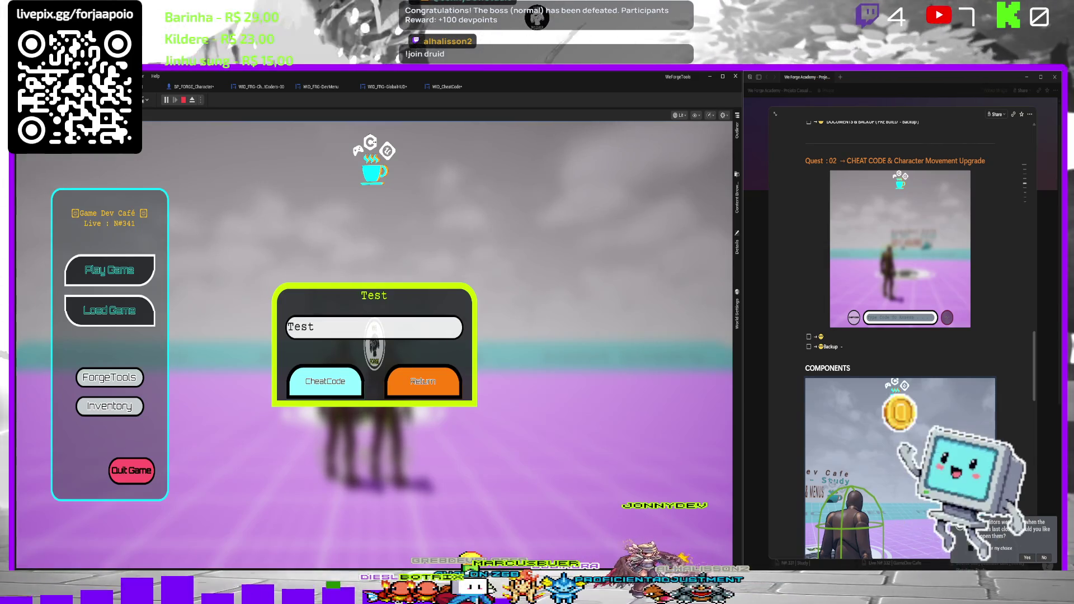
pyautogui.press('Escape')
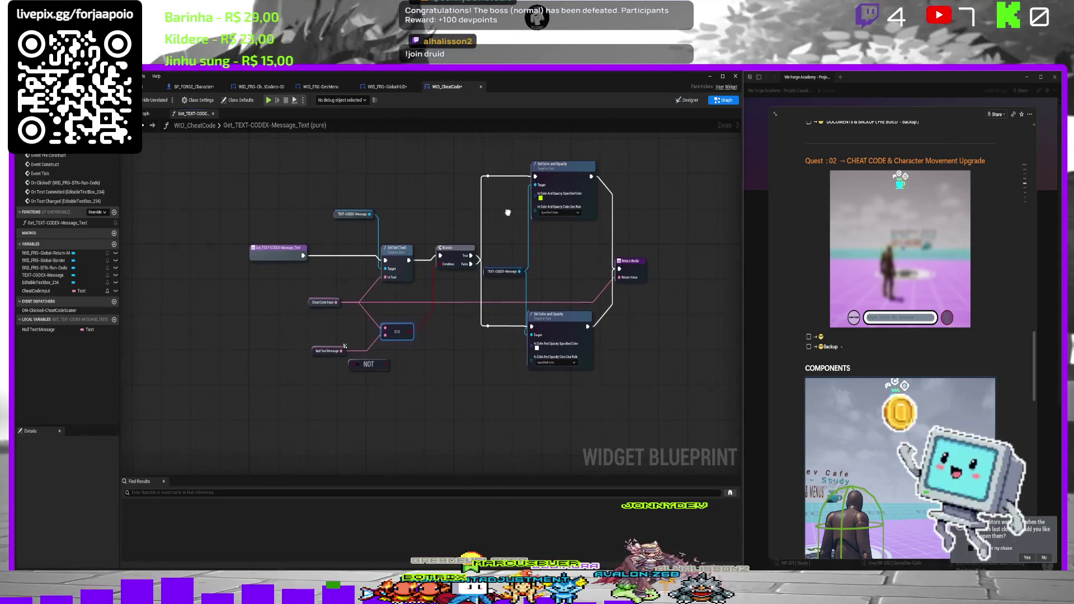
# Delete the Null Text Message comparison and add a >= node from Cheat Code Input.
pyautogui.click(329, 347)
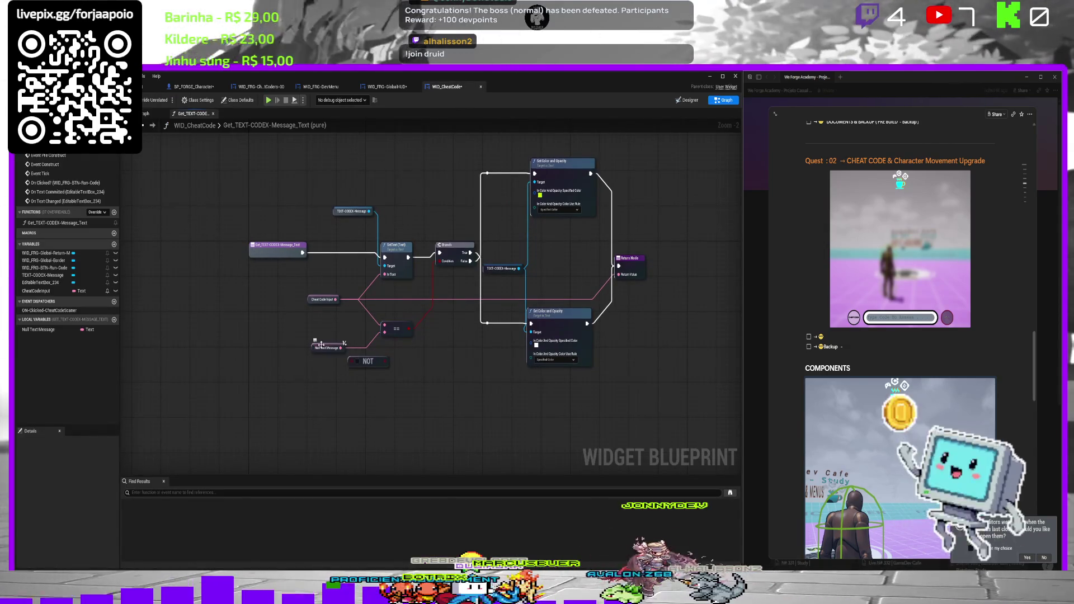
pyautogui.press('Delete')
pyautogui.click(396, 329)
pyautogui.press('Delete')
pyautogui.moveTo(338, 301); pyautogui.dragTo(367, 329)
pyautogui.write('>')
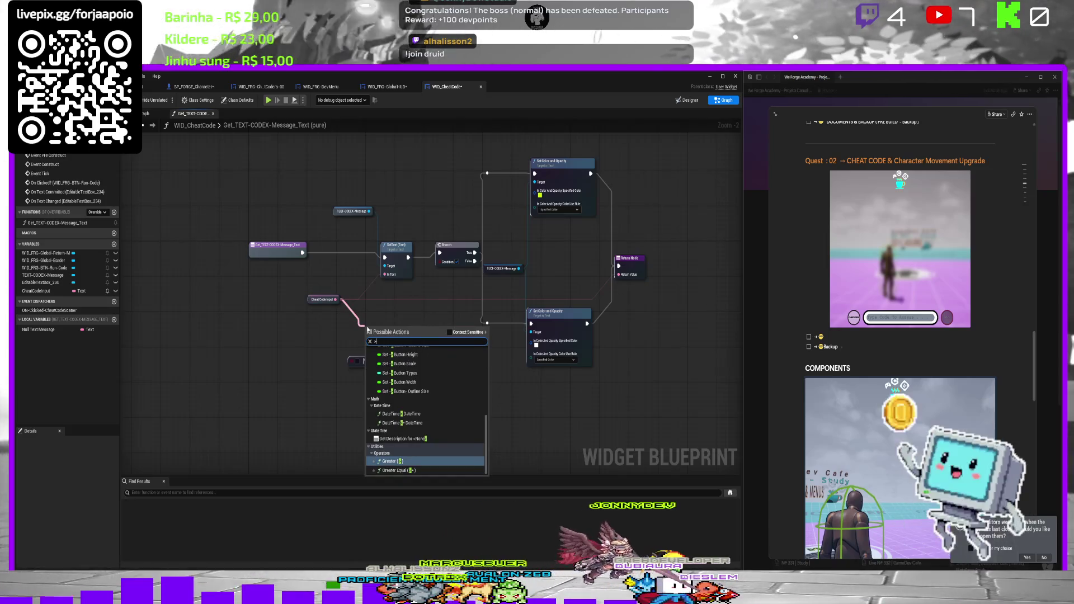
pyautogui.press('Down')
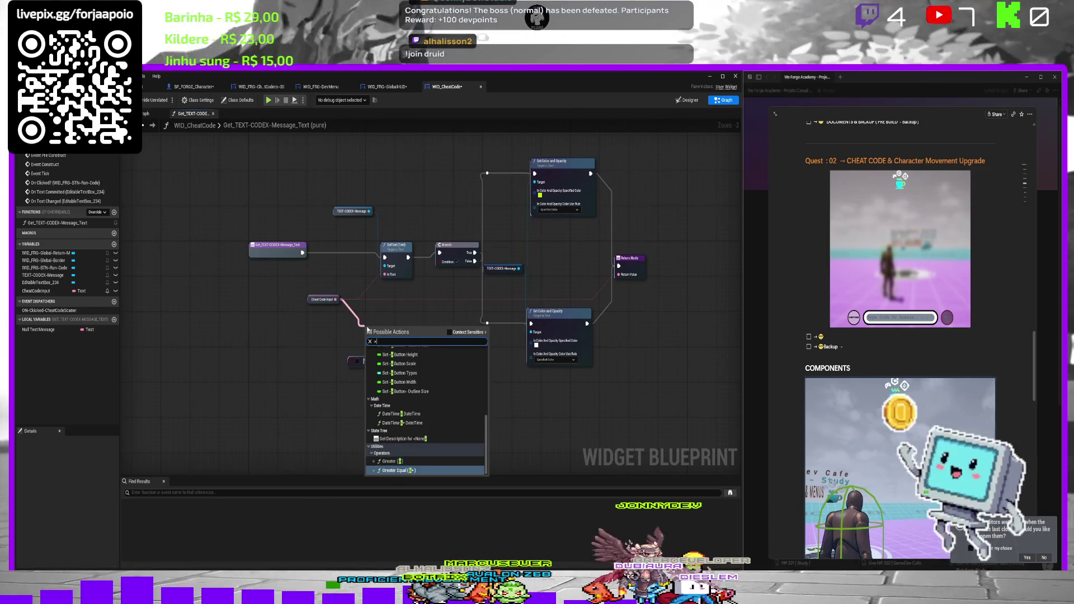
pyautogui.press('Return')
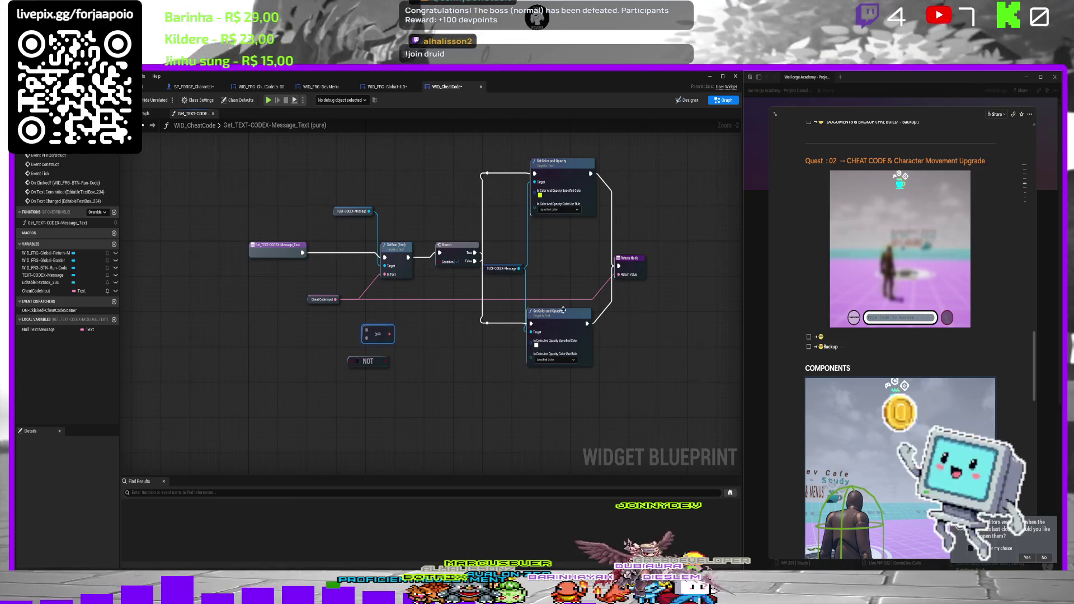
# Try other nodes from Cheat Code Input, deleting the unwanted Binding Type Pretty Name and setter nodes.
pyautogui.moveTo(336, 301); pyautogui.dragTo(380, 323)
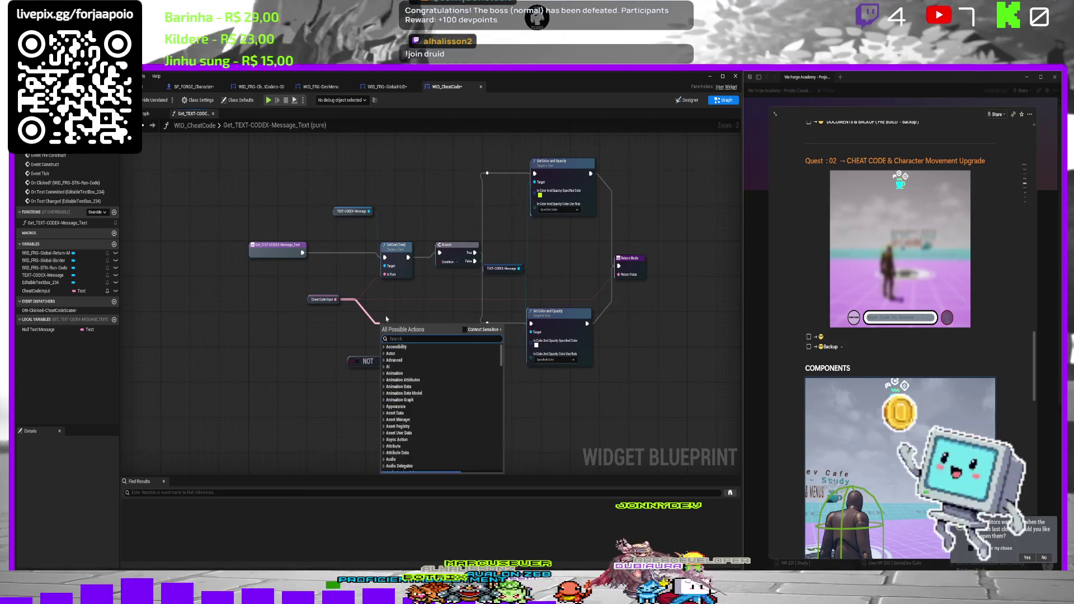
pyautogui.write('int')
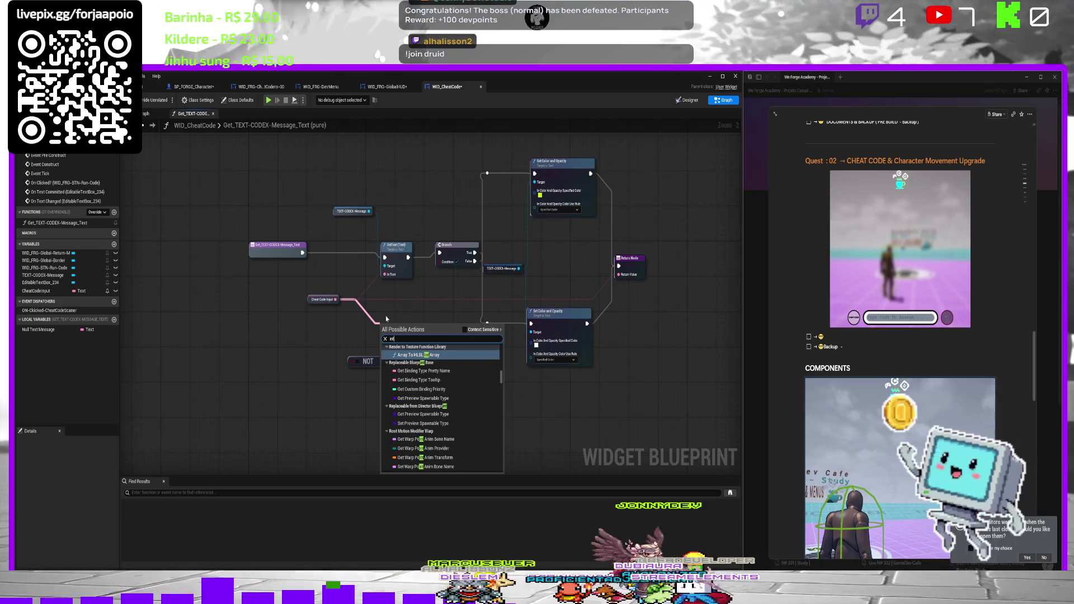
pyautogui.press('Down')
pyautogui.press('Down')
pyautogui.press('Return')
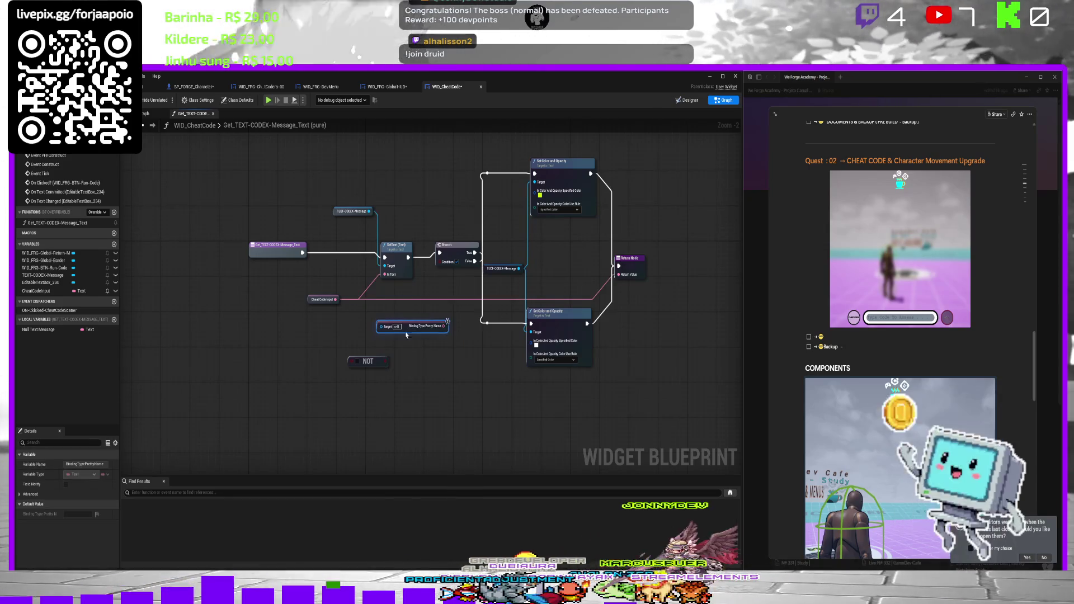
pyautogui.press('Delete')
pyautogui.moveTo(336, 299); pyautogui.dragTo(346, 319)
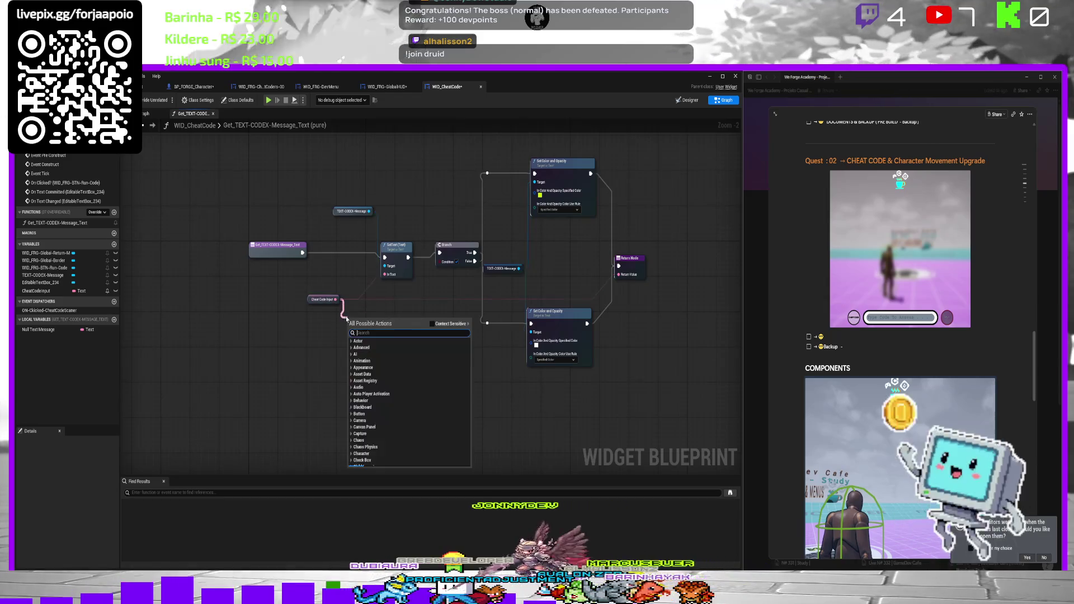
pyautogui.write('inp')
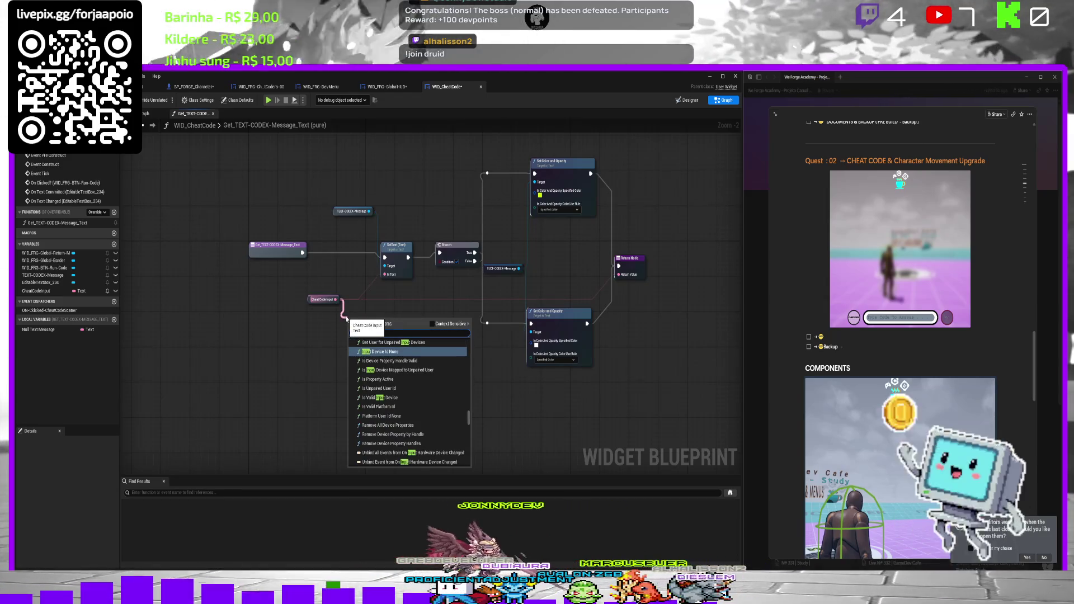
pyautogui.write('ut')
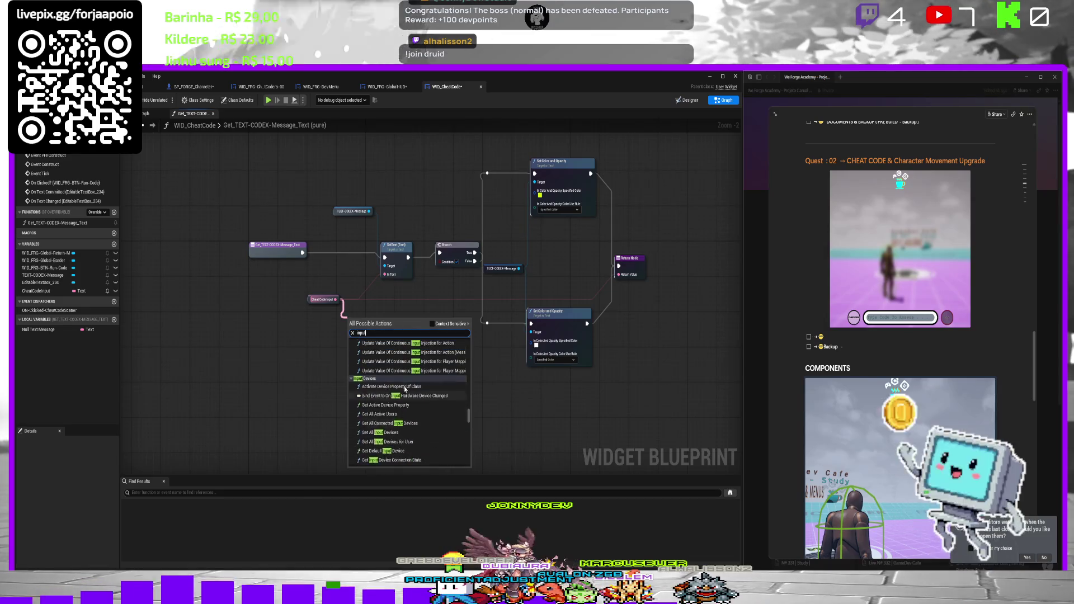
pyautogui.click(432, 323)
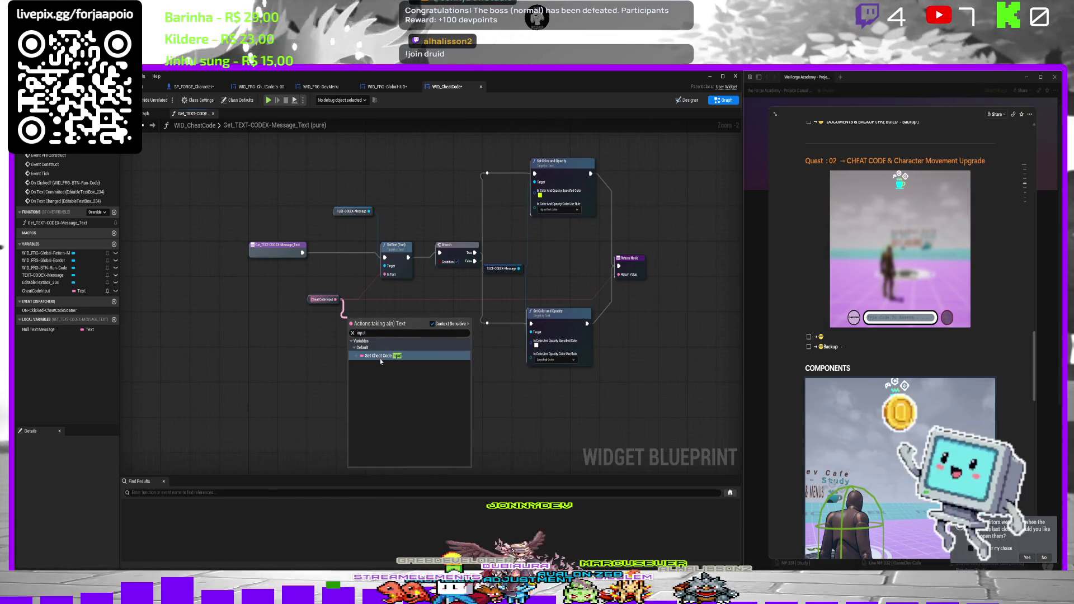
pyautogui.click(381, 357)
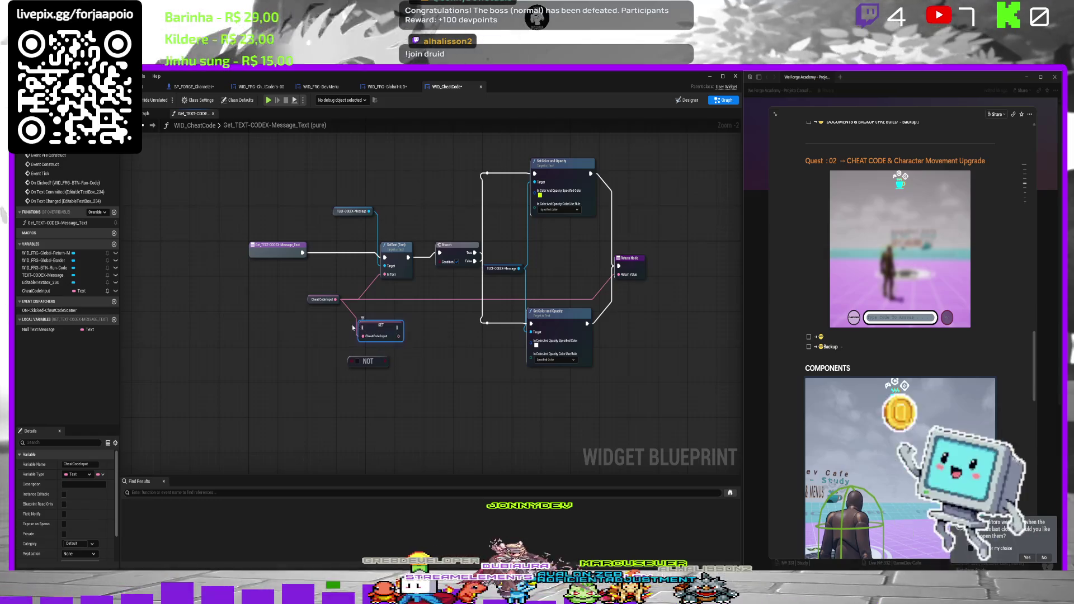
pyautogui.press('Delete')
pyautogui.moveTo(335, 299); pyautogui.dragTo(348, 334)
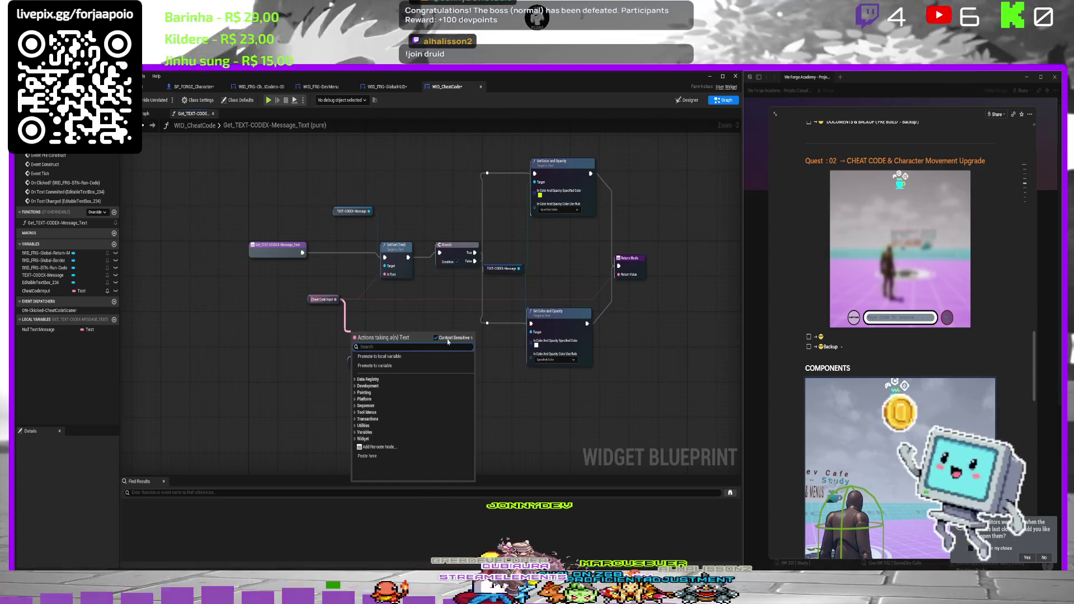
pyautogui.write('>')
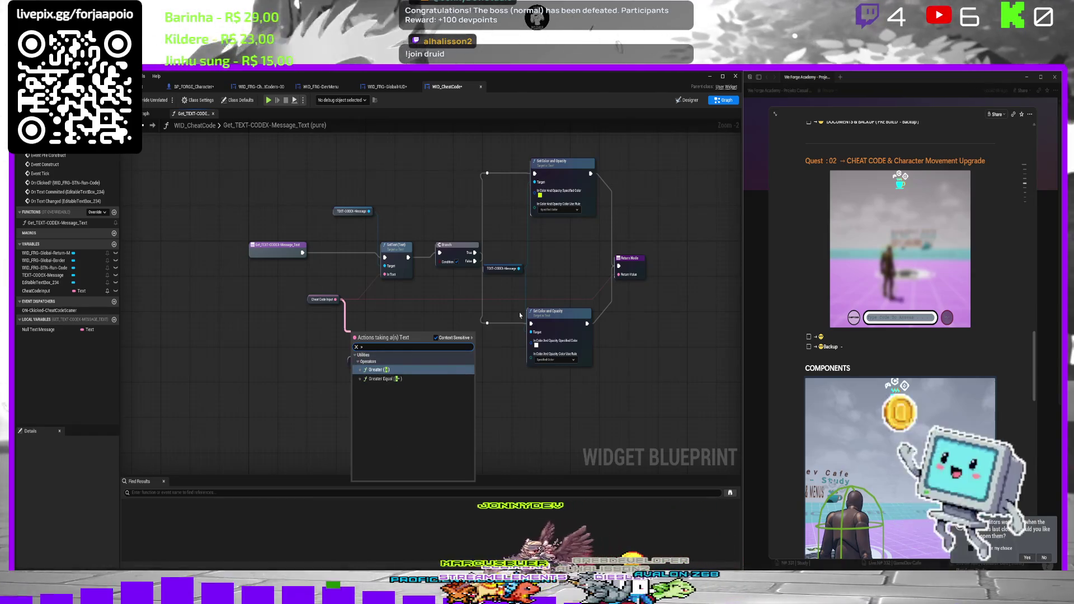
pyautogui.press('Escape')
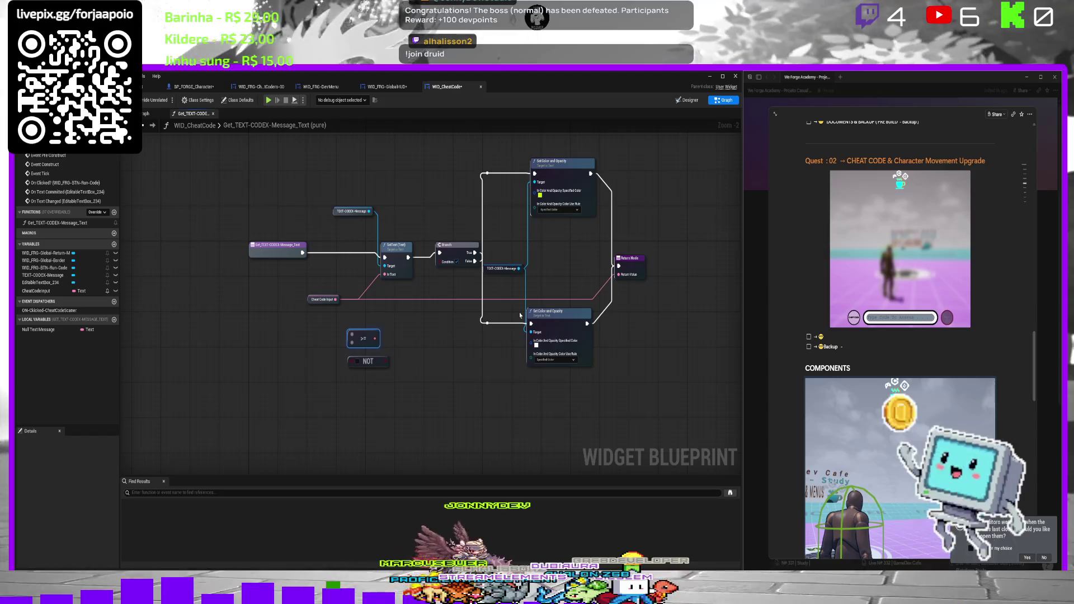
# Add a NOT node from Utilities > Operators linked to Cheat Code Input.
pyautogui.moveTo(351, 334); pyautogui.dragTo(331, 302)
pyautogui.click(343, 342)
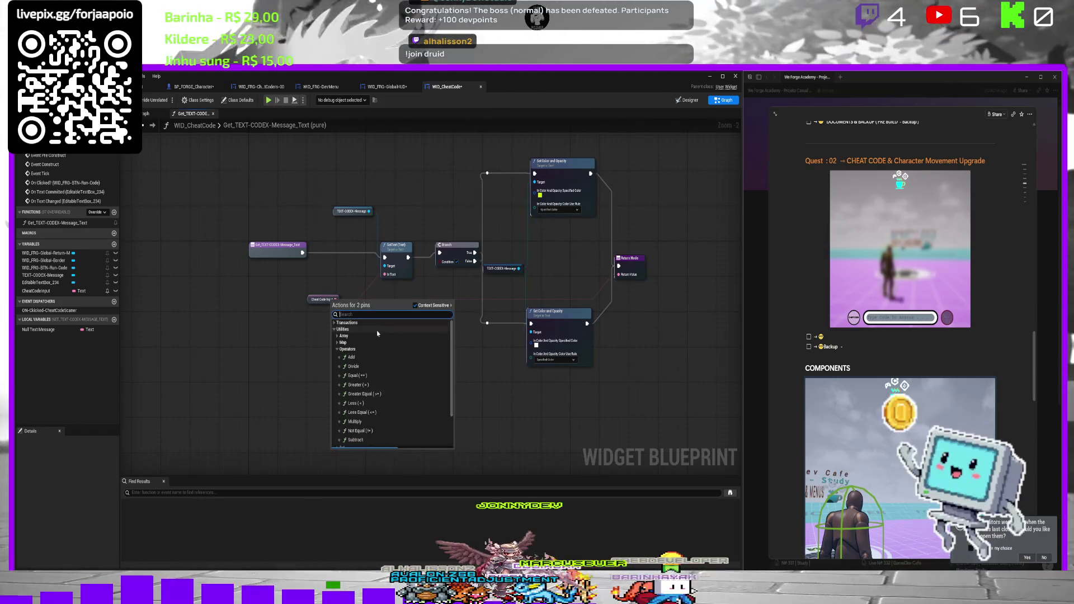
pyautogui.scroll(-3, 387, 345)
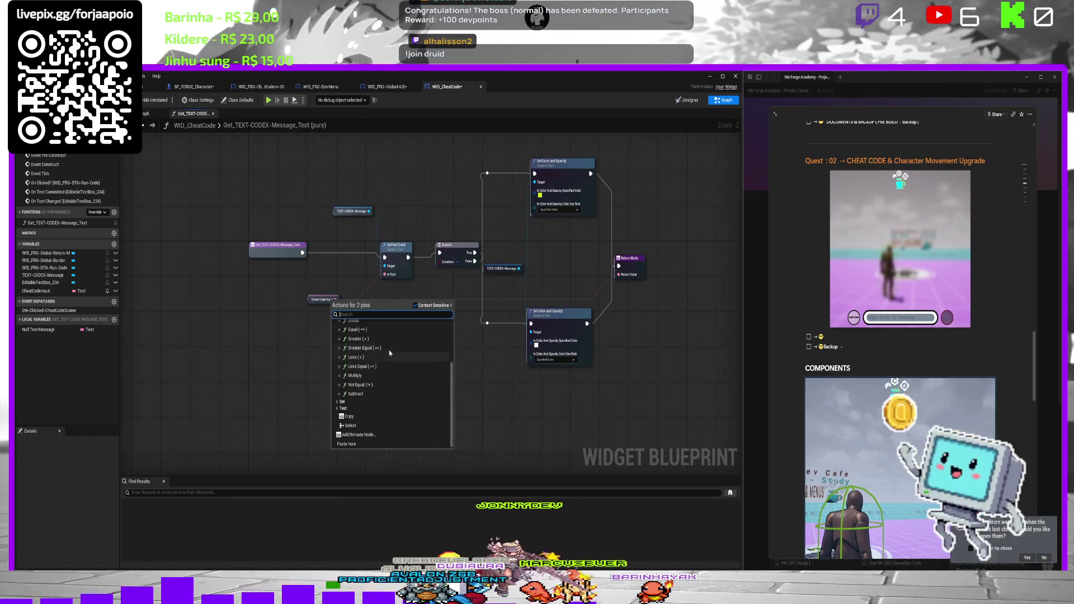
pyautogui.click(369, 358)
pyautogui.moveTo(430, 318); pyautogui.dragTo(412, 332)
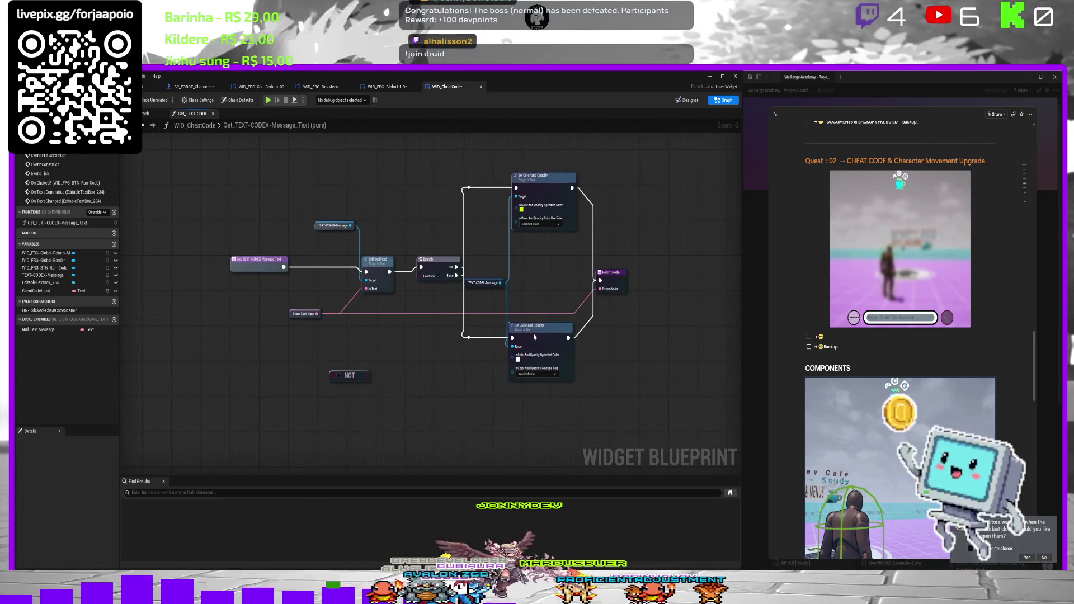
# Delete and restore both Set Color and Opacity nodes, then rearrange them one above the other.
pyautogui.click(534, 337)
pyautogui.press('Delete')
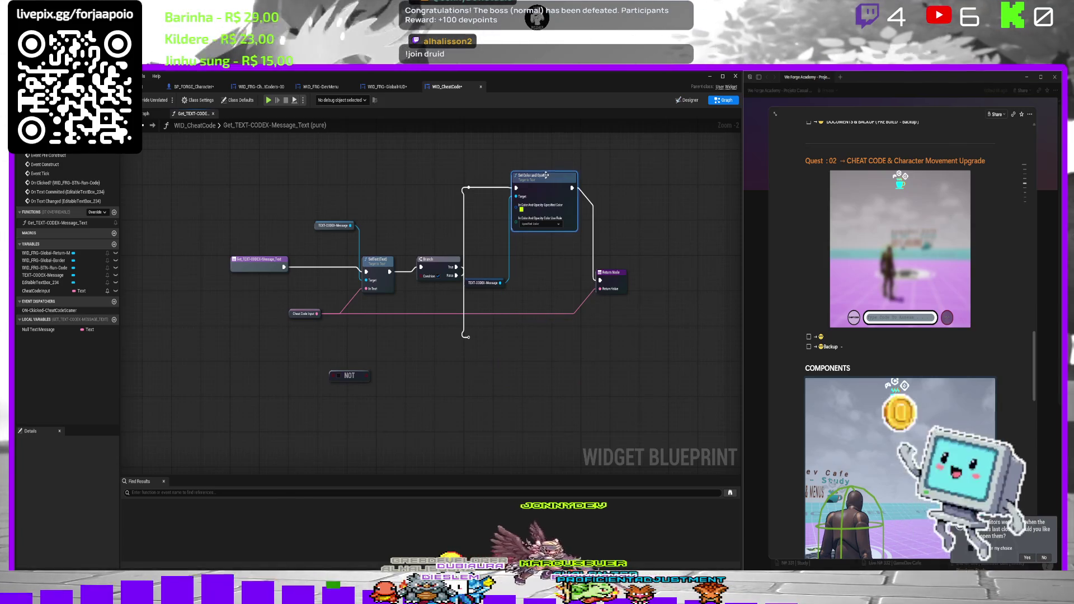
pyautogui.press('Delete')
pyautogui.hotkey('ctrl', 'z')
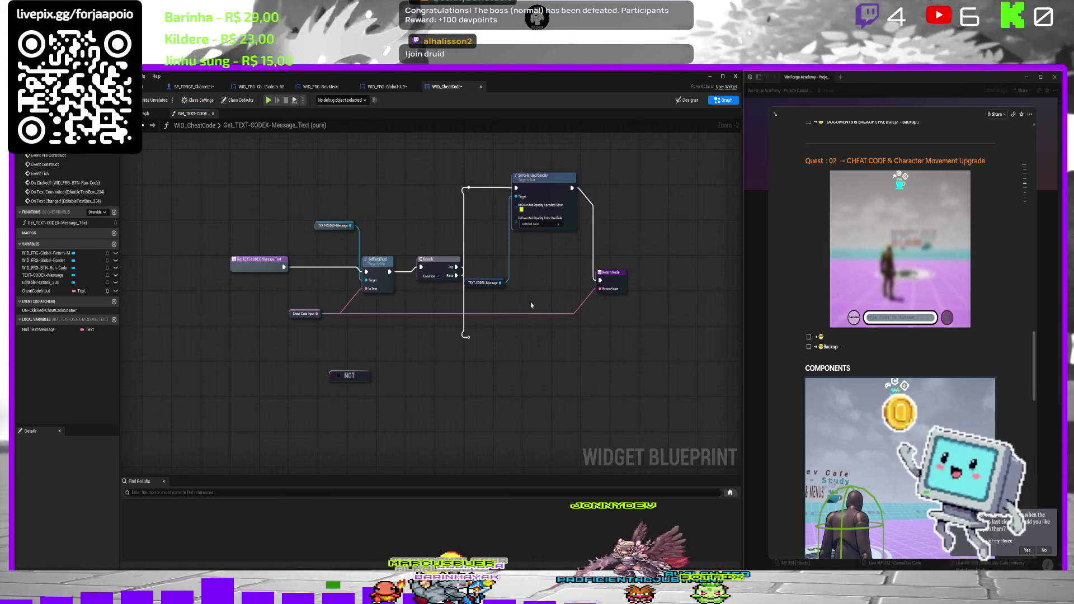
pyautogui.hotkey('ctrl', 'z')
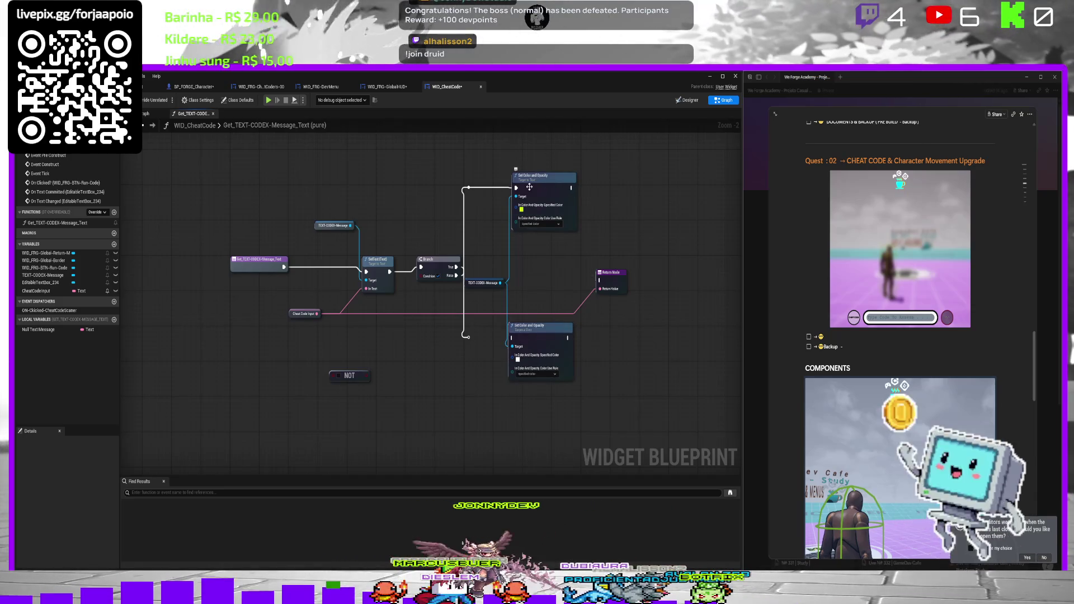
pyautogui.moveTo(529, 187)
pyautogui.mouseDown()
pyautogui.moveTo(534, 280)
pyautogui.moveTo(518, 389)
pyautogui.mouseUp()
pyautogui.moveTo(544, 334)
pyautogui.mouseDown()
pyautogui.moveTo(558, 168)
pyautogui.moveTo(545, 180)
pyautogui.mouseUp()
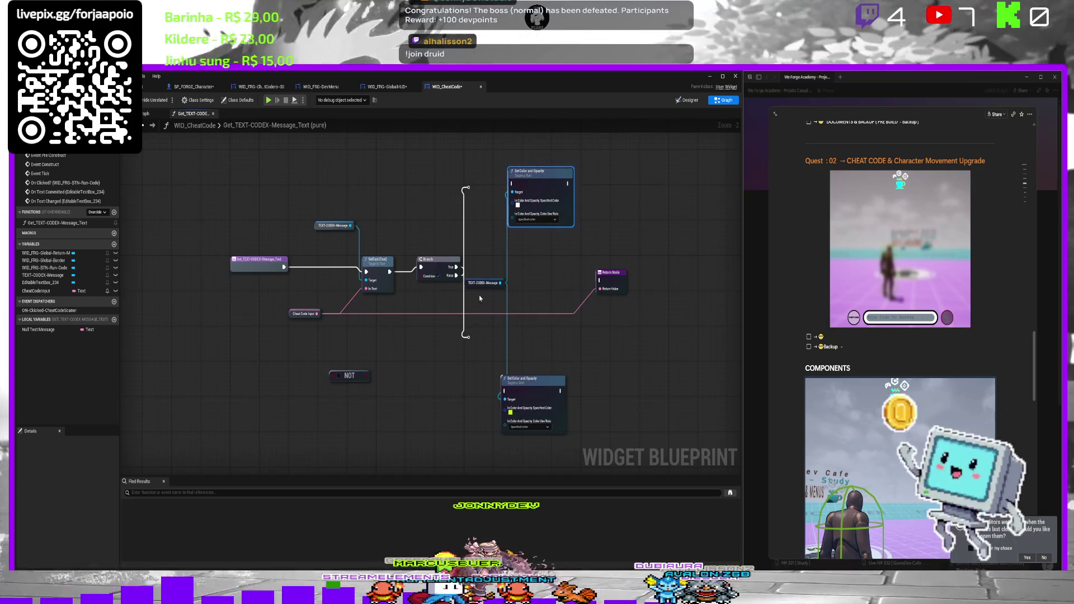
pyautogui.moveTo(476, 281); pyautogui.dragTo(488, 281)
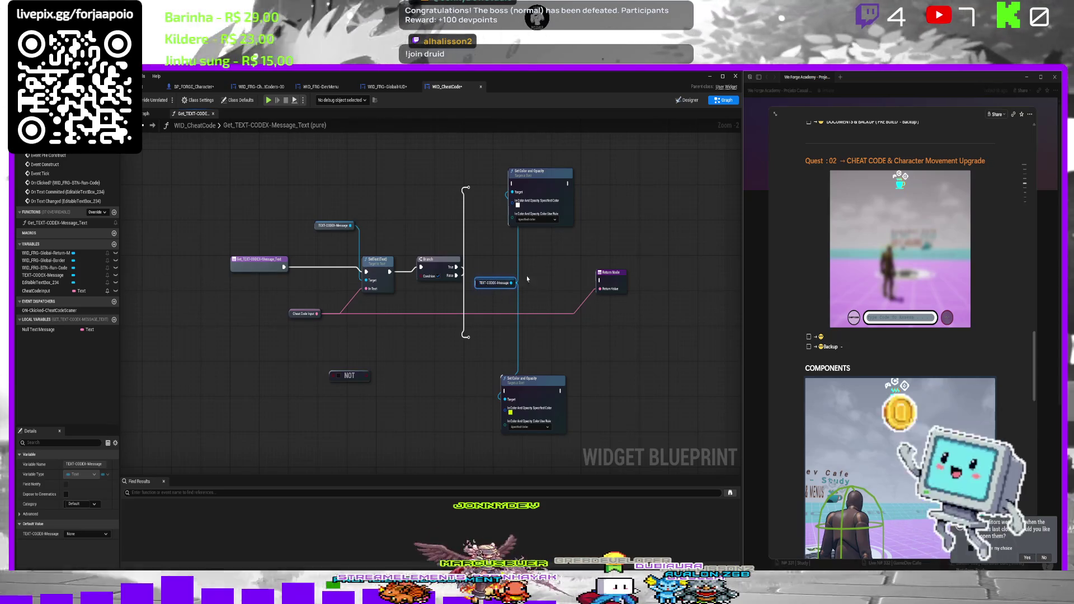
pyautogui.moveTo(540, 257); pyautogui.dragTo(528, 263)
pyautogui.moveTo(533, 180)
pyautogui.mouseDown()
pyautogui.moveTo(510, 342)
pyautogui.moveTo(456, 375)
pyautogui.mouseUp()
pyautogui.moveTo(520, 386)
pyautogui.mouseDown()
pyautogui.moveTo(561, 350)
pyautogui.moveTo(513, 168)
pyautogui.mouseUp()
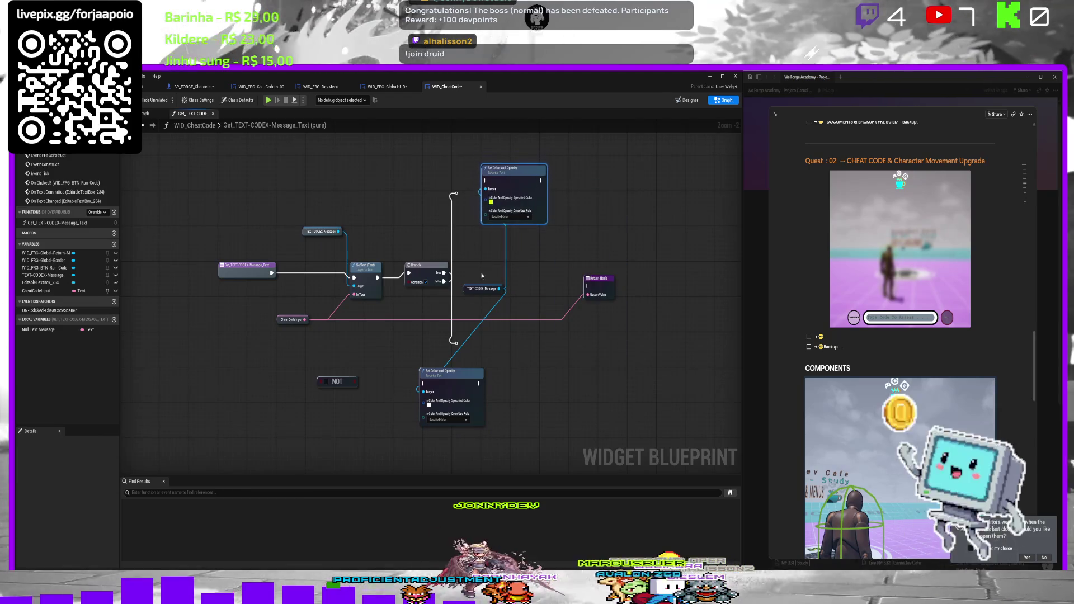
pyautogui.moveTo(454, 391); pyautogui.dragTo(533, 382)
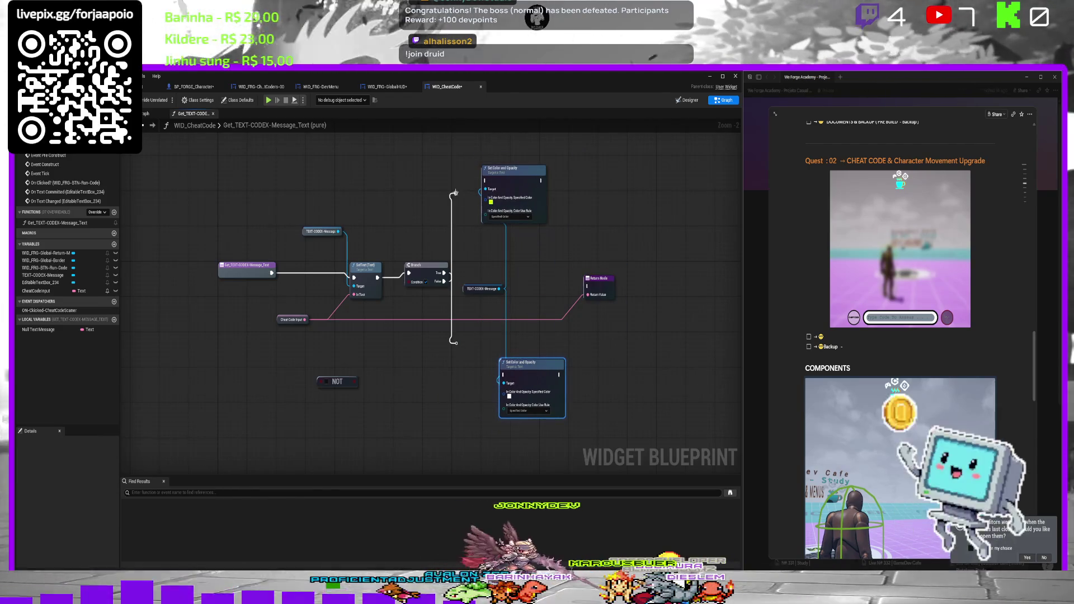
# Wire Branch True/False to the upper/lower colour nodes and both nodes into the Return Node.
pyautogui.moveTo(541, 180)
pyautogui.mouseDown()
pyautogui.moveTo(632, 215)
pyautogui.moveTo(593, 235)
pyautogui.moveTo(591, 290)
pyautogui.mouseUp()
pyautogui.moveTo(457, 343); pyautogui.dragTo(503, 376)
pyautogui.moveTo(596, 279); pyautogui.dragTo(704, 237)
pyautogui.moveTo(559, 374); pyautogui.dragTo(690, 243)
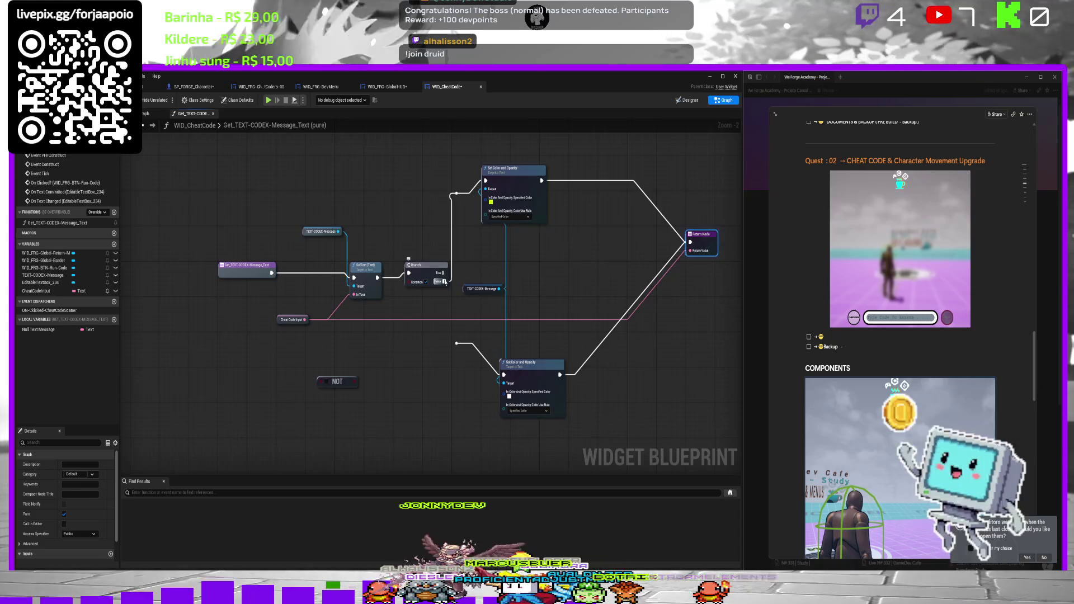
pyautogui.moveTo(443, 273); pyautogui.dragTo(459, 196)
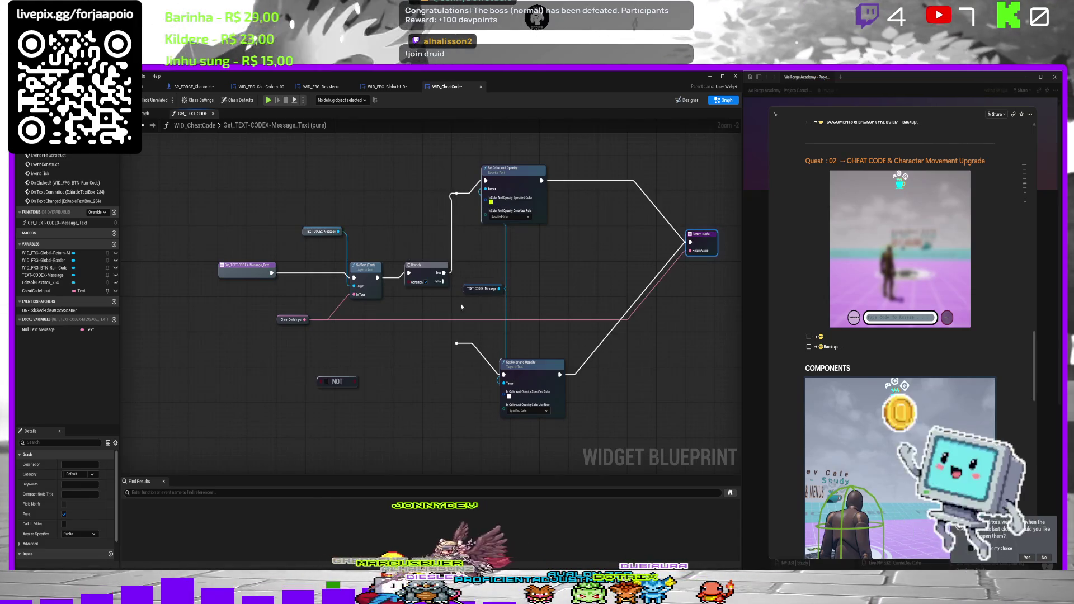
pyautogui.moveTo(444, 281); pyautogui.dragTo(456, 343)
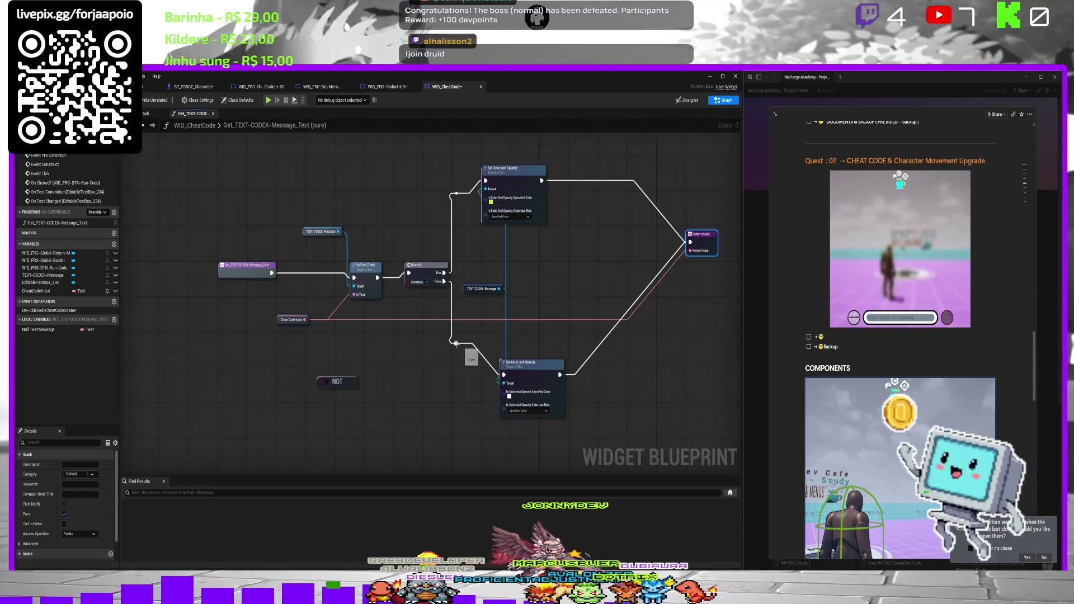
pyautogui.moveTo(432, 274)
pyautogui.mouseDown()
pyautogui.moveTo(386, 334)
pyautogui.moveTo(329, 351)
pyautogui.mouseUp()
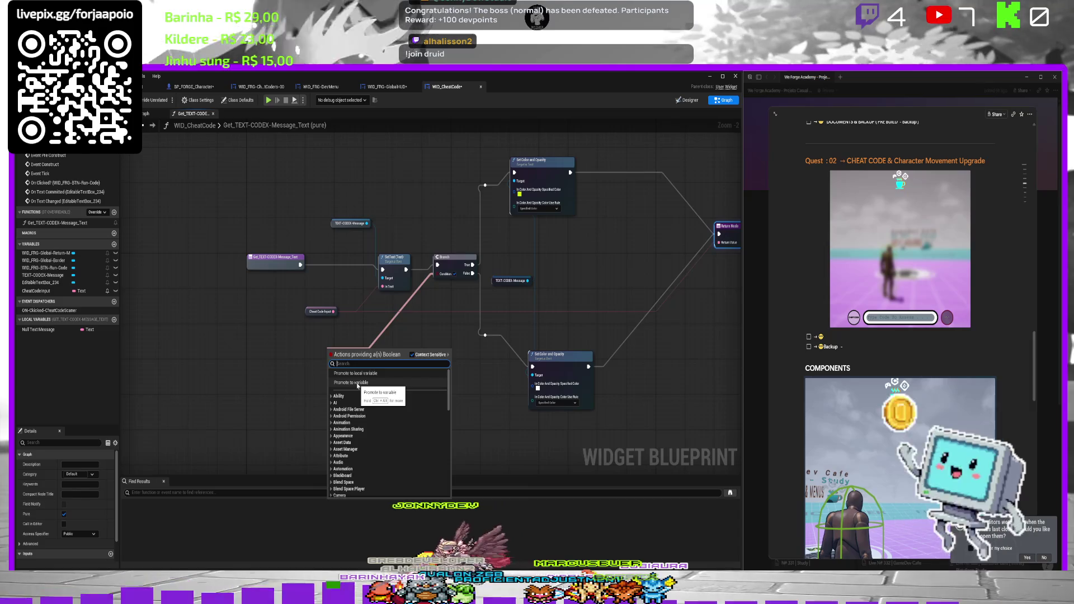
# Promote the Branch Condition to a Boolean variable named CodeSucess, place its getter, then return to the level.
pyautogui.click(357, 383)
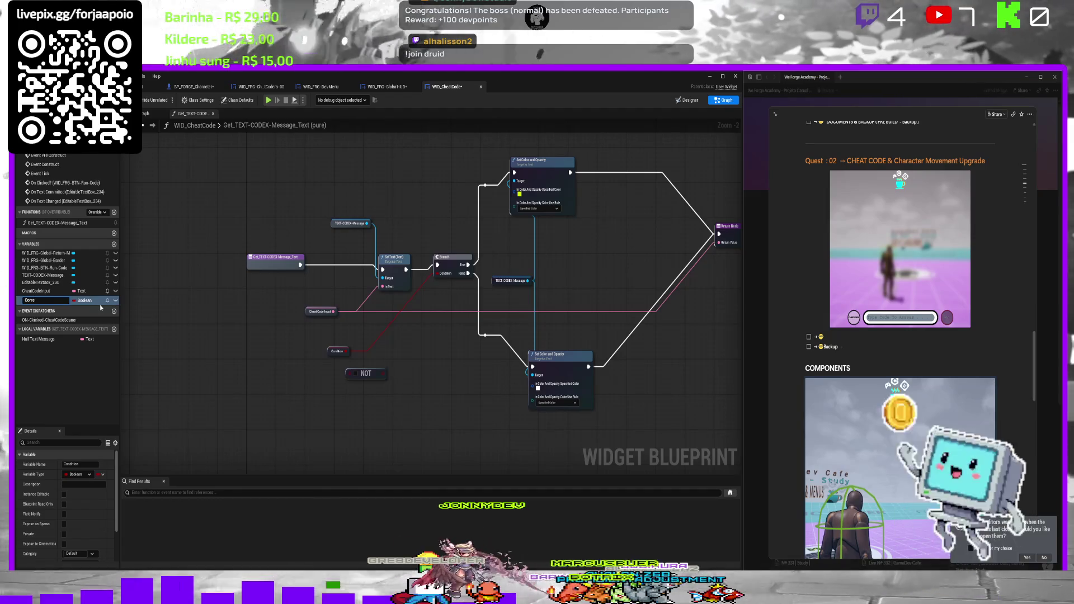
pyautogui.write('S')
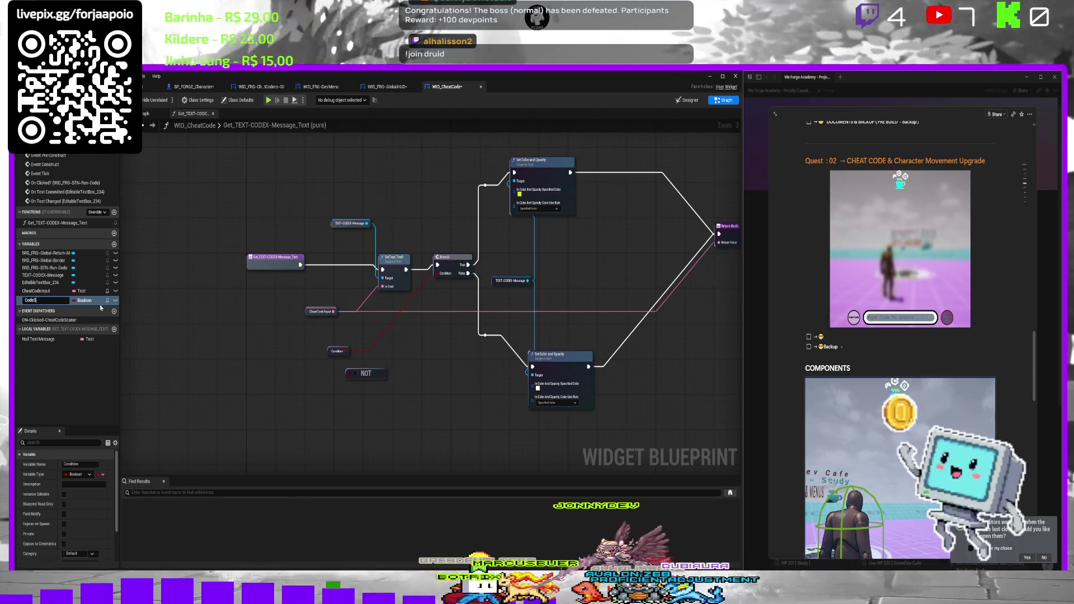
pyautogui.write('y')
pyautogui.write('ucess')
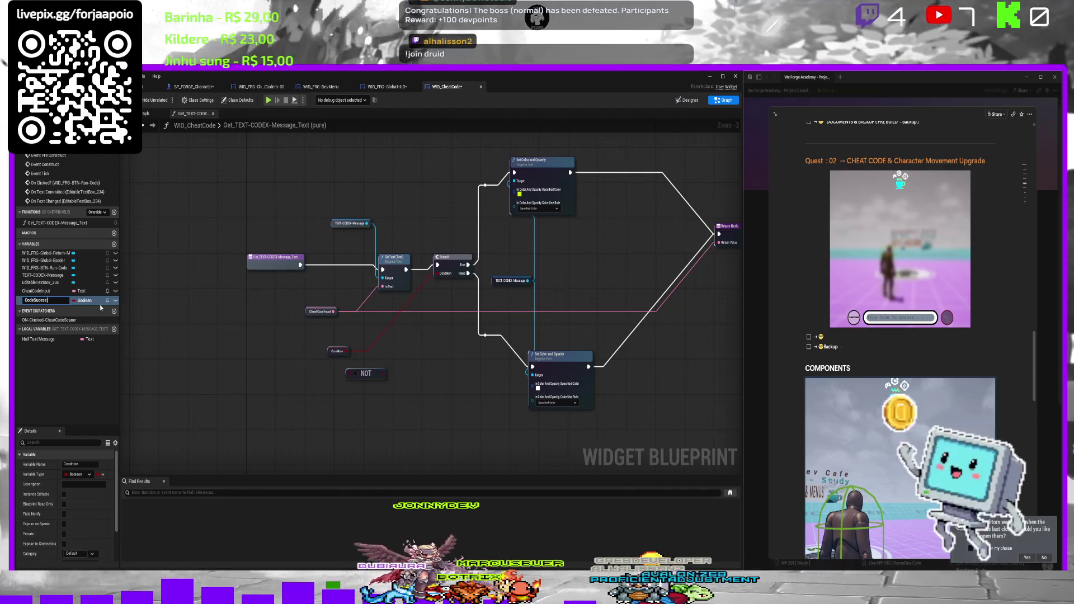
pyautogui.press('Return')
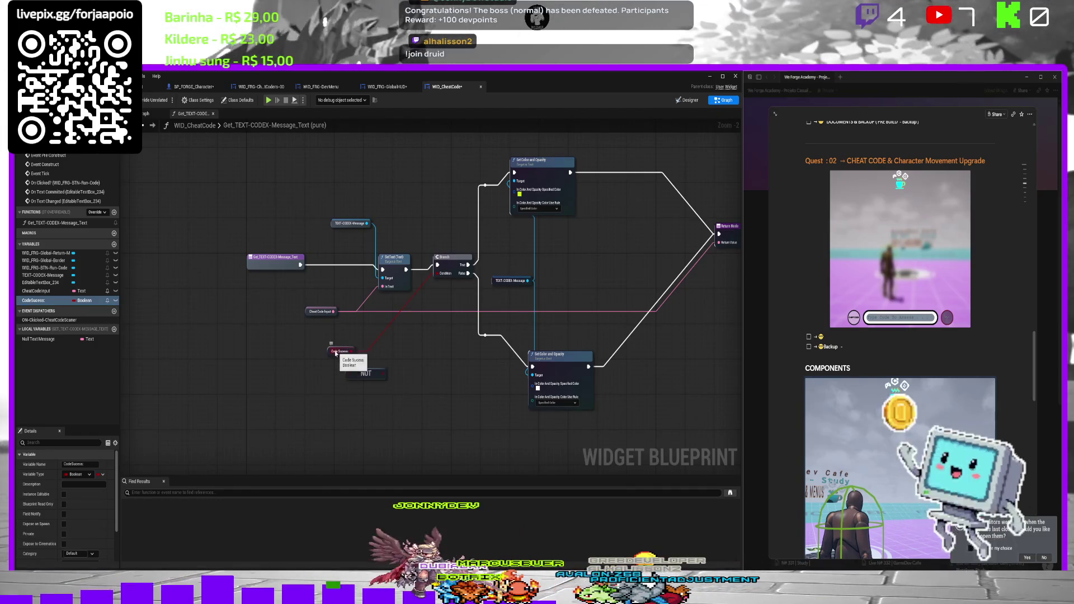
pyautogui.moveTo(336, 353); pyautogui.dragTo(411, 321)
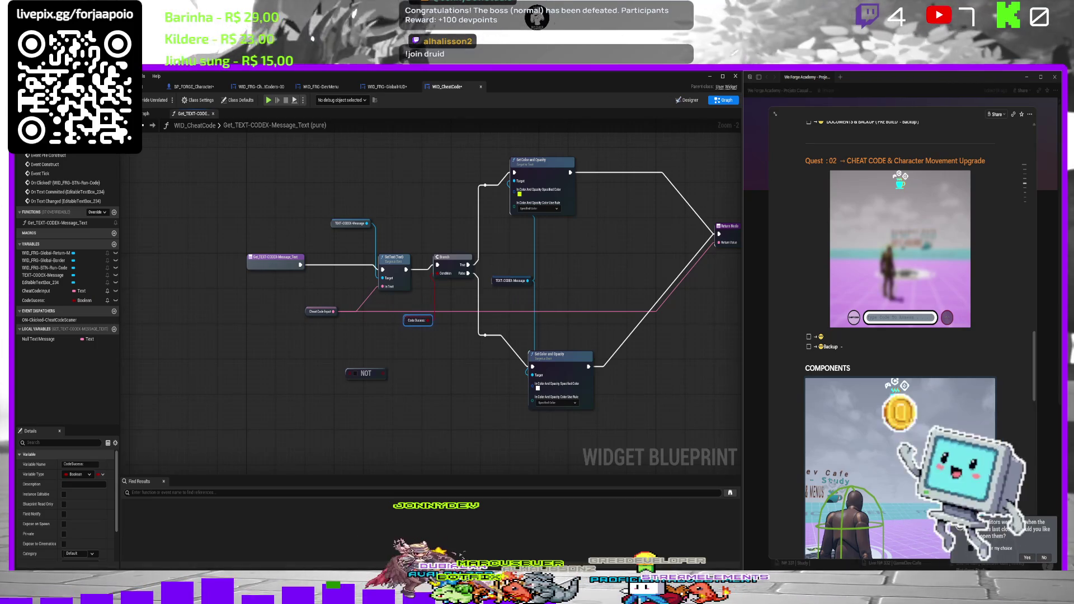
pyautogui.scroll(-3, 67, 516)
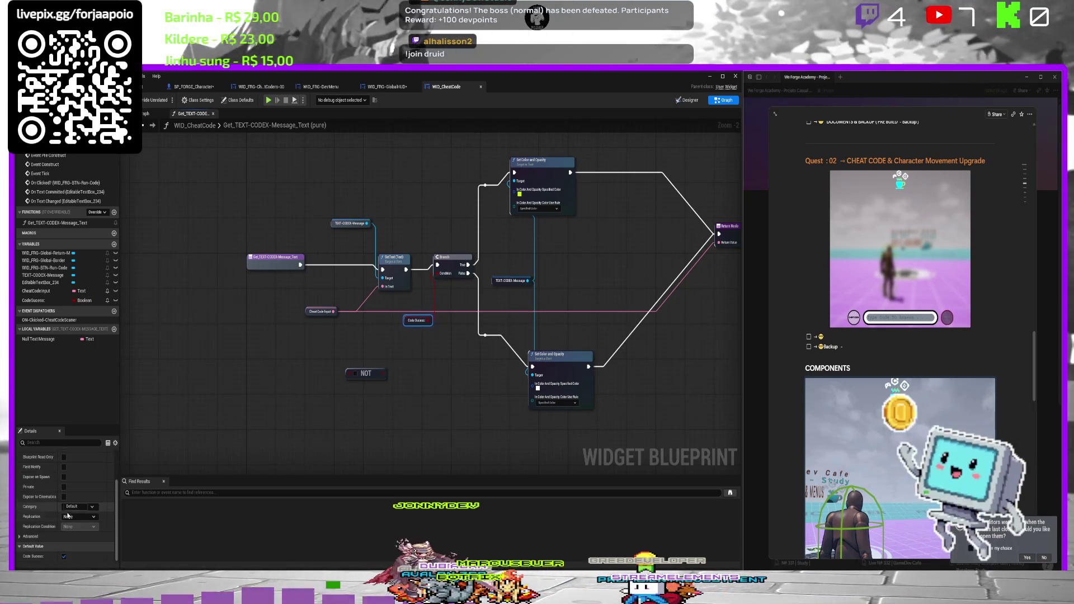
pyautogui.click(106, 87)
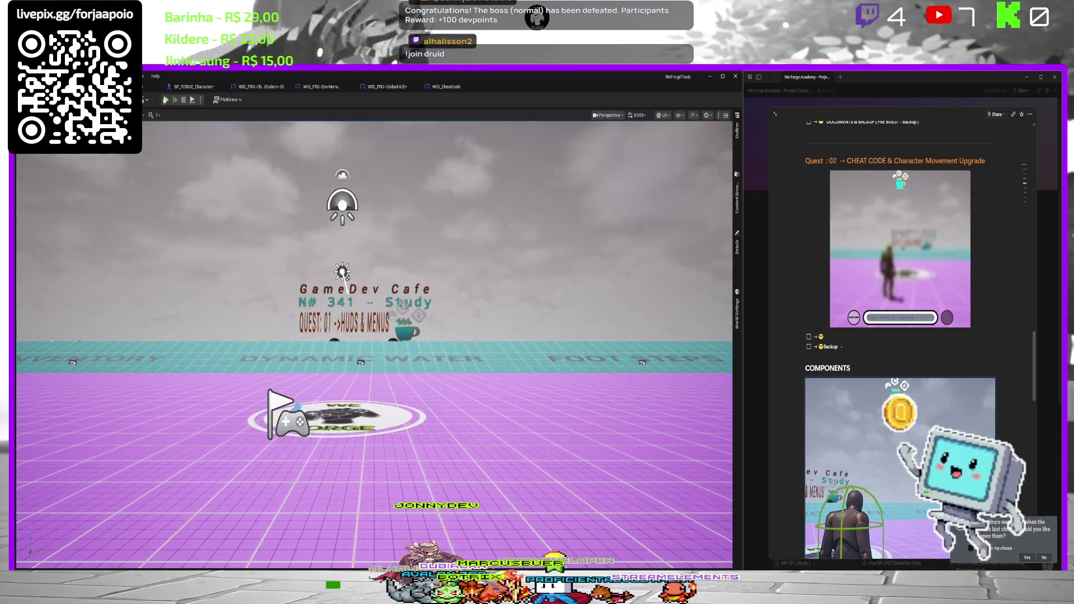
# Play the level, enter 'Teste' in the cheat-code box, then exit with Esc.
pyautogui.hotkey('alt', 'p')
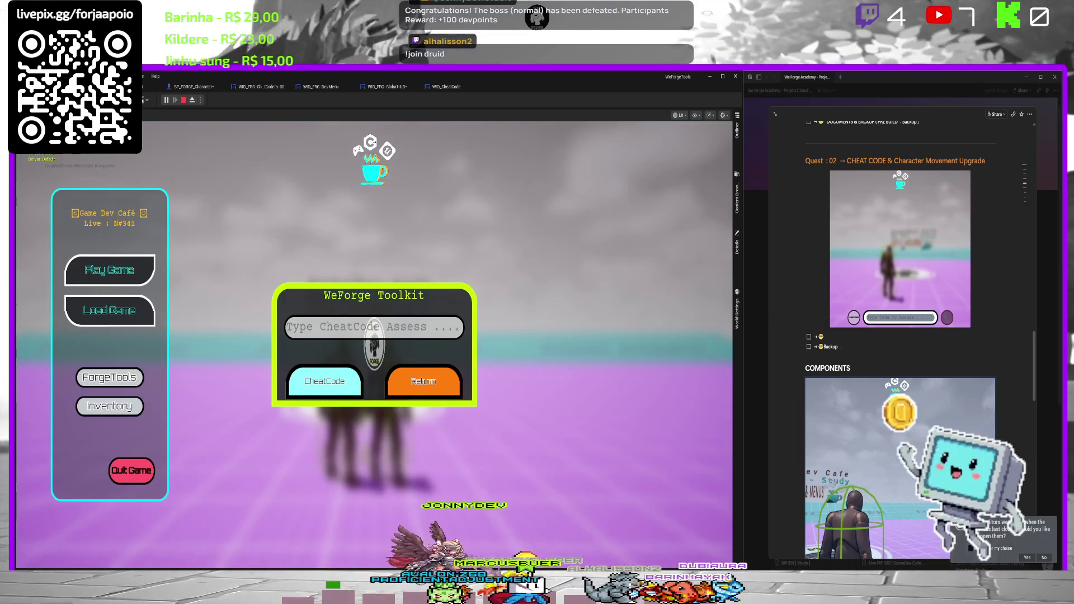
pyautogui.write('Teste')
pyautogui.press('Return')
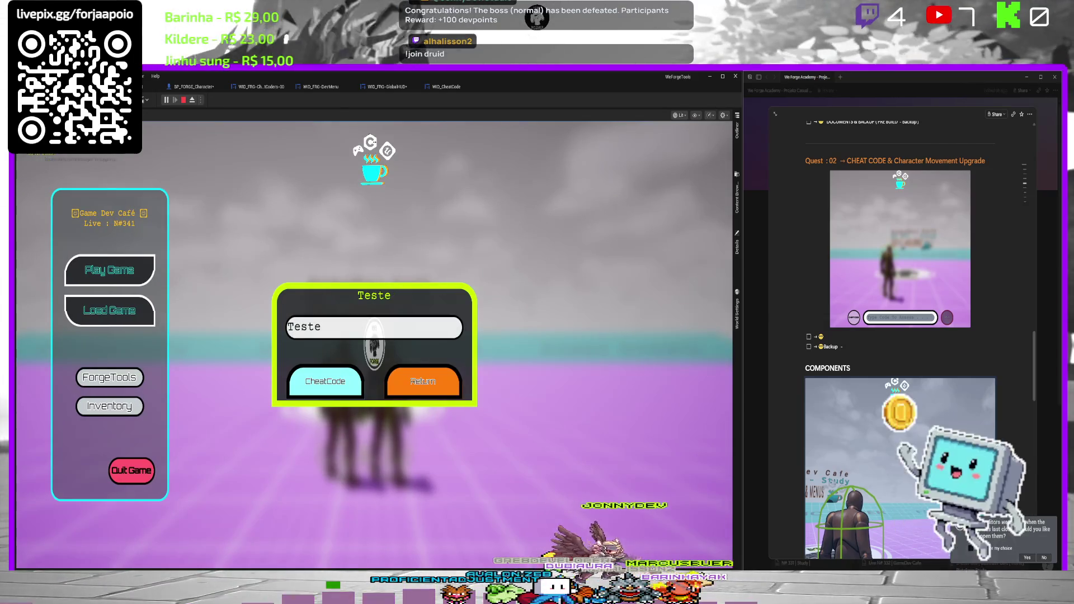
pyautogui.press('Escape')
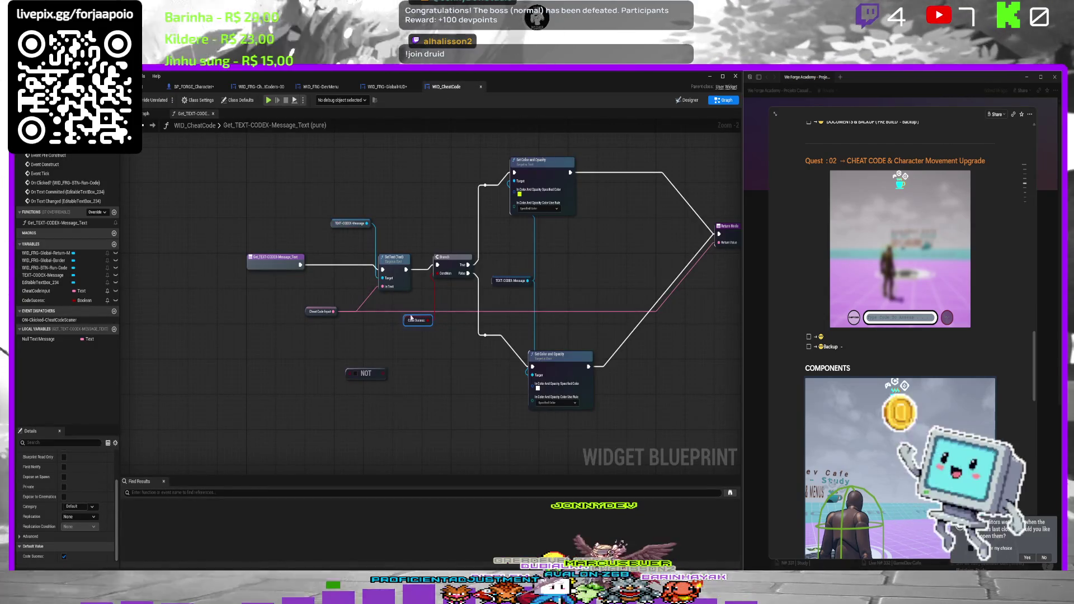
# Set CodeSucess's default value to false and play the level again.
pyautogui.click(63, 557)
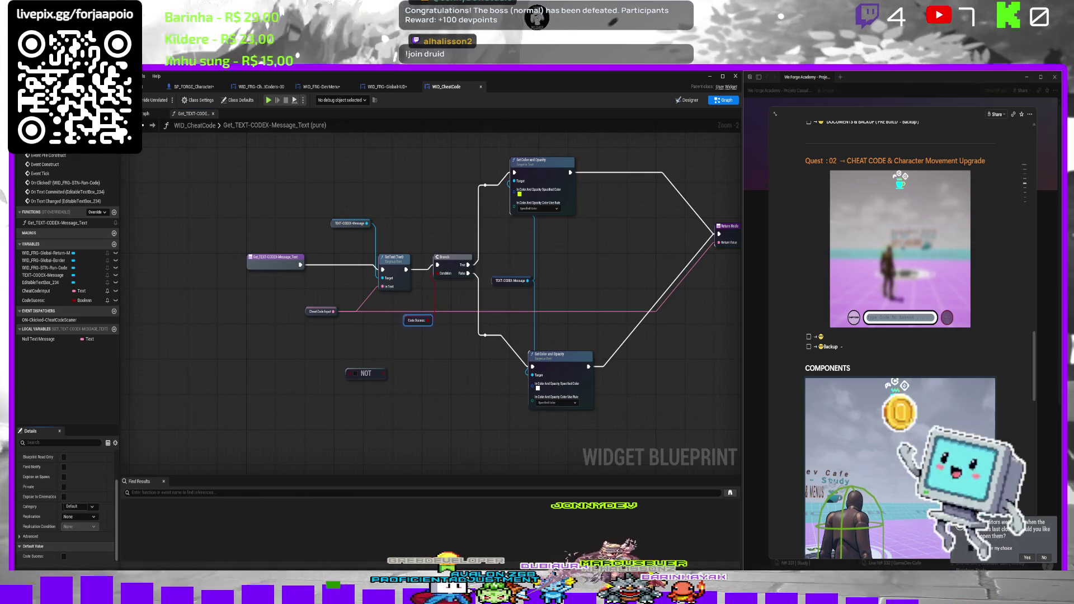
pyautogui.hotkey('alt', 'p')
pyautogui.click(169, 101)
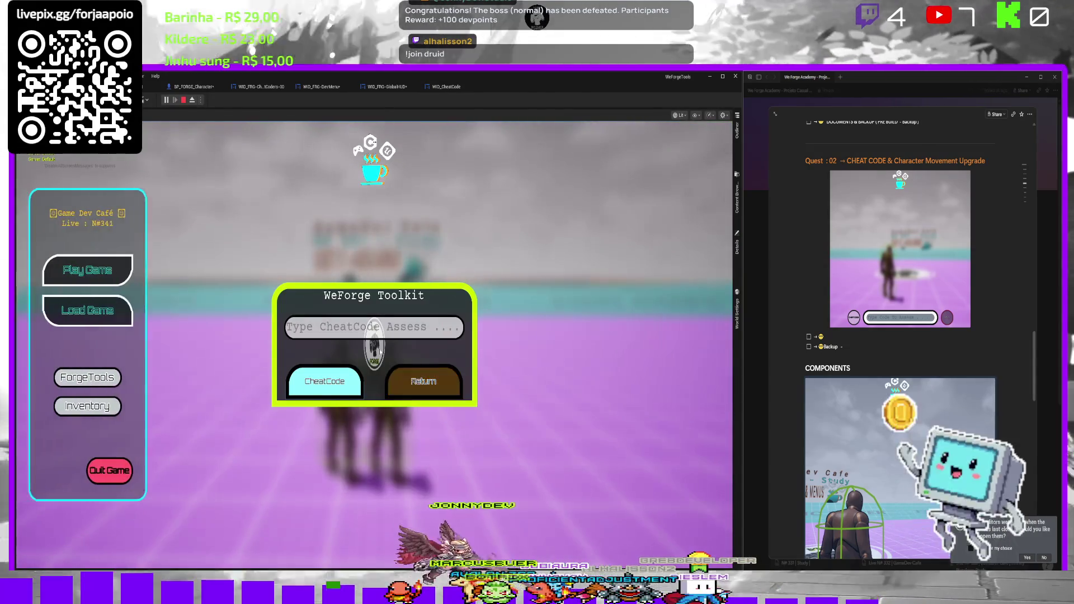
# Enter 'Test' in the cheat code field and check the title mirrors it, then clear the field so the title goes blank.
pyautogui.write('Test')
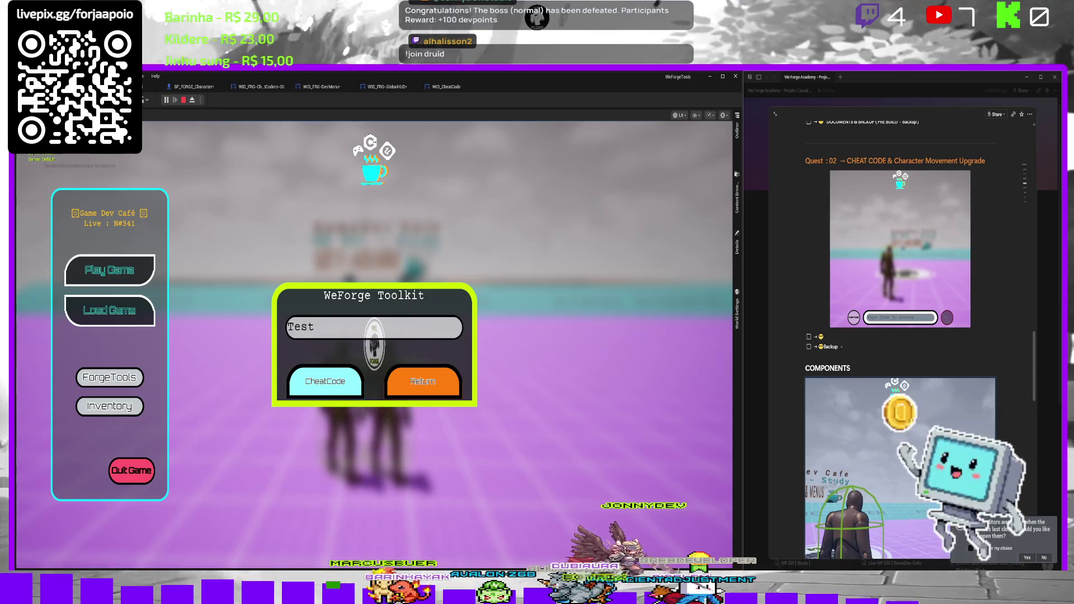
pyautogui.press('Return')
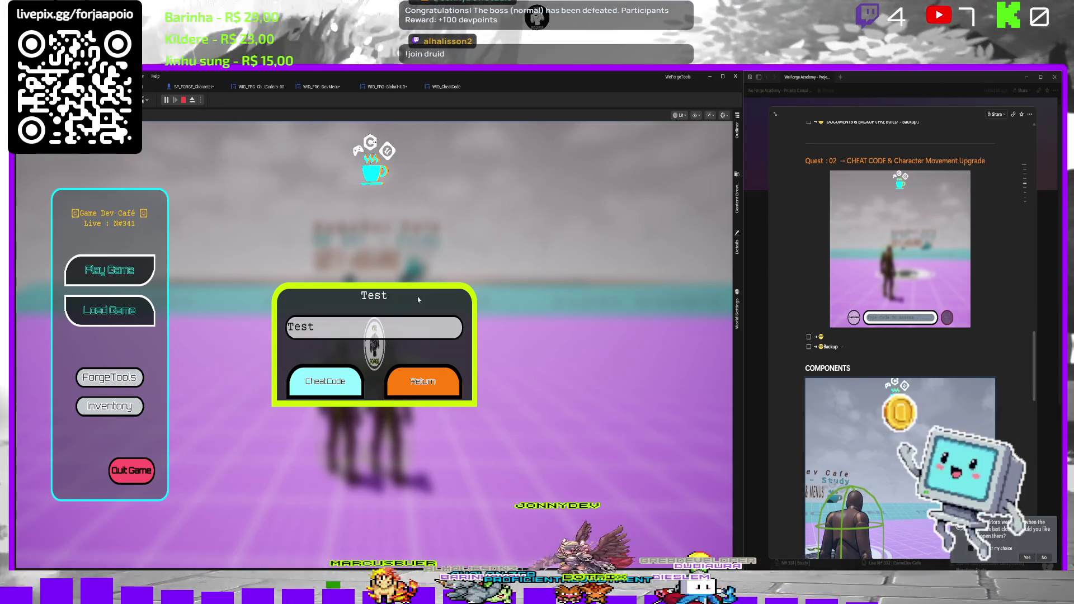
pyautogui.click(313, 328)
pyautogui.press('BackSpace')
pyautogui.press('Return')
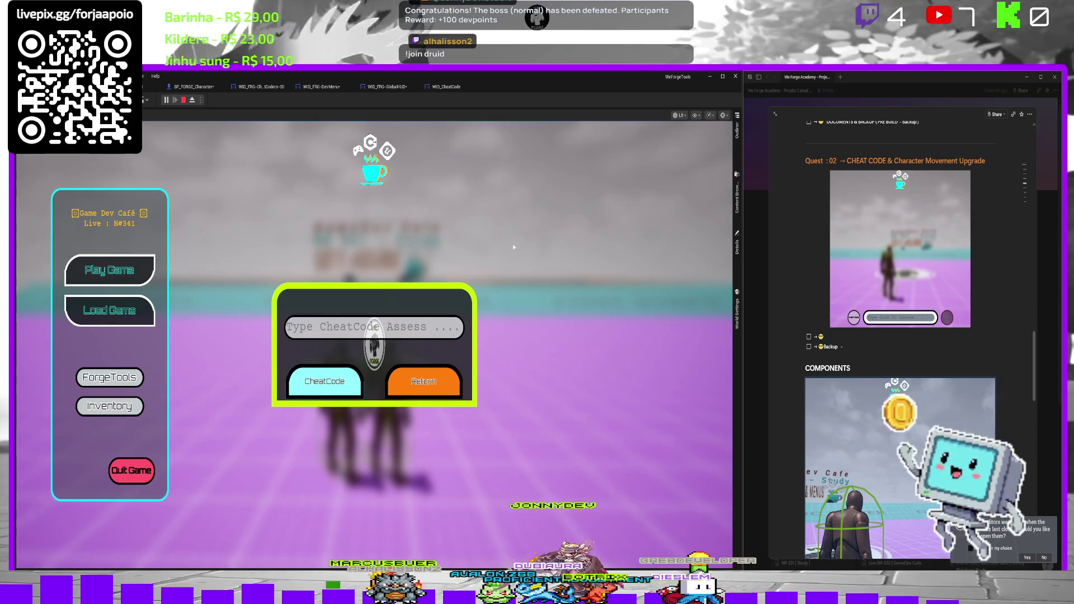
pyautogui.click(446, 87)
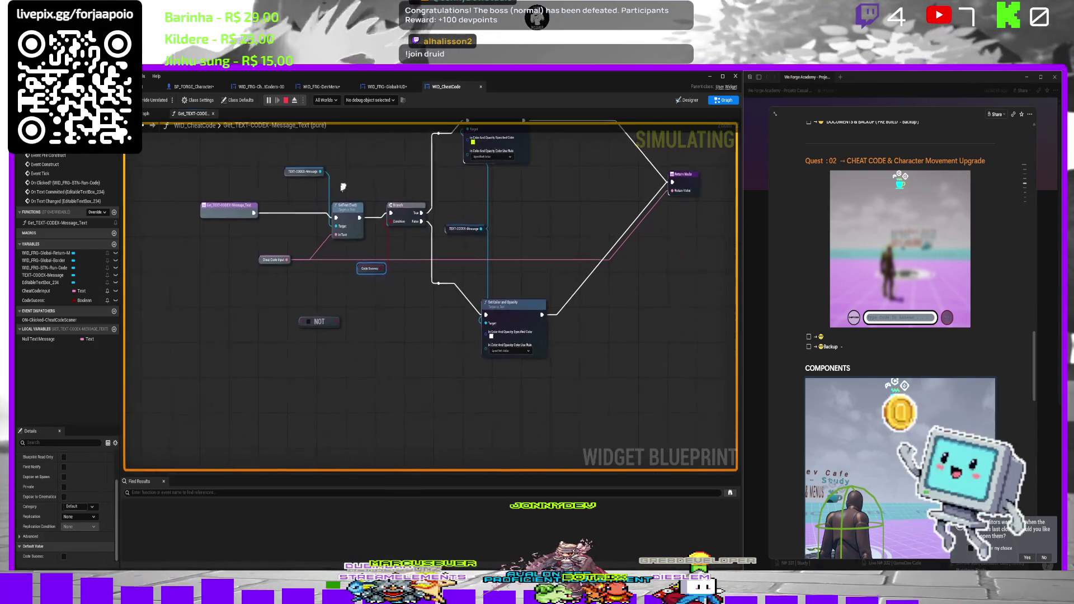
# Stop the running simulation and go back to the WID_CheatCode EventGraph.
pyautogui.click(383, 345)
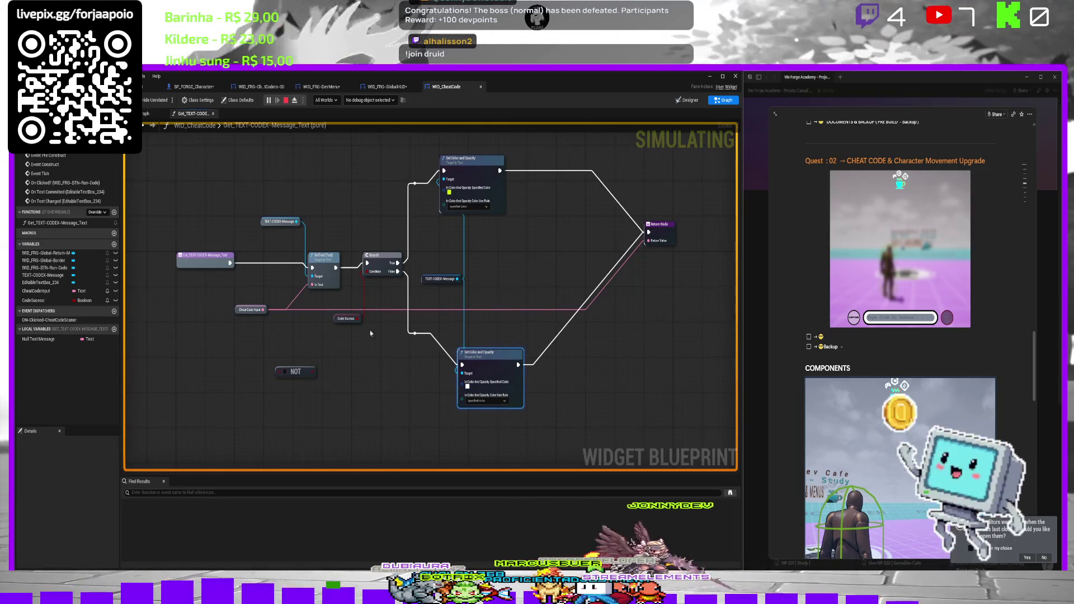
pyautogui.moveTo(371, 334); pyautogui.dragTo(357, 317)
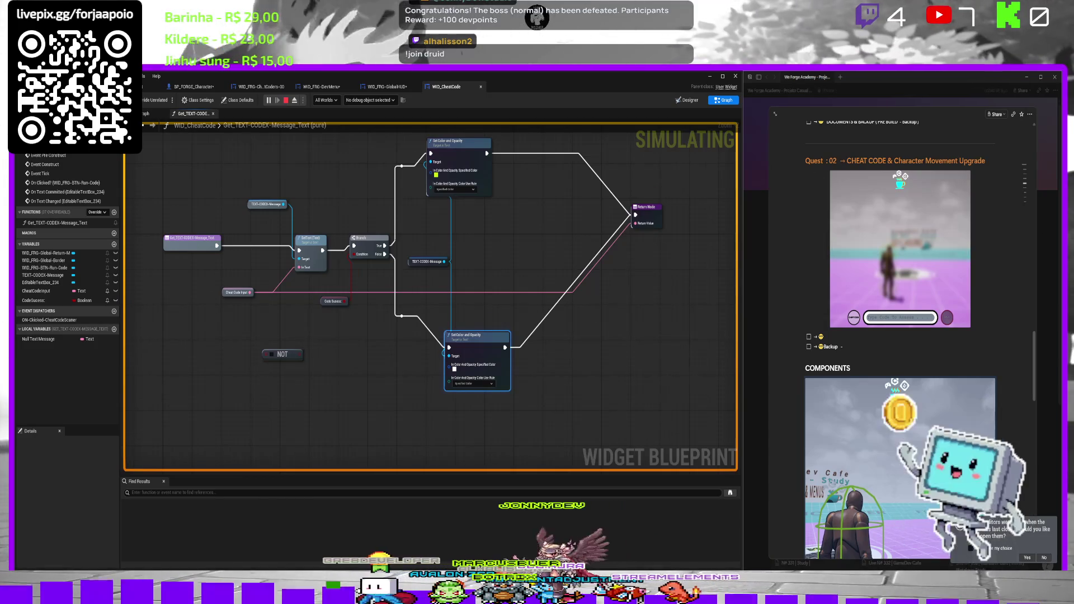
pyautogui.press('Escape')
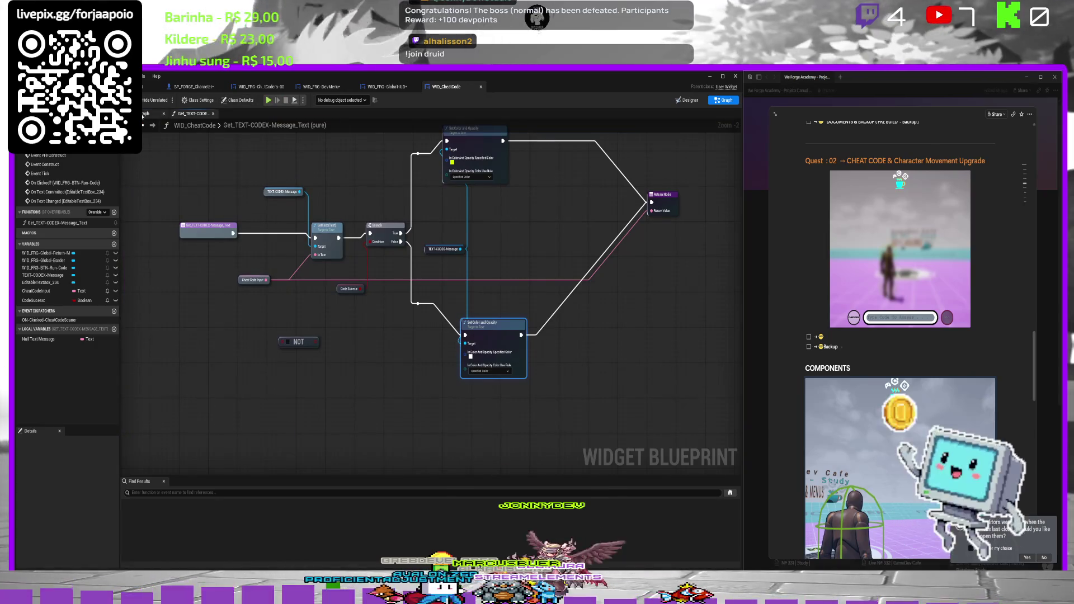
pyautogui.click(144, 114)
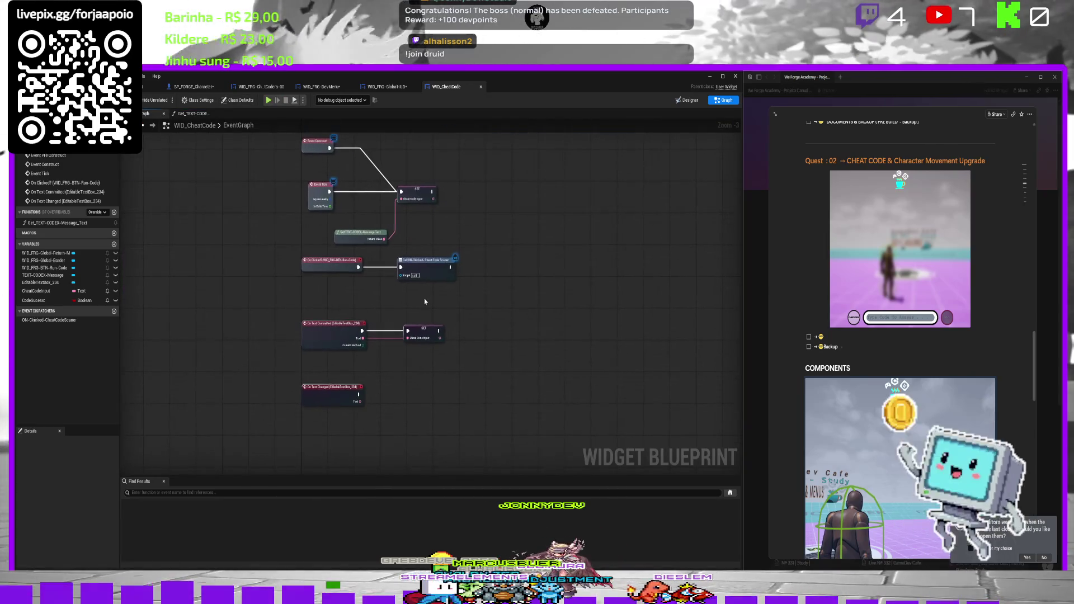
# Move the Get TEXT-CODEX message text and SET nodes after On Text Committed's Cheat Code Input SET and wire them.
pyautogui.click(424, 328)
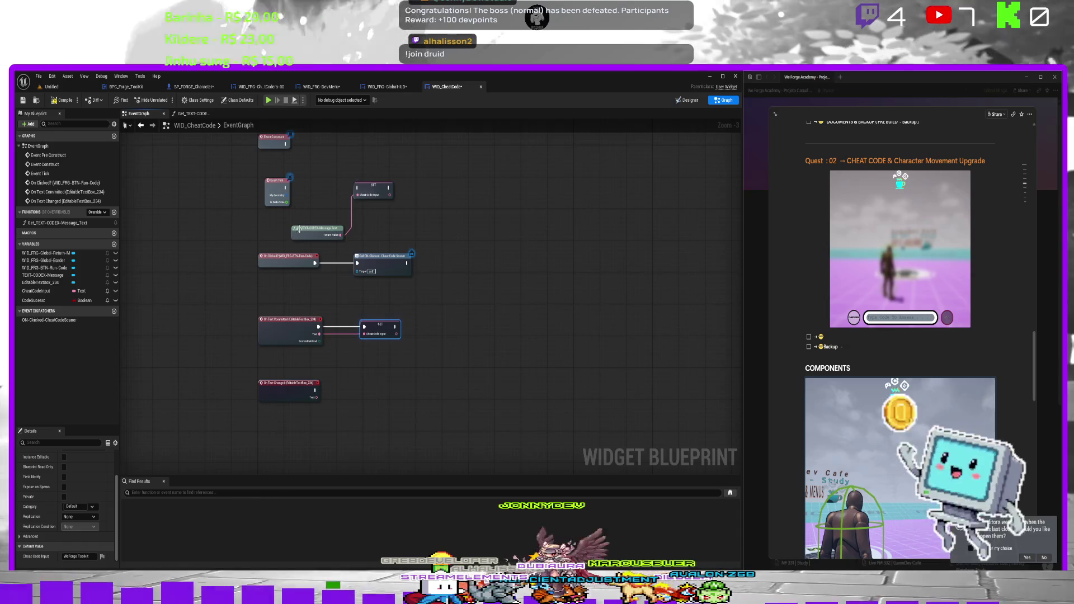
pyautogui.moveTo(414, 246); pyautogui.dragTo(283, 176)
pyautogui.moveTo(354, 183)
pyautogui.mouseDown()
pyautogui.moveTo(513, 334)
pyautogui.moveTo(421, 323)
pyautogui.mouseUp()
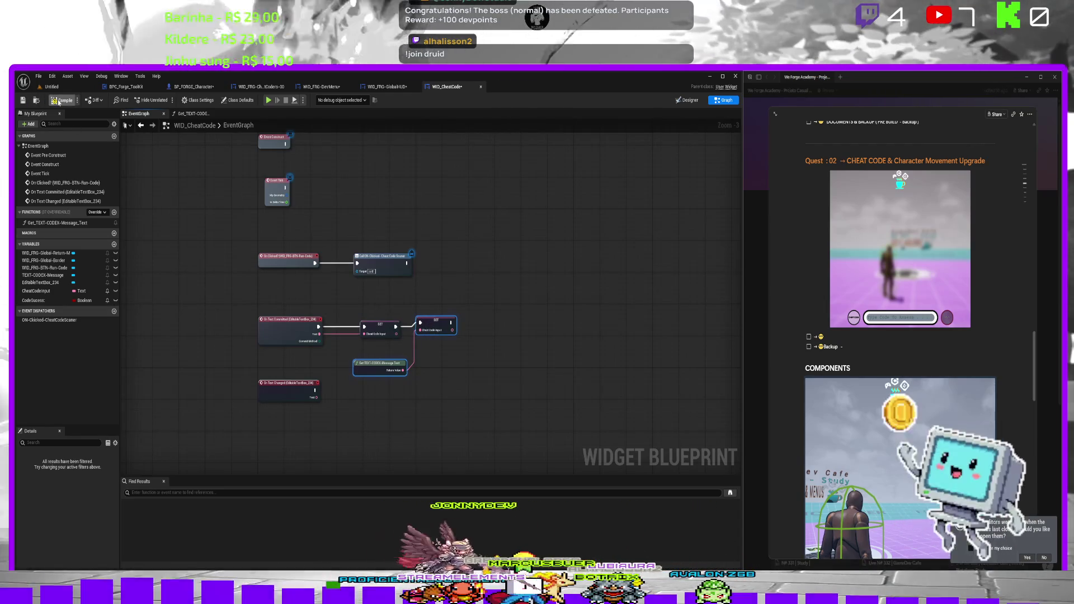
pyautogui.click(72, 83)
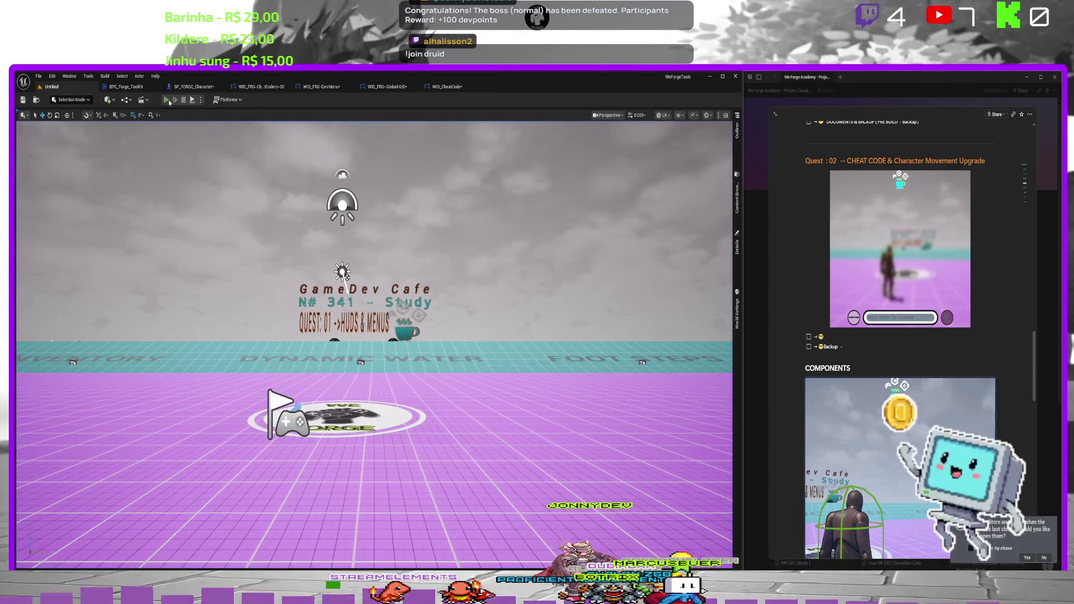
# Start playing and submit the codes 'test' and 'gogo', checking that the title updates.
pyautogui.click(167, 100)
pyautogui.write('te')
pyautogui.click(327, 381)
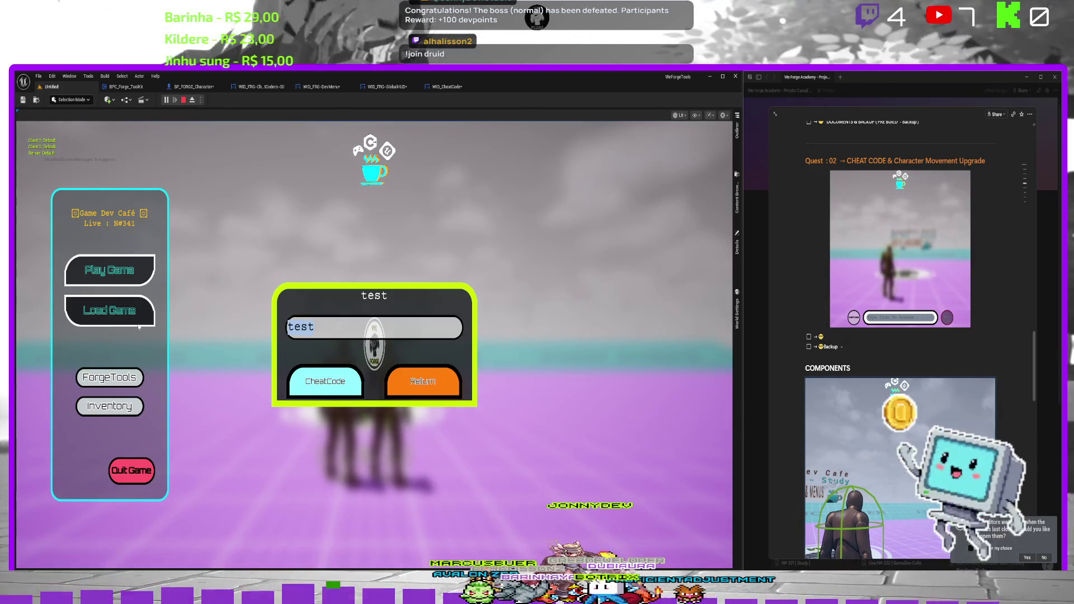
pyautogui.press('Return')
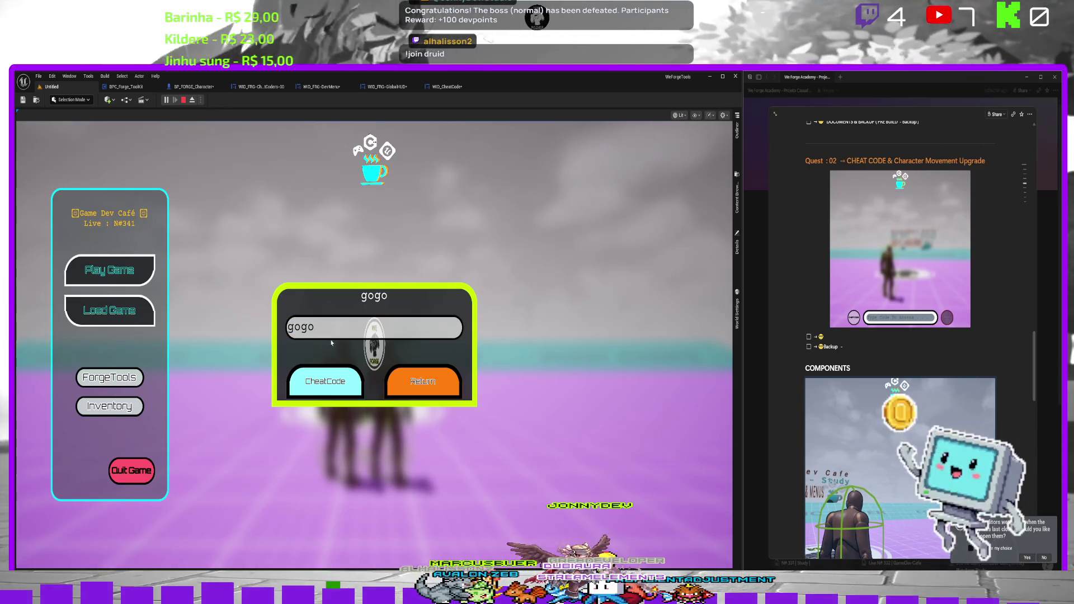
# Submit 'Avante', clear the field, enter 'Nice', then end the play session.
pyautogui.write('Avante')
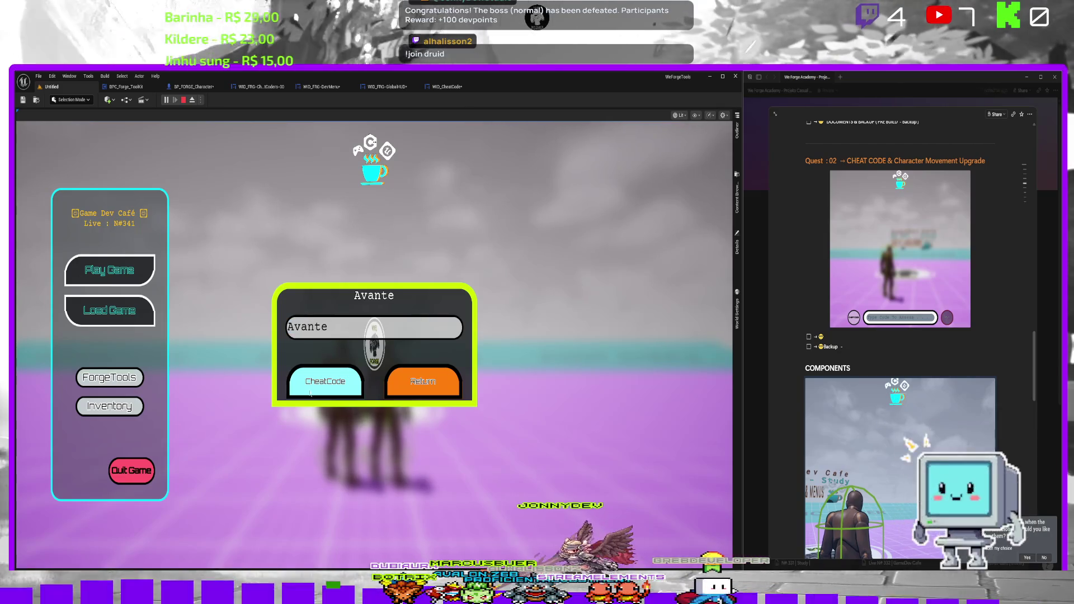
pyautogui.click(324, 381)
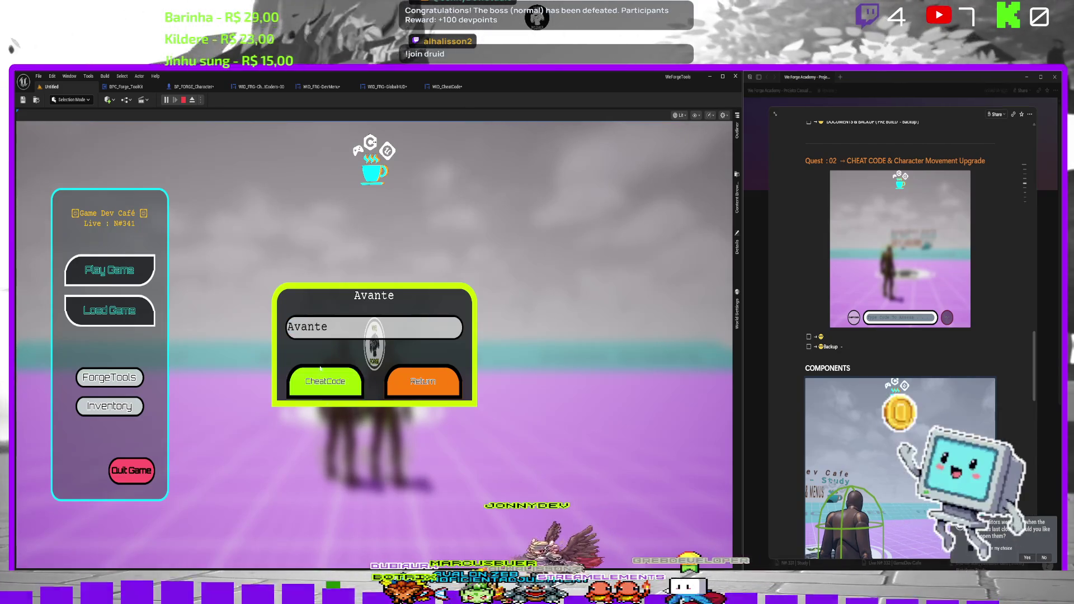
pyautogui.doubleClick(307, 327)
pyautogui.write('T')
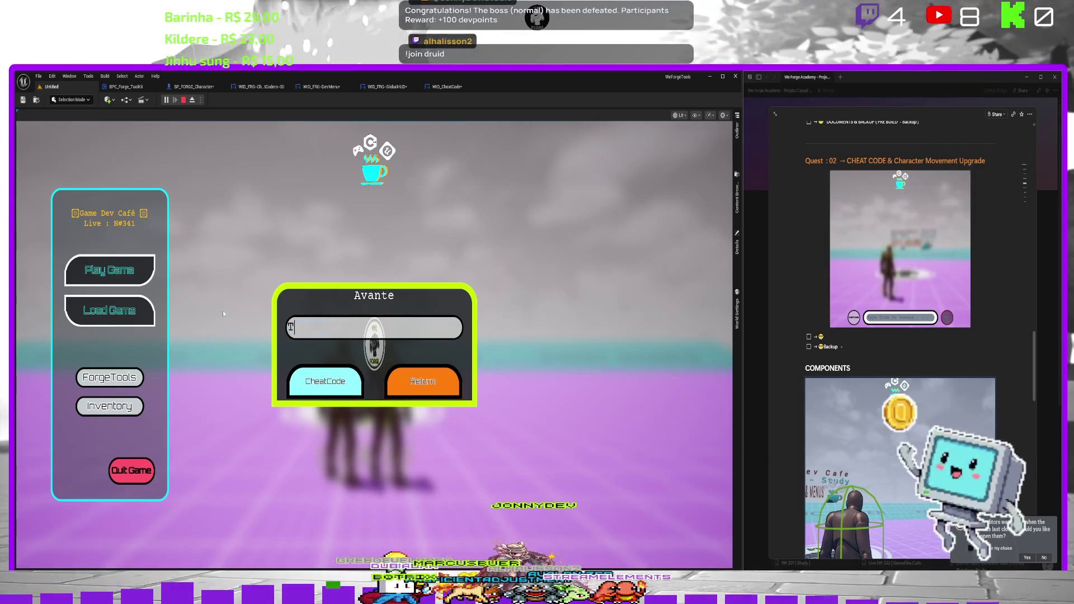
pyautogui.press('BackSpace')
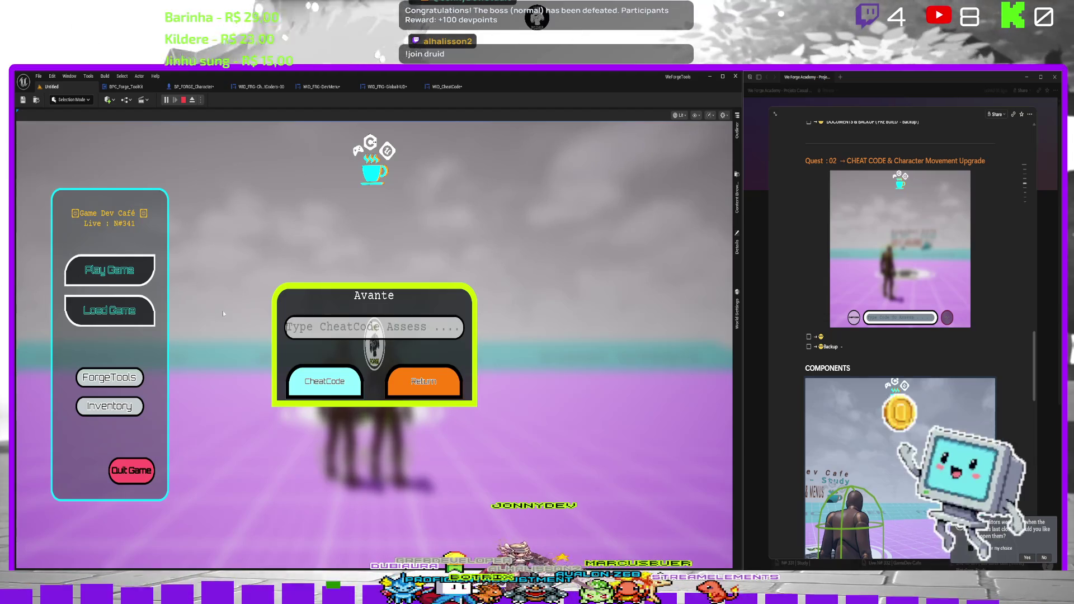
pyautogui.write('Nic')
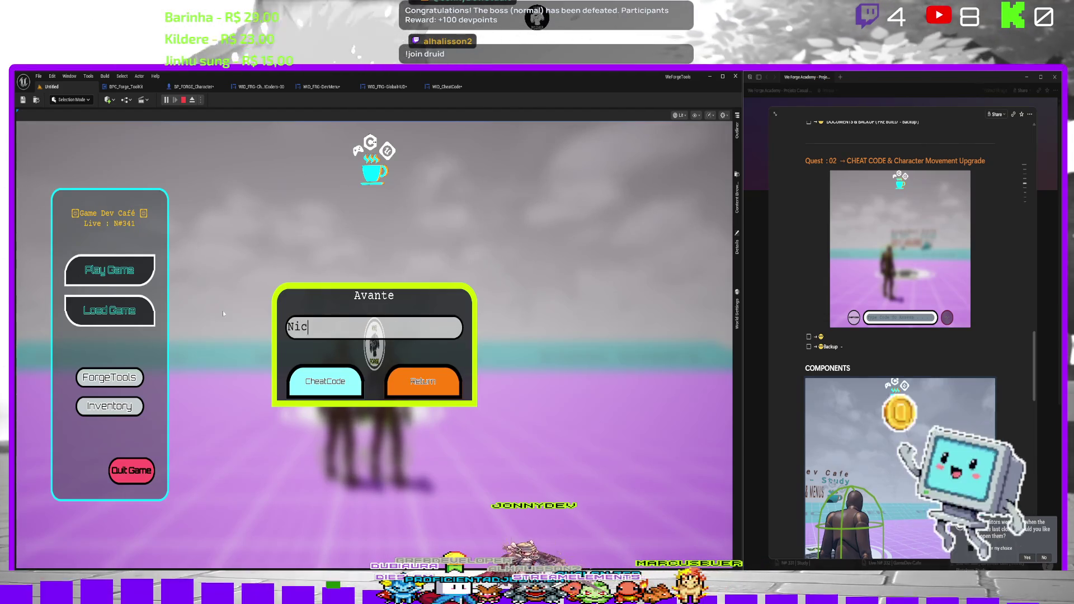
pyautogui.write('e')
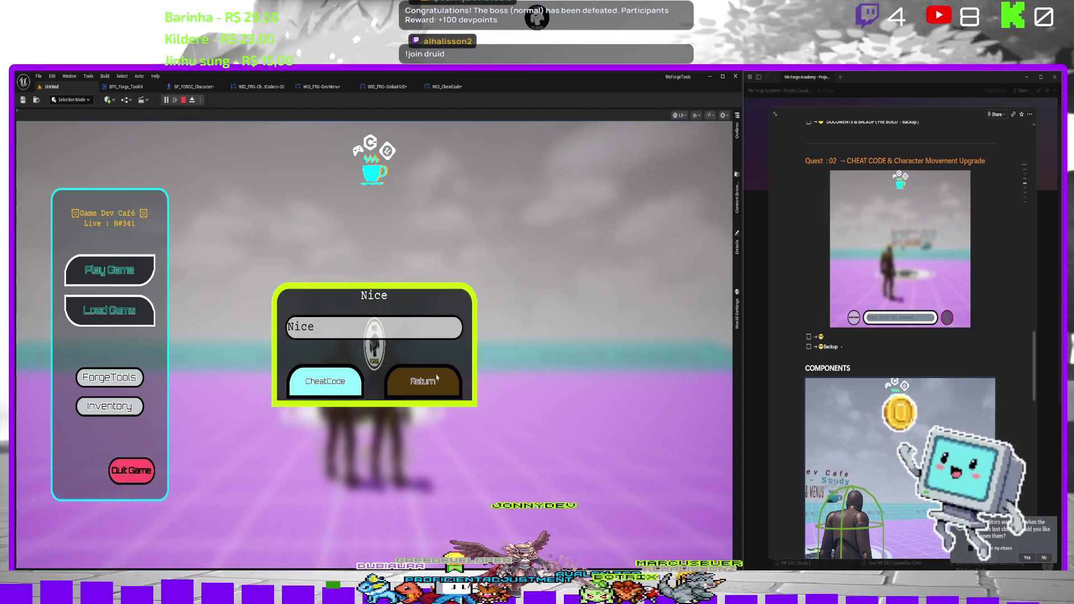
pyautogui.press('Escape')
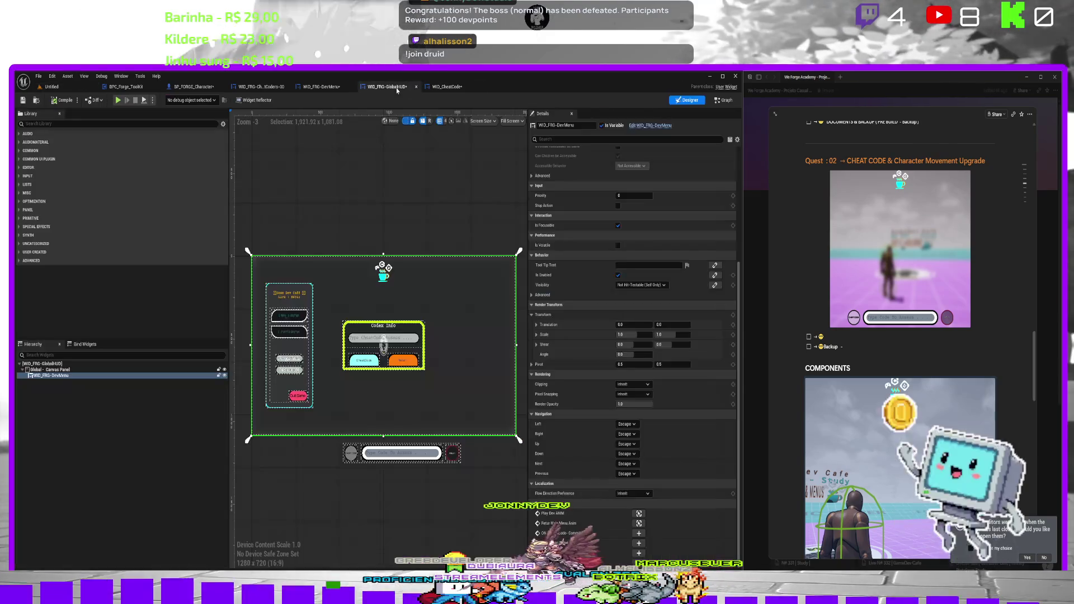
# Browse the WID_FRG-GlobalHUD, WID_FRG-DevMenu and WID_FRG-CheatCoders layouts, ending on the WID_CheatCode EventGraph.
pyautogui.click(451, 86)
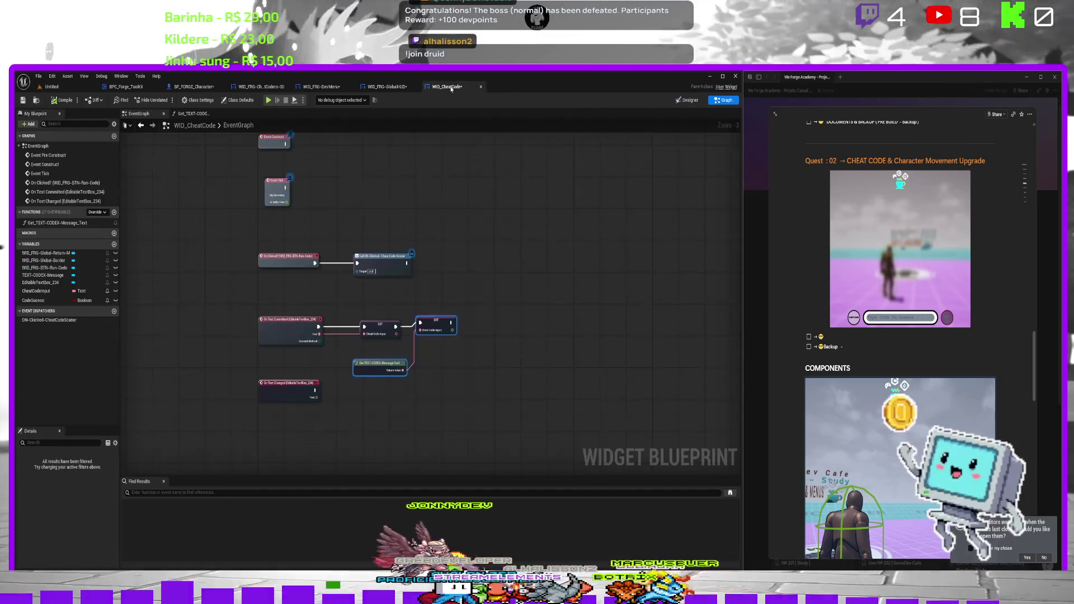
pyautogui.click(385, 87)
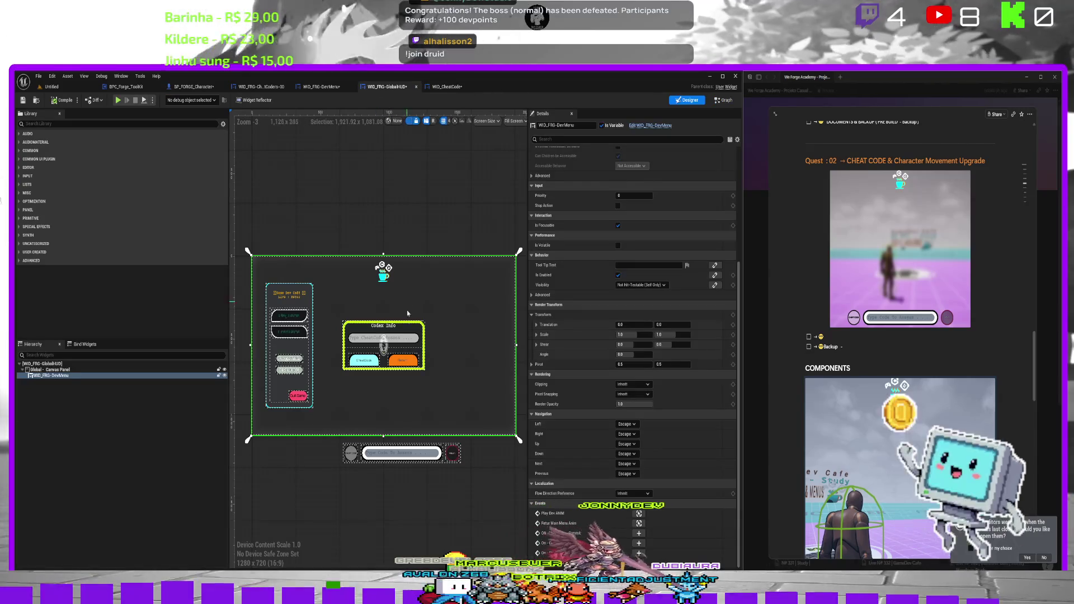
pyautogui.click(322, 86)
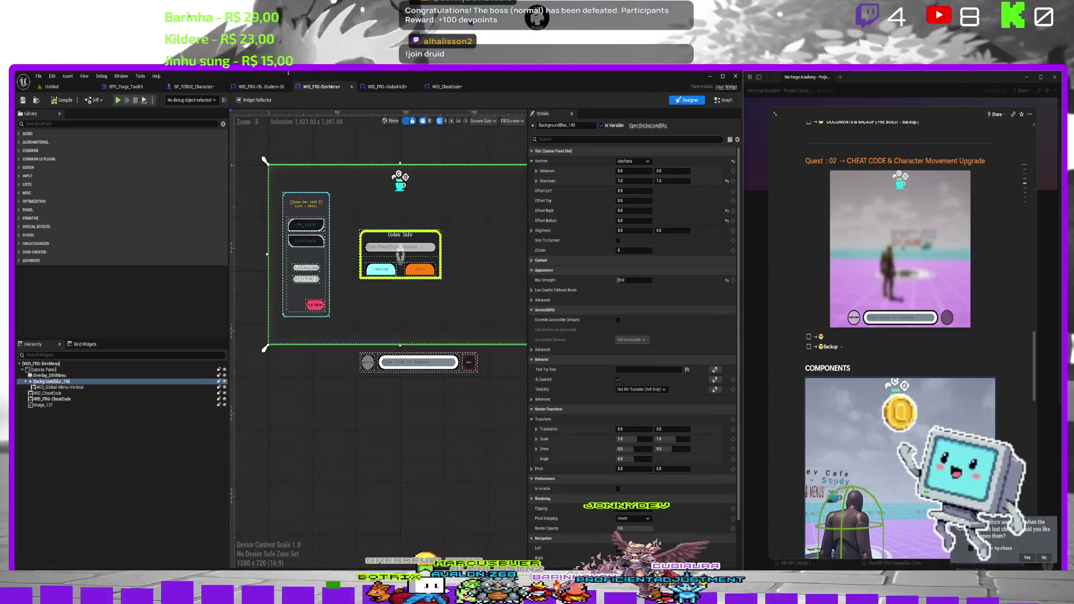
pyautogui.click(267, 87)
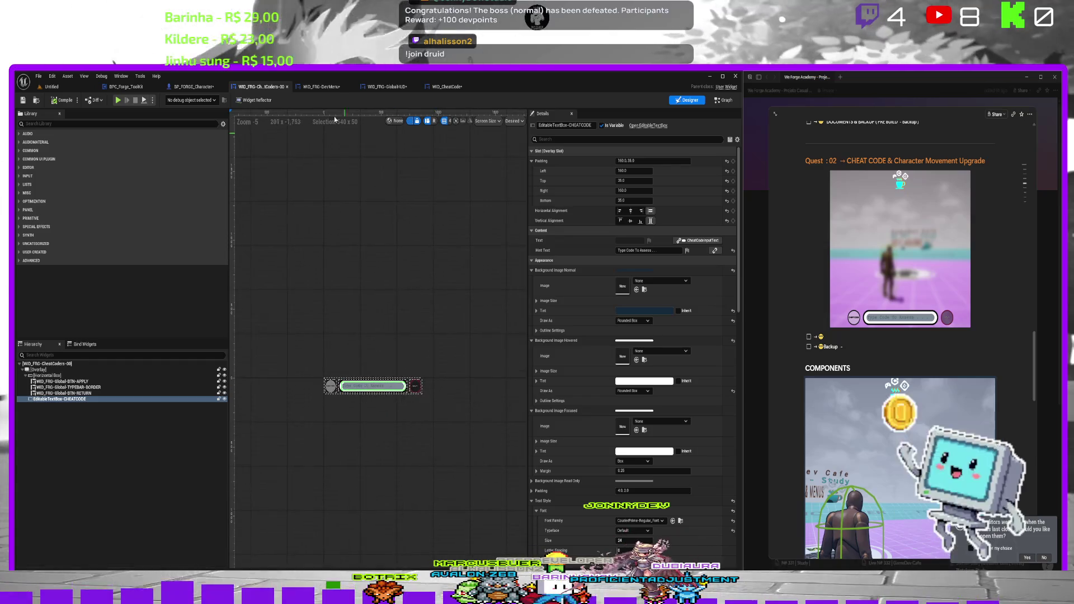
pyautogui.click(412, 88)
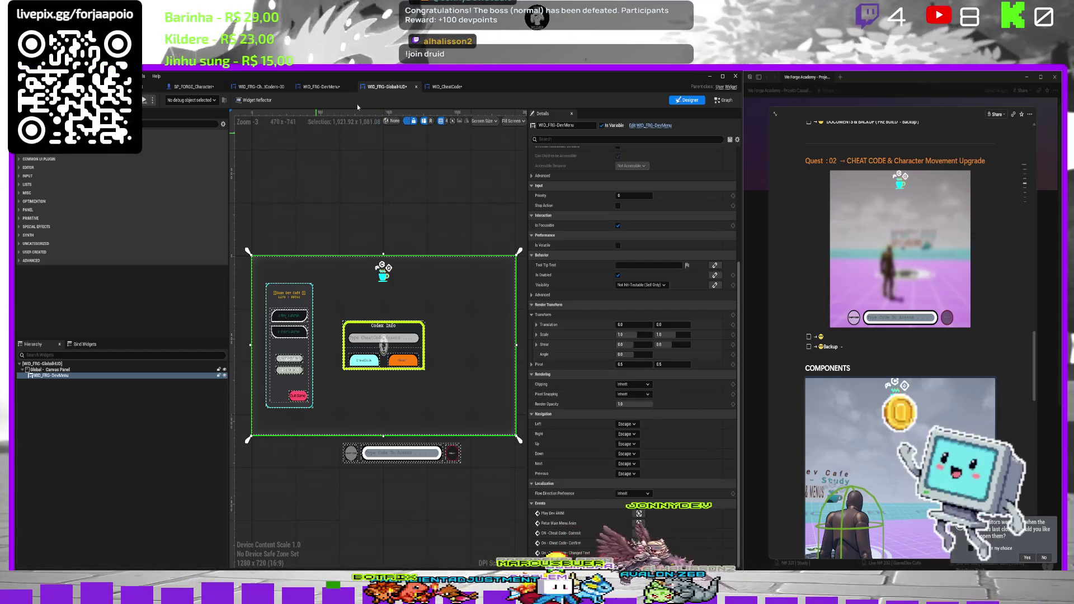
pyautogui.click(452, 88)
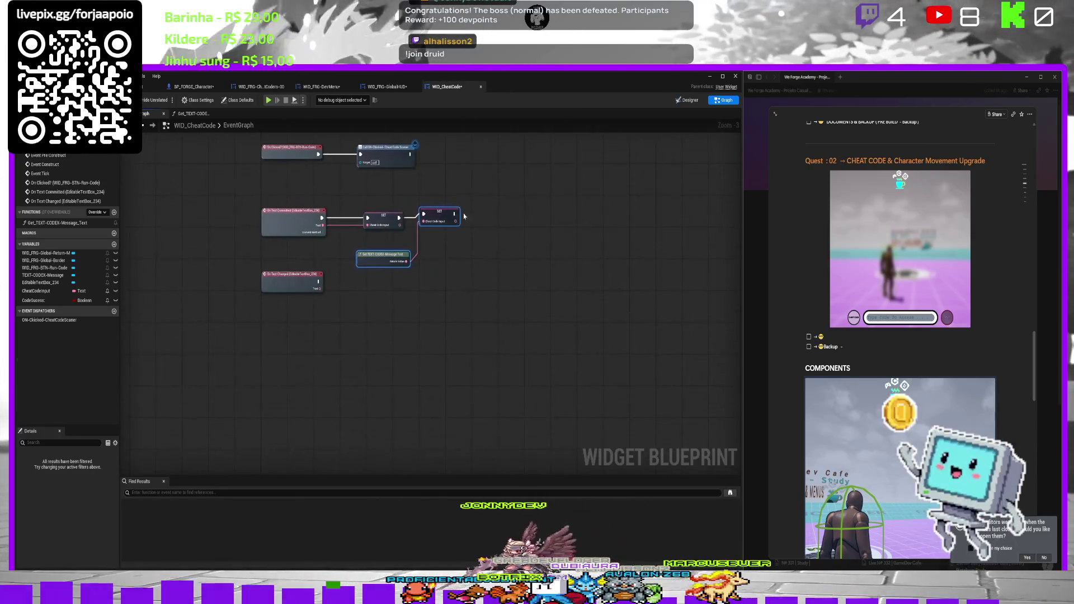
# Add a Cast To BP_FORGE_Character node after Event Construct.
pyautogui.scroll(2, 406, 304)
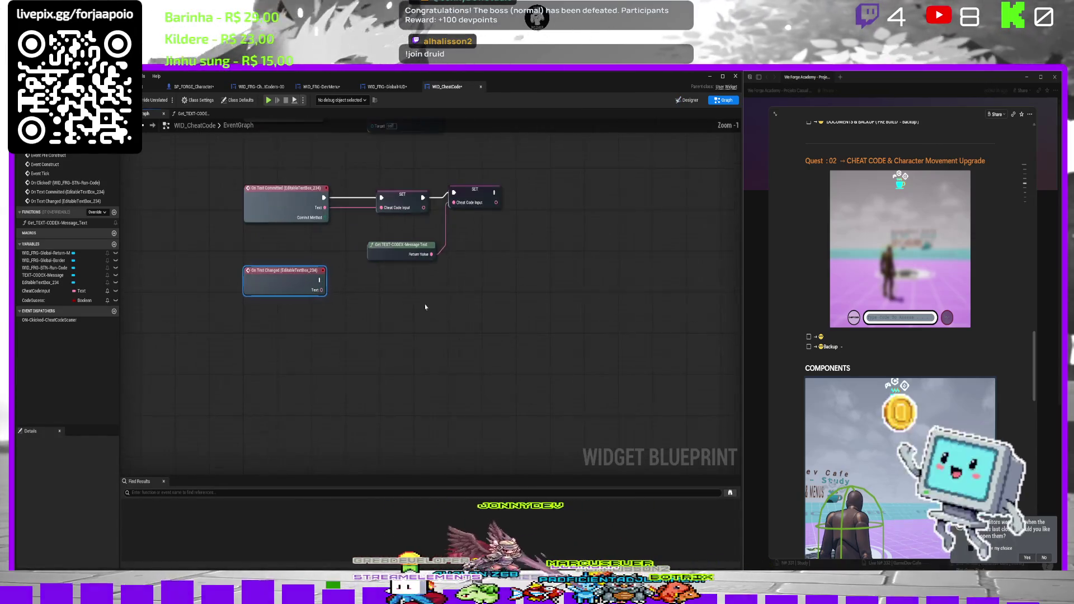
pyautogui.click(341, 197)
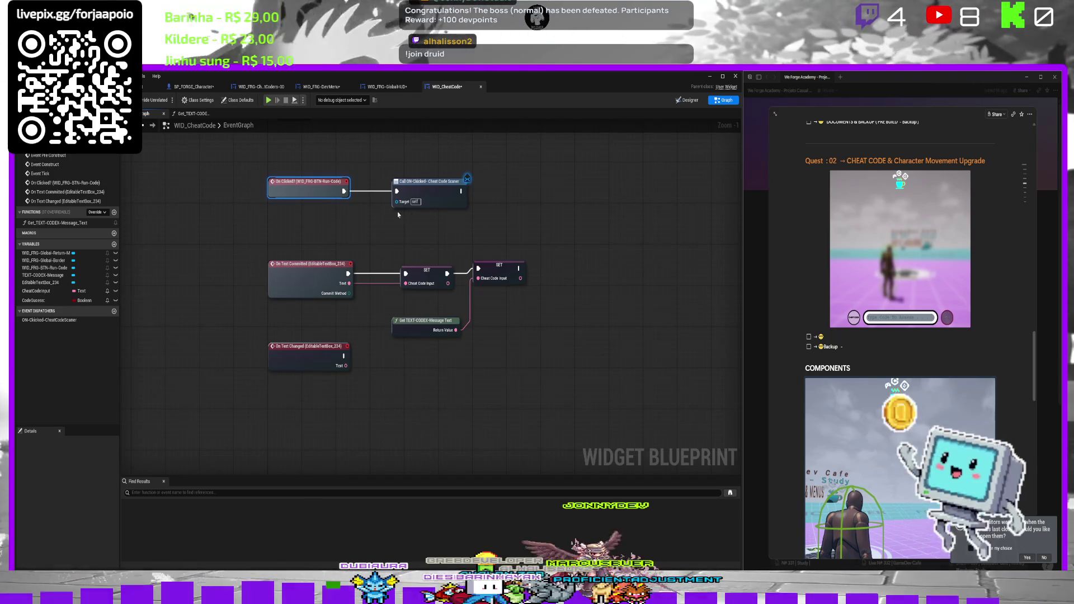
pyautogui.scroll(-1, 334, 190)
pyautogui.moveTo(335, 190); pyautogui.dragTo(331, 239)
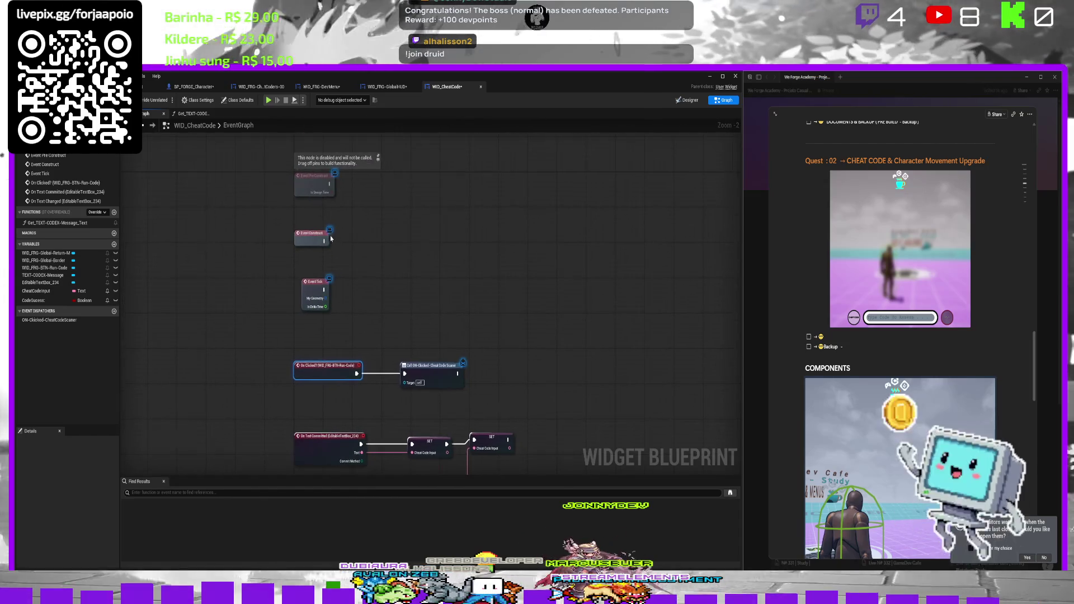
pyautogui.moveTo(394, 250); pyautogui.dragTo(394, 250)
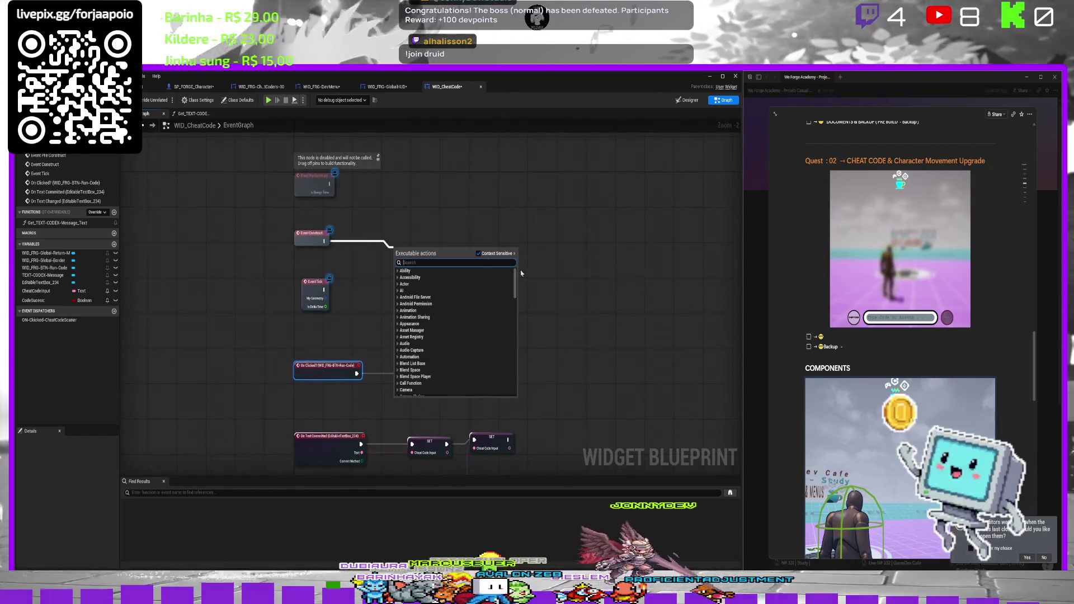
pyautogui.press('Escape')
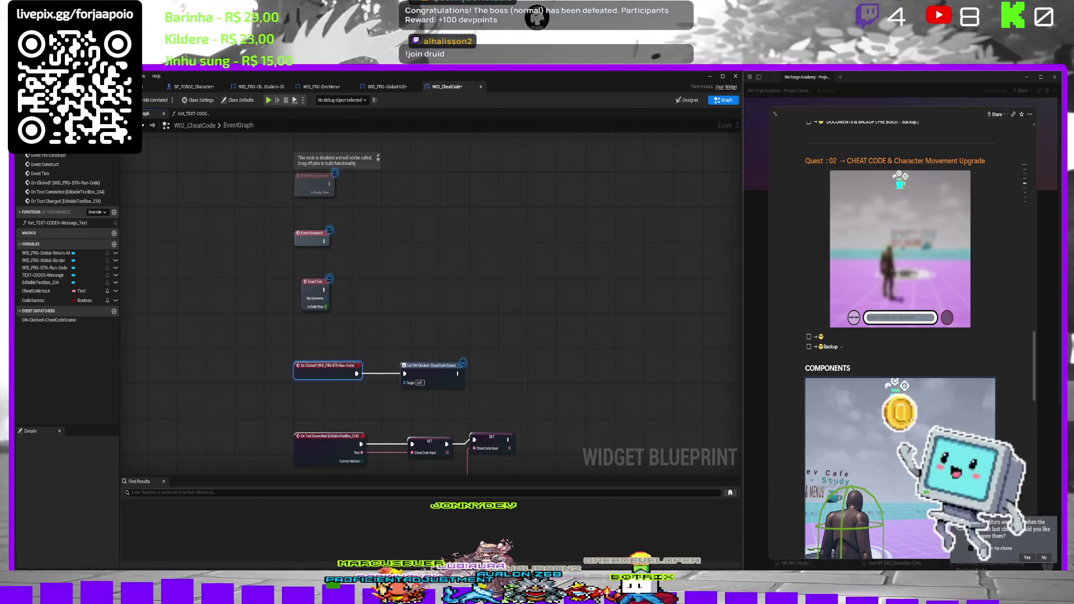
pyautogui.moveTo(324, 241); pyautogui.dragTo(392, 239)
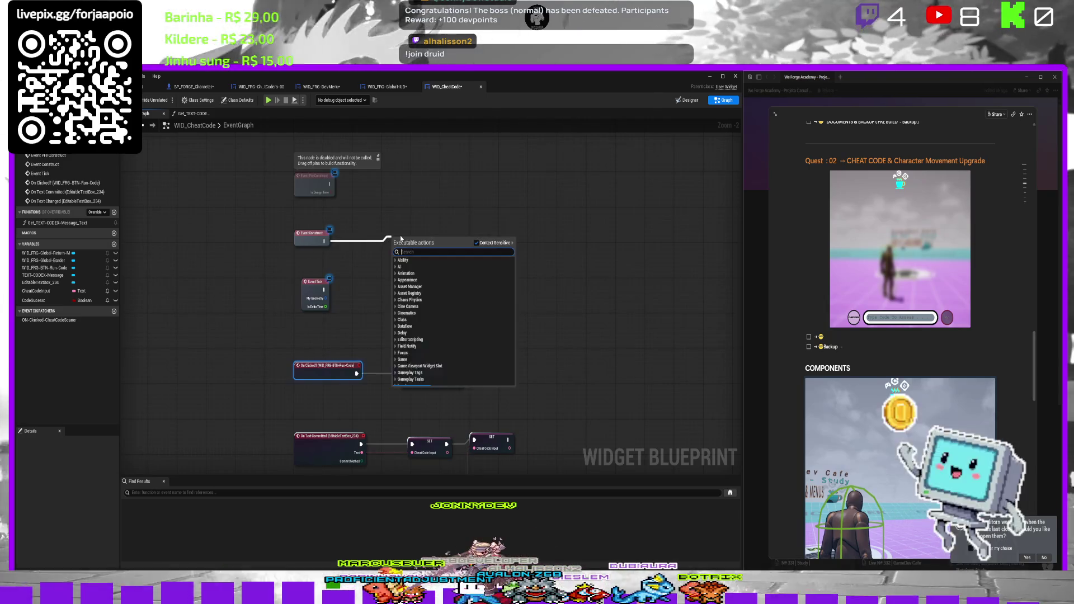
pyautogui.write('cast to')
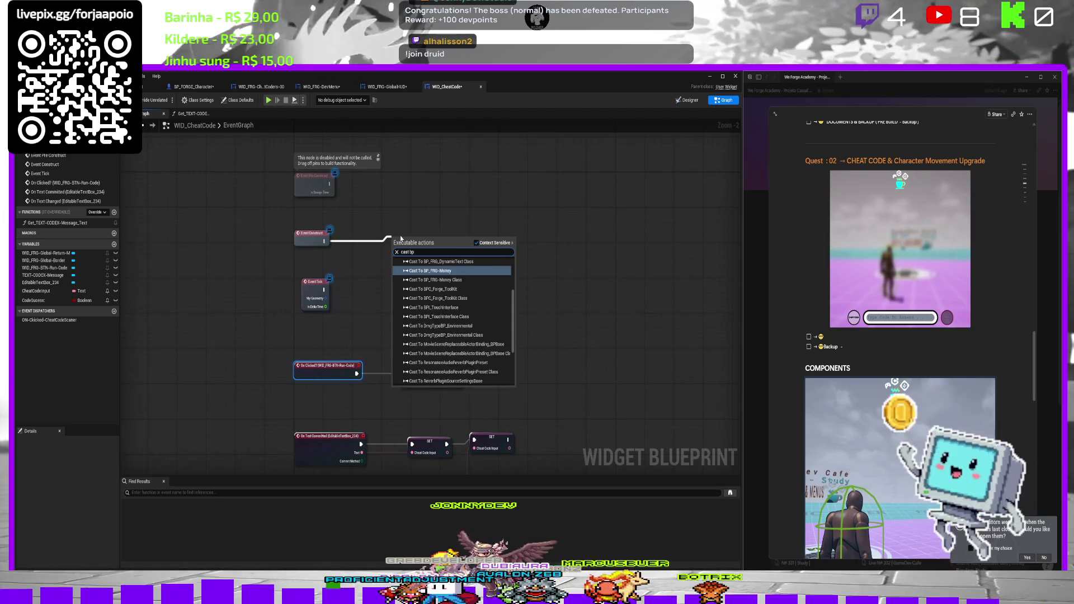
pyautogui.write('_')
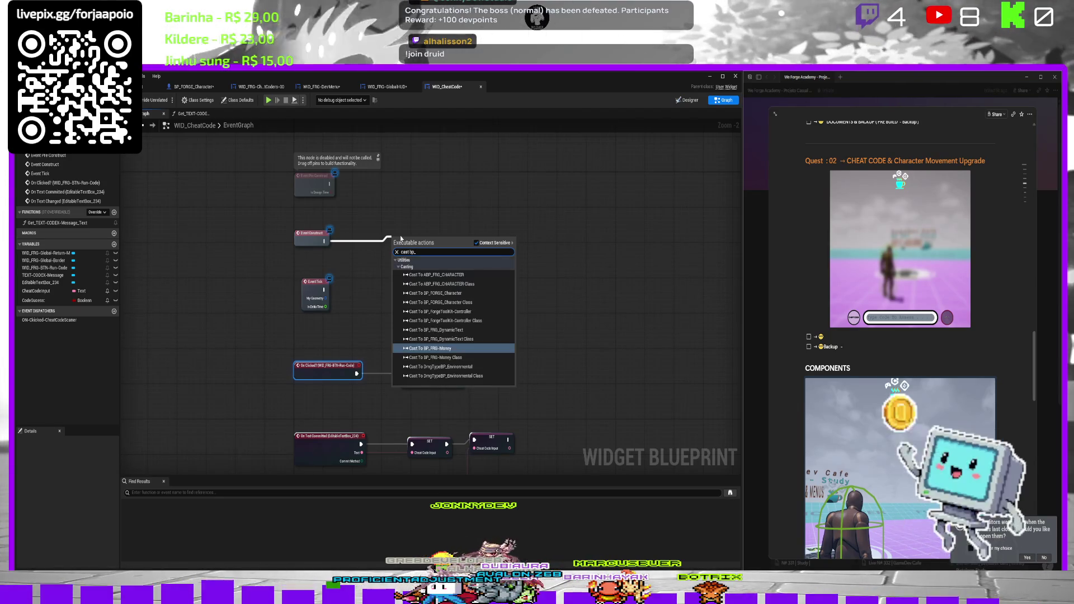
pyautogui.press('Up')
pyautogui.press('Up')
pyautogui.press('Up')
pyautogui.press('Up')
pyautogui.press('Up')
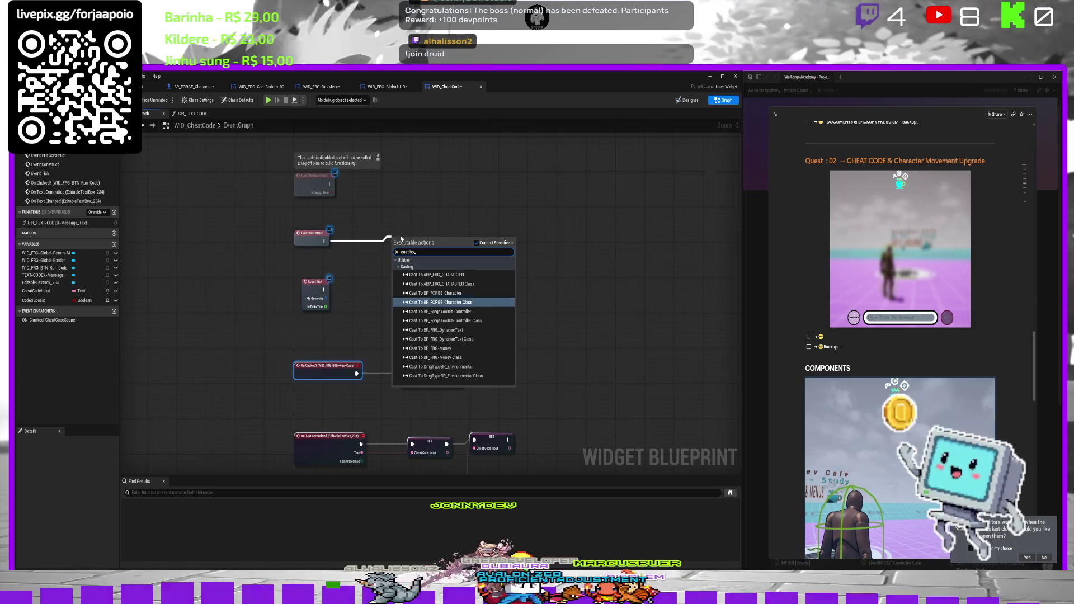
pyautogui.press('Return')
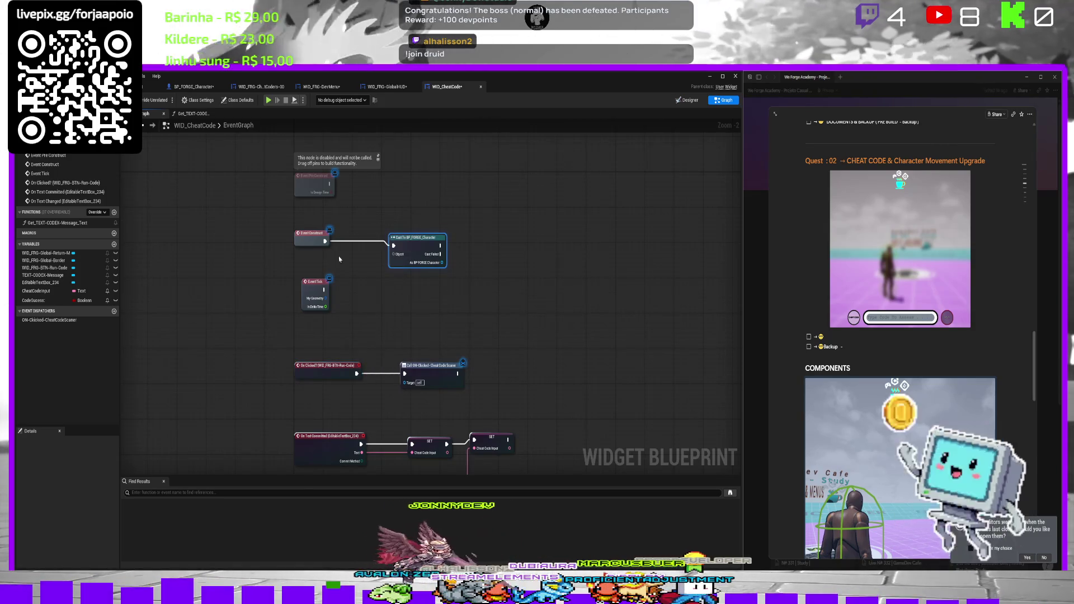
# Feed Get Player Character into the cast's object input and compile, replacing a Get Player Controller attempt.
pyautogui.rightClick(347, 262)
pyautogui.write('player cont')
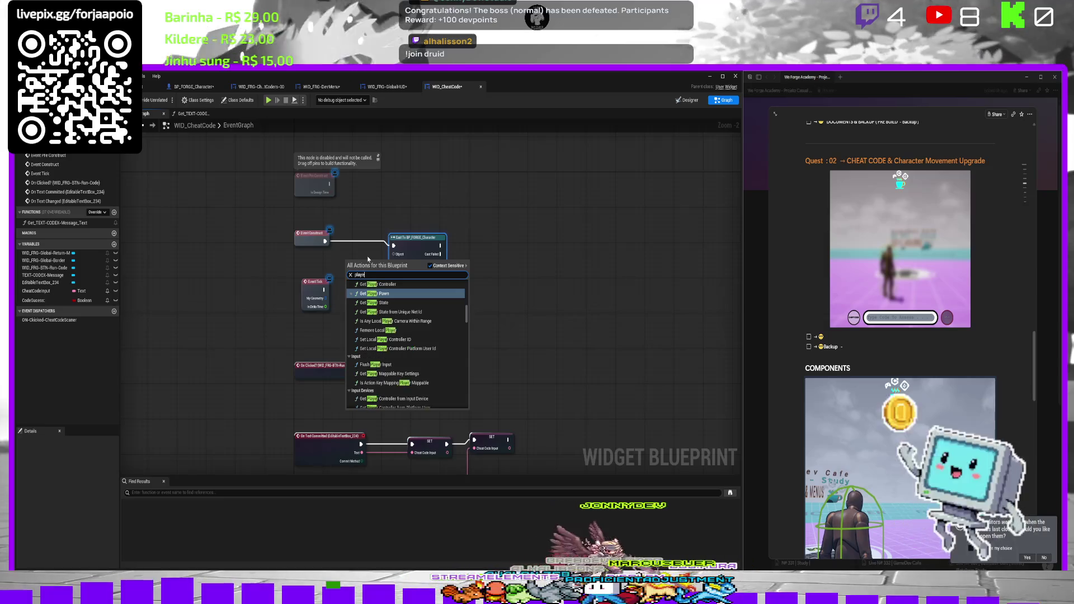
pyautogui.press('Return')
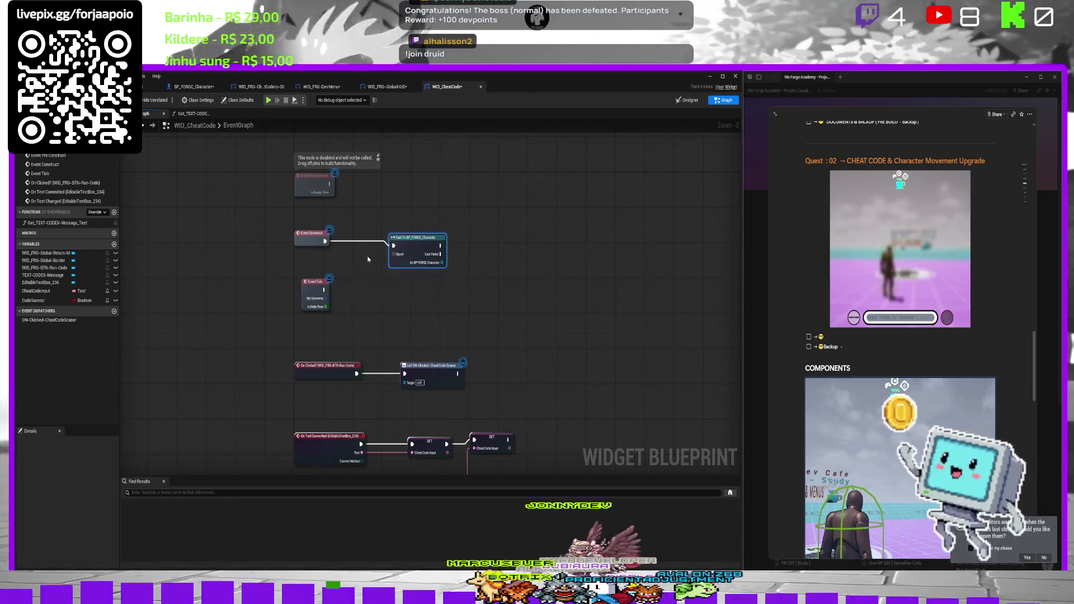
pyautogui.moveTo(399, 253); pyautogui.dragTo(358, 270)
pyautogui.press('Escape')
pyautogui.press('F7')
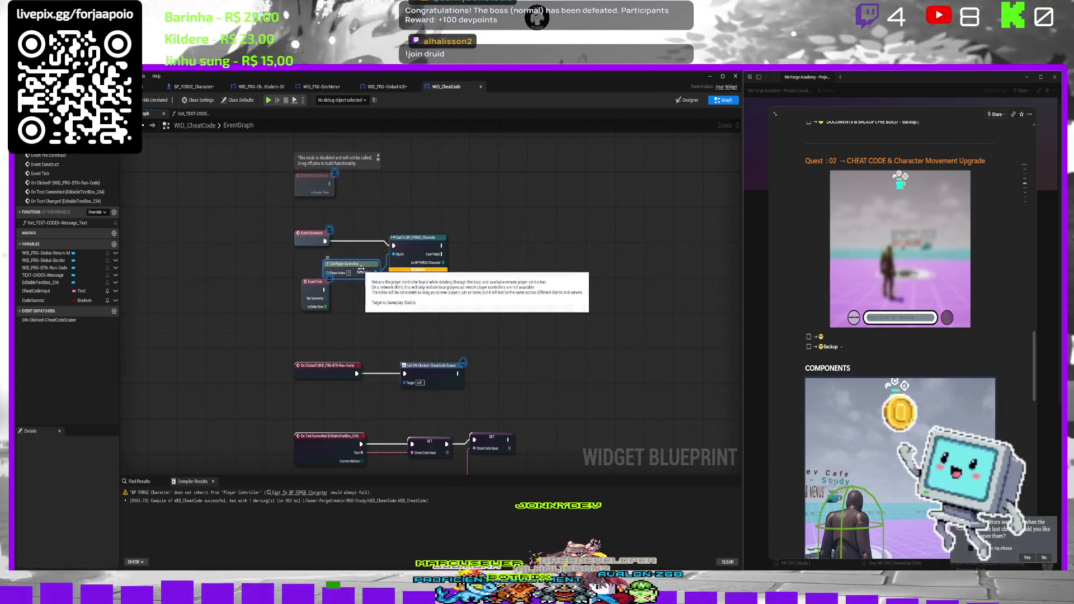
pyautogui.press('Delete')
pyautogui.moveTo(374, 279); pyautogui.dragTo(377, 280)
pyautogui.write('player vb')
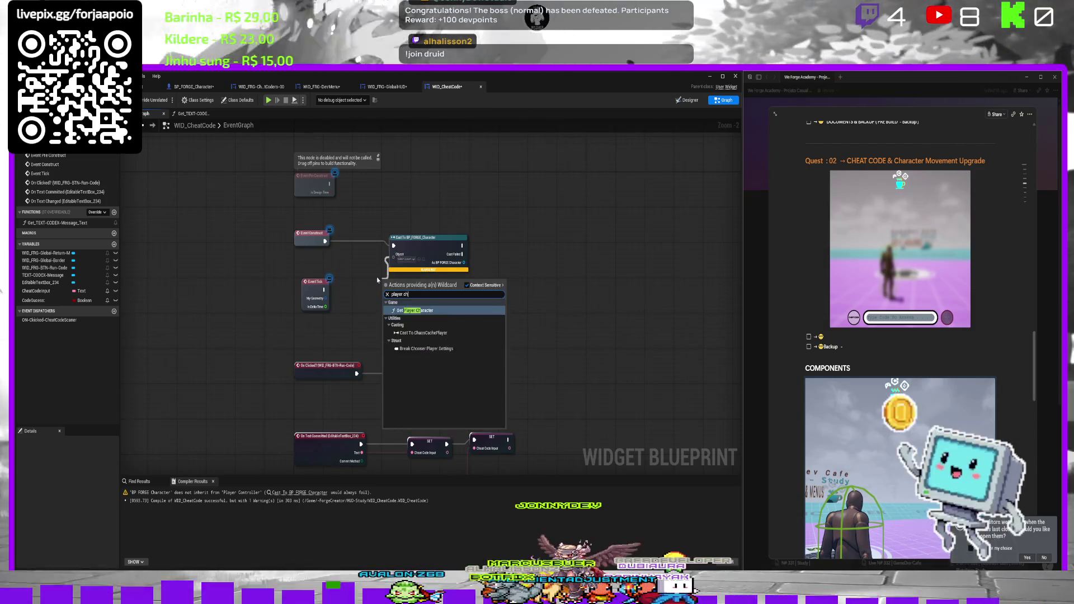
pyautogui.press('Return')
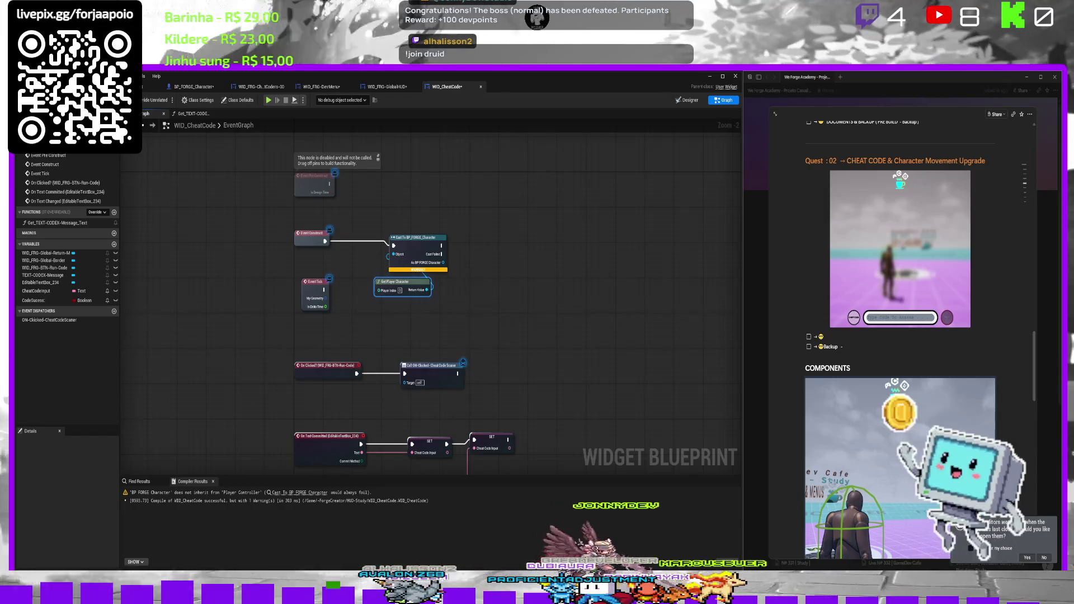
pyautogui.hotkey('ctrl', 'f')
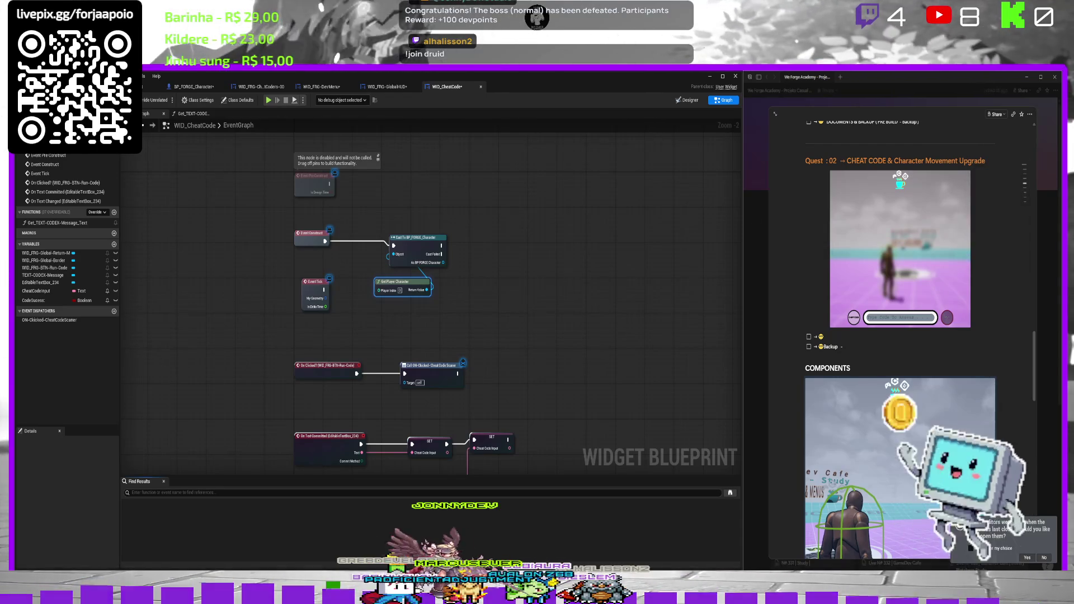
# Promote the cast result to a new variable named ForgeCharacterREF and line up its SET node.
pyautogui.moveTo(455, 226); pyautogui.dragTo(436, 211)
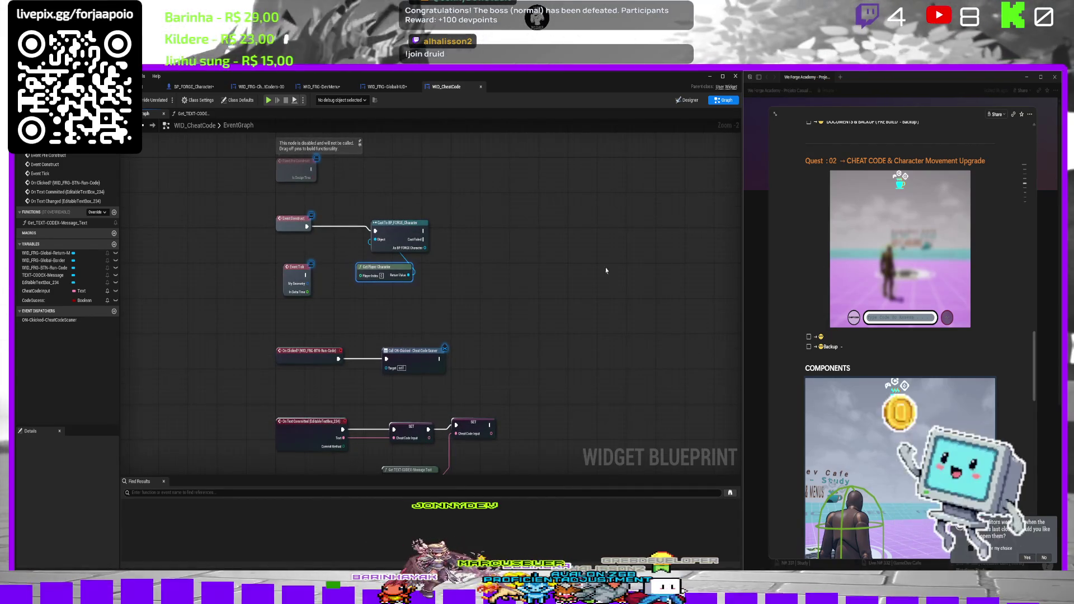
pyautogui.moveTo(481, 242)
pyautogui.mouseDown()
pyautogui.moveTo(408, 256)
pyautogui.moveTo(396, 235)
pyautogui.mouseUp()
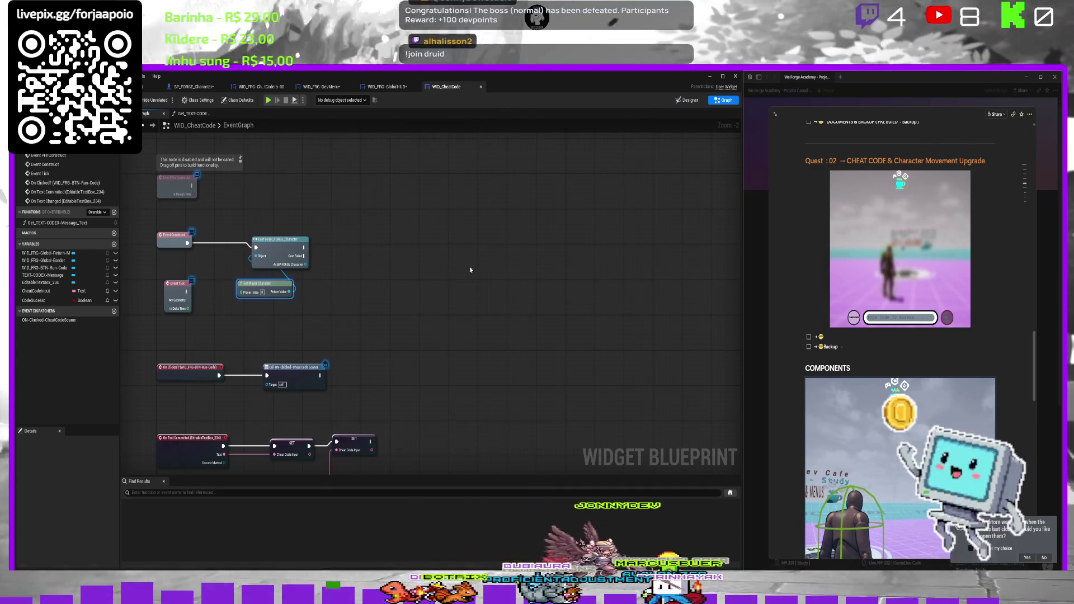
pyautogui.moveTo(334, 267); pyautogui.dragTo(335, 268)
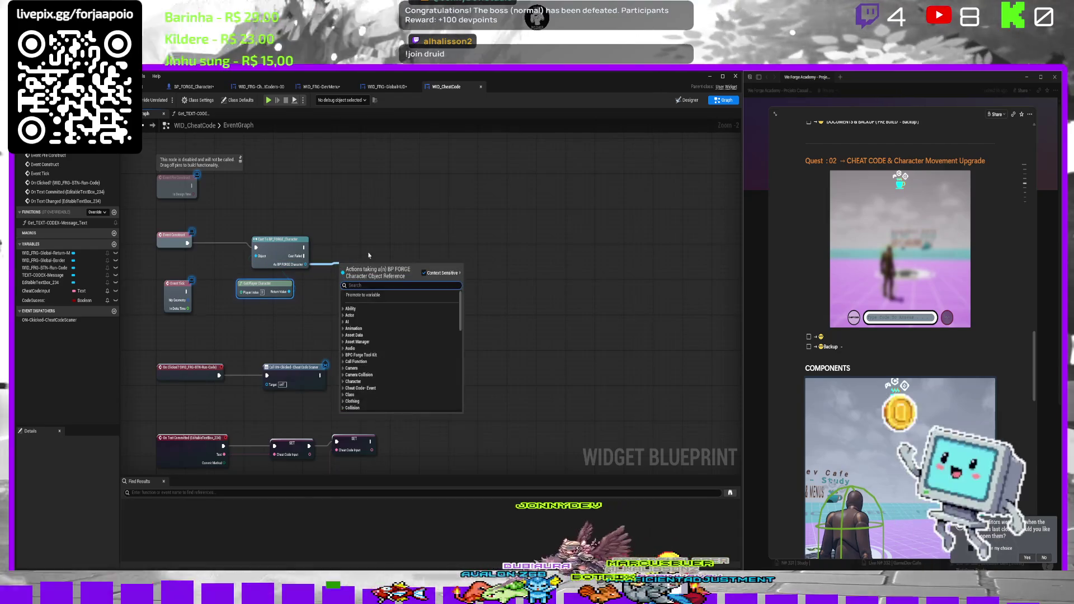
pyautogui.click(363, 297)
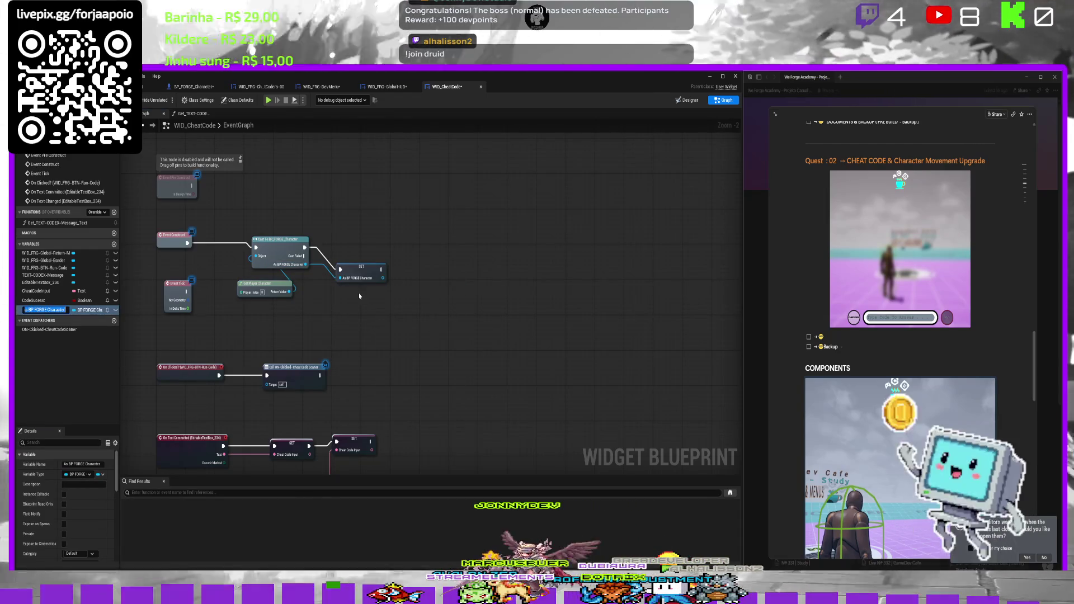
pyautogui.write('F')
pyautogui.write('orge')
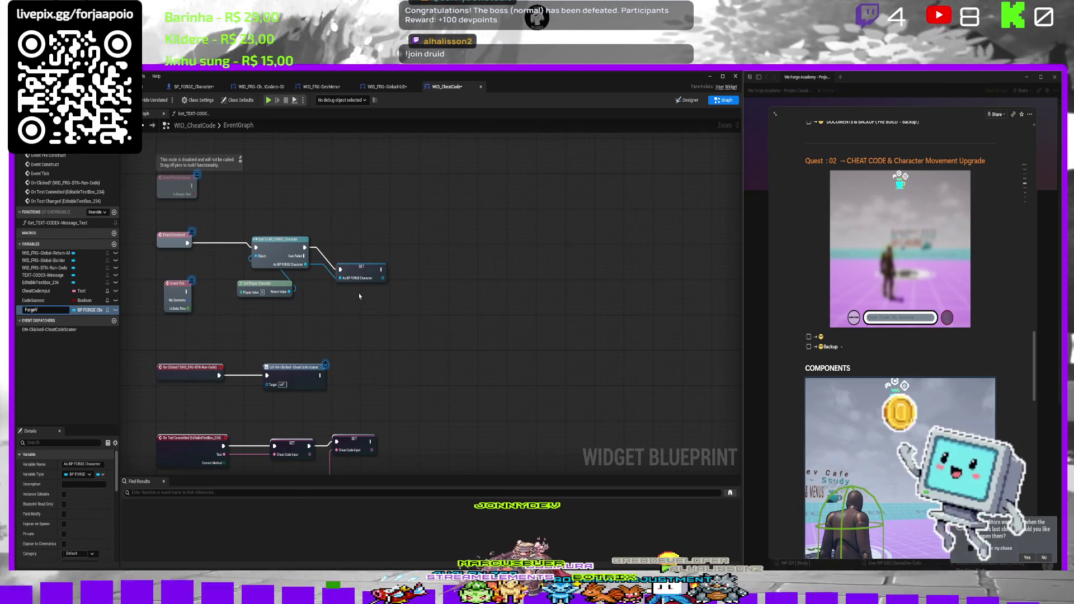
pyautogui.write('rac')
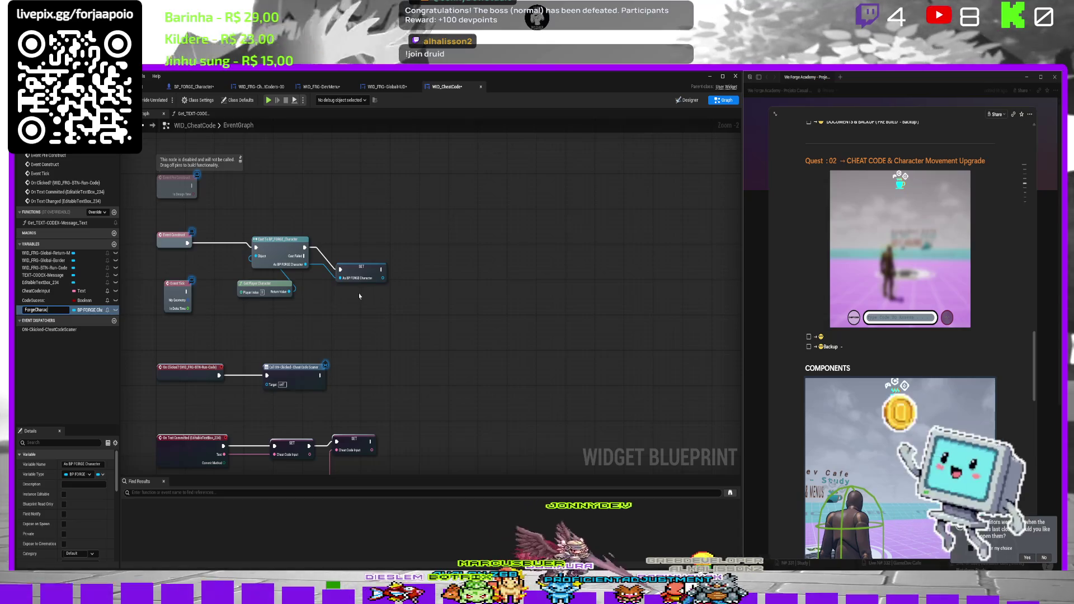
pyautogui.write('terR')
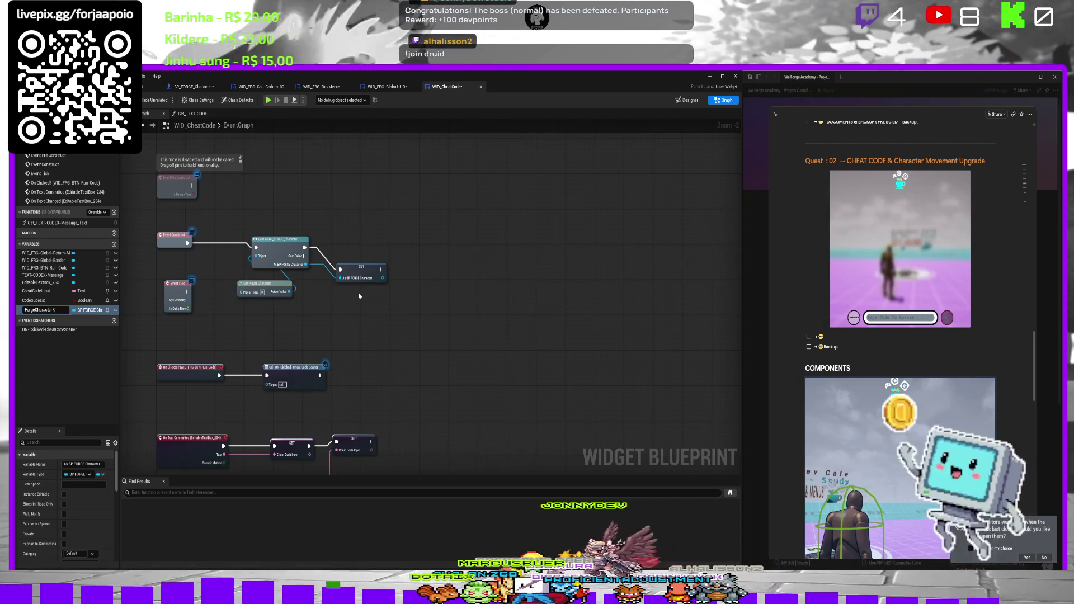
pyautogui.write('EF')
pyautogui.press('Return')
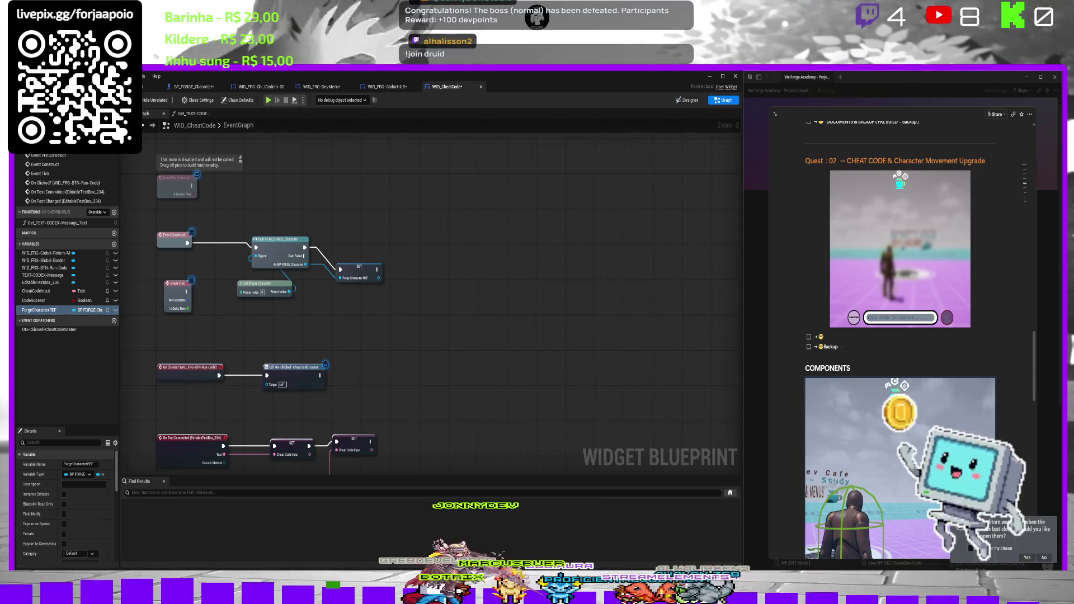
pyautogui.moveTo(359, 272); pyautogui.dragTo(362, 251)
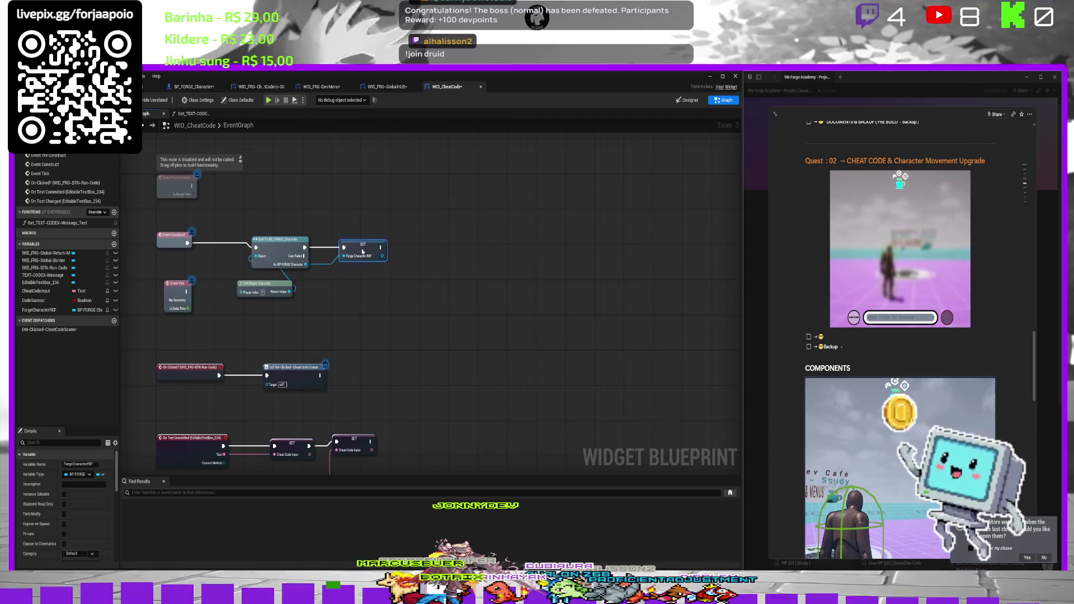
pyautogui.click(472, 222)
pyautogui.moveTo(472, 222); pyautogui.dragTo(437, 216)
pyautogui.moveTo(444, 293)
pyautogui.mouseDown()
pyautogui.moveTo(455, 193)
pyautogui.moveTo(406, 302)
pyautogui.mouseUp()
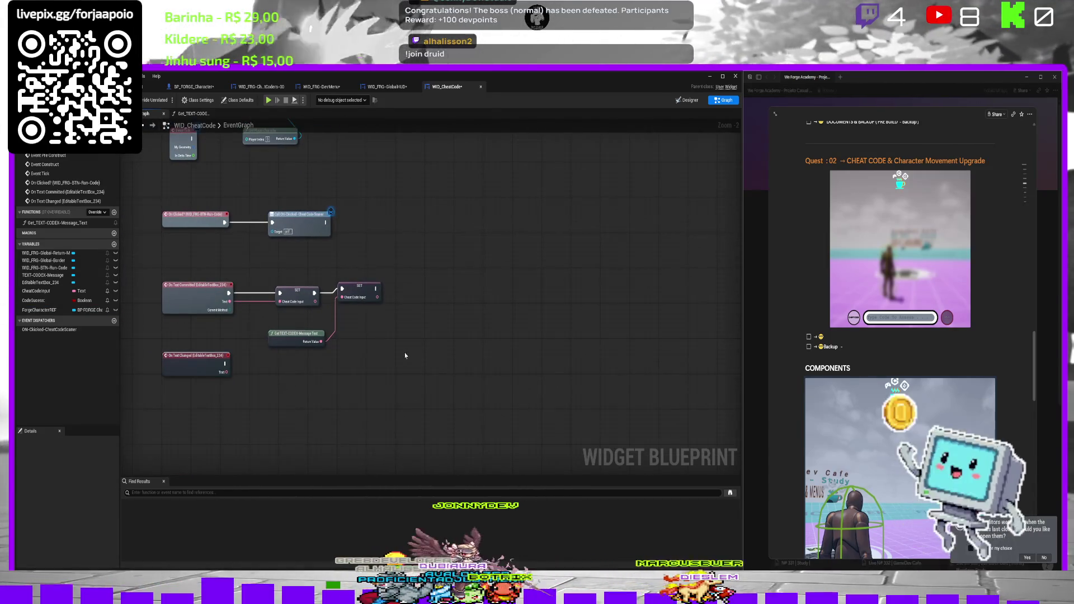
# Save the BP_FORGE_Character blueprint.
pyautogui.click(178, 88)
pyautogui.moveTo(263, 311); pyautogui.dragTo(262, 237)
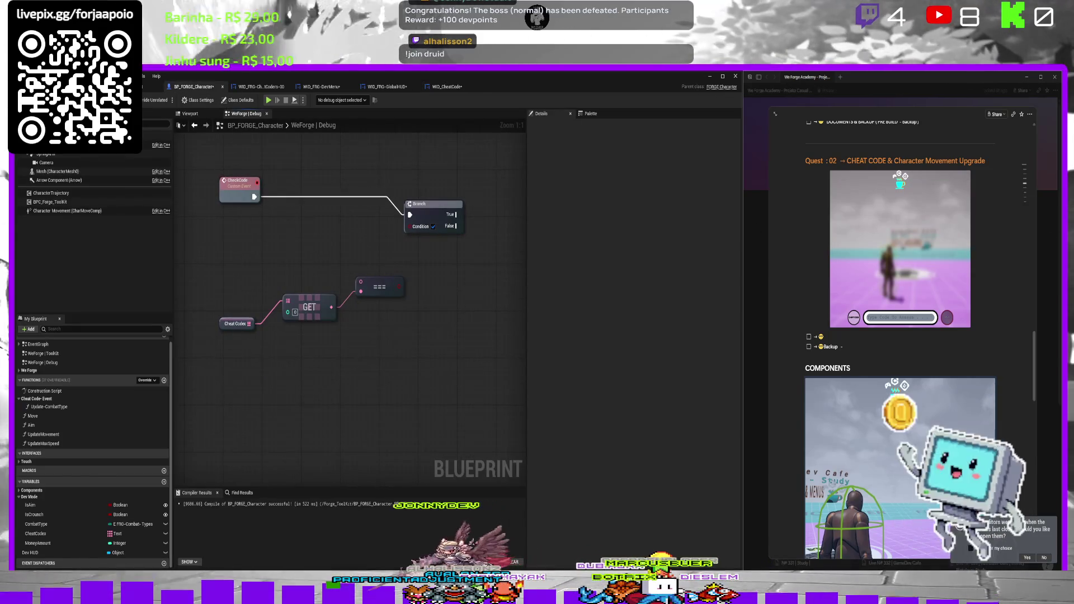
pyautogui.hotkey('ctrl', 's')
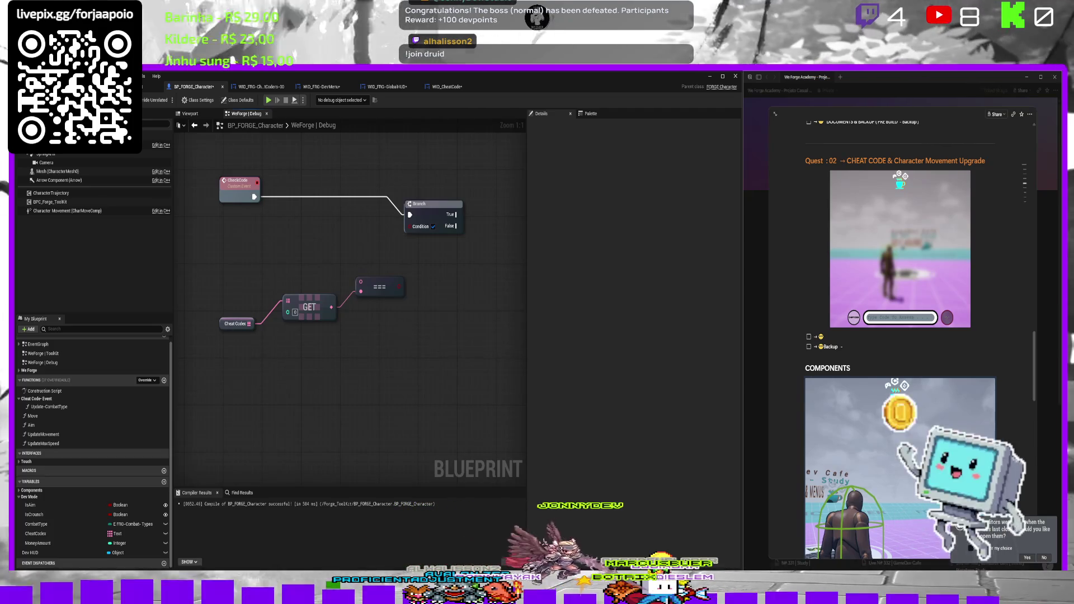
pyautogui.rightClick(367, 252)
pyautogui.click(313, 366)
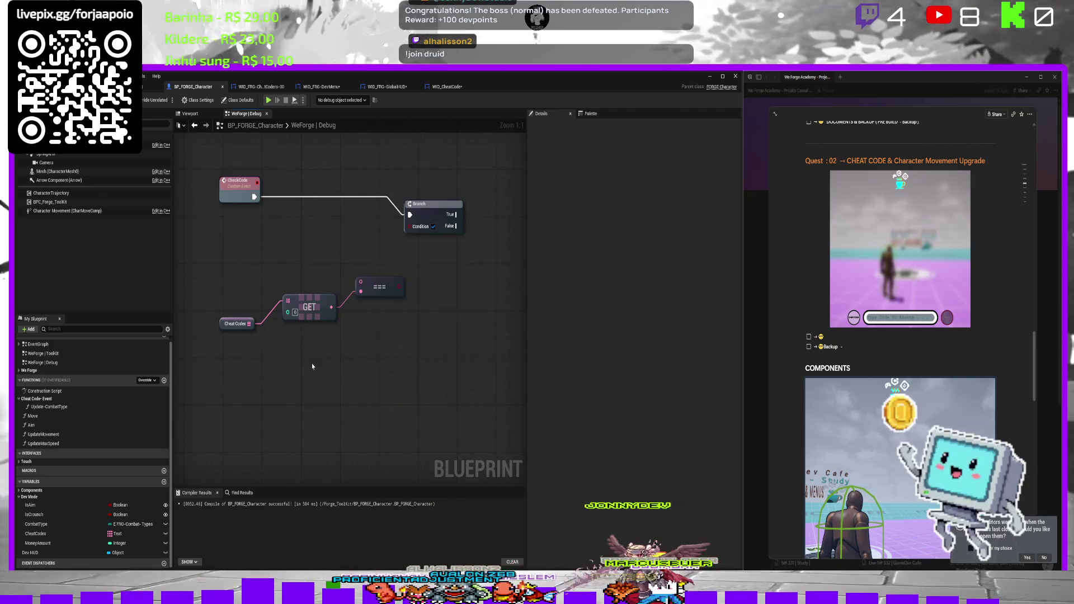
# Save all four modified assets from the Content Browser and return to WID_CheatCode.
pyautogui.hotkey('ctrl', 'space')
pyautogui.click(214, 325)
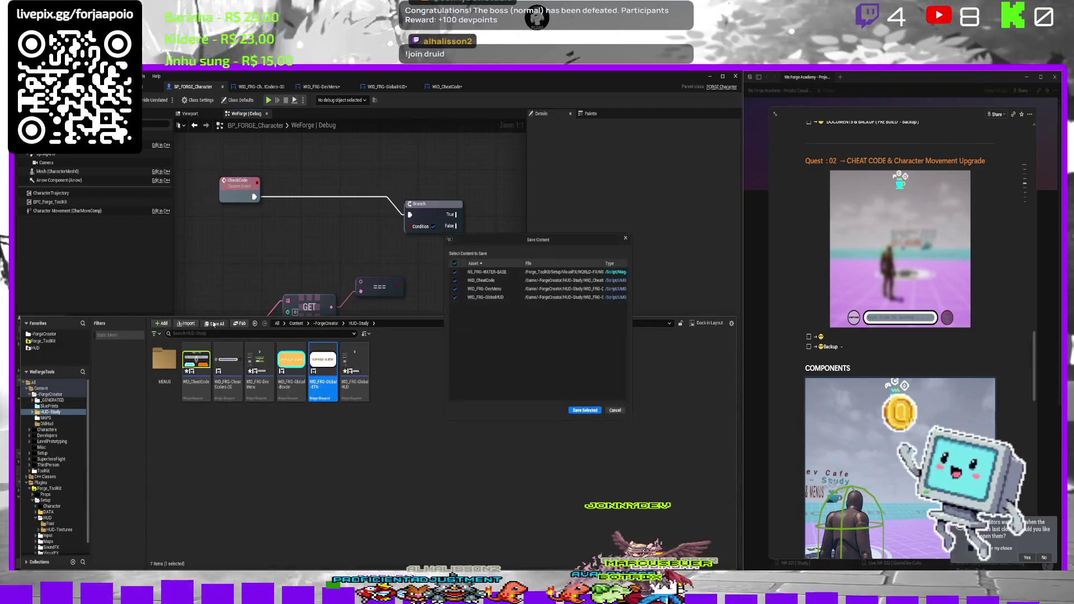
pyautogui.click(585, 416)
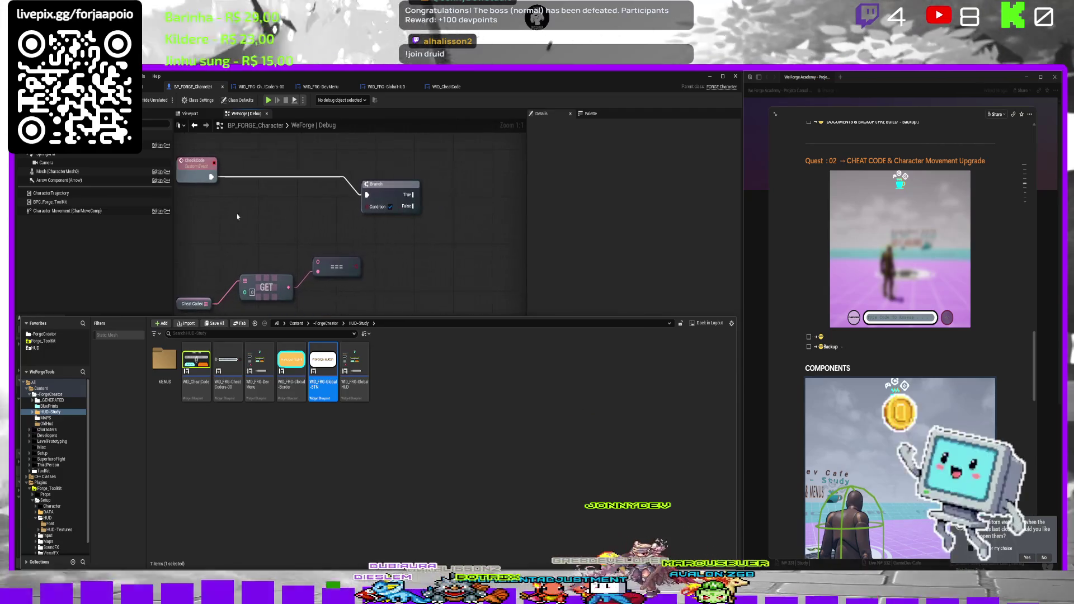
pyautogui.click(446, 86)
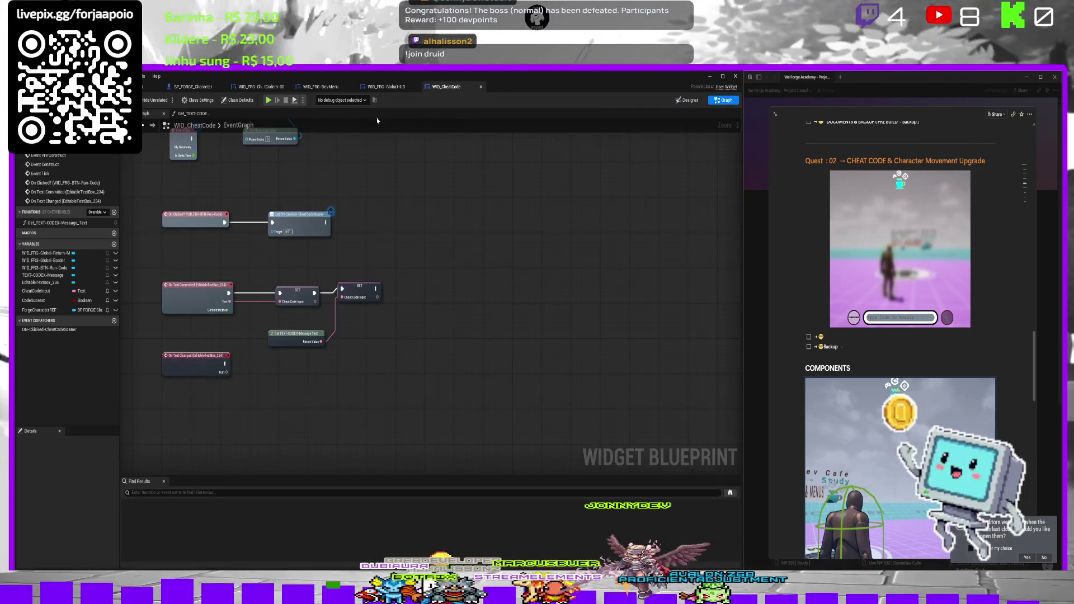
# Move the text event nodes down in the WID_CheatCode event graph.
pyautogui.click(190, 86)
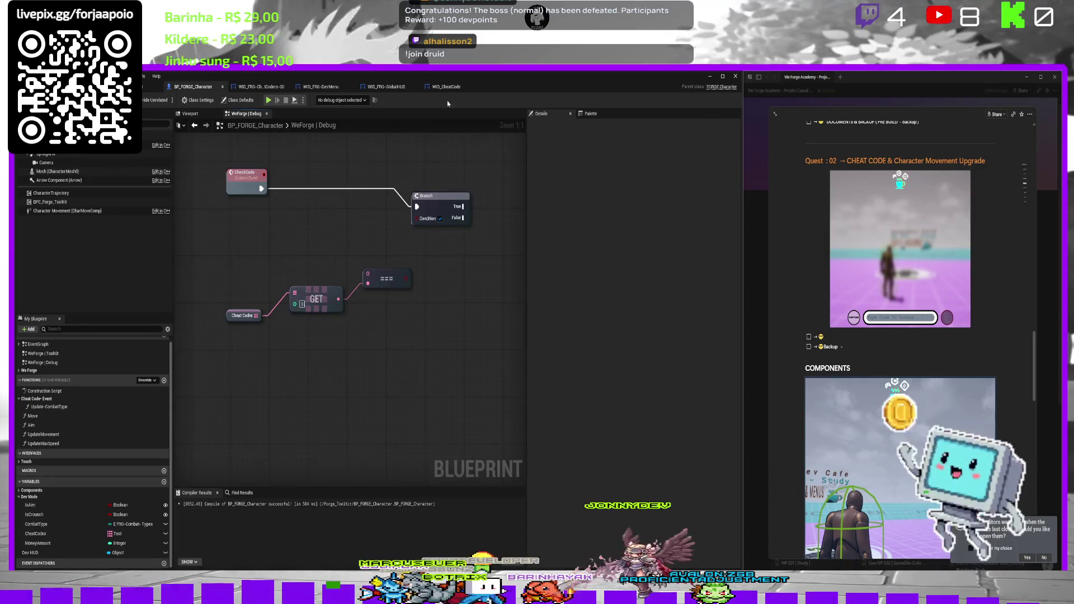
pyautogui.click(439, 90)
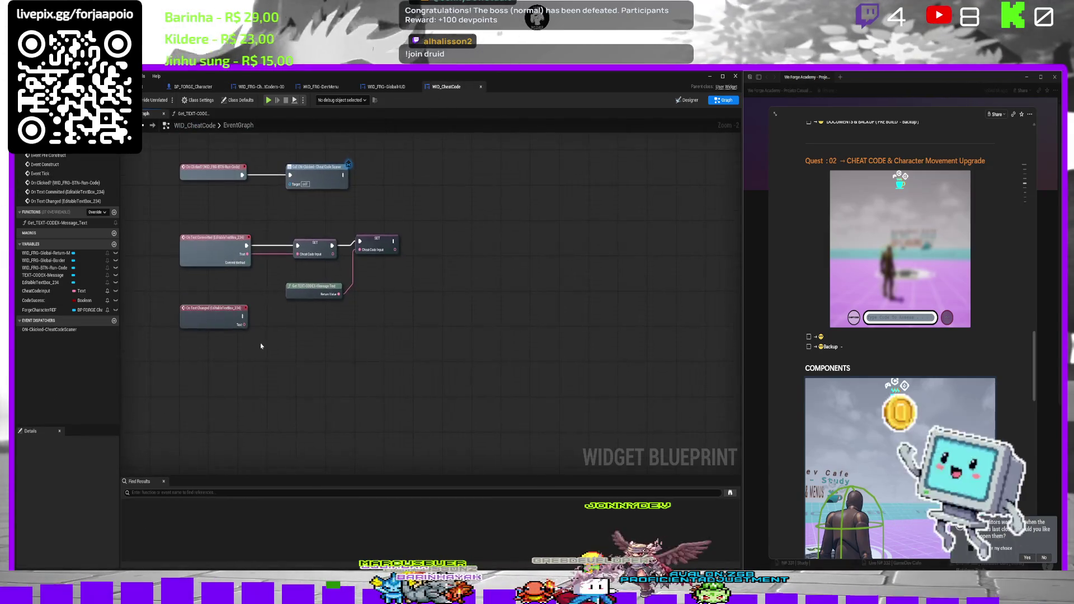
pyautogui.moveTo(436, 212); pyautogui.dragTo(185, 338)
pyautogui.moveTo(226, 242); pyautogui.dragTo(223, 296)
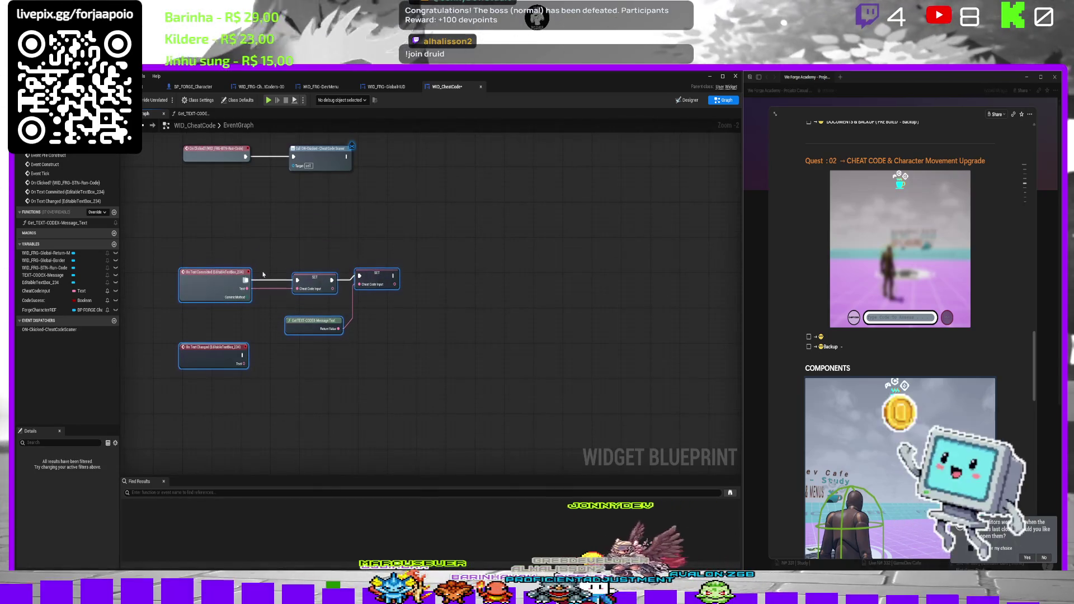
pyautogui.click(354, 256)
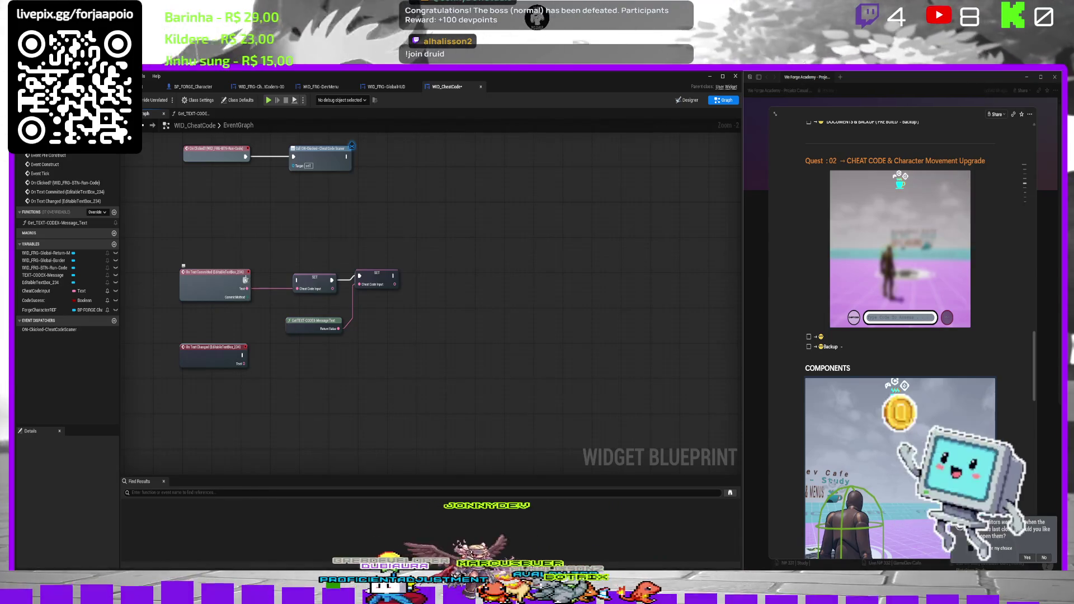
# Place the SET CheatCodeInput nodes under On Text Changed, wire its Text into them, and start playing.
pyautogui.moveTo(463, 259); pyautogui.dragTo(303, 294)
pyautogui.click(376, 272)
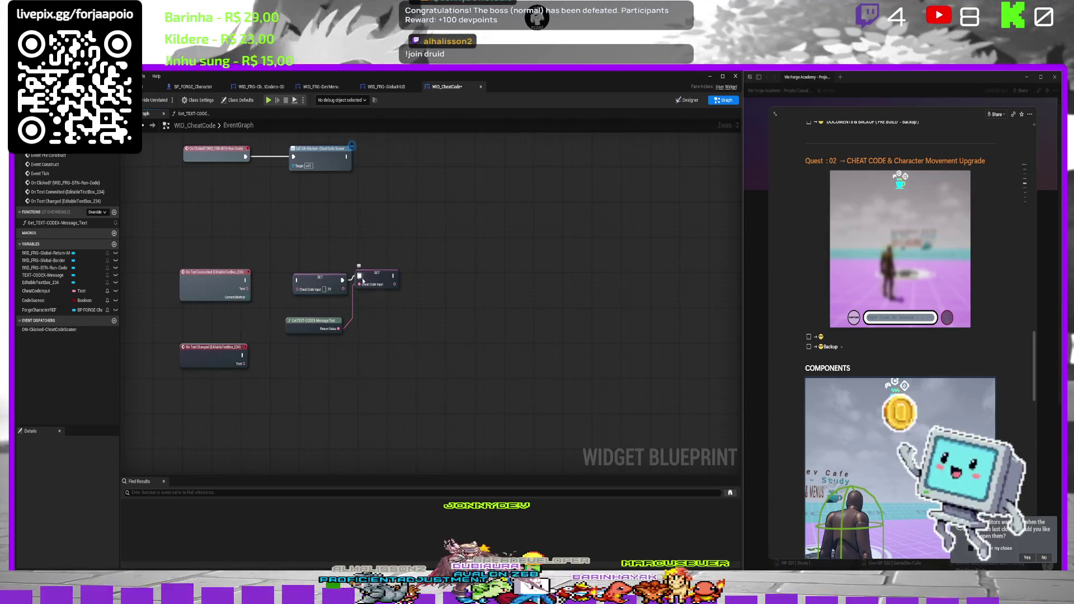
pyautogui.moveTo(416, 259)
pyautogui.mouseDown()
pyautogui.moveTo(284, 336)
pyautogui.moveTo(279, 403)
pyautogui.mouseUp()
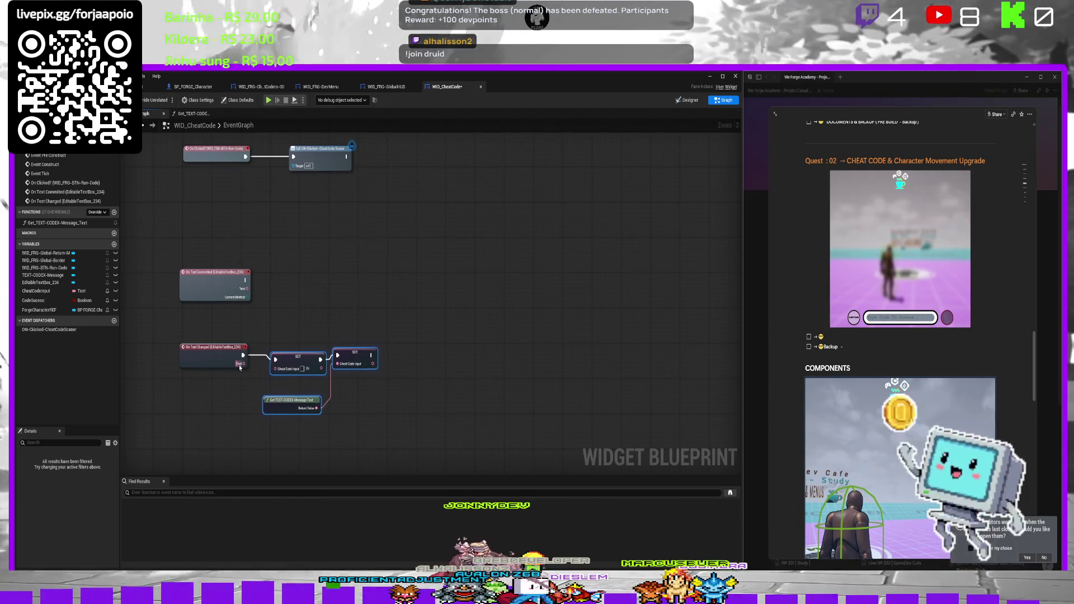
pyautogui.moveTo(244, 363); pyautogui.dragTo(243, 368)
pyautogui.click(309, 311)
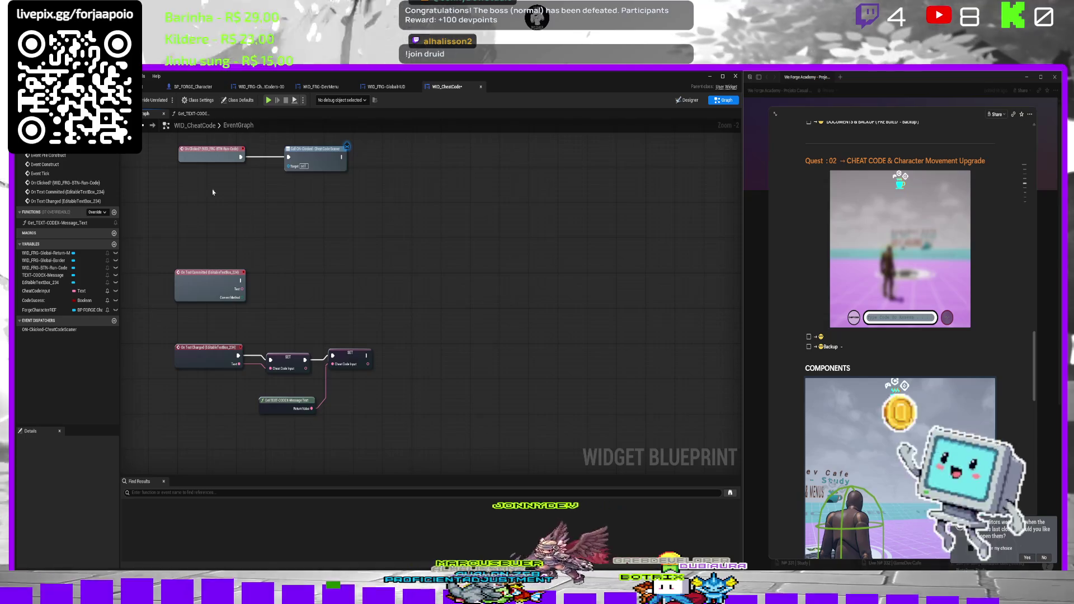
pyautogui.moveTo(341, 300)
pyautogui.mouseDown()
pyautogui.moveTo(323, 307)
pyautogui.moveTo(327, 272)
pyautogui.mouseUp()
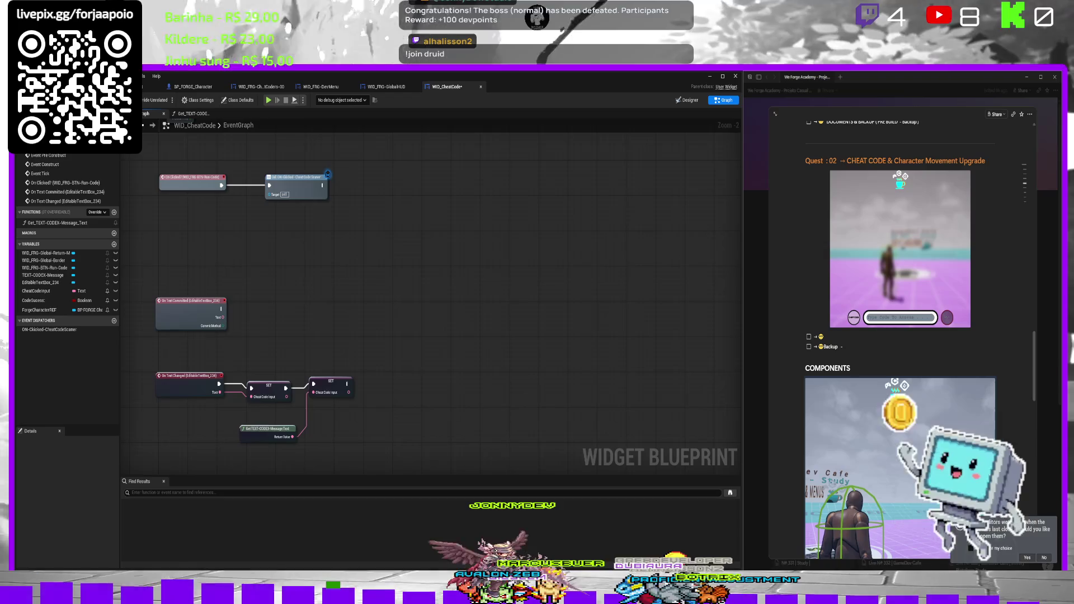
pyautogui.click(73, 87)
pyautogui.click(167, 100)
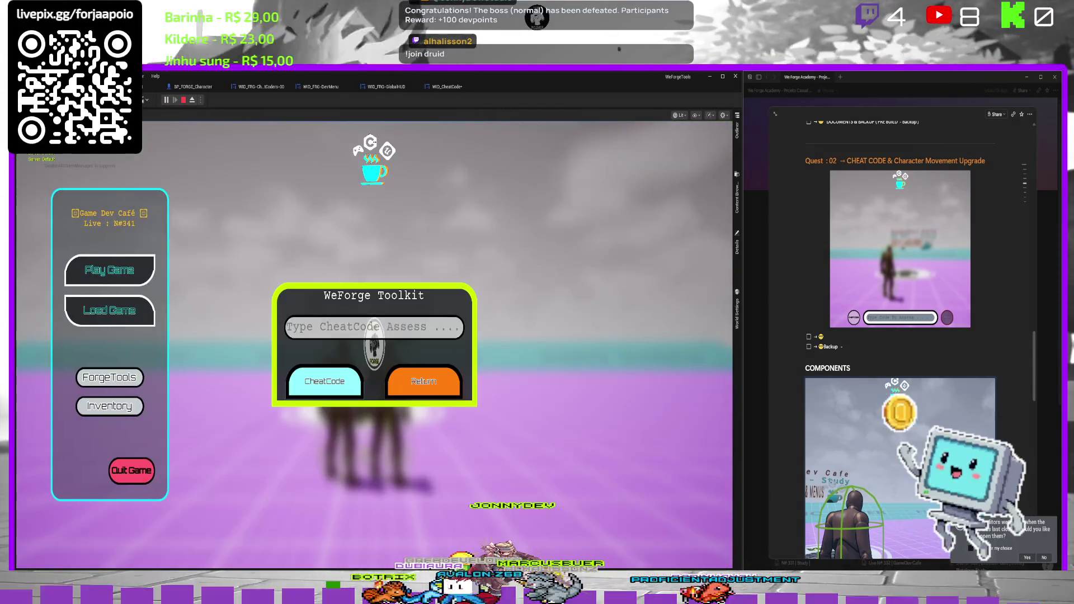
# Type in the cheat field to watch the title update live, then stop play and return to WID_CheatCode.
pyautogui.write('a')
pyautogui.write('asdsadasd')
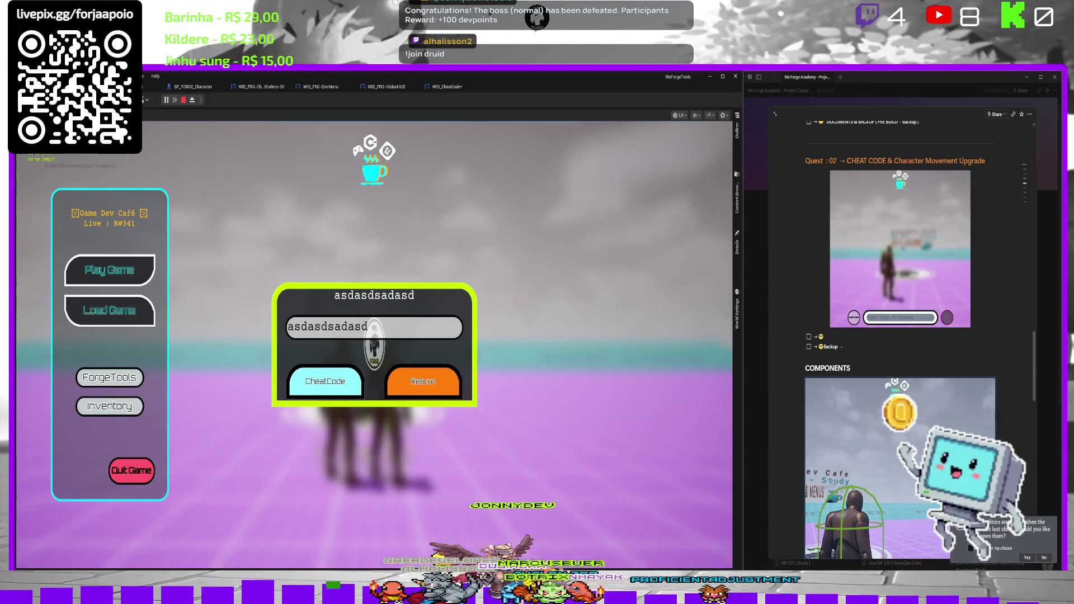
pyautogui.write('Teste')
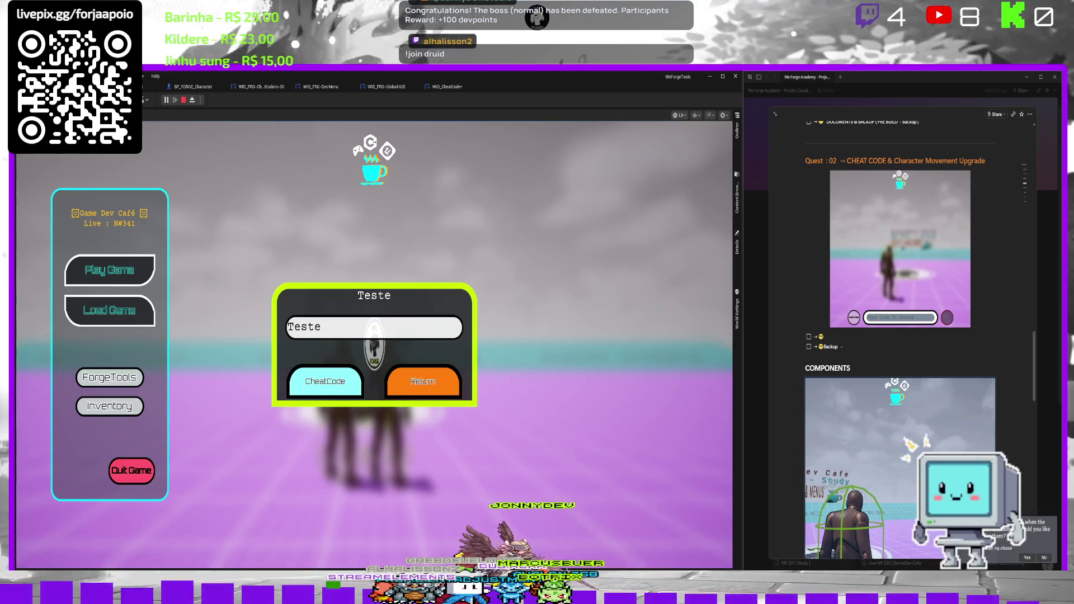
pyautogui.press('Escape')
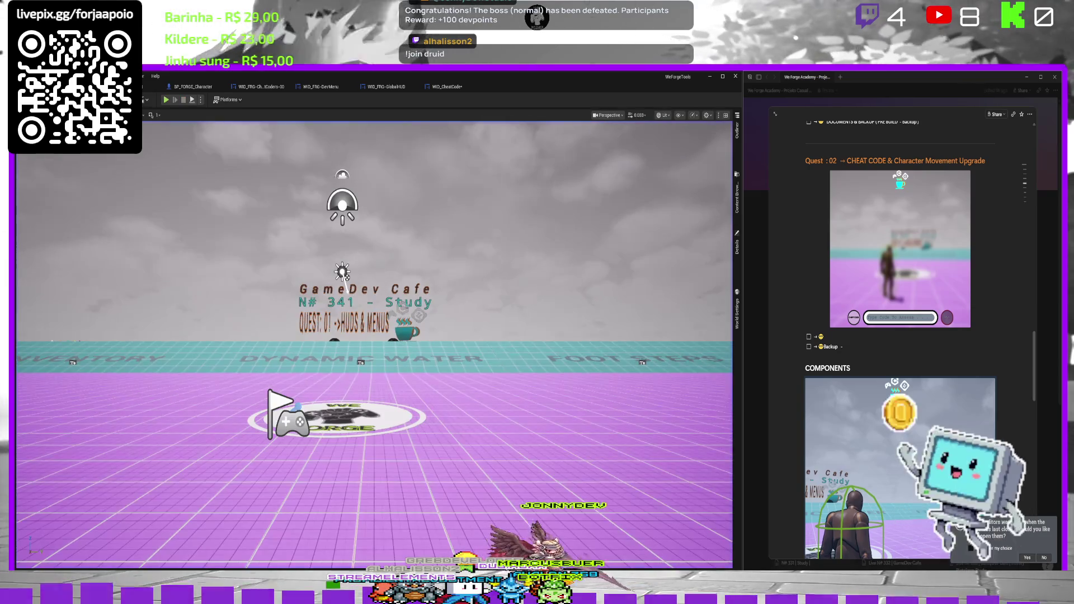
pyautogui.click(428, 86)
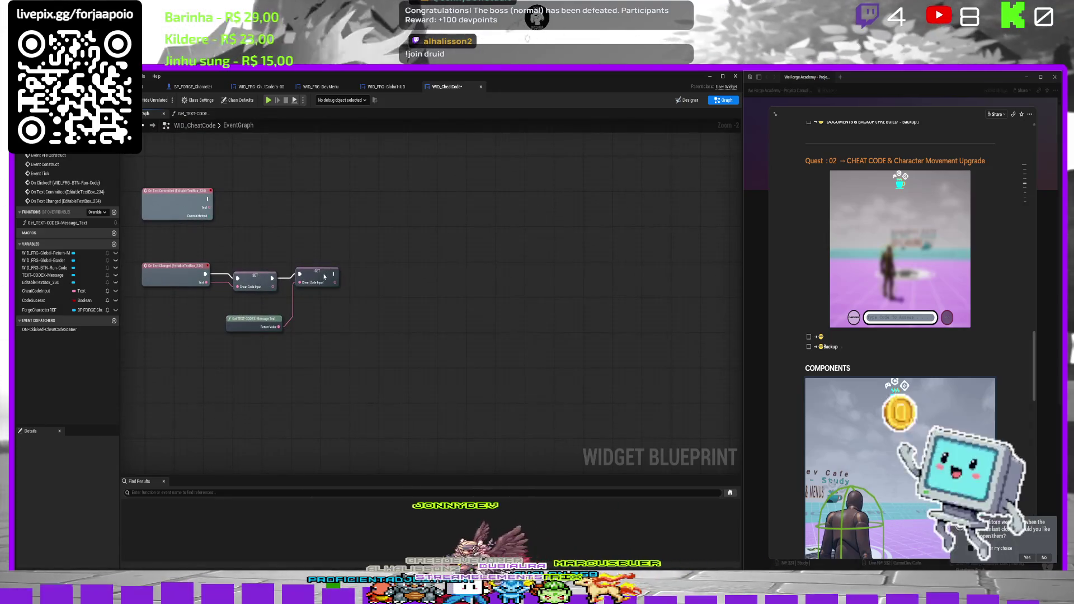
# Add a SET CodeSucess node right after On Clicked, removing a stray message-text getter.
pyautogui.click(324, 279)
pyautogui.rightClick(395, 265)
pyautogui.click(358, 263)
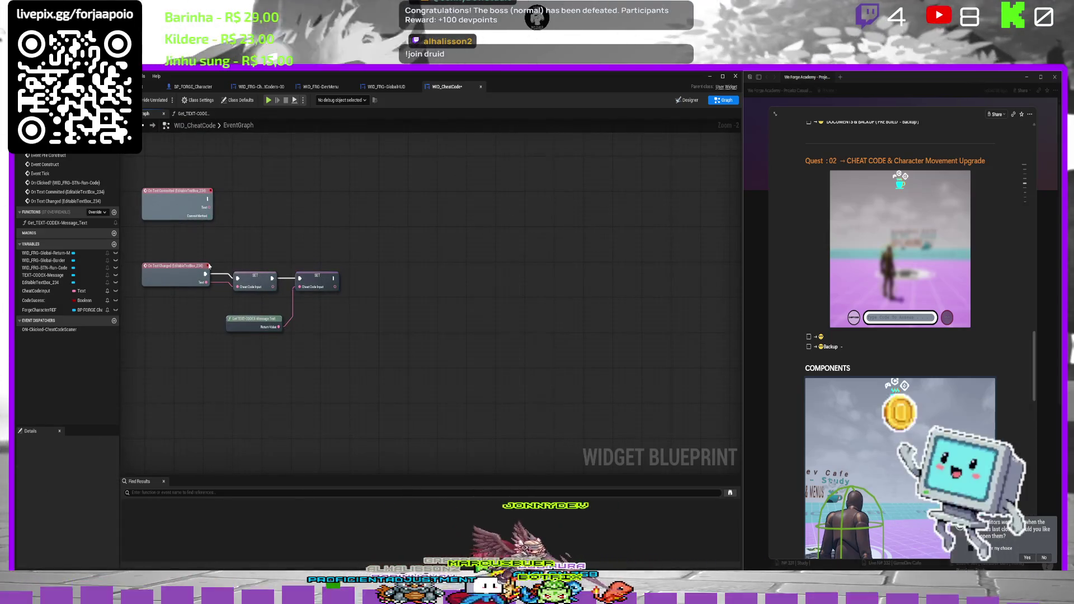
pyautogui.moveTo(44, 223); pyautogui.dragTo(384, 274)
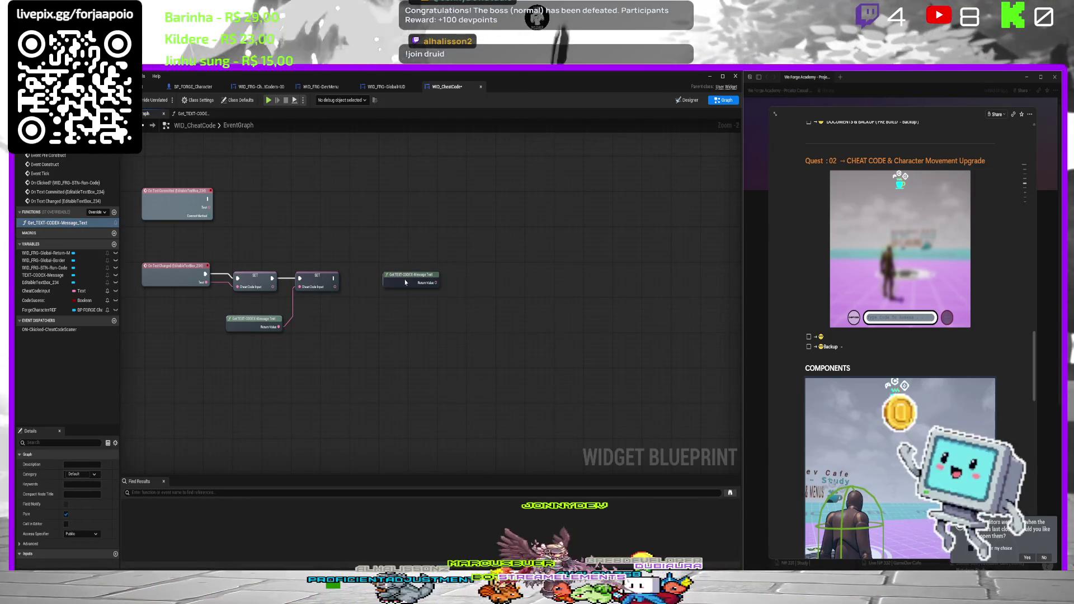
pyautogui.click(405, 282)
pyautogui.press('Delete')
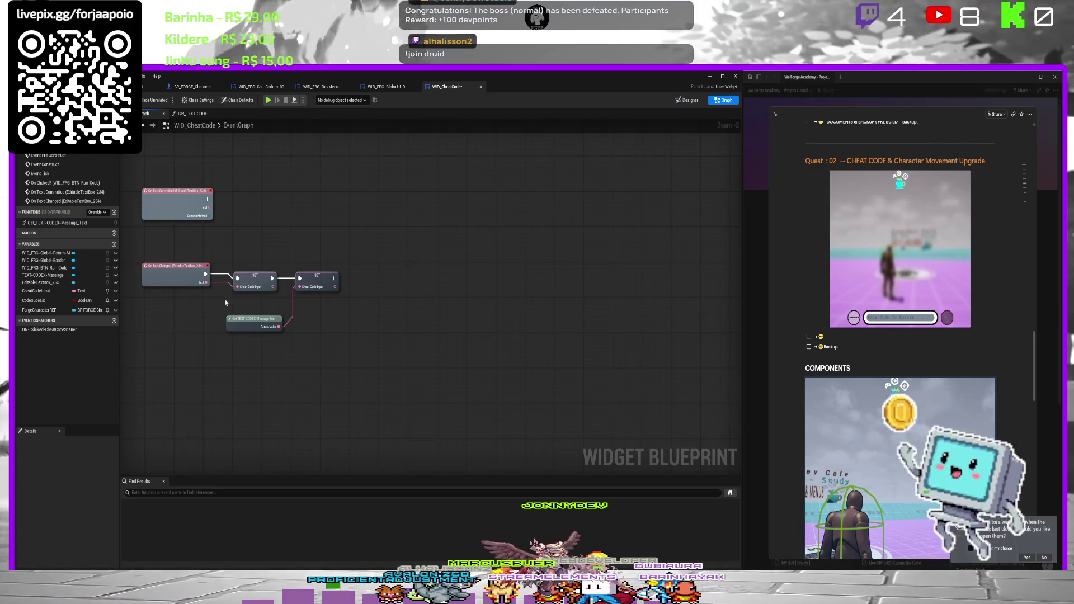
pyautogui.moveTo(326, 224)
pyautogui.mouseDown()
pyautogui.moveTo(297, 343)
pyautogui.moveTo(304, 333)
pyautogui.mouseUp()
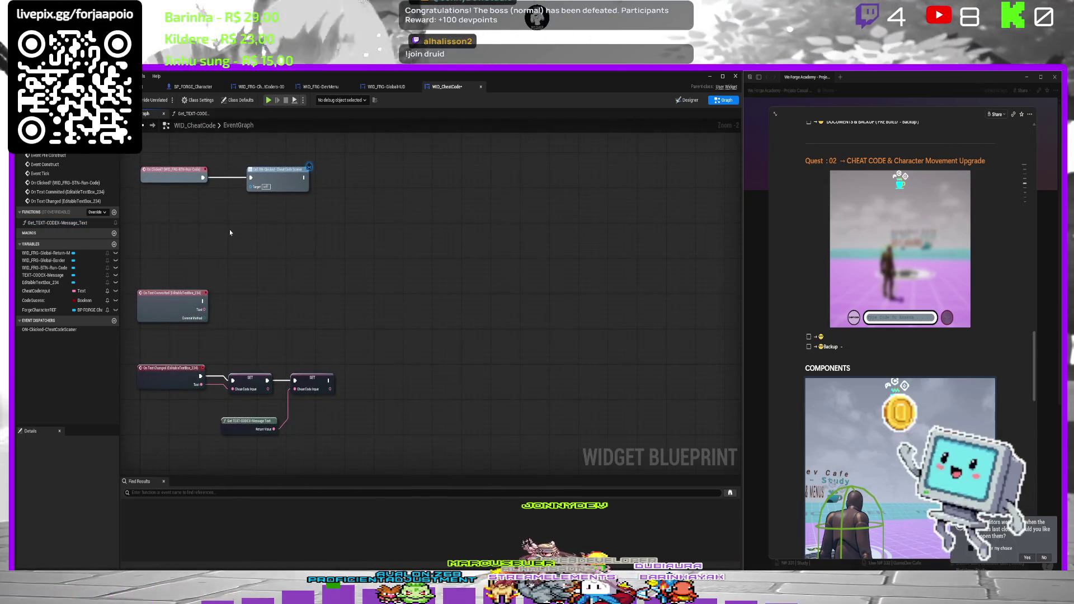
pyautogui.moveTo(39, 305)
pyautogui.mouseDown()
pyautogui.moveTo(347, 233)
pyautogui.moveTo(338, 183)
pyautogui.mouseUp()
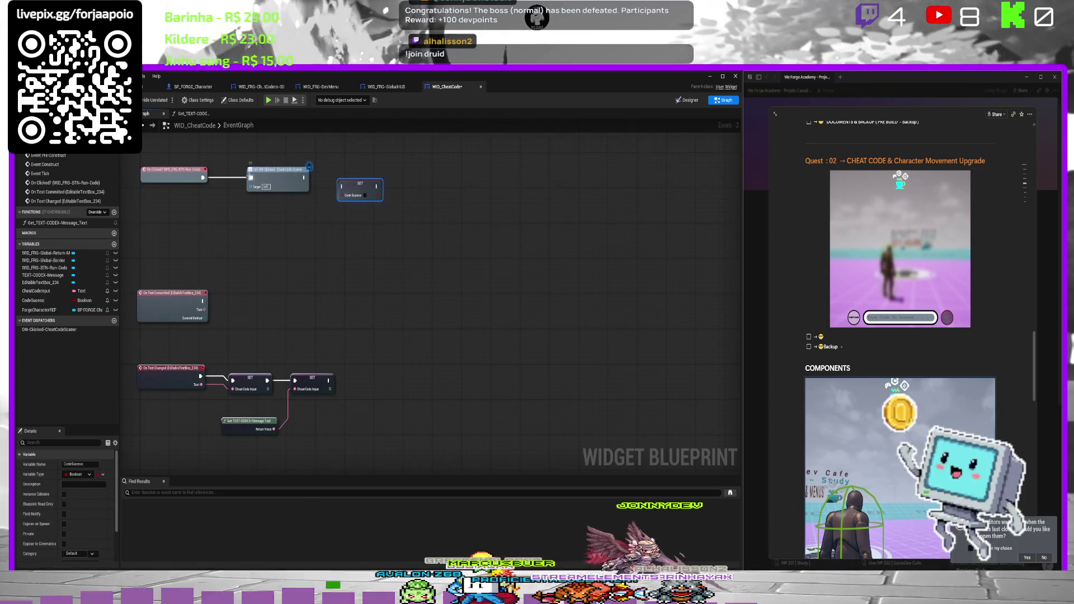
pyautogui.moveTo(269, 173); pyautogui.dragTo(424, 173)
pyautogui.moveTo(355, 192)
pyautogui.mouseDown()
pyautogui.moveTo(224, 180)
pyautogui.moveTo(254, 180)
pyautogui.mouseUp()
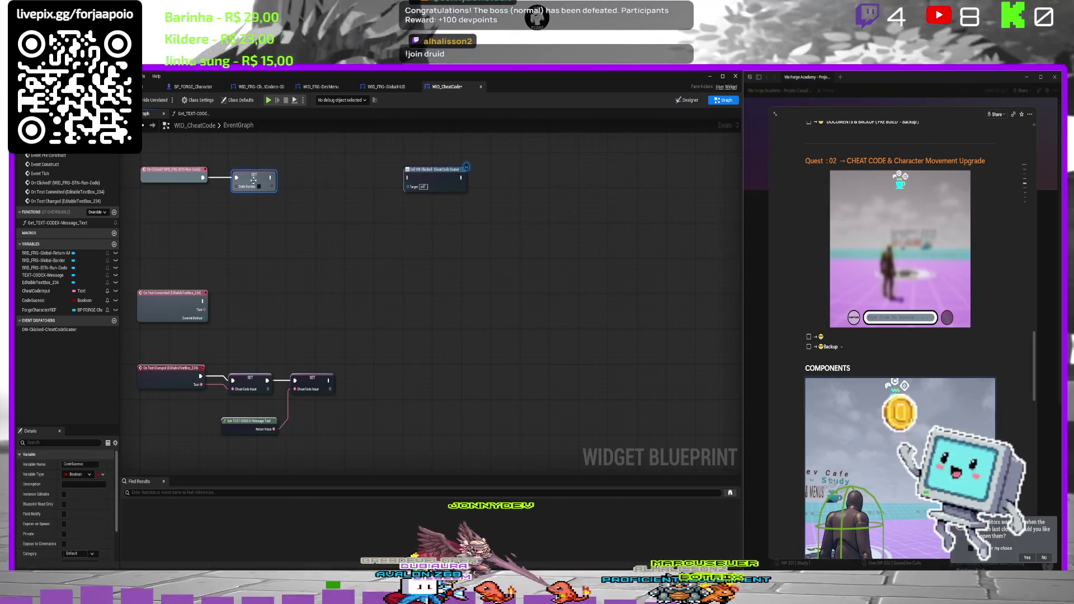
# Chain a copied CodeSucess setter after the CheatCodeInput setters; set the first true and wire it to the dispatcher.
pyautogui.hotkey('ctrl', 'c')
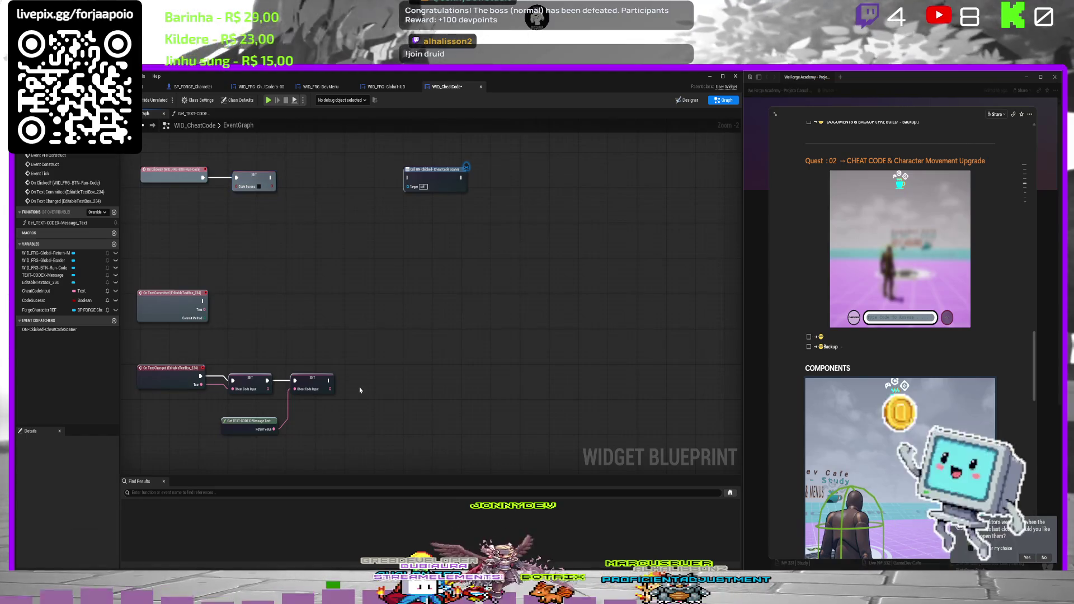
pyautogui.hotkey('ctrl', 'v')
pyautogui.moveTo(330, 382)
pyautogui.mouseDown()
pyautogui.moveTo(366, 395)
pyautogui.moveTo(376, 383)
pyautogui.mouseUp()
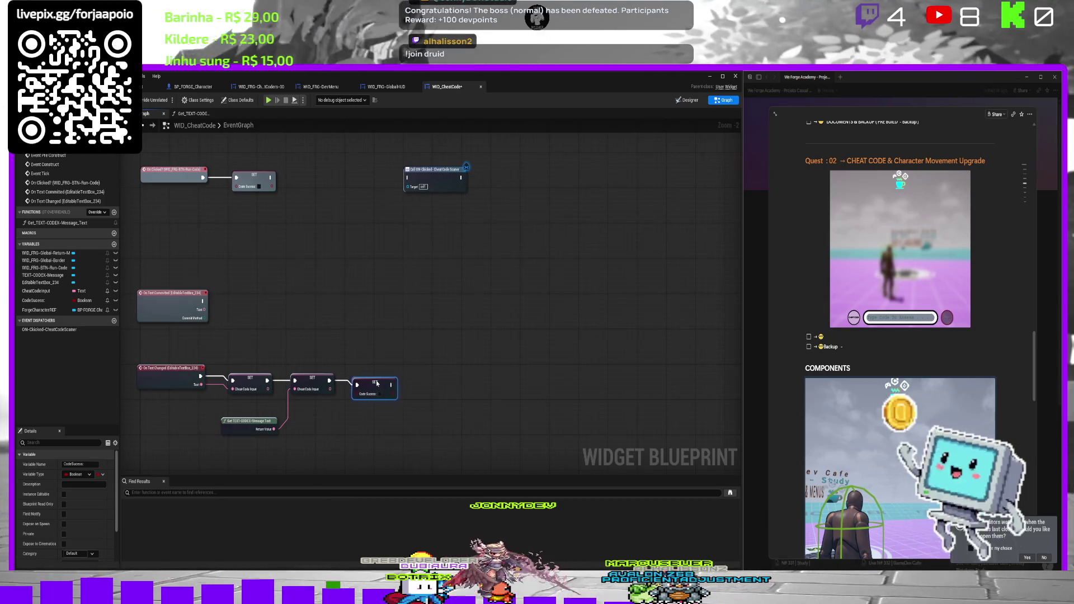
pyautogui.click(260, 186)
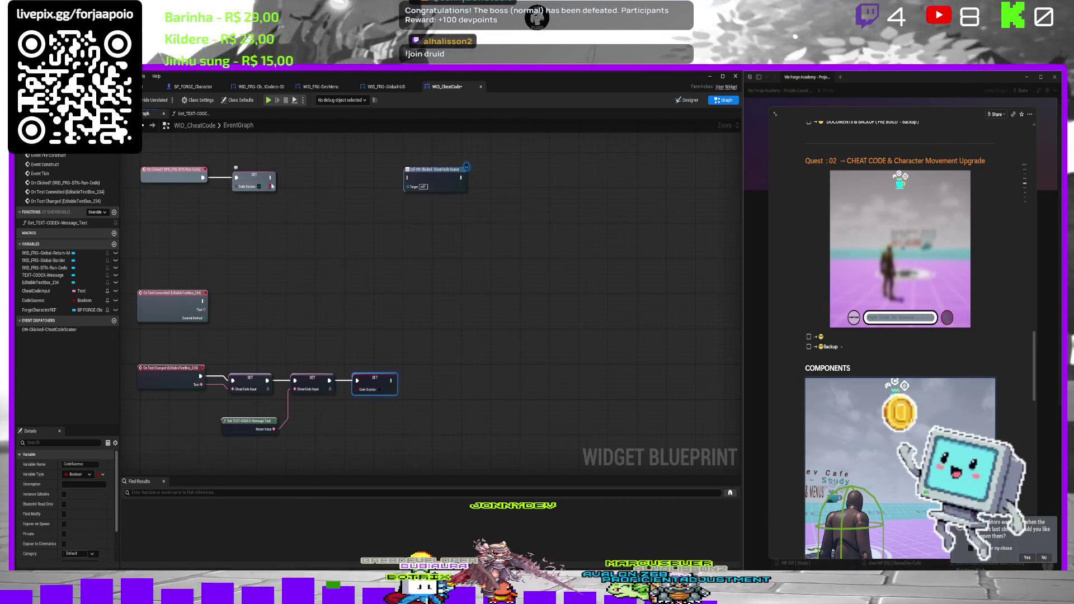
pyautogui.moveTo(309, 186); pyautogui.dragTo(408, 178)
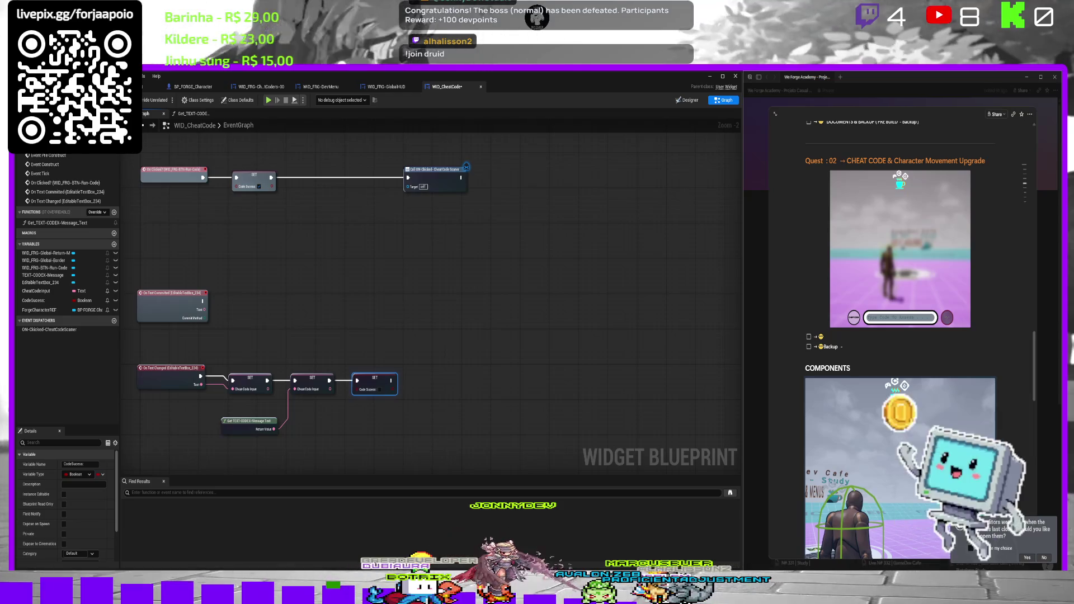
pyautogui.click(148, 86)
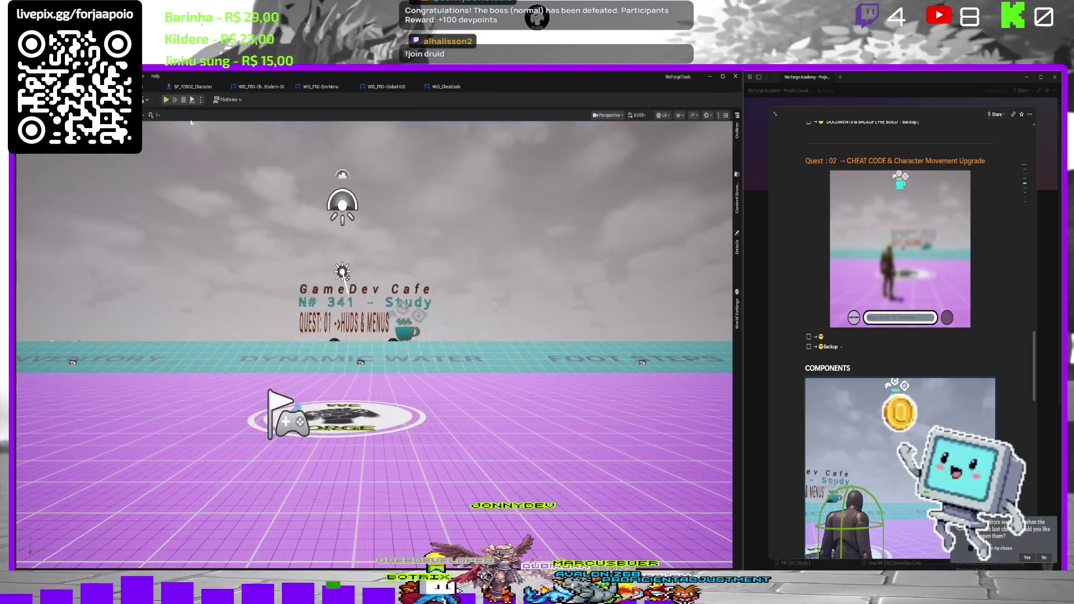
# Play-test the level, type 'test' into the cheat field to see the title echo it, then stop.
pyautogui.click(166, 100)
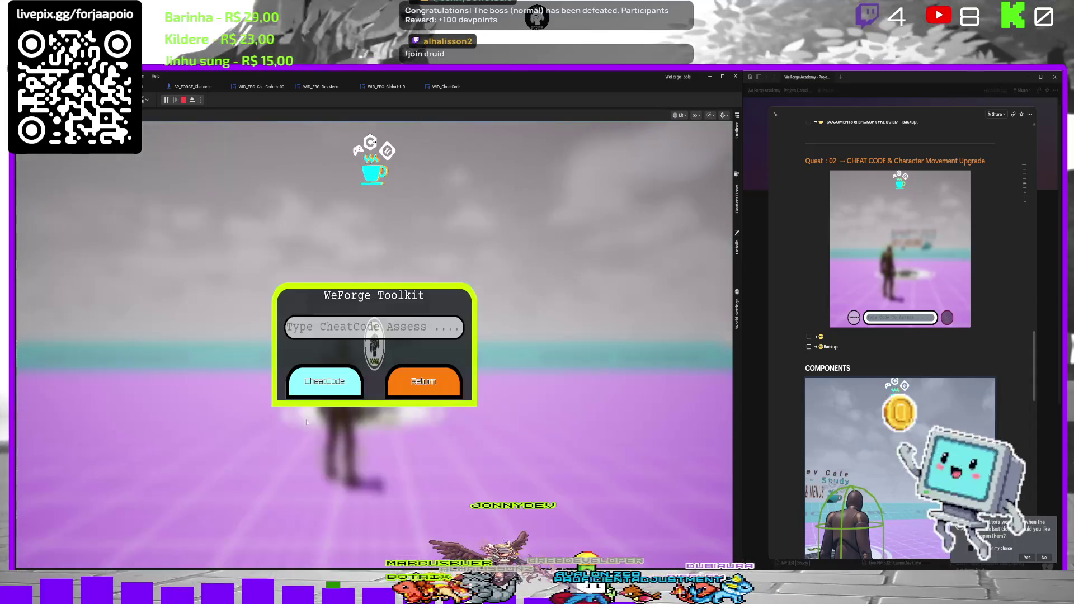
pyautogui.write('test')
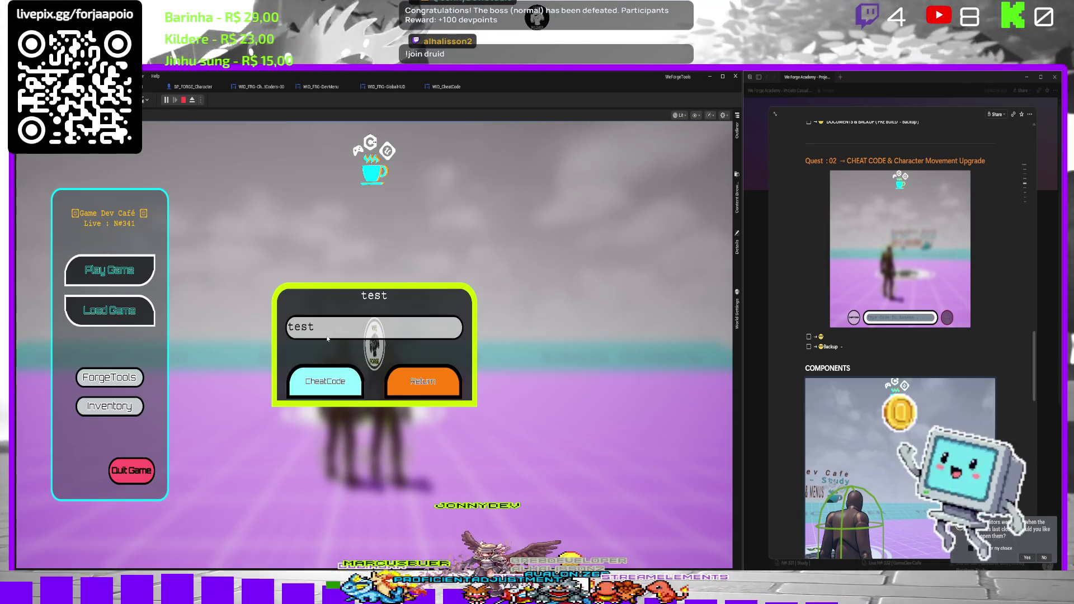
pyautogui.press('Escape')
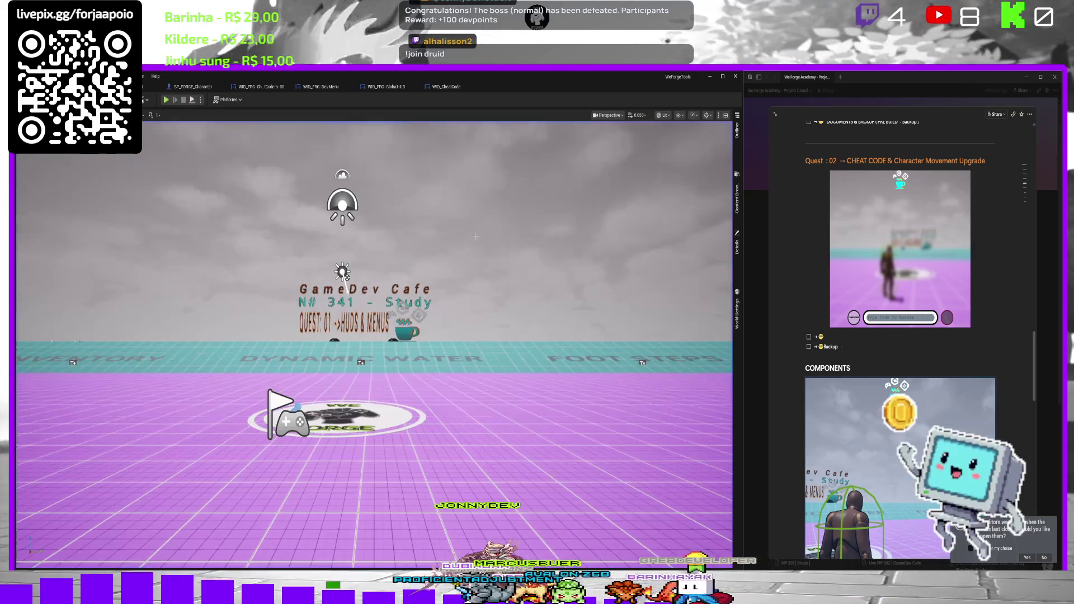
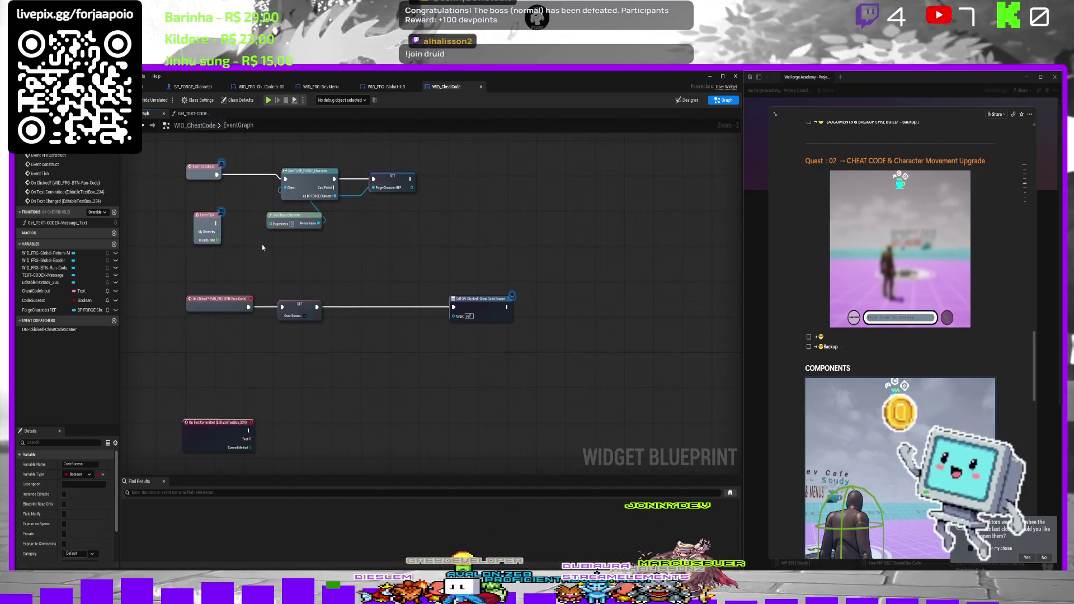
# Move the Get TEXT-CODEX and SET Cheat Code Input nodes right, with Event Tick beside them.
pyautogui.click(246, 274)
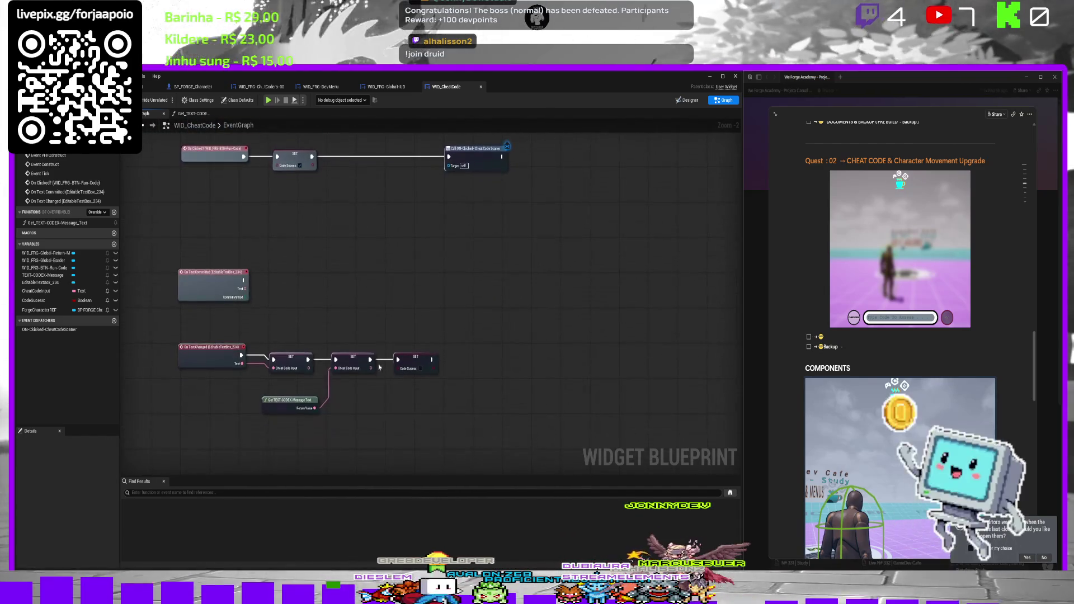
pyautogui.moveTo(311, 422)
pyautogui.mouseDown()
pyautogui.moveTo(296, 168)
pyautogui.moveTo(271, 265)
pyautogui.moveTo(280, 267)
pyautogui.mouseUp()
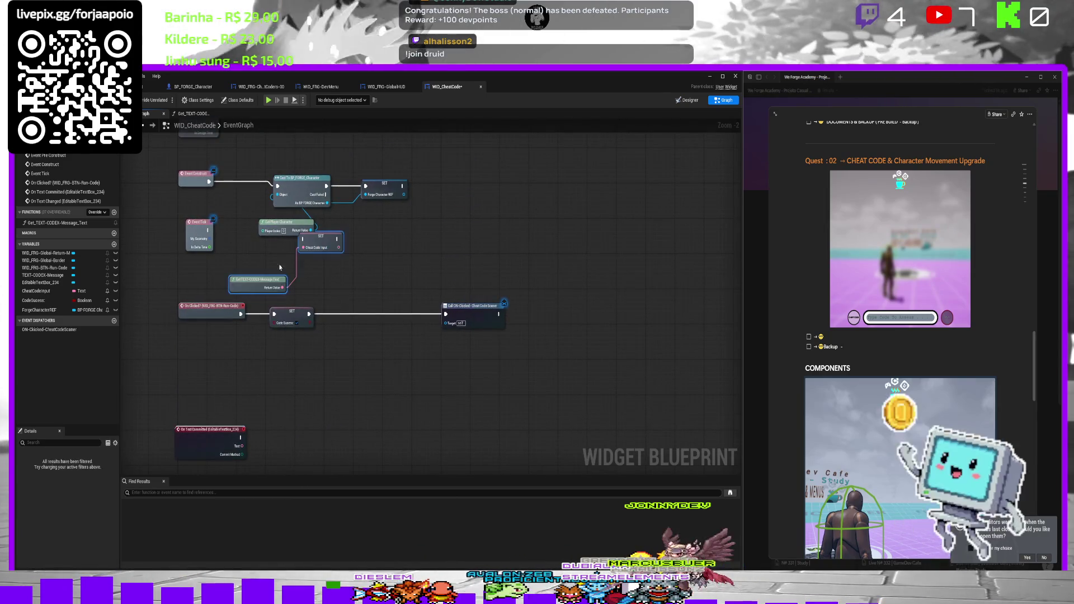
pyautogui.moveTo(343, 235)
pyautogui.mouseDown()
pyautogui.moveTo(580, 169)
pyautogui.moveTo(607, 183)
pyautogui.mouseUp()
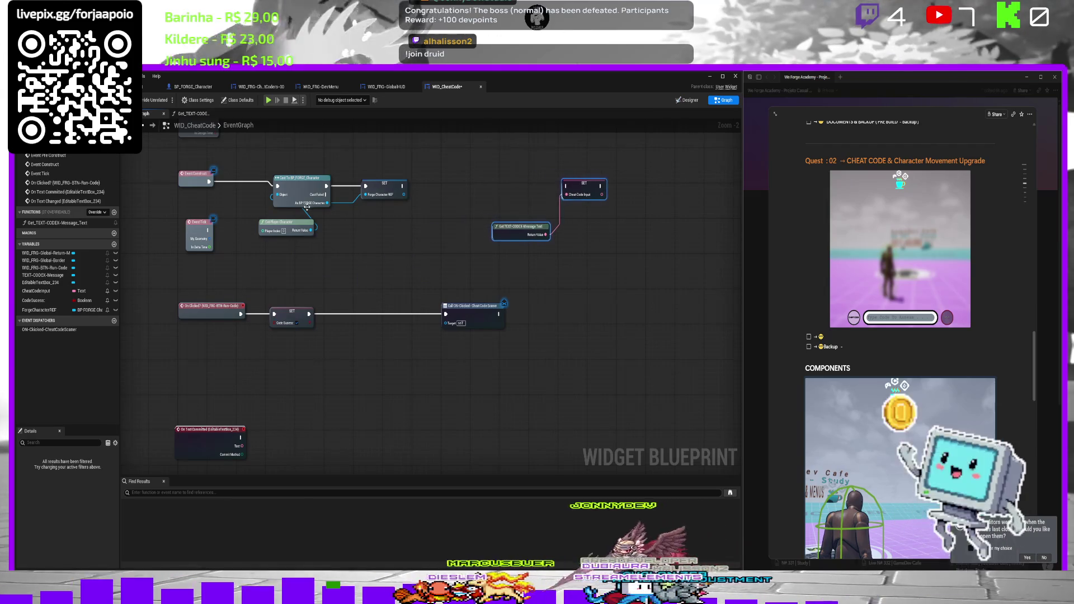
pyautogui.moveTo(200, 219)
pyautogui.mouseDown()
pyautogui.moveTo(347, 227)
pyautogui.moveTo(510, 187)
pyautogui.moveTo(566, 186)
pyautogui.mouseUp()
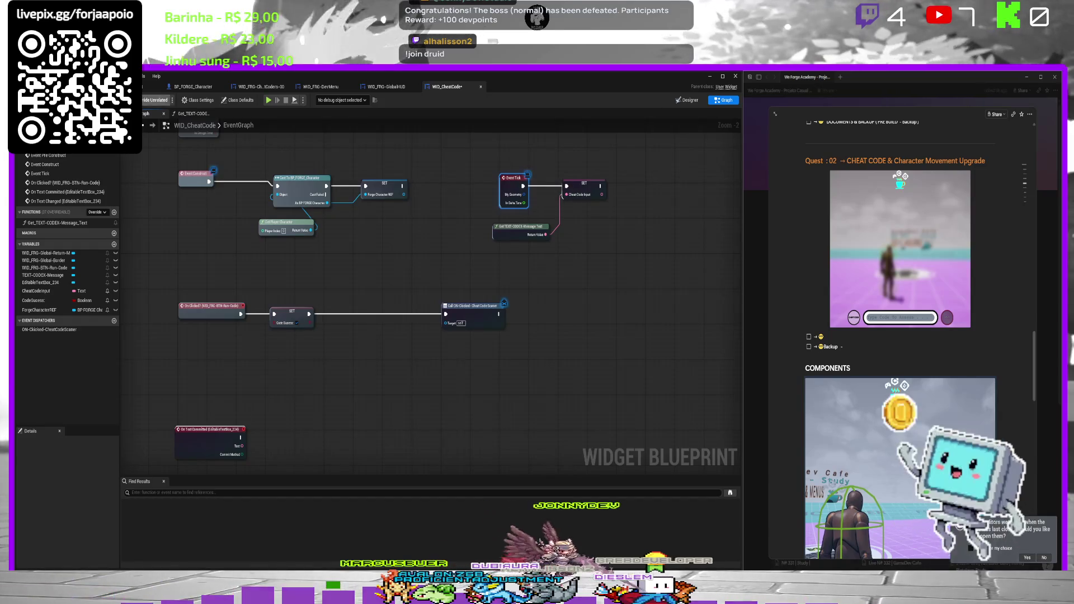
# Playtest by typing into the cheat-code field, then return to the WID_CheatCode graph.
pyautogui.click(112, 87)
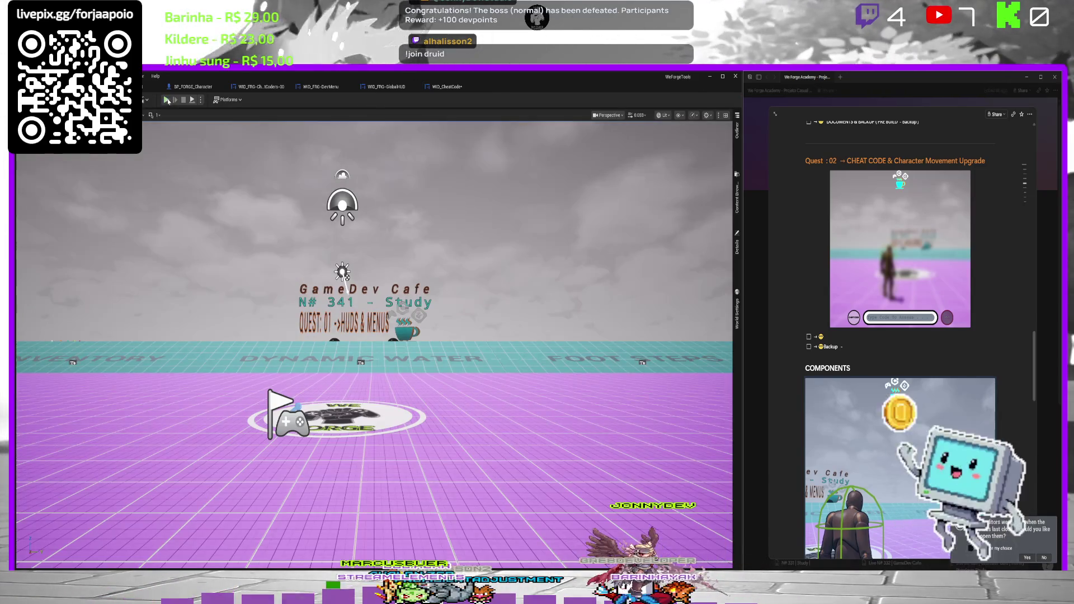
pyautogui.hotkey('alt', 'p')
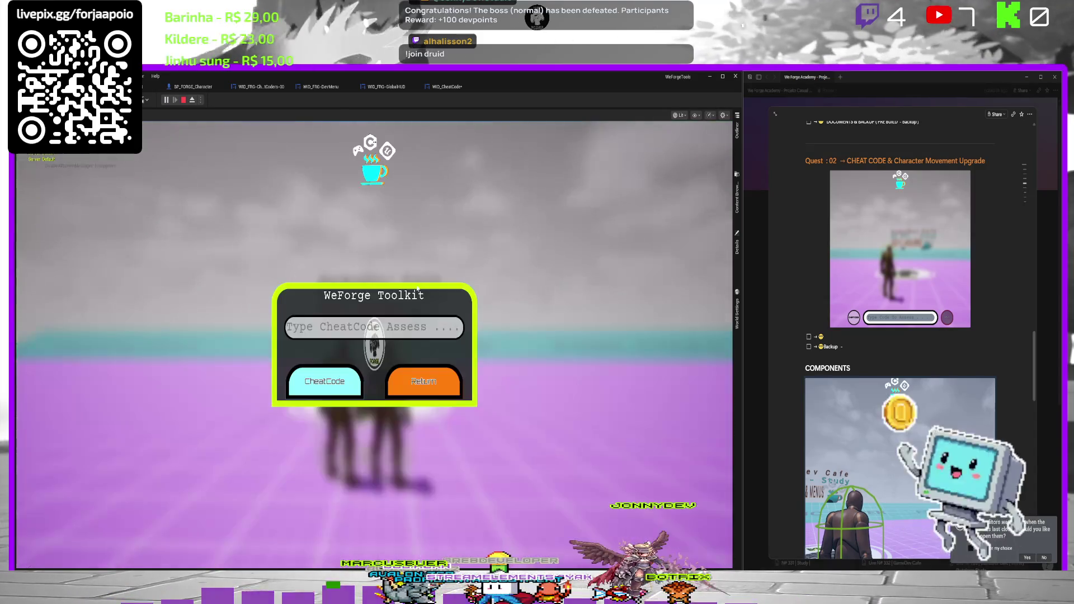
pyautogui.write('test')
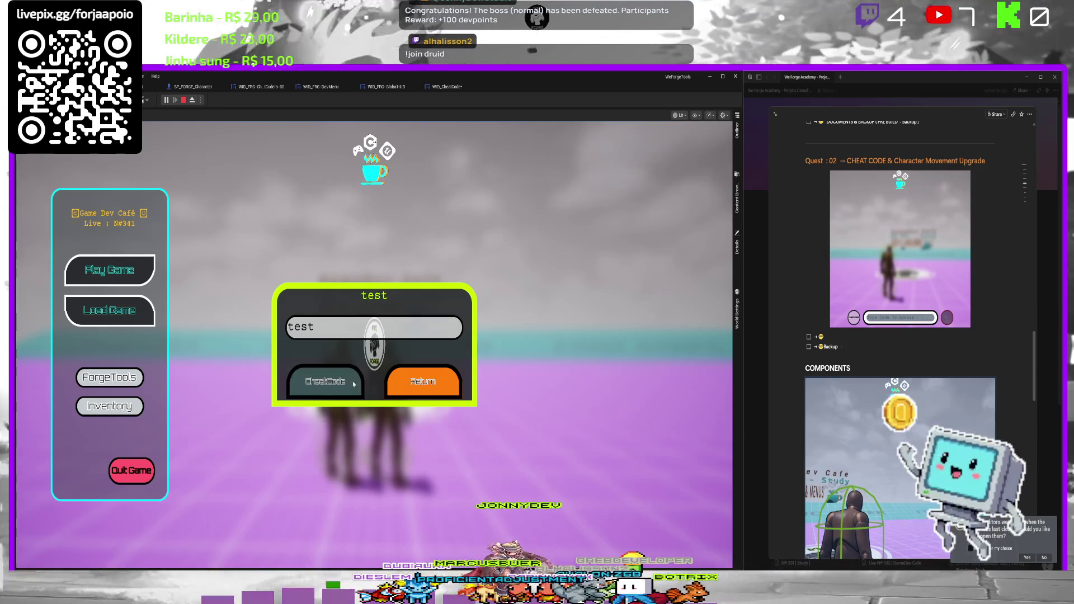
pyautogui.click(425, 387)
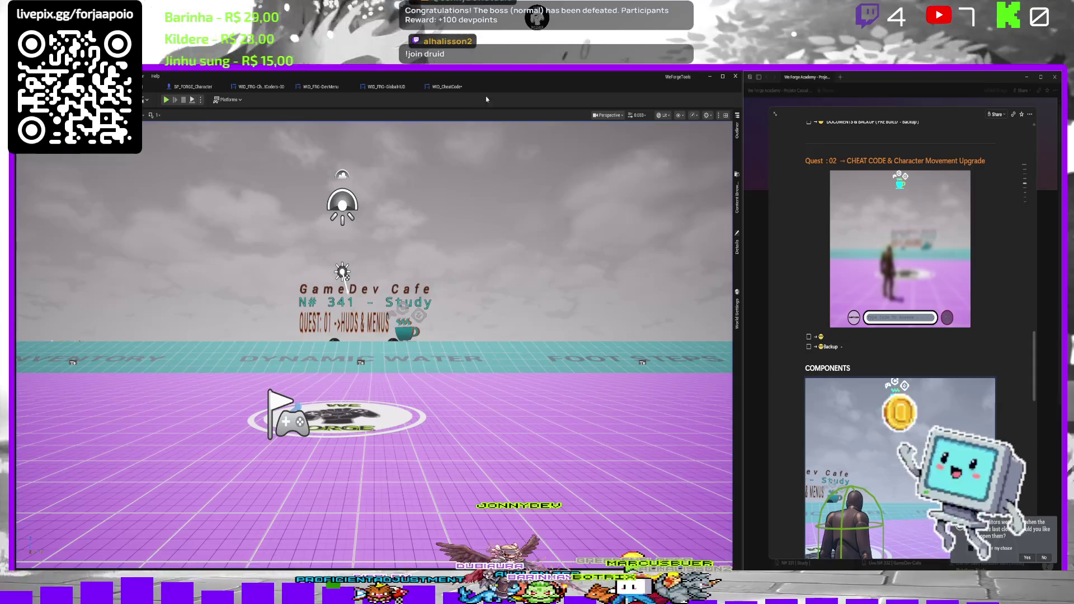
pyautogui.click(462, 86)
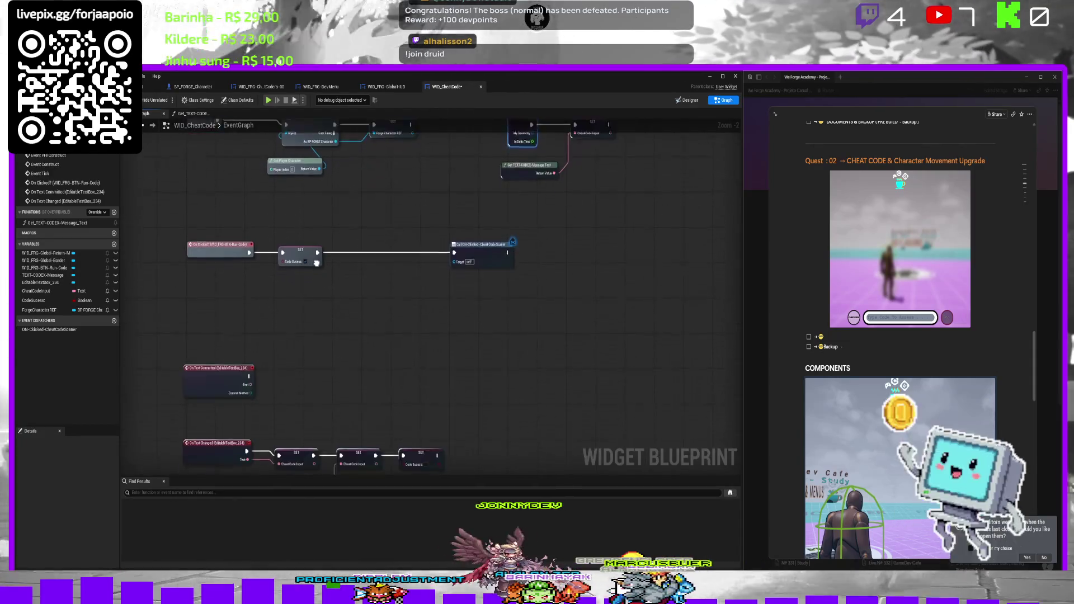
# Add an On Clicked event for the Return button in WID_CheatCode.
pyautogui.click(689, 101)
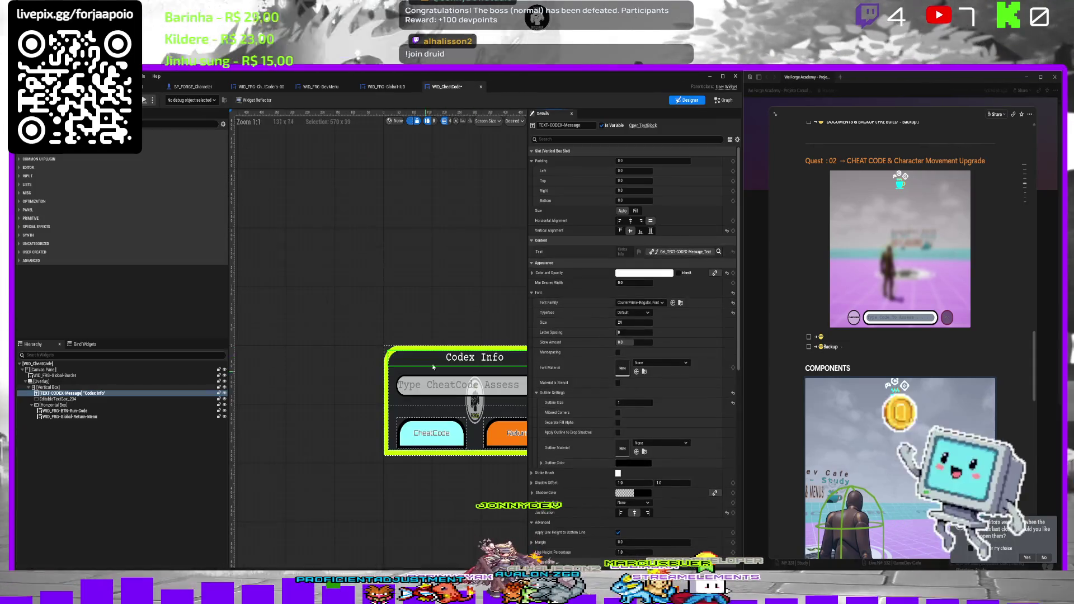
pyautogui.click(398, 354)
pyautogui.scroll(-10, 666, 483)
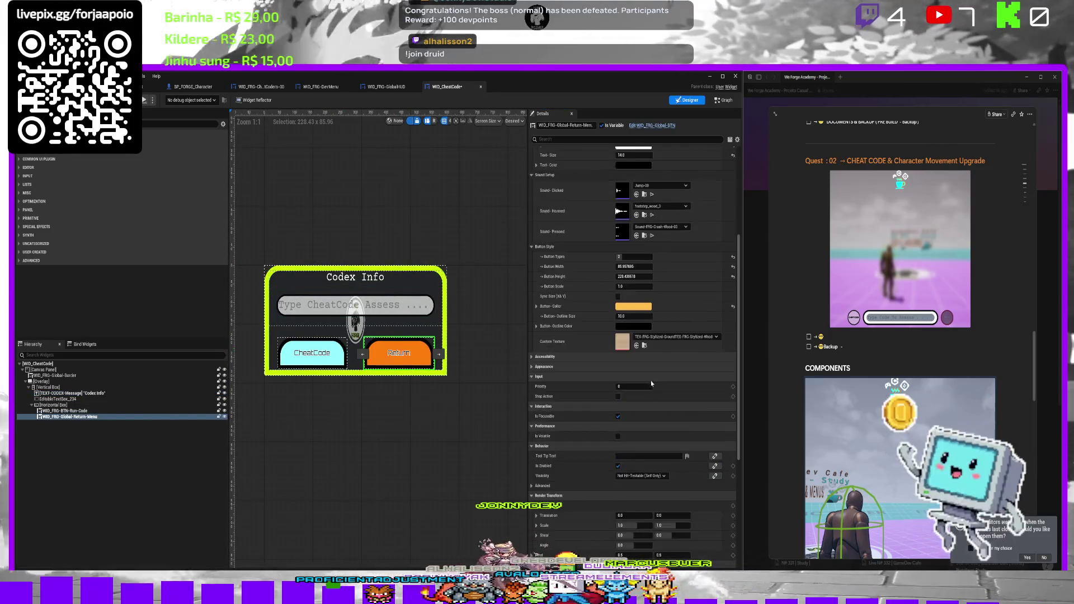
pyautogui.click(639, 514)
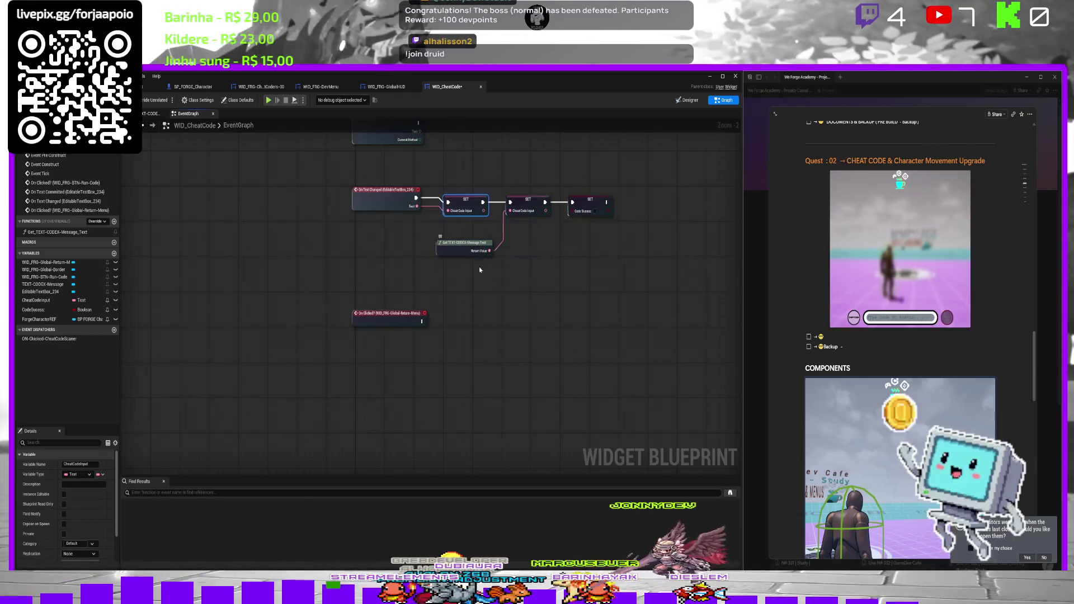
# Chain copies of SET Cheat Code Input and SET Code Success after Return's On Clicked, then save.
pyautogui.hotkey('ctrl', 'v')
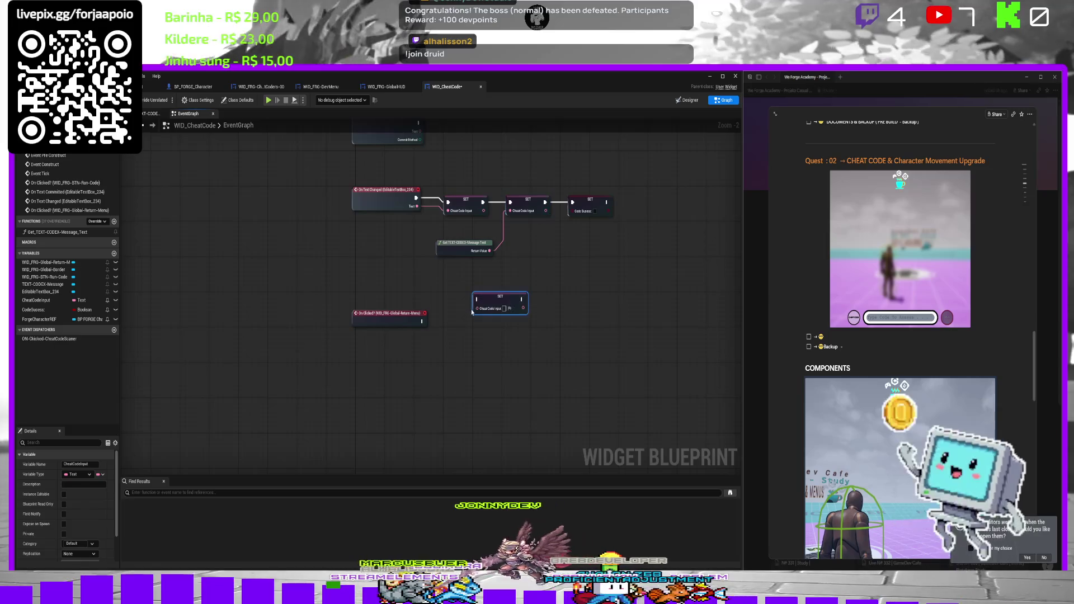
pyautogui.moveTo(495, 312); pyautogui.dragTo(476, 325)
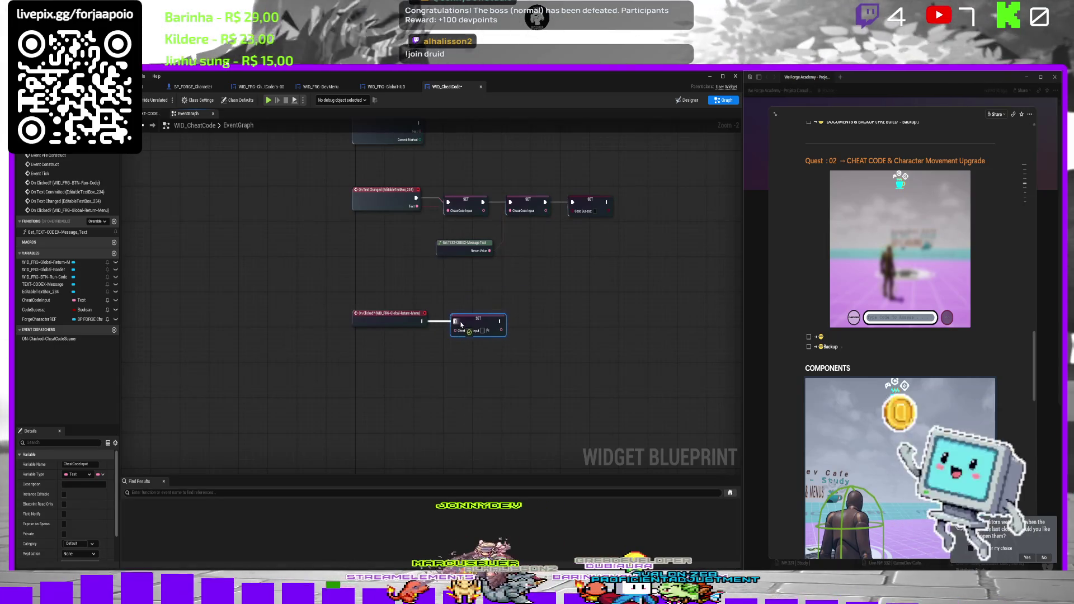
pyautogui.click(586, 210)
pyautogui.hotkey('ctrl', 'c')
pyautogui.hotkey('ctrl', 'v')
pyautogui.moveTo(500, 321)
pyautogui.mouseDown()
pyautogui.moveTo(526, 336)
pyautogui.moveTo(533, 320)
pyautogui.mouseUp()
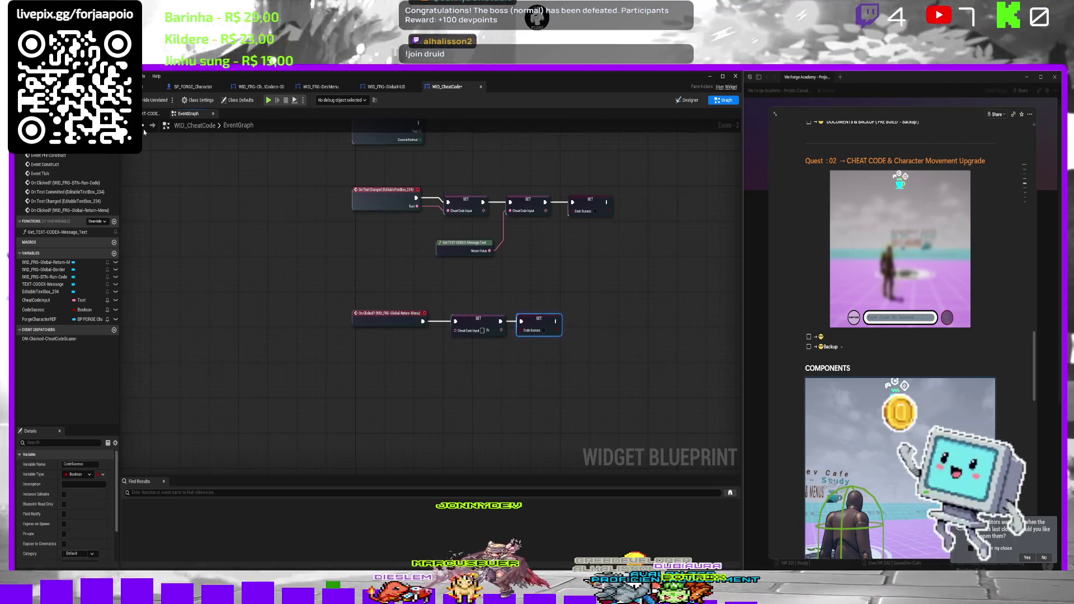
pyautogui.hotkey('ctrl', 's')
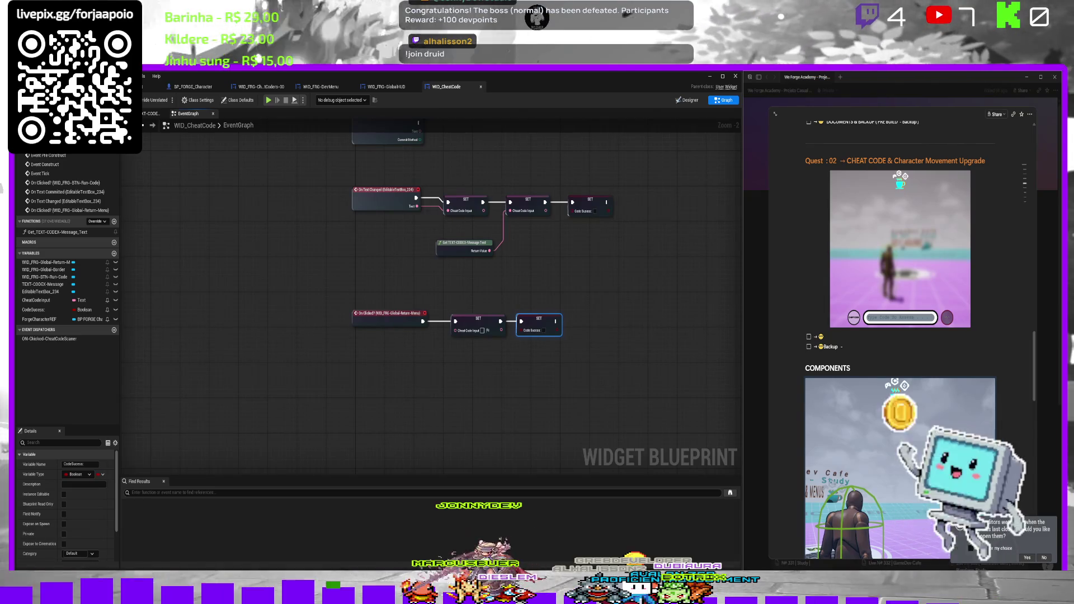
# Playtest by typing 'testt' in the cheat field and clicking Return, then stop.
pyautogui.click(134, 87)
pyautogui.hotkey('alt', 'p')
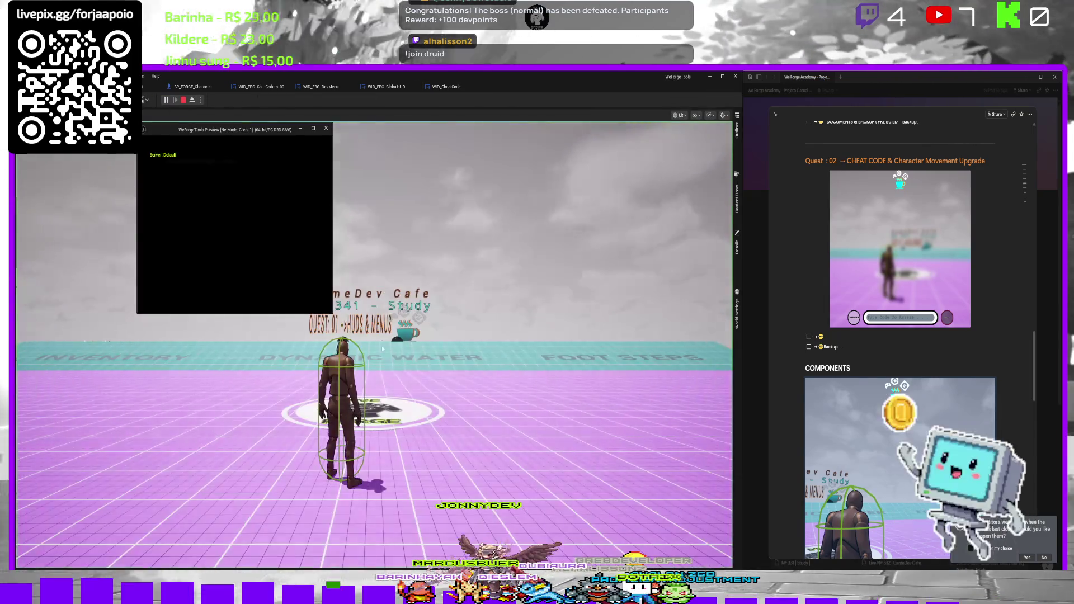
pyautogui.write('te')
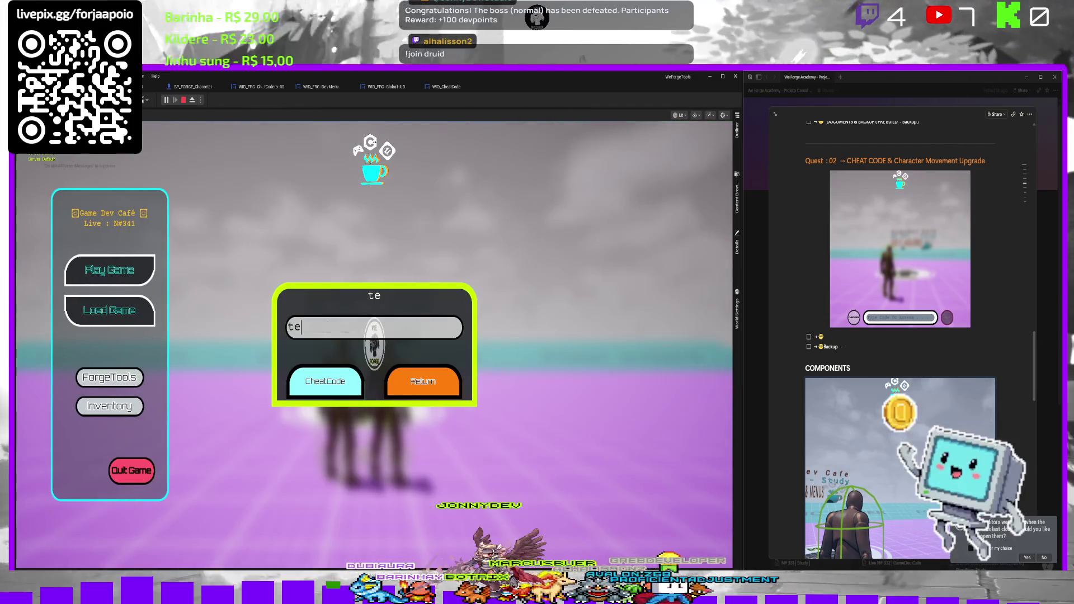
pyautogui.write('sttttt')
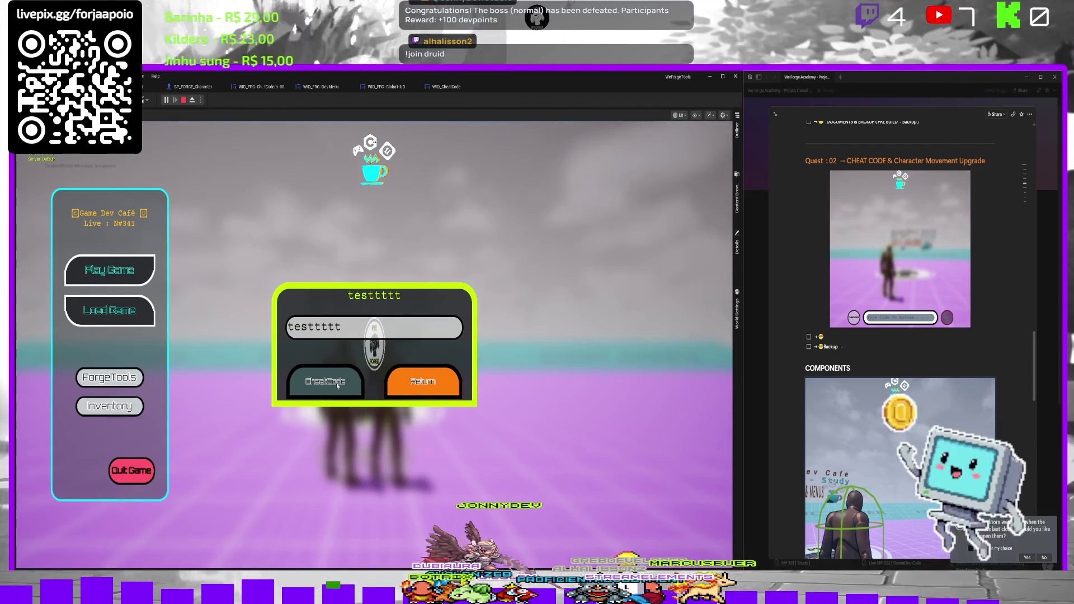
pyautogui.click(423, 383)
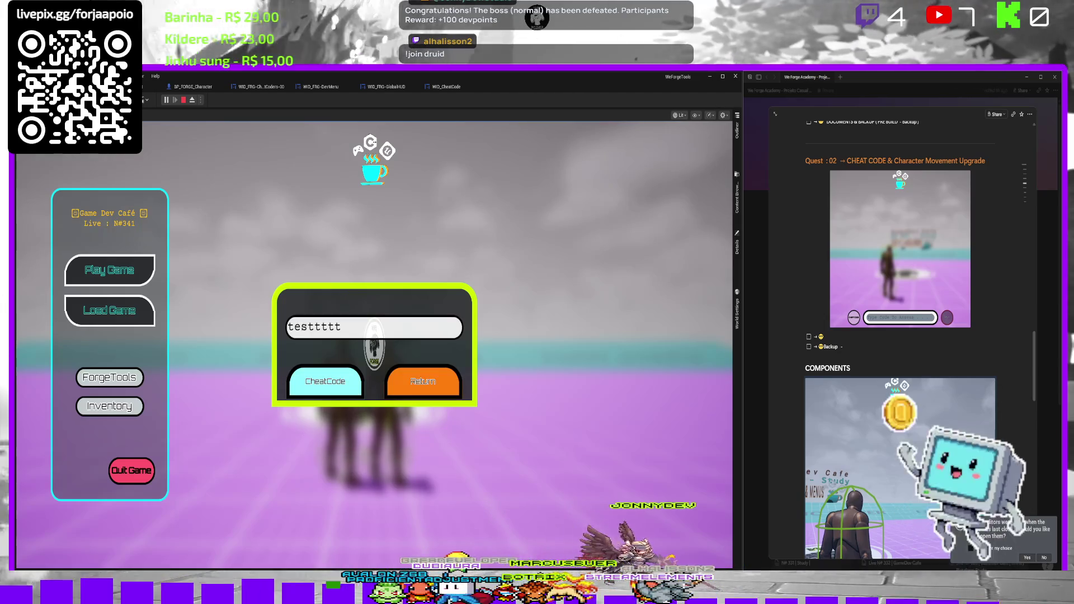
pyautogui.press('Escape')
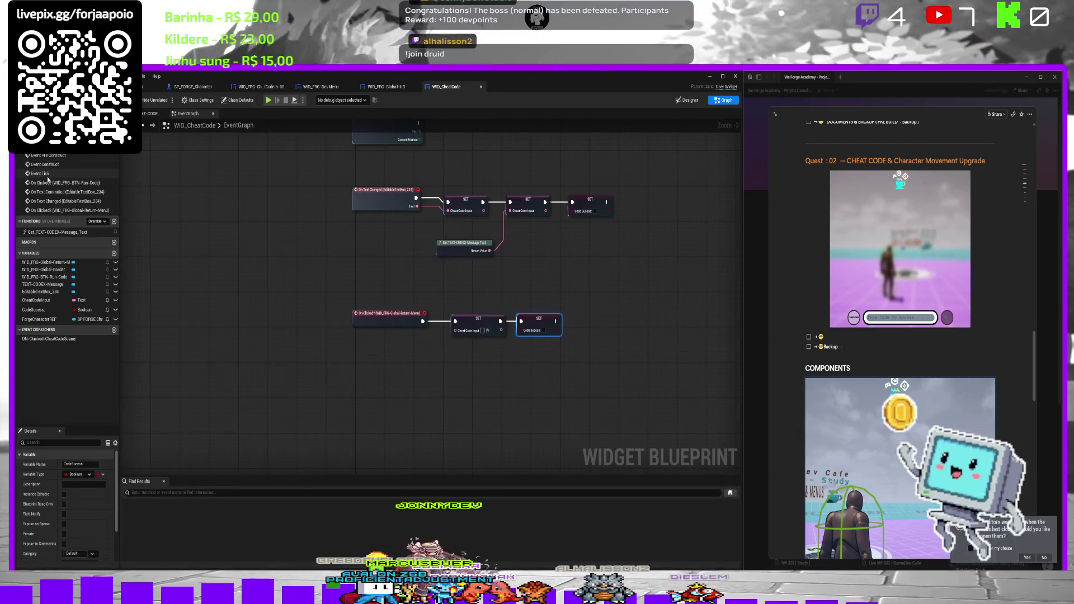
# Add an EditableTextBox_234 getter with a Clear Error node after the second SET.
pyautogui.moveTo(45, 214)
pyautogui.mouseDown()
pyautogui.moveTo(131, 236)
pyautogui.moveTo(241, 299)
pyautogui.moveTo(33, 217)
pyautogui.mouseUp()
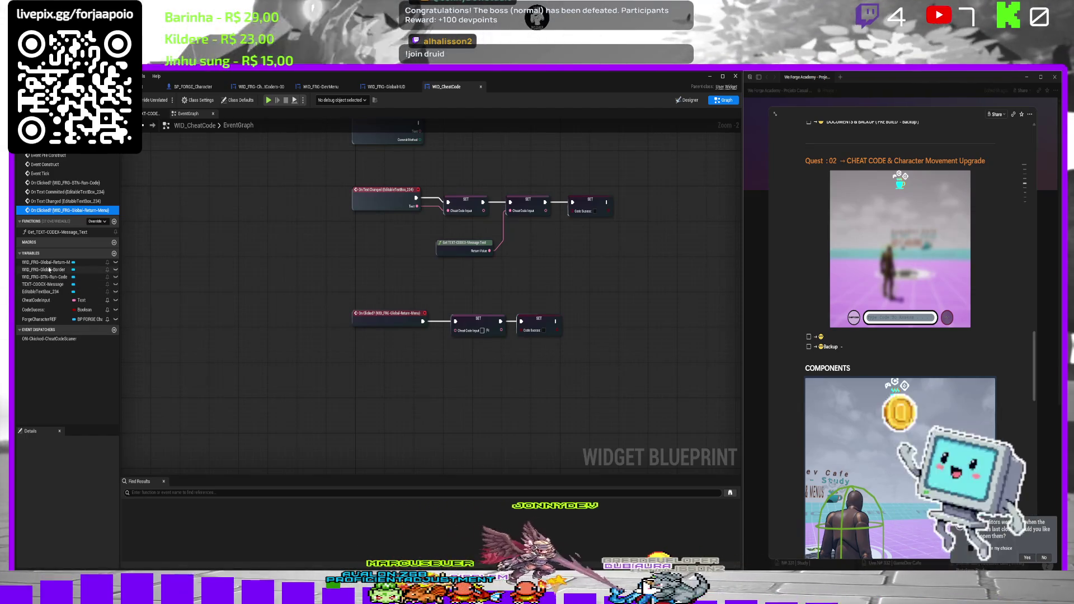
pyautogui.moveTo(40, 293); pyautogui.dragTo(409, 366)
pyautogui.click(383, 379)
pyautogui.write('clea')
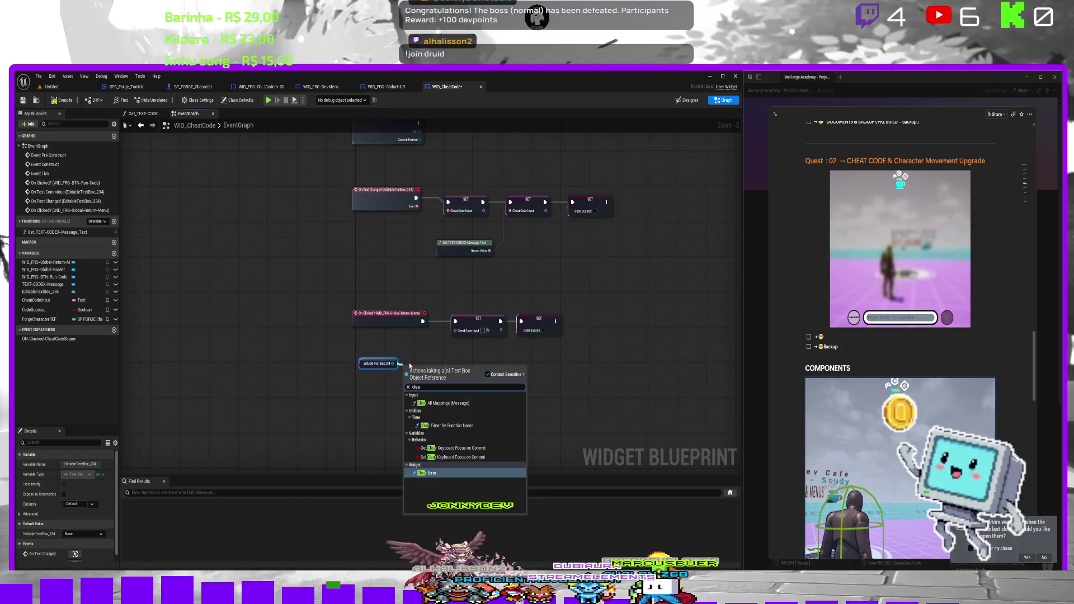
pyautogui.press('Return')
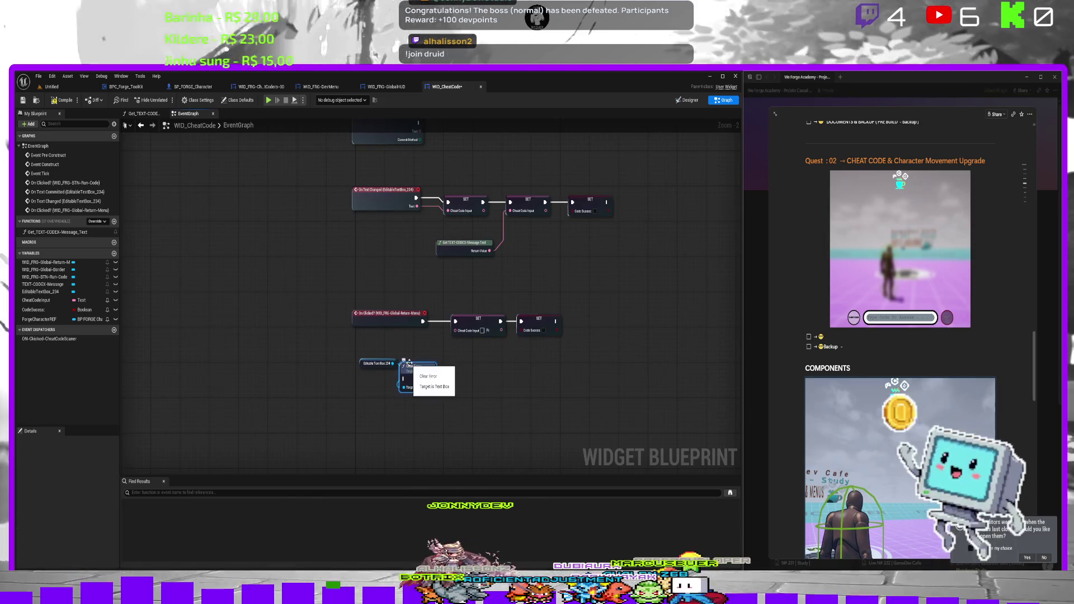
pyautogui.moveTo(418, 372)
pyautogui.mouseDown()
pyautogui.moveTo(517, 364)
pyautogui.moveTo(582, 319)
pyautogui.mouseUp()
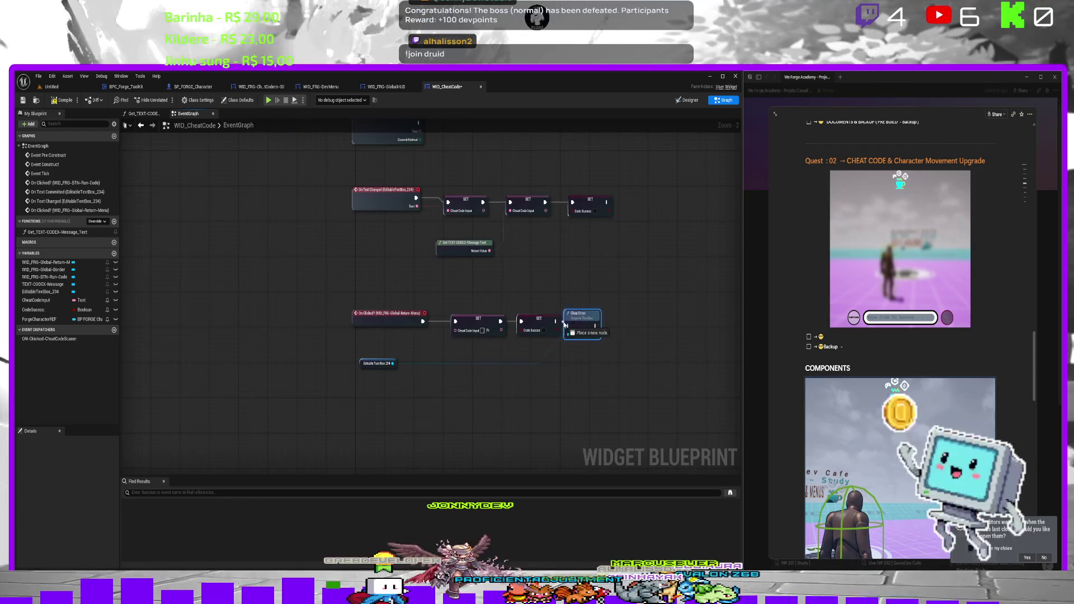
# Playtest by submitting 'Teste' as the cheat code, then return to the WID_CheatCode graph.
pyautogui.click(62, 88)
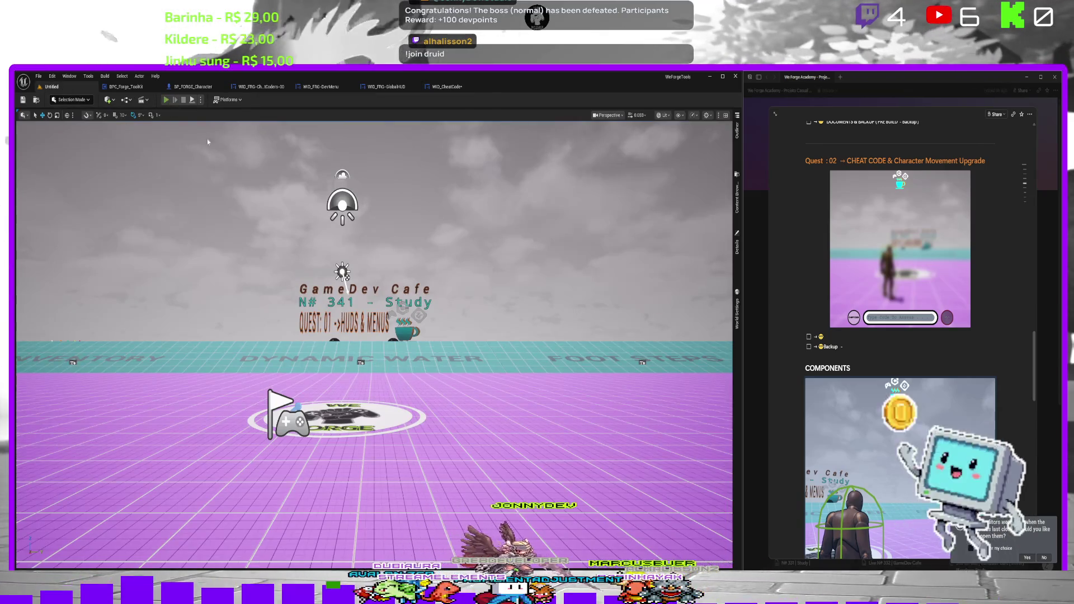
pyautogui.hotkey('alt', 'p')
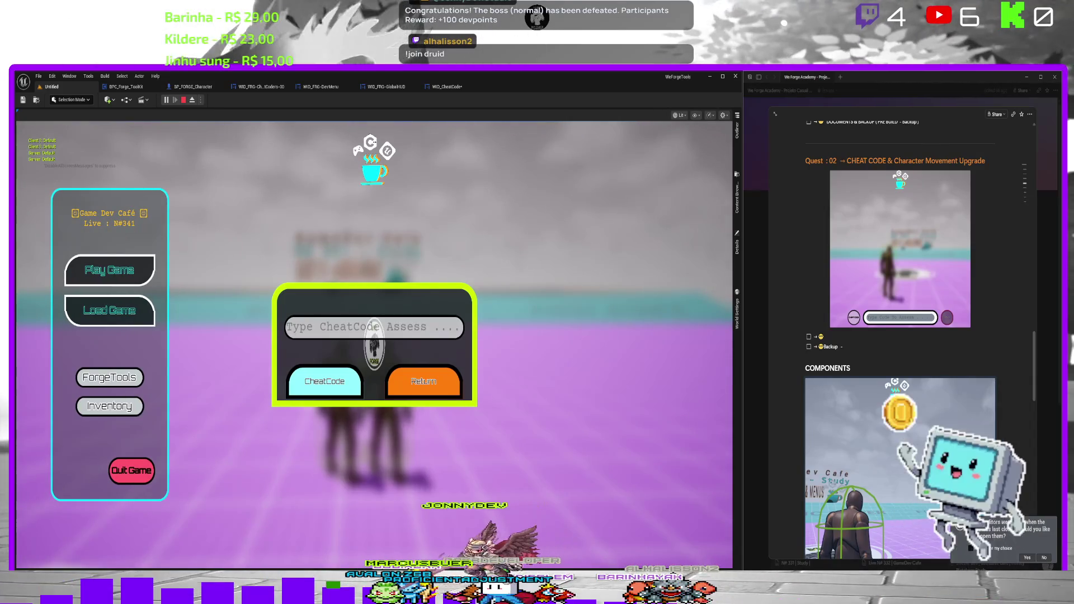
pyautogui.write('Teste')
pyautogui.click(347, 399)
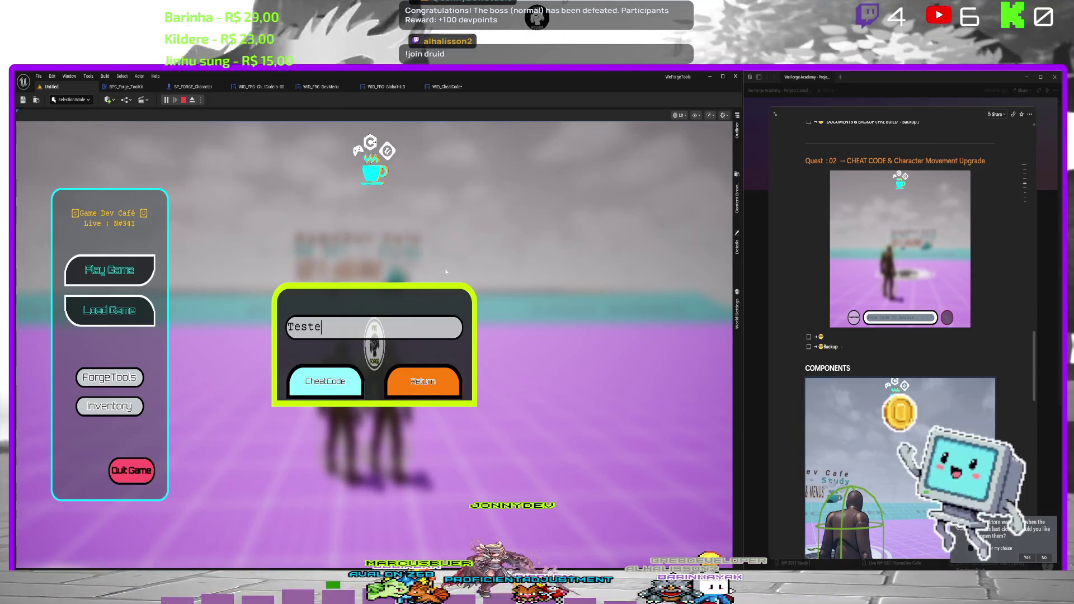
pyautogui.press('BackSpace')
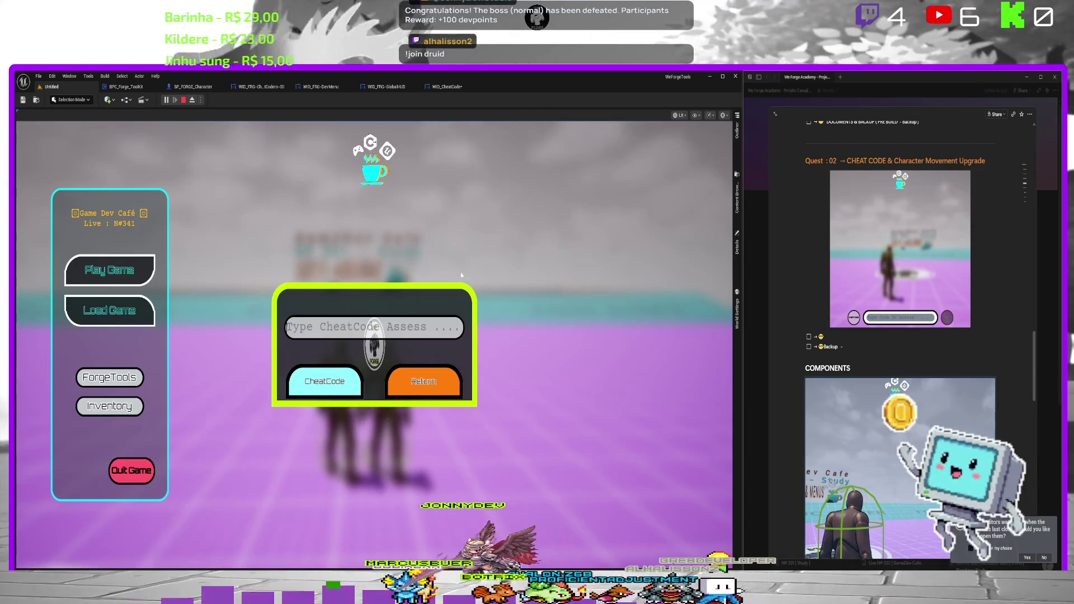
pyautogui.press('Escape')
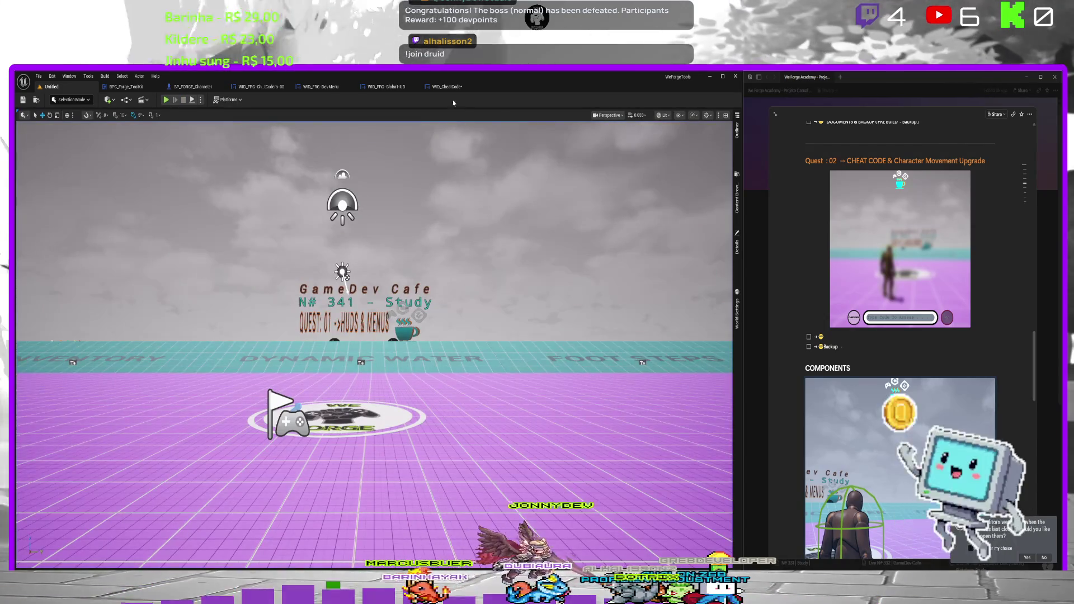
pyautogui.click(452, 87)
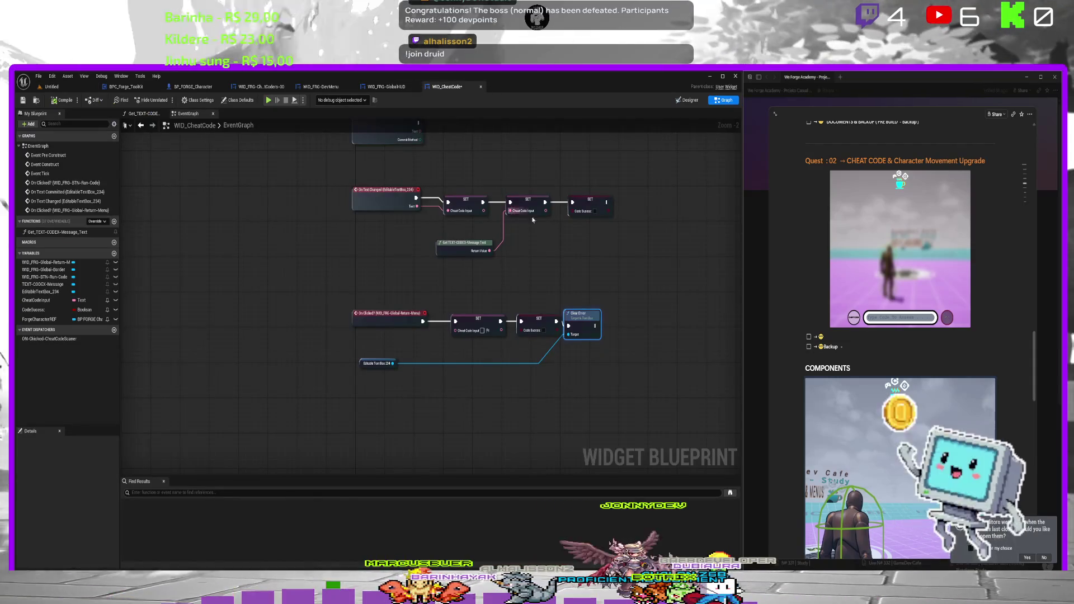
# Add a SetText (Text Box) node off the EditableTextBox_234 reference.
pyautogui.click(688, 99)
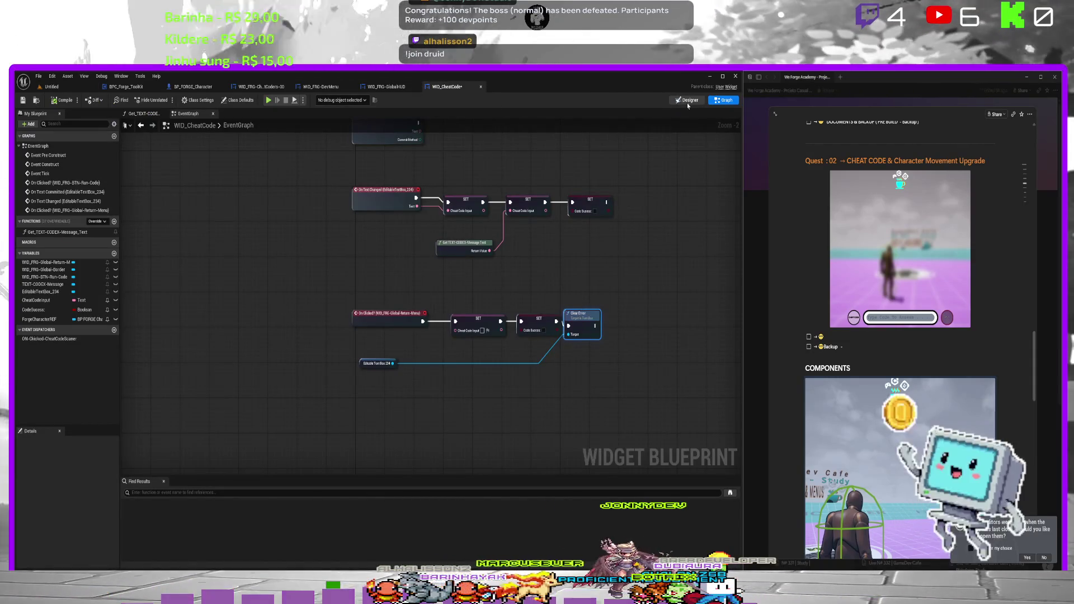
pyautogui.click(412, 386)
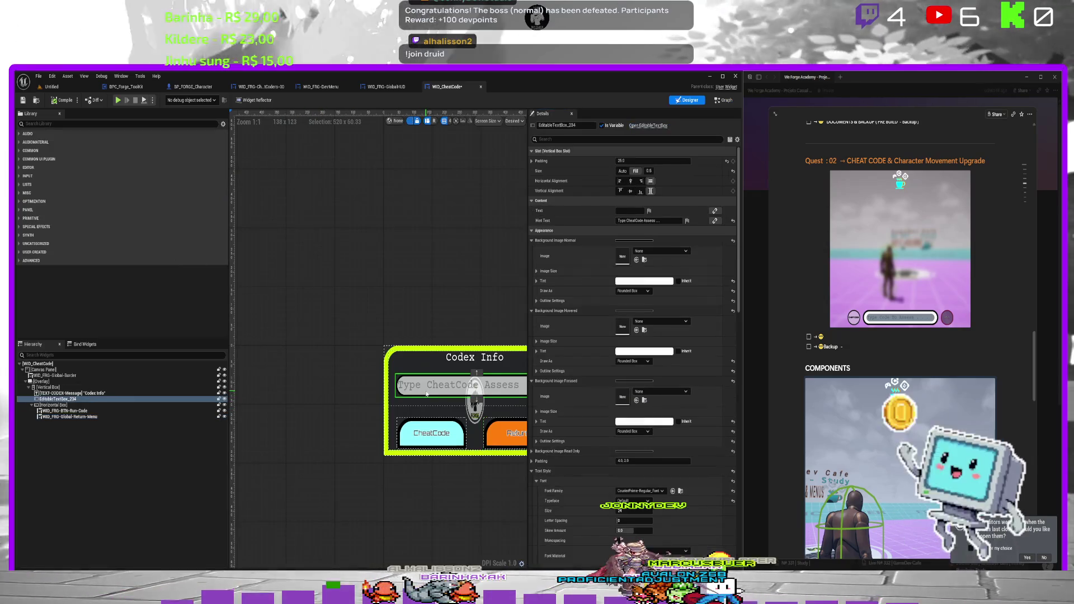
pyautogui.click(721, 100)
pyautogui.moveTo(562, 284); pyautogui.dragTo(574, 284)
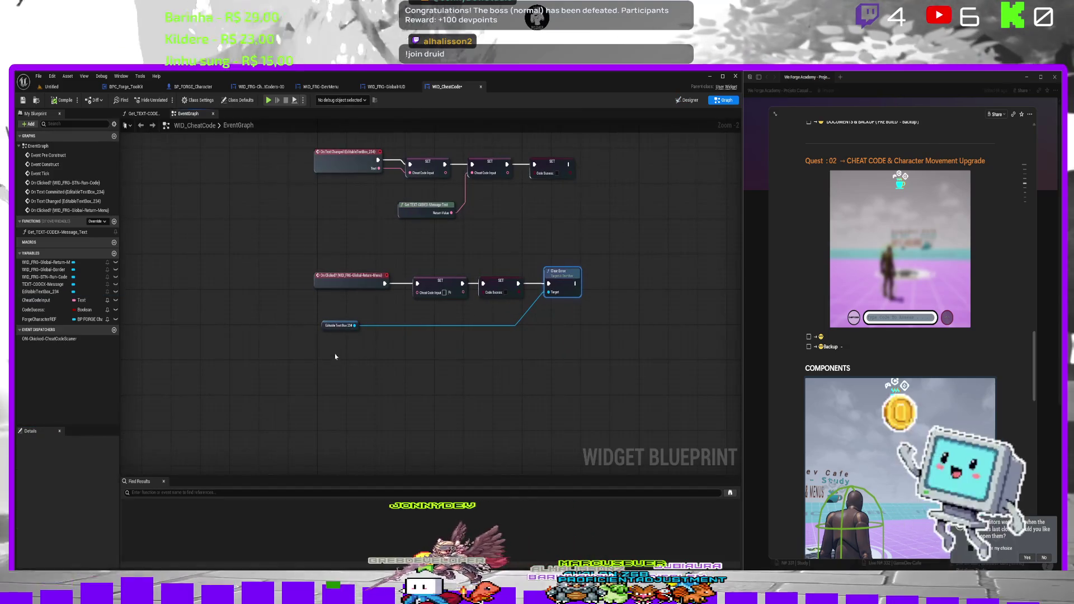
pyautogui.moveTo(354, 325)
pyautogui.mouseDown()
pyautogui.moveTo(432, 364)
pyautogui.moveTo(428, 356)
pyautogui.mouseUp()
pyautogui.write('Set Tex')
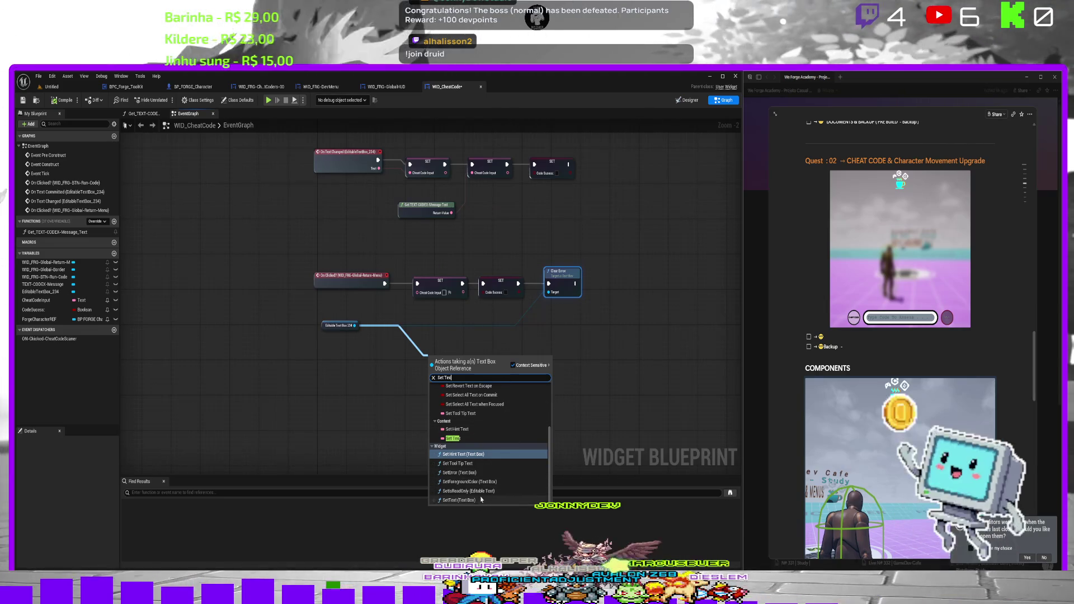
pyautogui.click(483, 499)
pyautogui.moveTo(450, 360); pyautogui.dragTo(610, 329)
# Replace Clear Error with SetText after Code Success, feed Cheat Code Input into In Text, and save.
pyautogui.click(569, 278)
pyautogui.press('Delete')
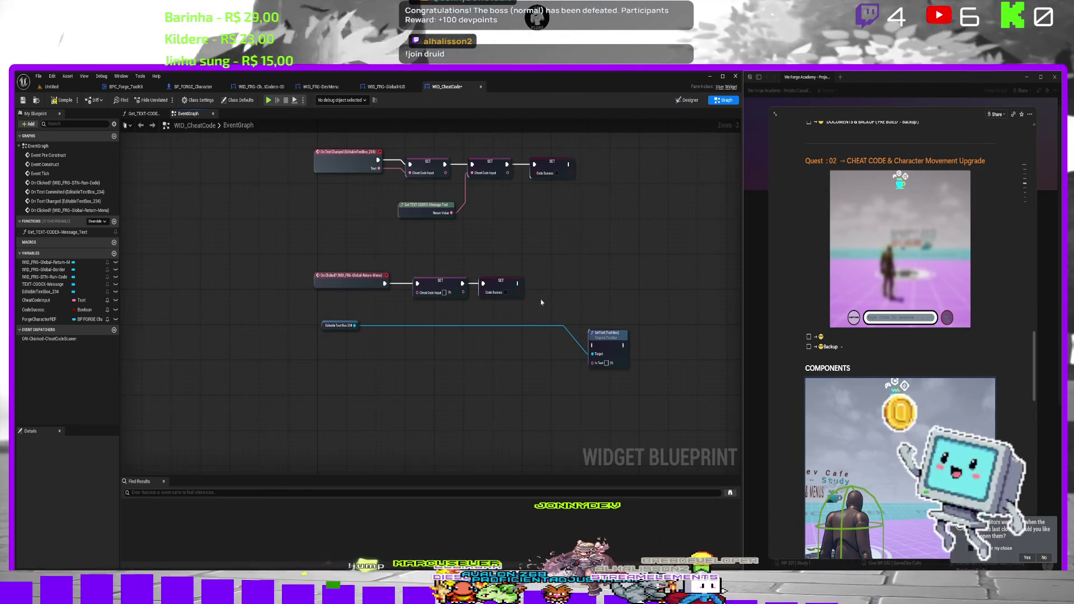
pyautogui.moveTo(597, 335); pyautogui.dragTo(541, 276)
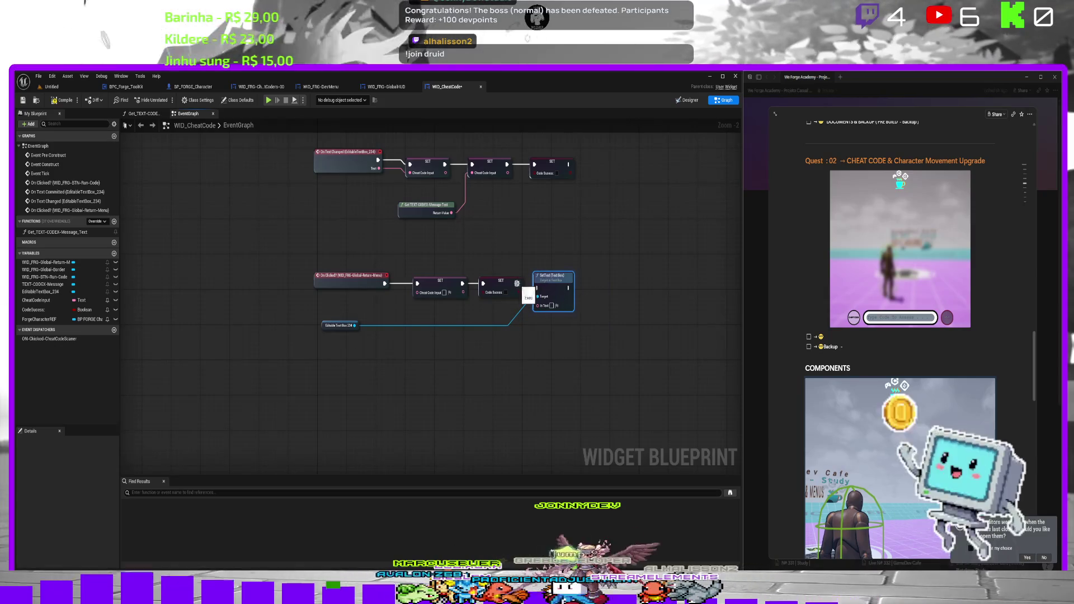
pyautogui.moveTo(463, 292); pyautogui.dragTo(539, 306)
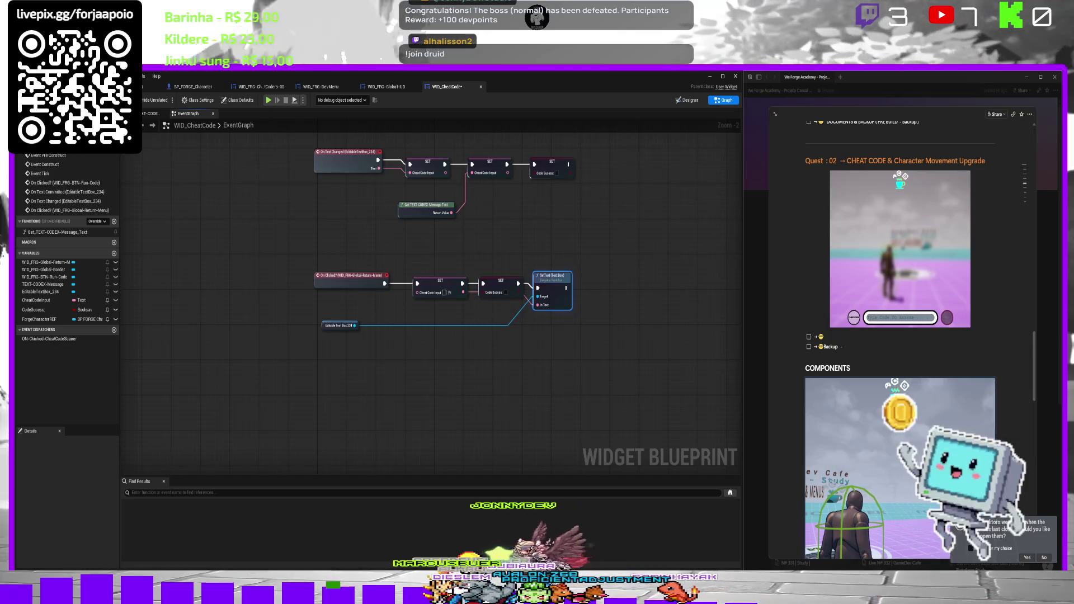
pyautogui.hotkey('ctrl', 's')
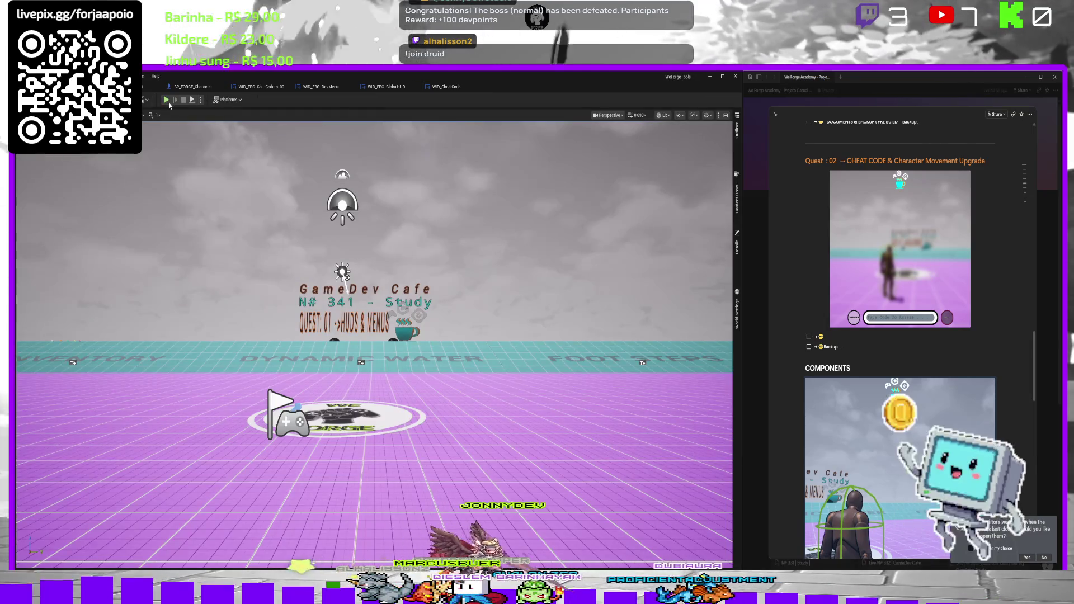
# Playtest by submitting a cheat code, then return to the WID_CheatCode graph.
pyautogui.click(166, 100)
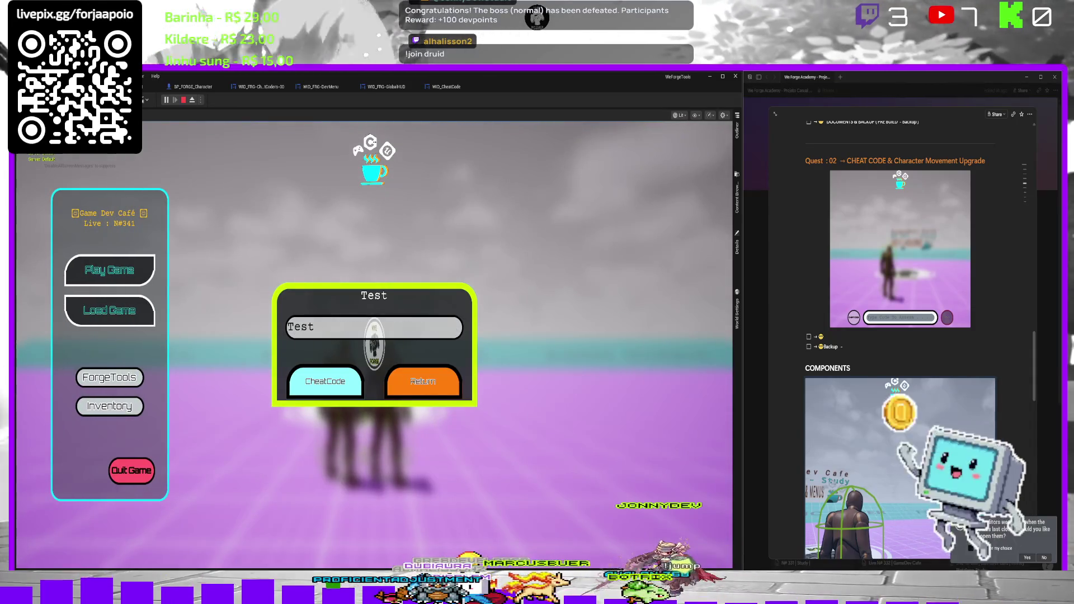
pyautogui.click(341, 379)
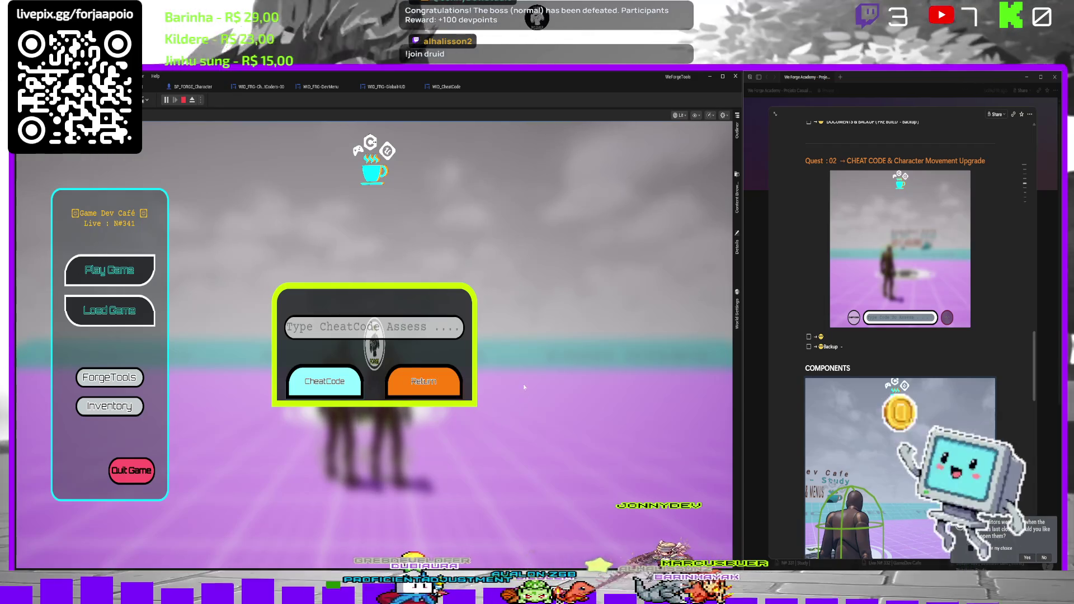
pyautogui.press('Escape')
pyautogui.click(456, 88)
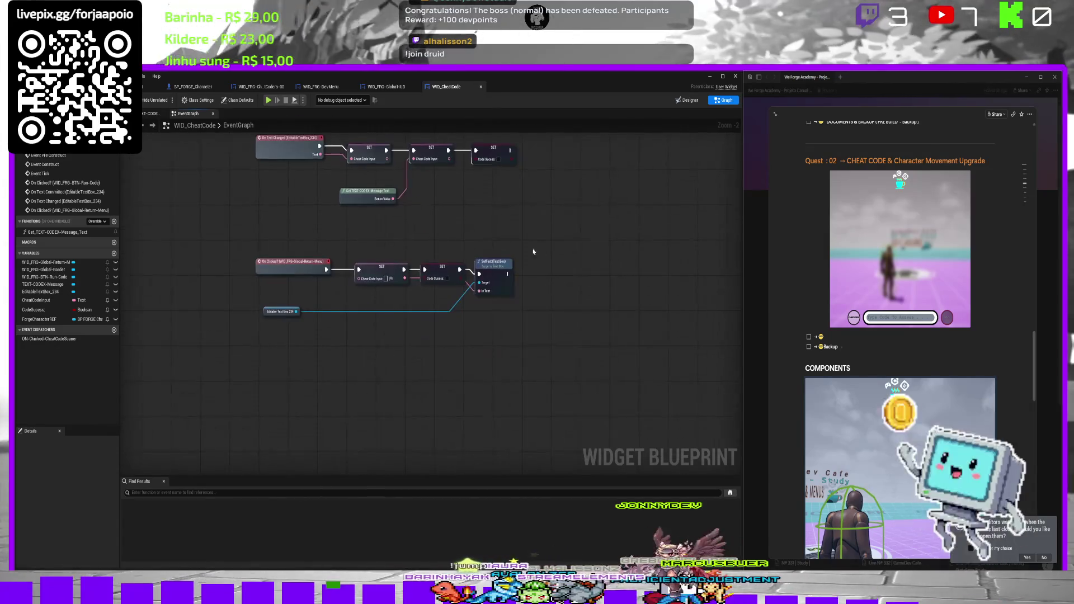
# Run another play test, then reopen the WID_CheatCode event graph.
pyautogui.hotkey('alt', 'p')
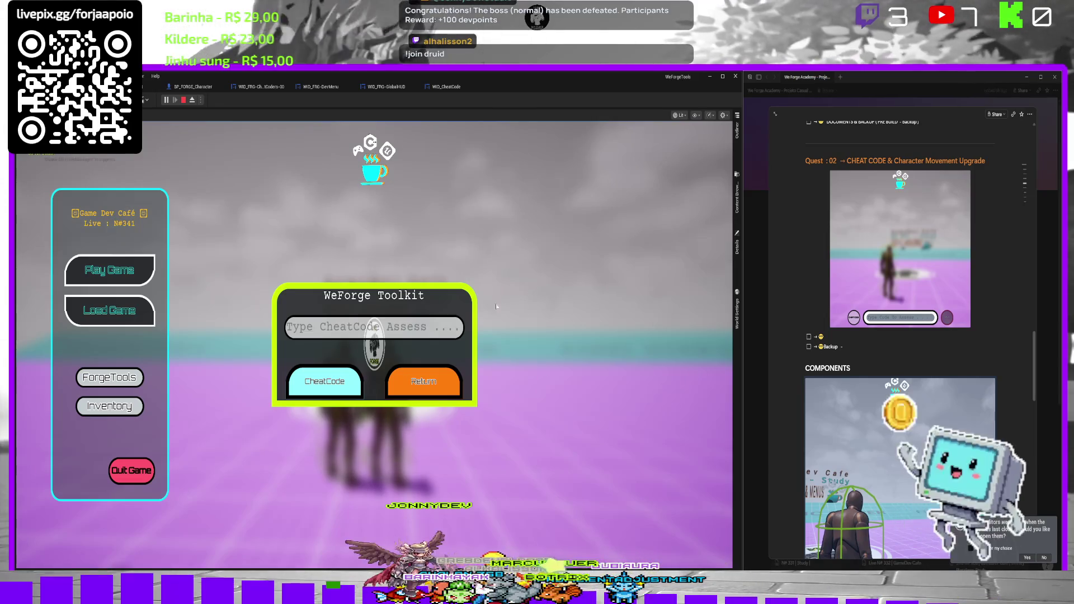
pyautogui.press('Escape')
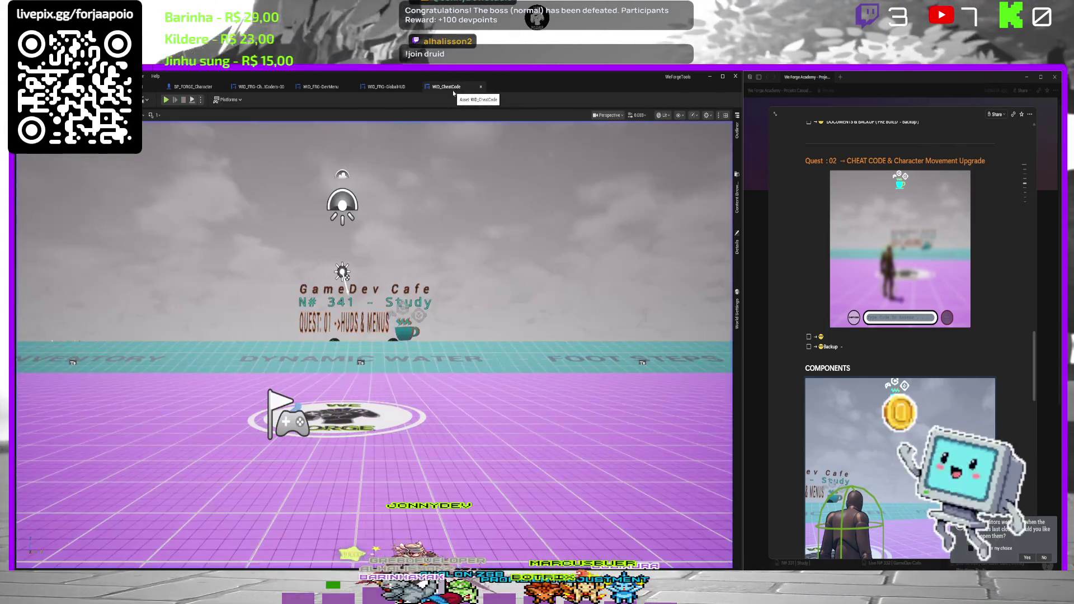
pyautogui.click(447, 87)
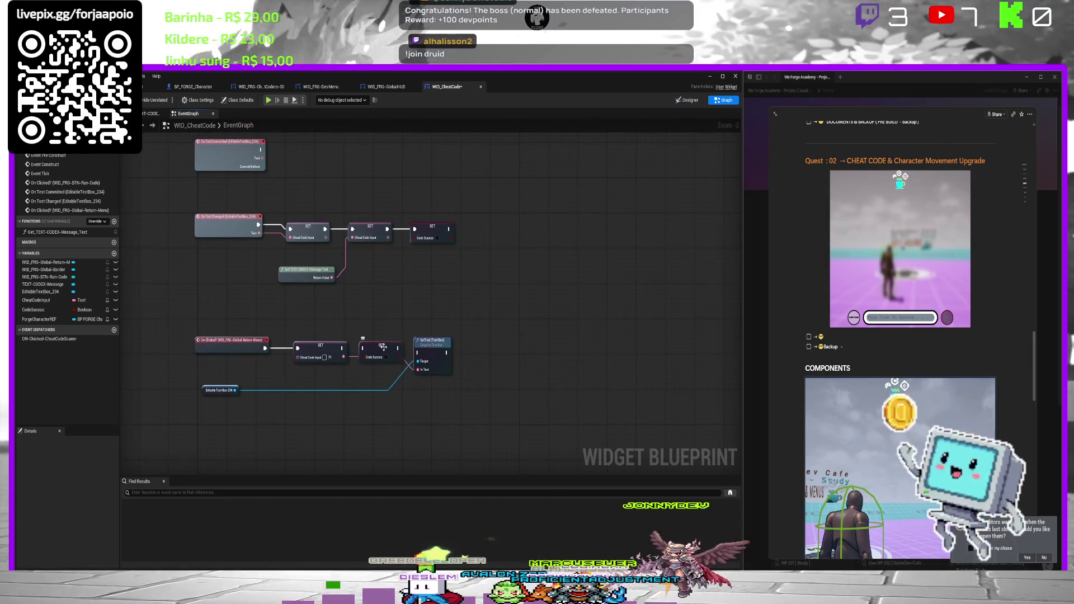
# Put Code Success after SetText and tick Code Success on the text-changed SET node.
pyautogui.moveTo(383, 348)
pyautogui.mouseDown()
pyautogui.moveTo(481, 339)
pyautogui.moveTo(385, 354)
pyautogui.moveTo(377, 346)
pyautogui.moveTo(425, 358)
pyautogui.moveTo(462, 339)
pyautogui.moveTo(425, 346)
pyautogui.mouseUp()
pyautogui.moveTo(437, 309)
pyautogui.mouseDown()
pyautogui.moveTo(451, 324)
pyautogui.moveTo(446, 283)
pyautogui.moveTo(429, 302)
pyautogui.moveTo(450, 262)
pyautogui.mouseUp()
pyautogui.moveTo(302, 269); pyautogui.dragTo(305, 286)
pyautogui.click(246, 288)
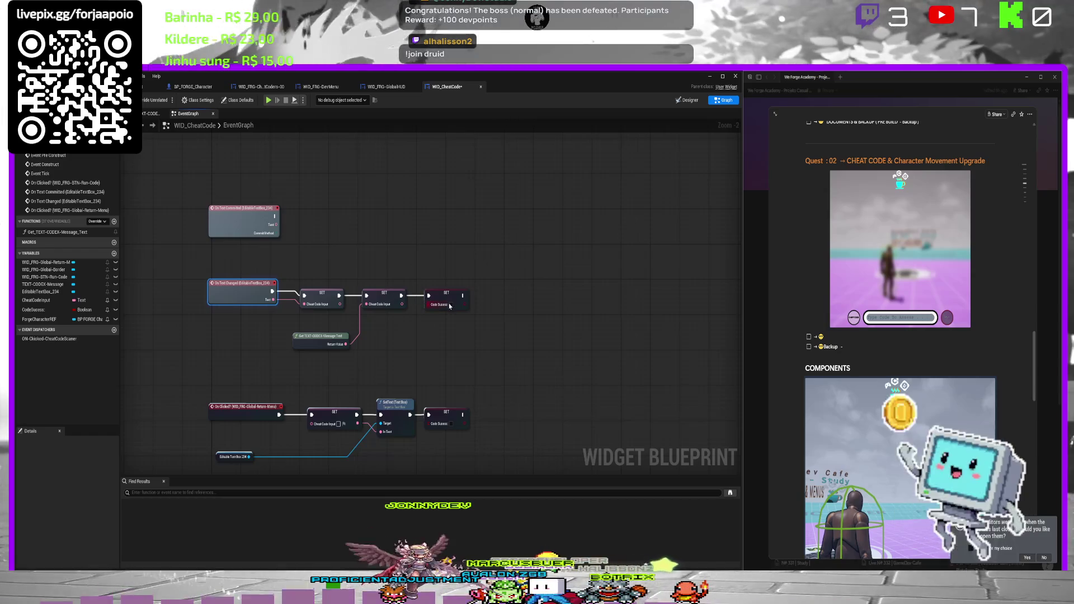
pyautogui.click(451, 305)
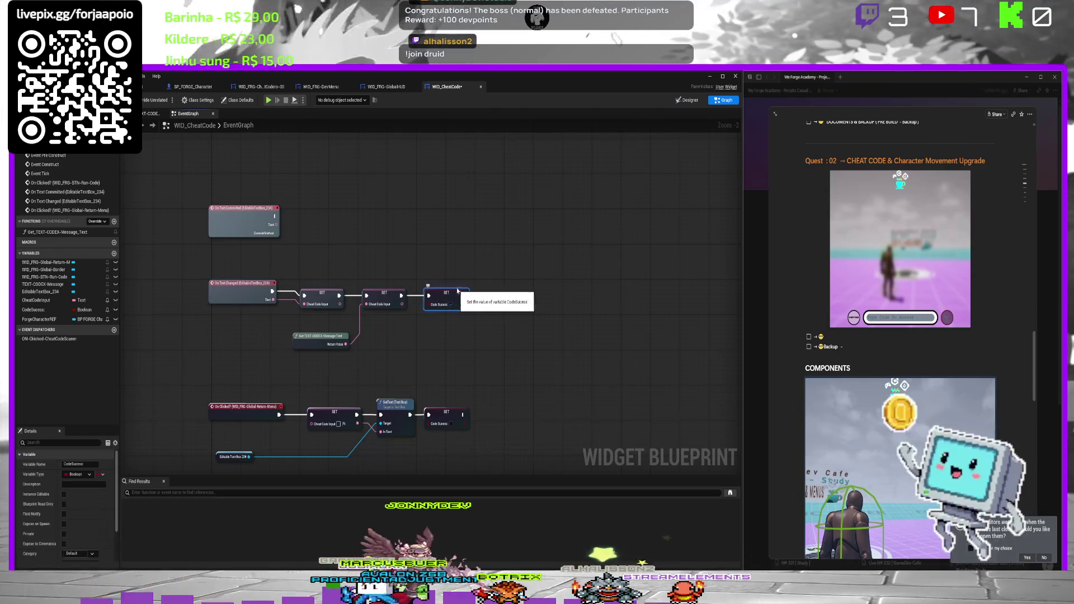
pyautogui.moveTo(467, 227)
pyautogui.mouseDown()
pyautogui.moveTo(401, 283)
pyautogui.moveTo(371, 338)
pyautogui.moveTo(380, 337)
pyautogui.moveTo(397, 194)
pyautogui.mouseUp()
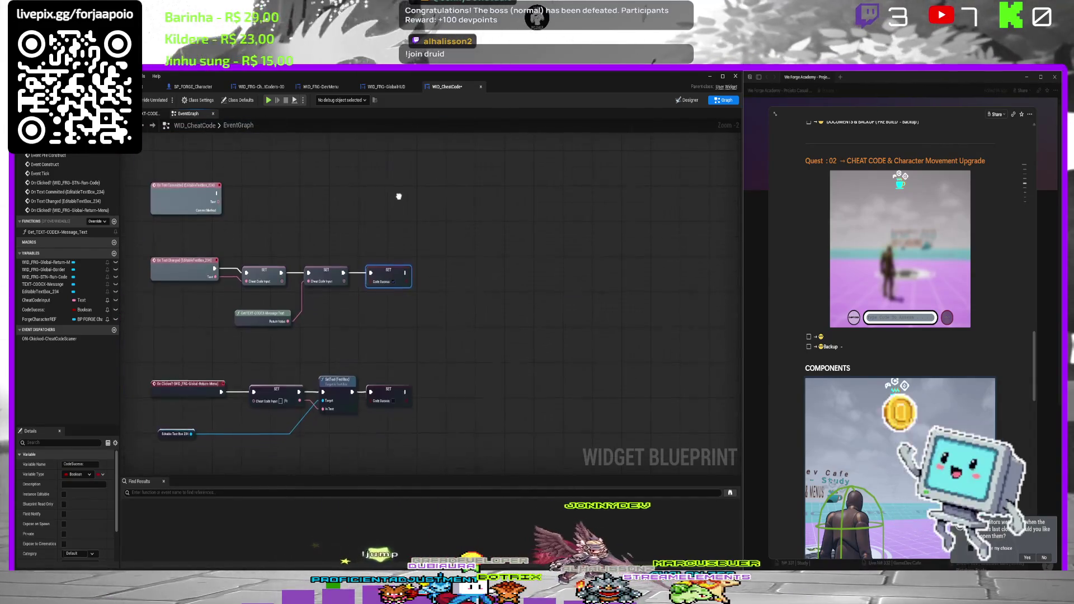
pyautogui.click(401, 232)
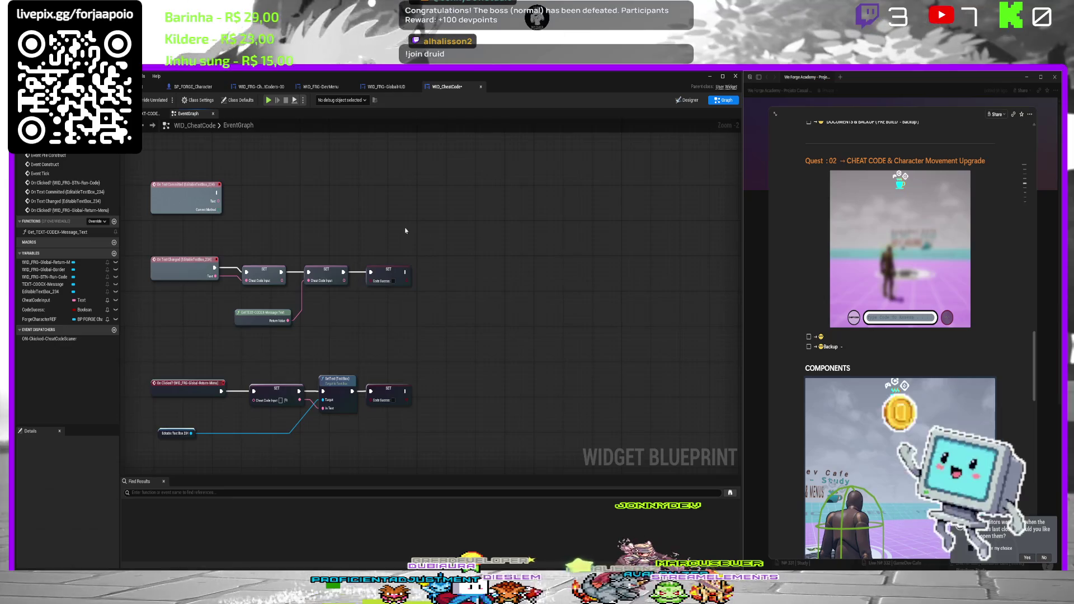
# Rearrange the event chains, moving On Text Committed up and the return-menu group down.
pyautogui.moveTo(405, 231); pyautogui.dragTo(419, 235)
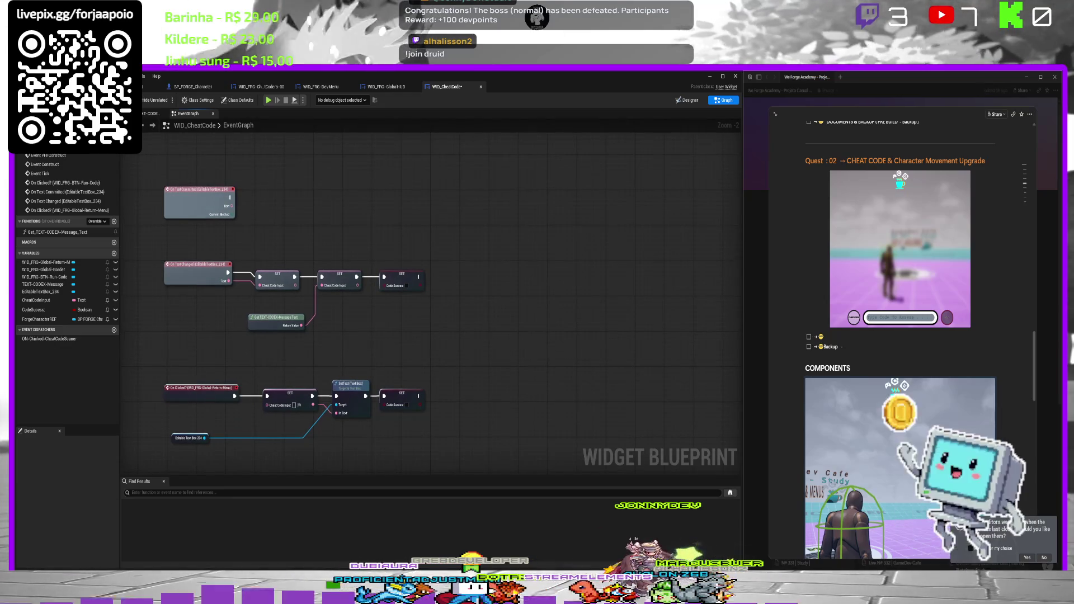
pyautogui.moveTo(419, 234)
pyautogui.mouseDown()
pyautogui.moveTo(467, 268)
pyautogui.moveTo(504, 231)
pyautogui.moveTo(435, 346)
pyautogui.mouseUp()
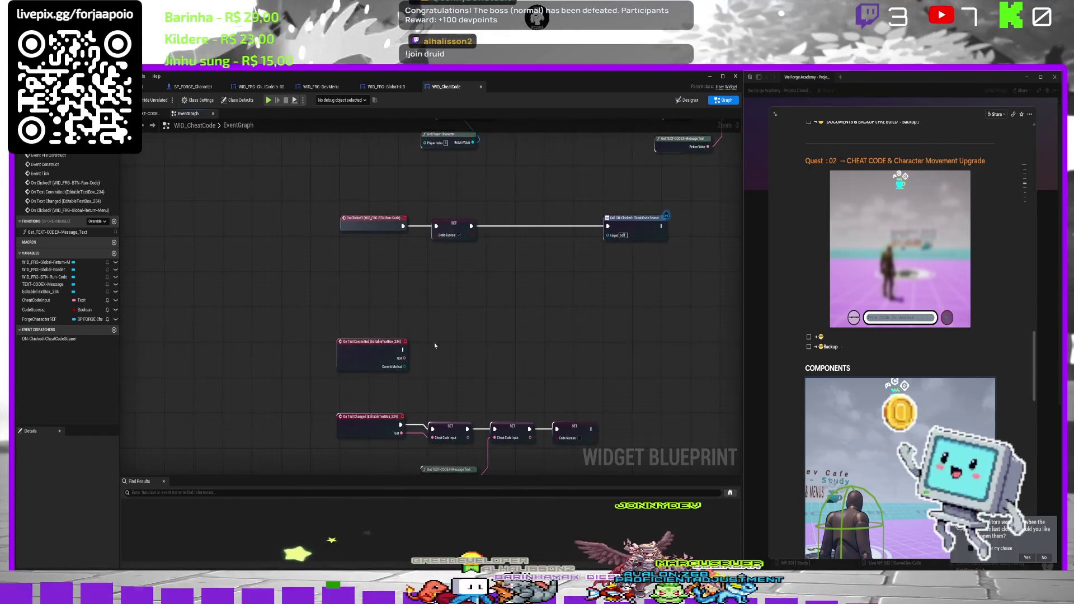
pyautogui.moveTo(356, 348)
pyautogui.mouseDown()
pyautogui.moveTo(234, 255)
pyautogui.moveTo(231, 196)
pyautogui.moveTo(162, 168)
pyautogui.moveTo(238, 178)
pyautogui.mouseUp()
pyautogui.scroll(-2, 232, 196)
pyautogui.moveTo(573, 194)
pyautogui.mouseDown()
pyautogui.moveTo(315, 253)
pyautogui.moveTo(333, 209)
pyautogui.moveTo(330, 253)
pyautogui.mouseUp()
pyautogui.moveTo(487, 348)
pyautogui.mouseDown()
pyautogui.moveTo(470, 308)
pyautogui.moveTo(446, 364)
pyautogui.moveTo(261, 409)
pyautogui.mouseUp()
pyautogui.moveTo(305, 357); pyautogui.dragTo(305, 386)
pyautogui.click(506, 348)
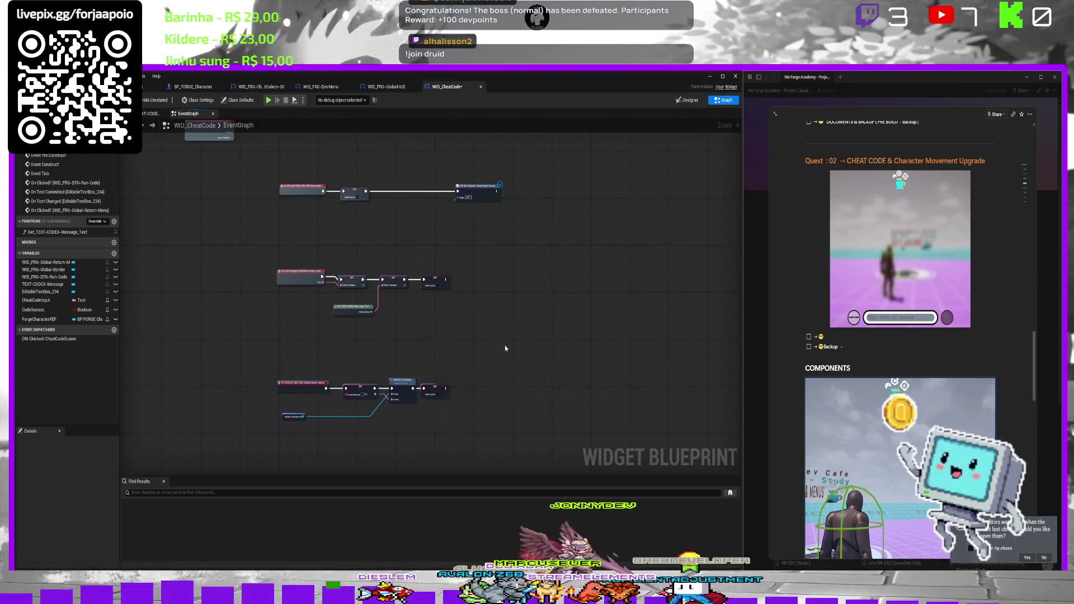
pyautogui.moveTo(533, 307); pyautogui.dragTo(500, 312)
pyautogui.moveTo(461, 369)
pyautogui.mouseDown()
pyautogui.moveTo(246, 469)
pyautogui.moveTo(256, 460)
pyautogui.mouseUp()
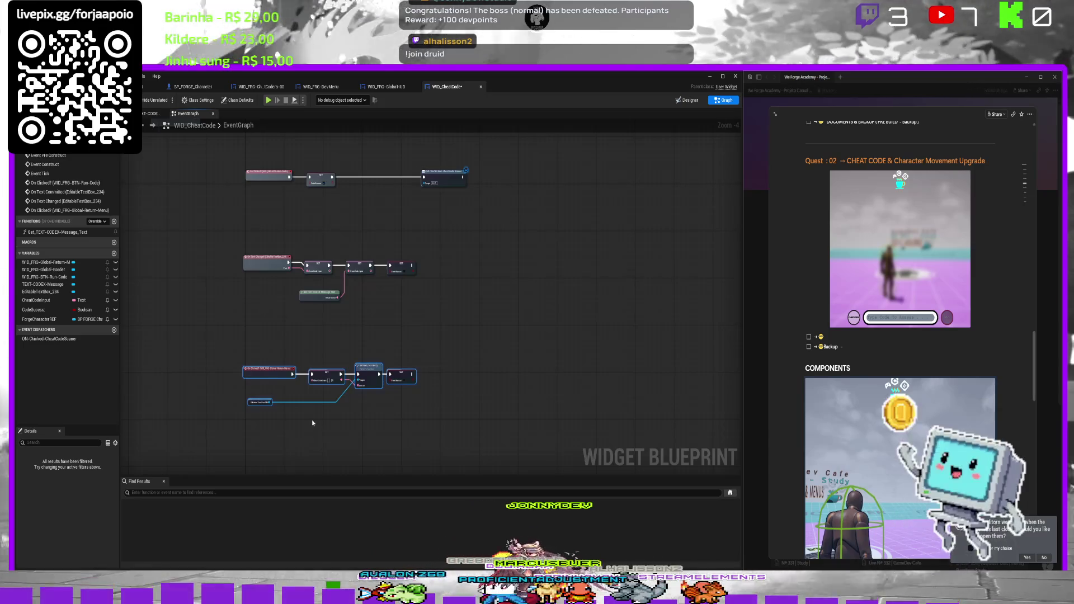
# Wrap the return-menu node group in a comment titled Return BTN.
pyautogui.press('c')
pyautogui.write('Return BTN')
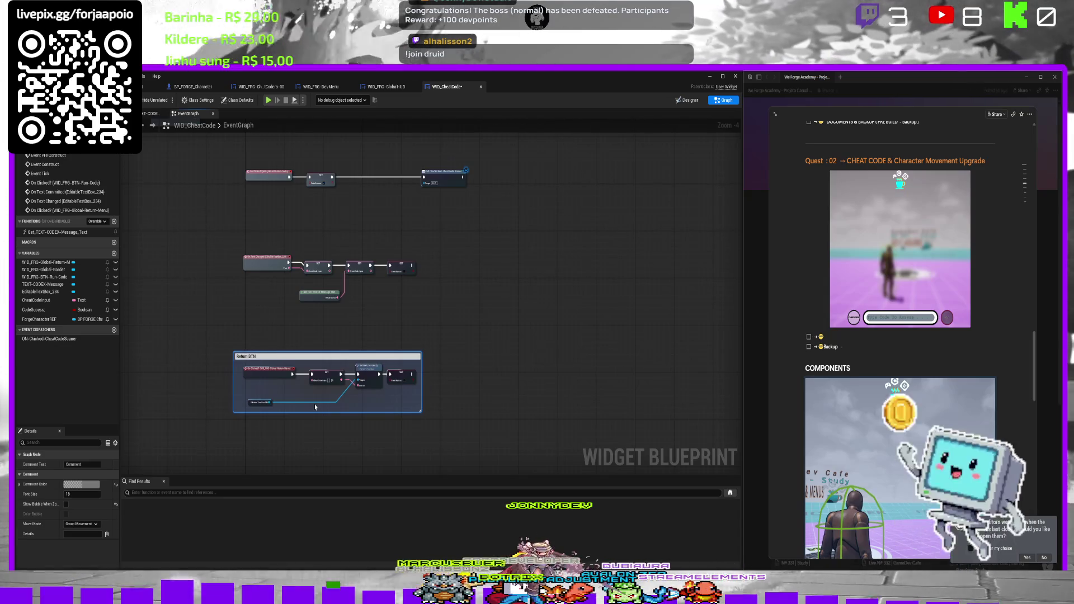
pyautogui.press('Return')
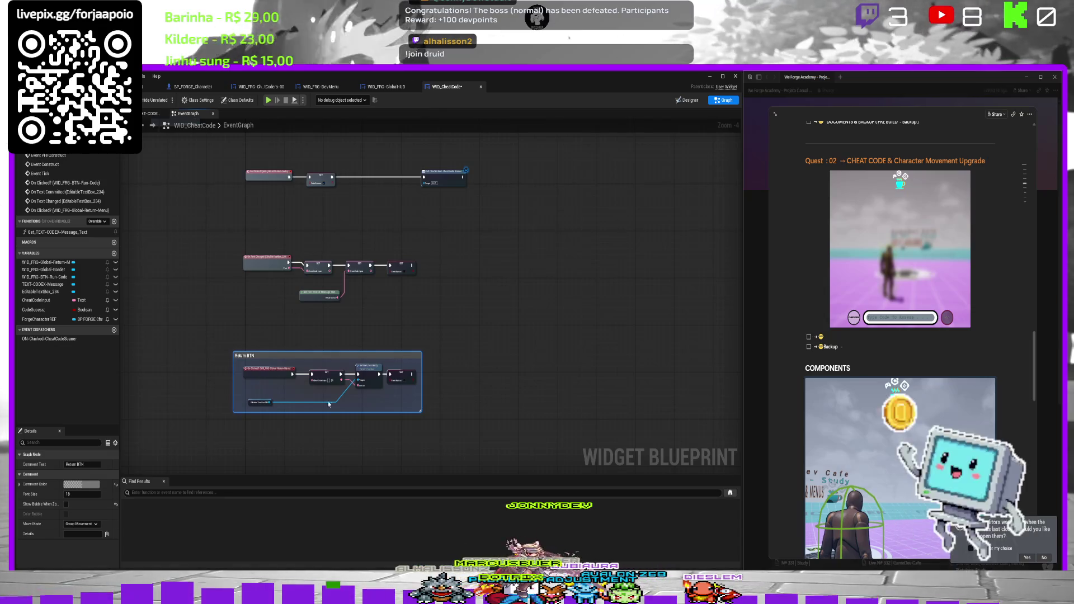
pyautogui.moveTo(326, 354)
pyautogui.mouseDown()
pyautogui.moveTo(353, 371)
pyautogui.moveTo(339, 375)
pyautogui.mouseUp()
# Wrap the text-changed chain in a comment titled On Text Change ToolBar.
pyautogui.moveTo(421, 233)
pyautogui.mouseDown()
pyautogui.moveTo(241, 311)
pyautogui.moveTo(251, 309)
pyautogui.mouseUp()
pyautogui.press('c')
pyautogui.write('On T')
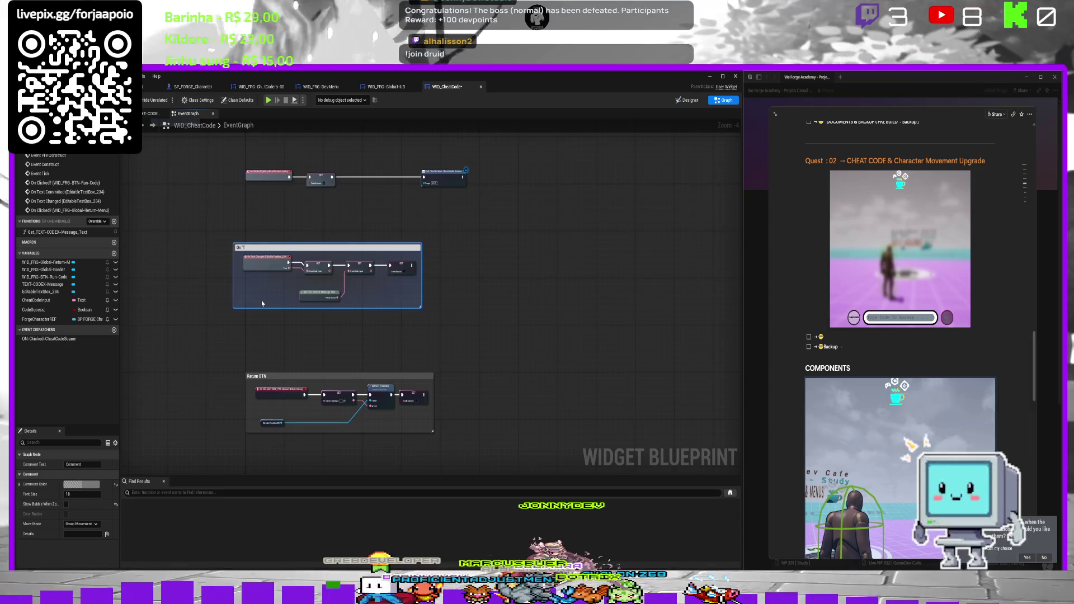
pyautogui.write('ext Chan')
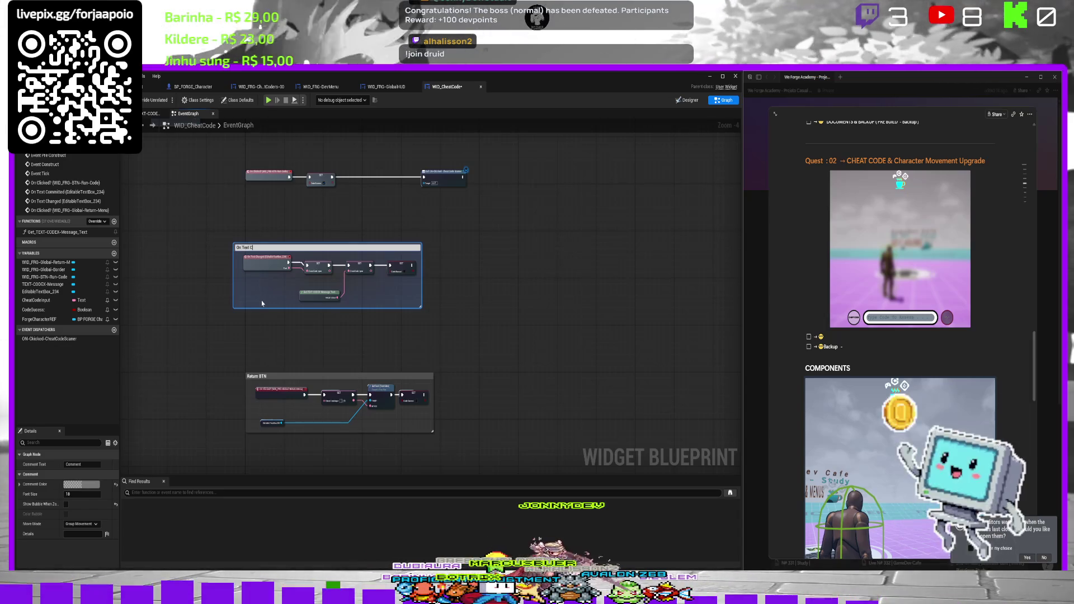
pyautogui.write('ge')
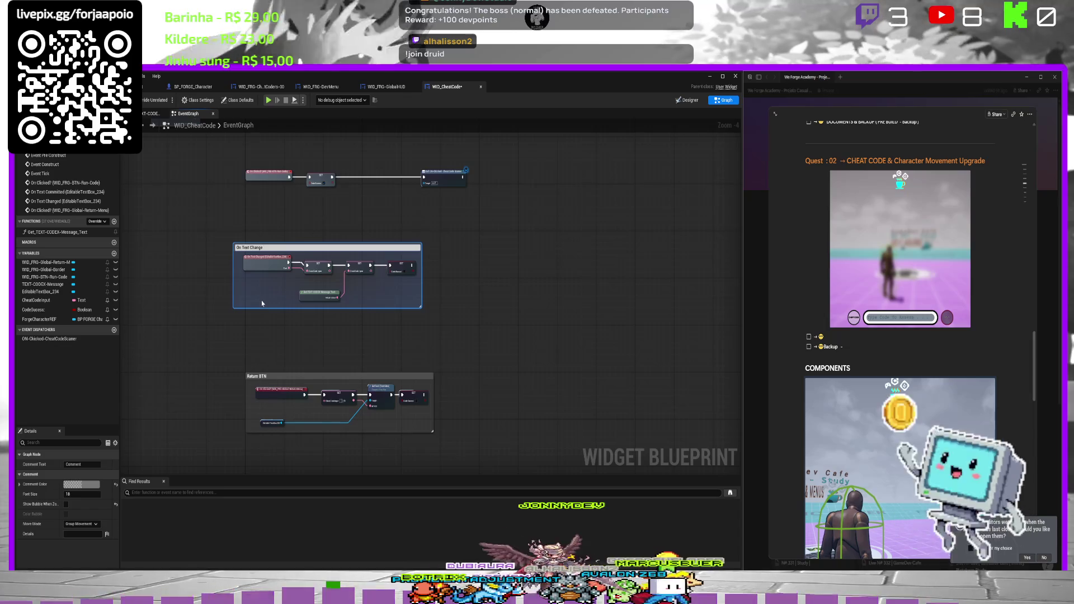
pyautogui.write(' To')
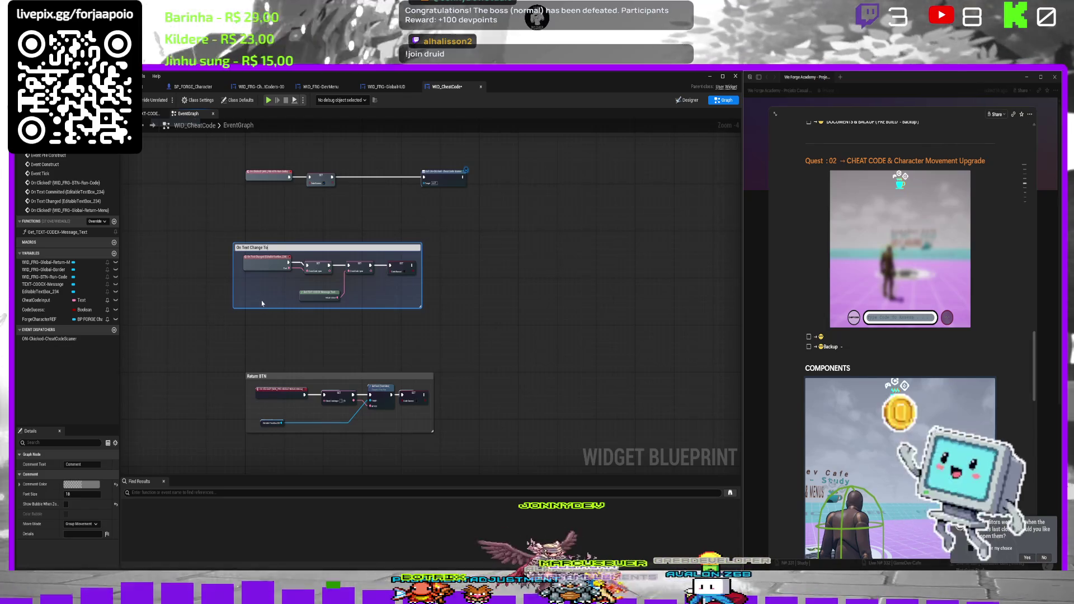
pyautogui.write('olBar')
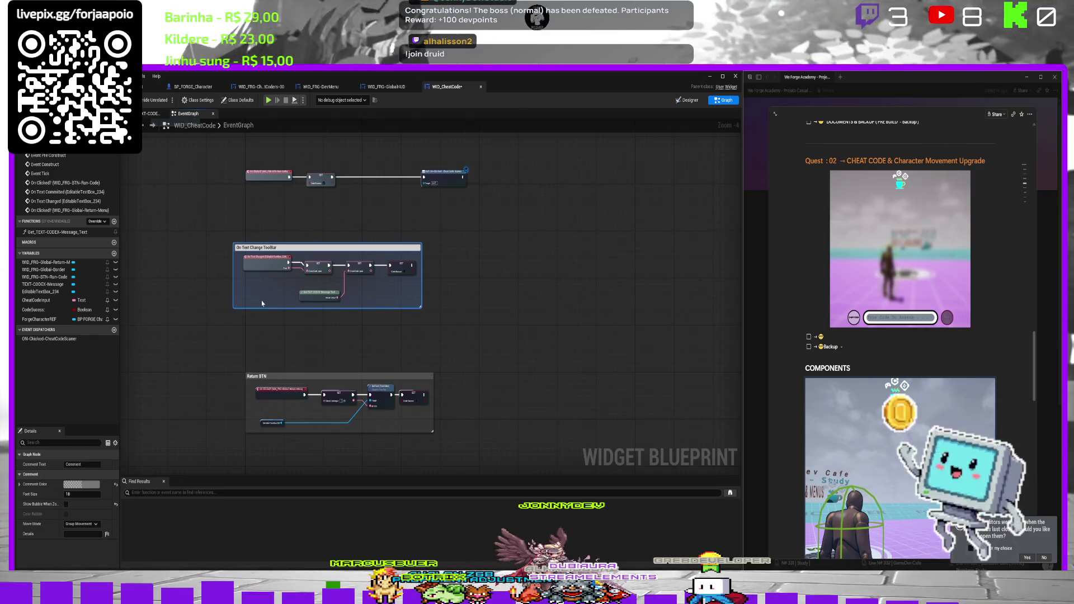
pyautogui.press('Return')
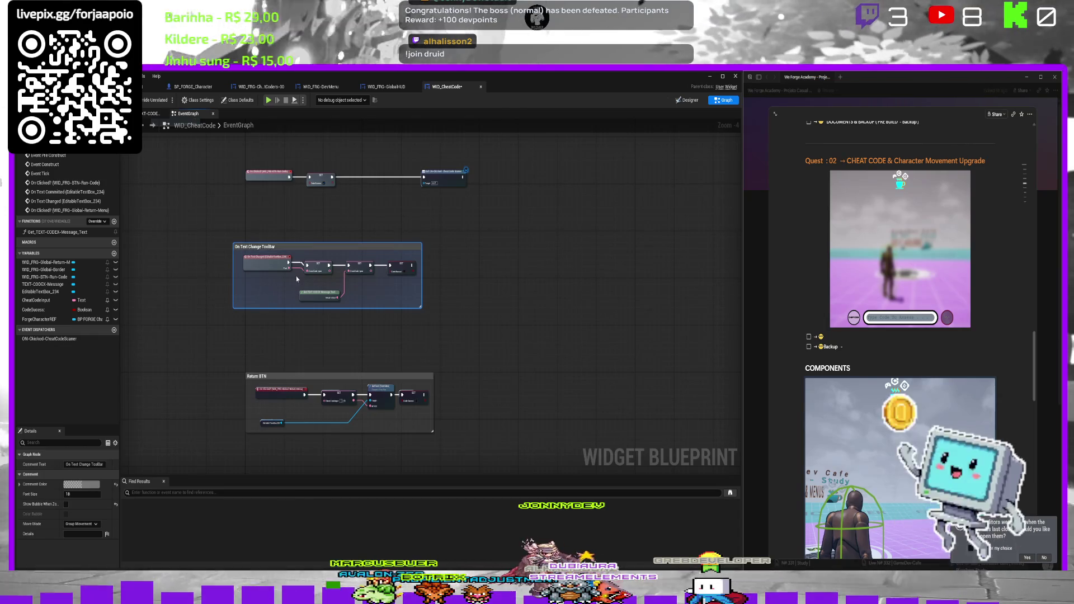
pyautogui.moveTo(329, 249)
pyautogui.mouseDown()
pyautogui.moveTo(341, 252)
pyautogui.moveTo(341, 279)
pyautogui.mouseUp()
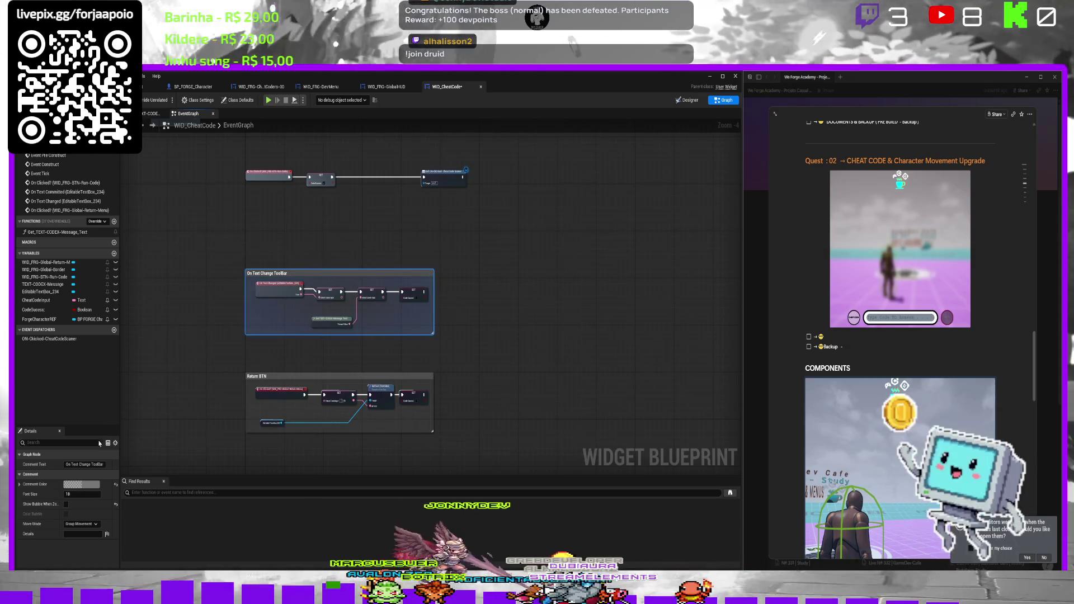
# Colour the On Text Change ToolBar comment cyan and the Return BTN comment orange.
pyautogui.click(81, 484)
pyautogui.click(173, 521)
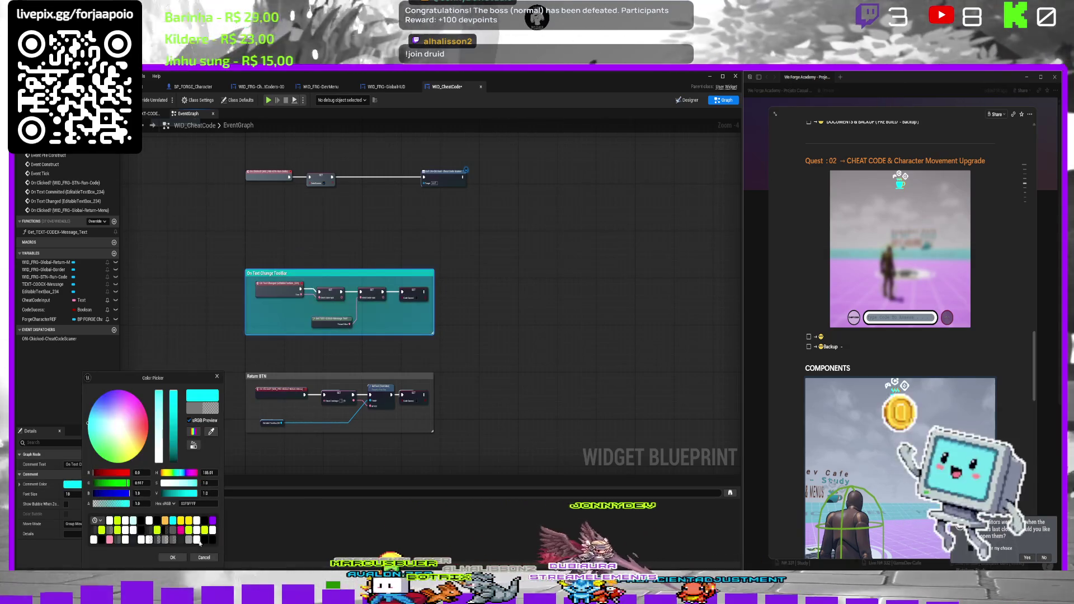
pyautogui.click(173, 559)
pyautogui.click(259, 376)
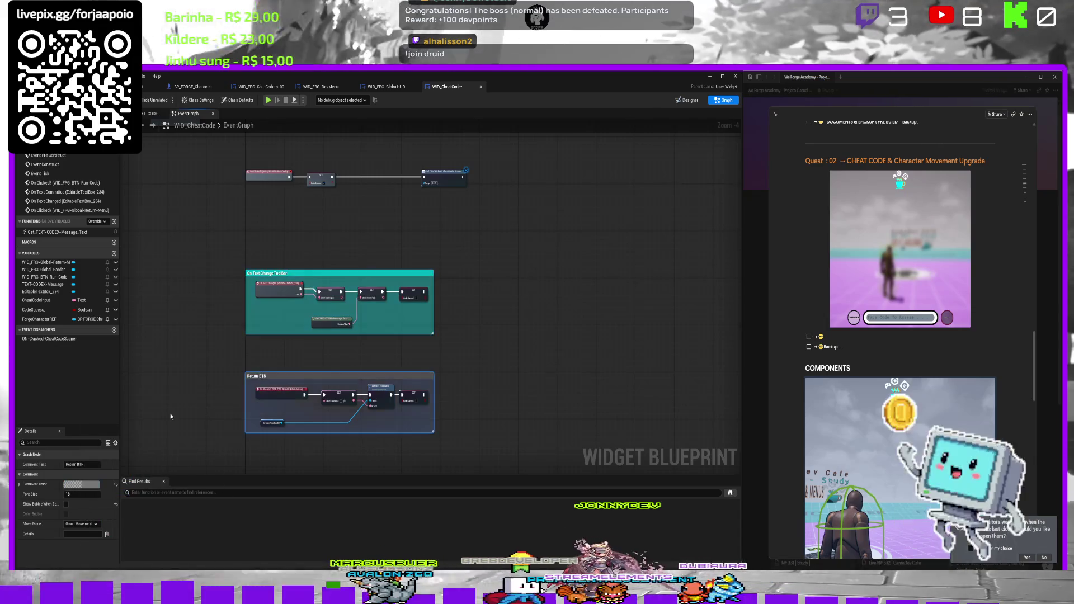
pyautogui.click(81, 485)
pyautogui.click(179, 521)
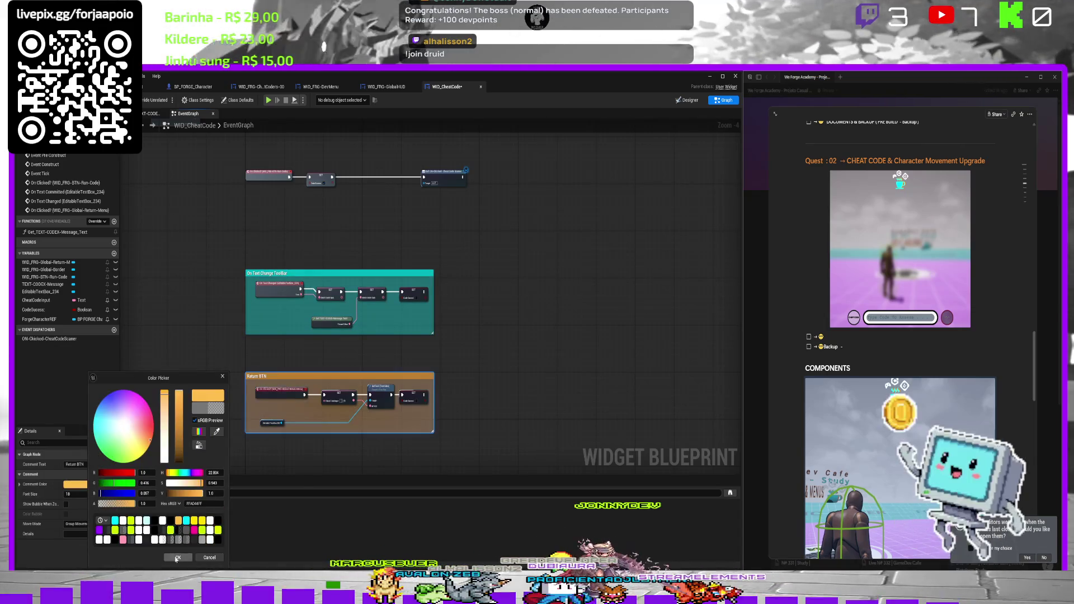
pyautogui.click(177, 558)
# Wrap the top event nodes in a new comment and begin typing its title.
pyautogui.click(471, 150)
pyautogui.moveTo(471, 150); pyautogui.dragTo(215, 229)
pyautogui.write('c')
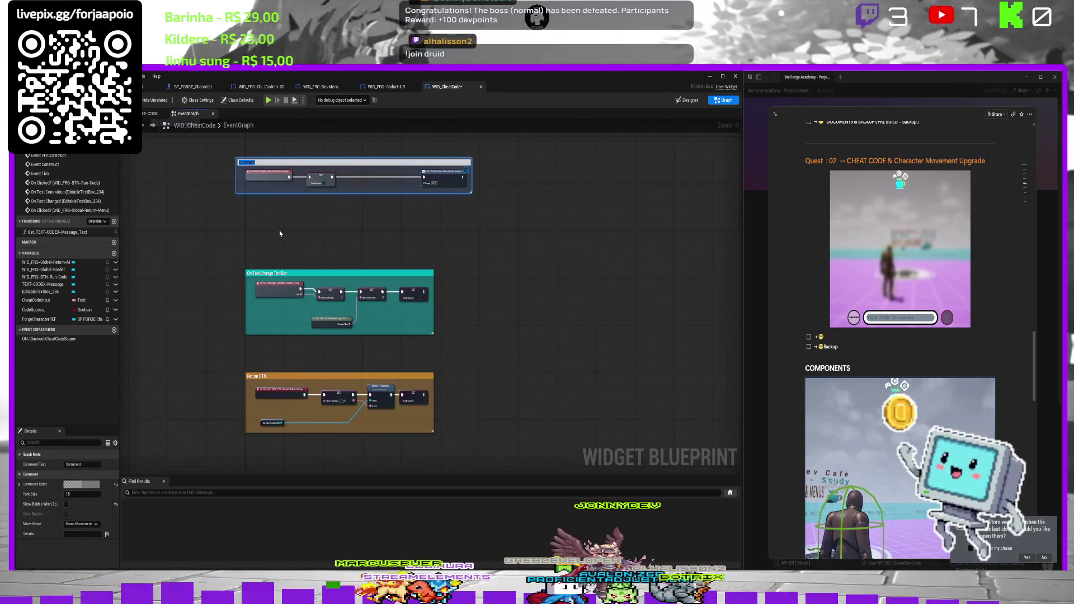
pyautogui.write('On')
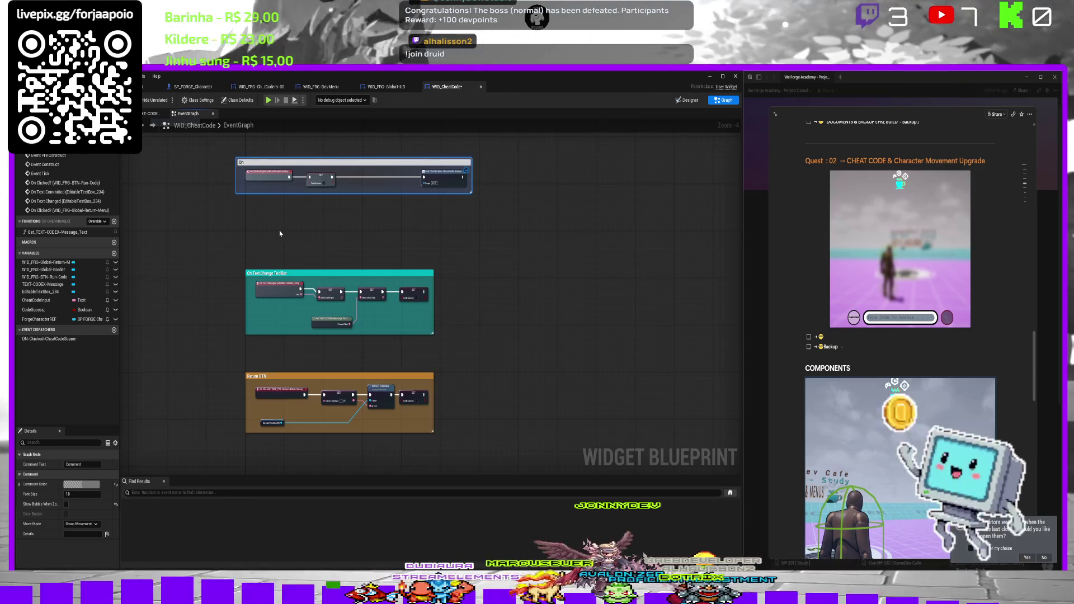
pyautogui.write(' Code')
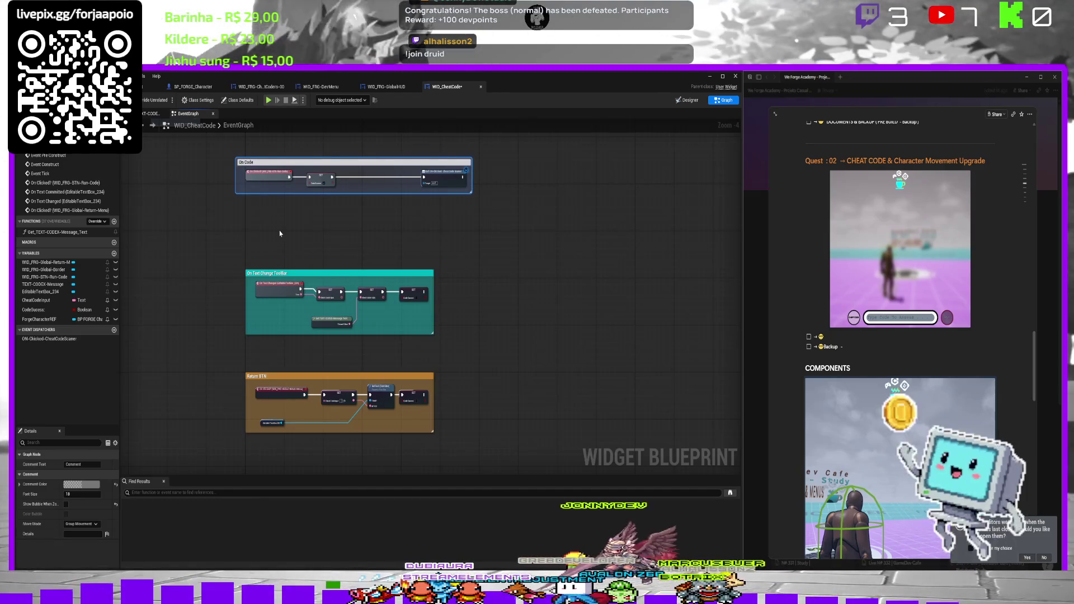
# Title the top comment 'On Sync Code : Apply'.
pyautogui.press('BackSpace')
pyautogui.press('BackSpace')
pyautogui.press('BackSpace')
pyautogui.press('BackSpace')
pyautogui.write('S')
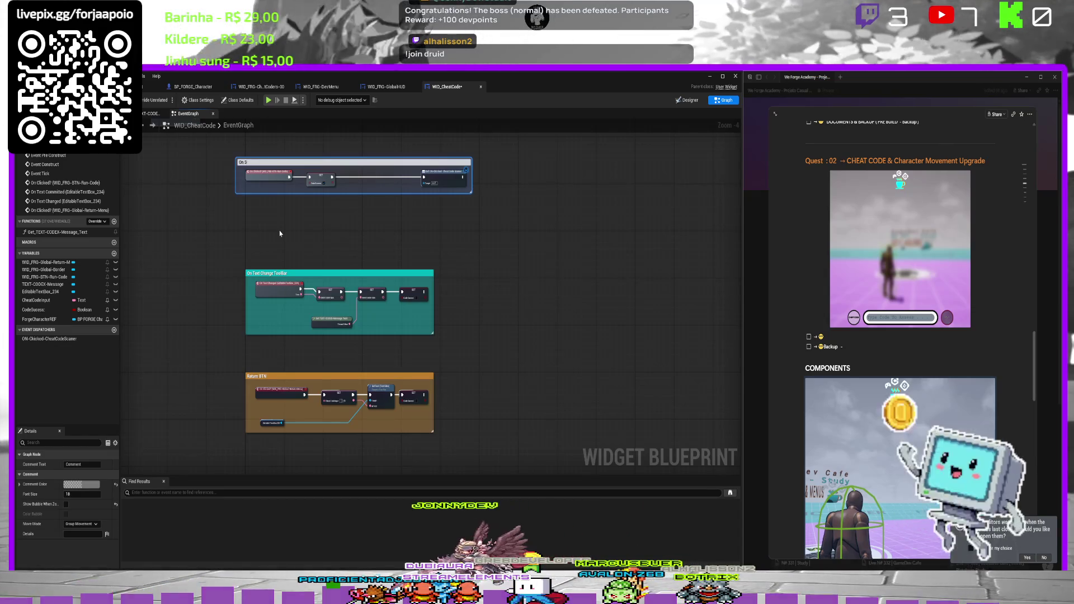
pyautogui.write('ync Code')
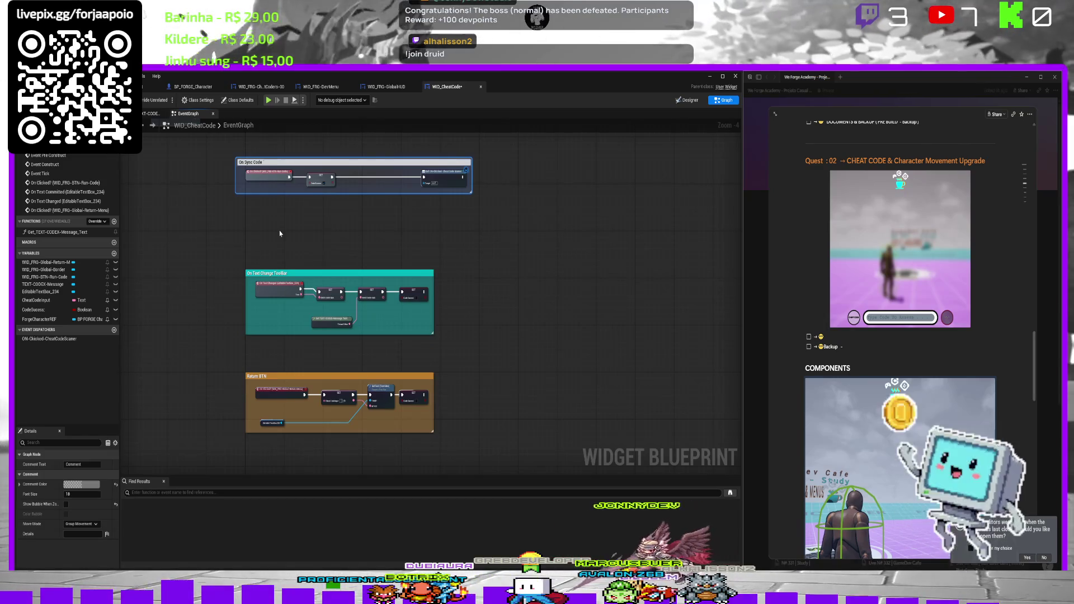
pyautogui.write(' : Ap')
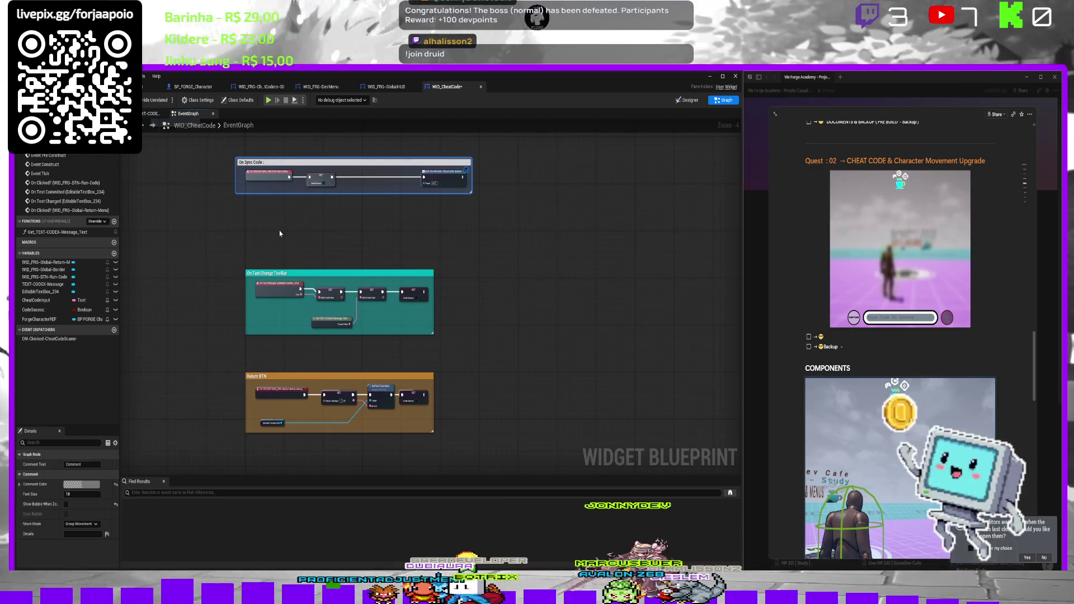
pyautogui.press('BackSpace')
pyautogui.write(': App')
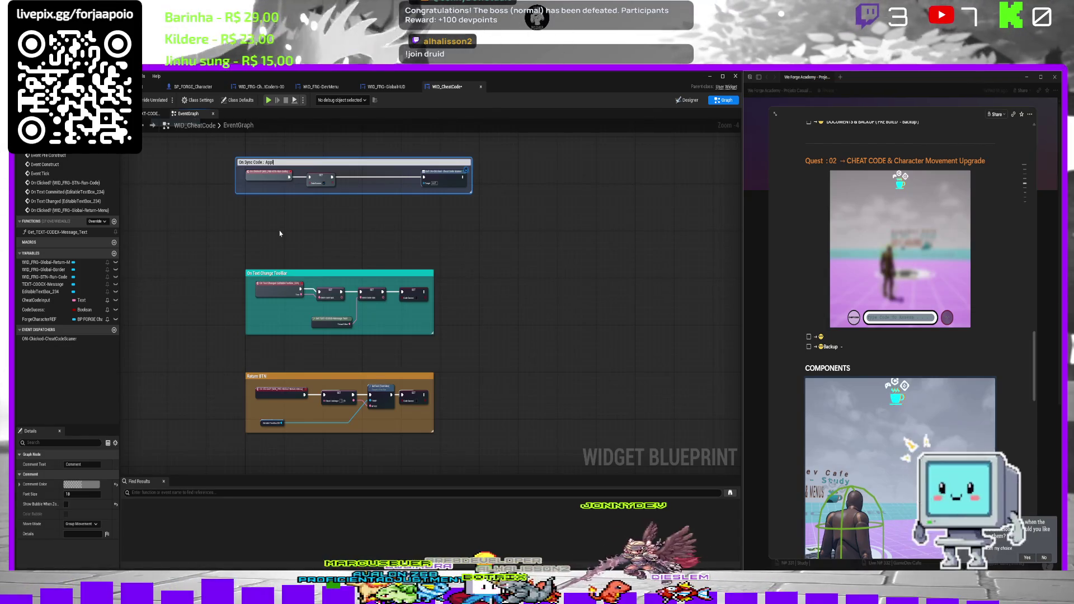
pyautogui.write('ly')
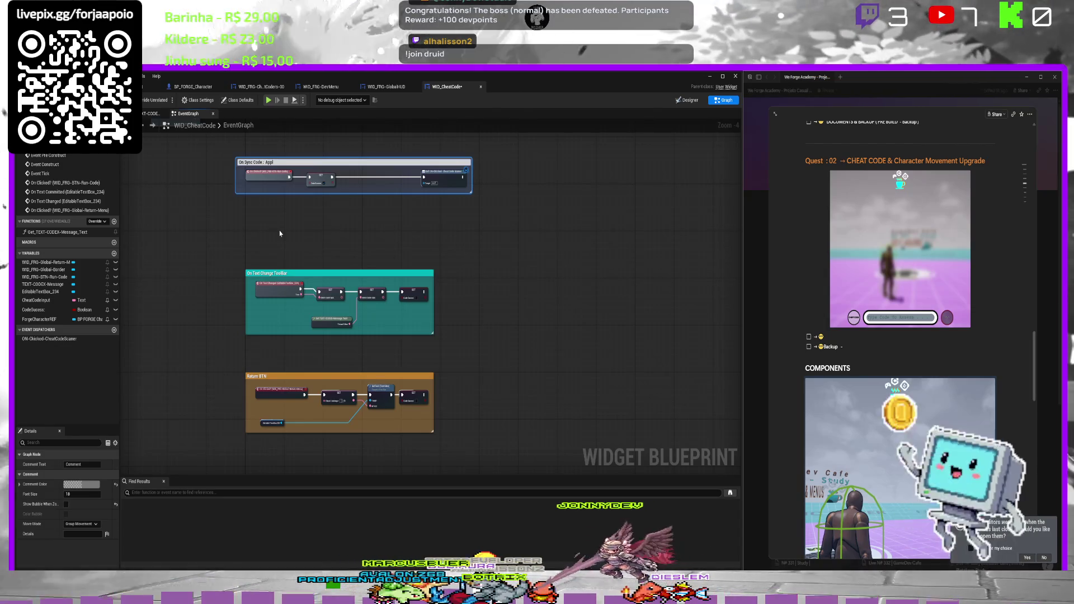
pyautogui.press('Return')
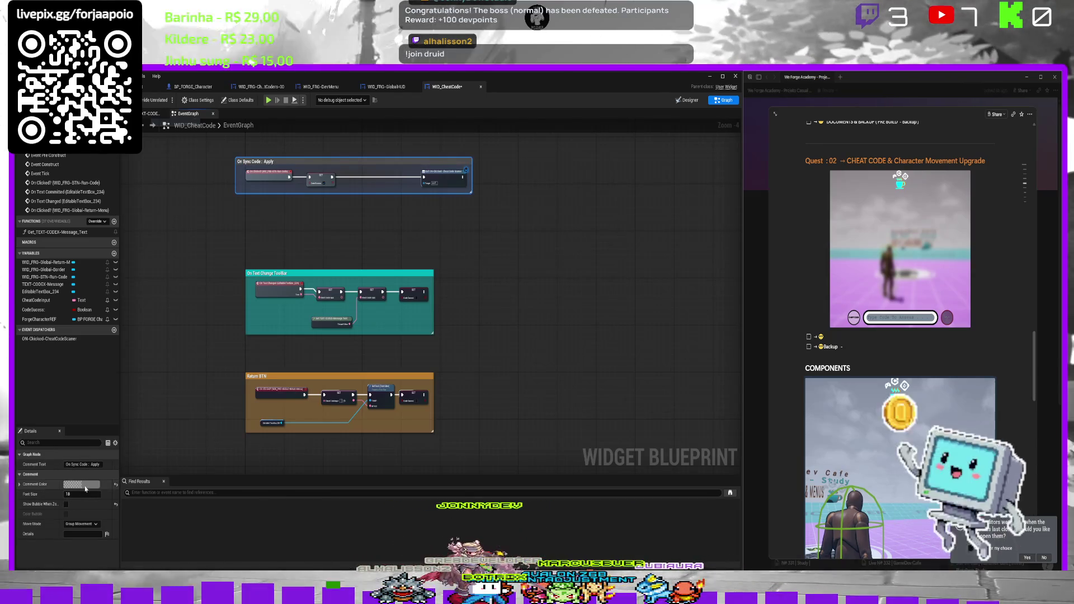
# Set the On Sync Code : Apply comment colour to yellow-green.
pyautogui.click(82, 484)
pyautogui.click(177, 531)
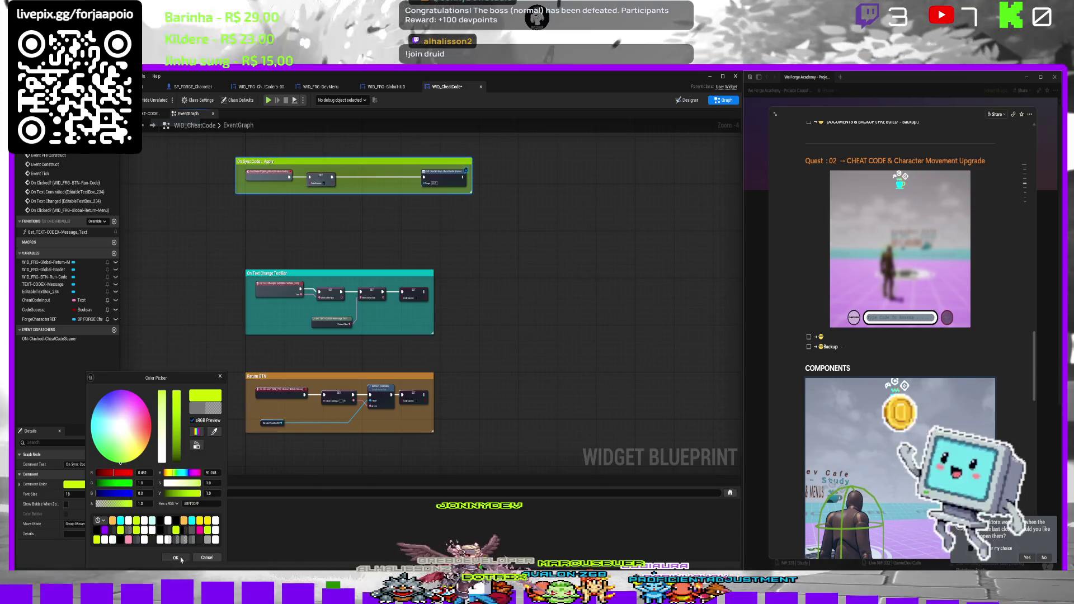
pyautogui.click(175, 558)
pyautogui.click(543, 235)
pyautogui.moveTo(544, 235)
pyautogui.mouseDown()
pyautogui.moveTo(511, 239)
pyautogui.moveTo(509, 252)
pyautogui.moveTo(529, 266)
pyautogui.mouseUp()
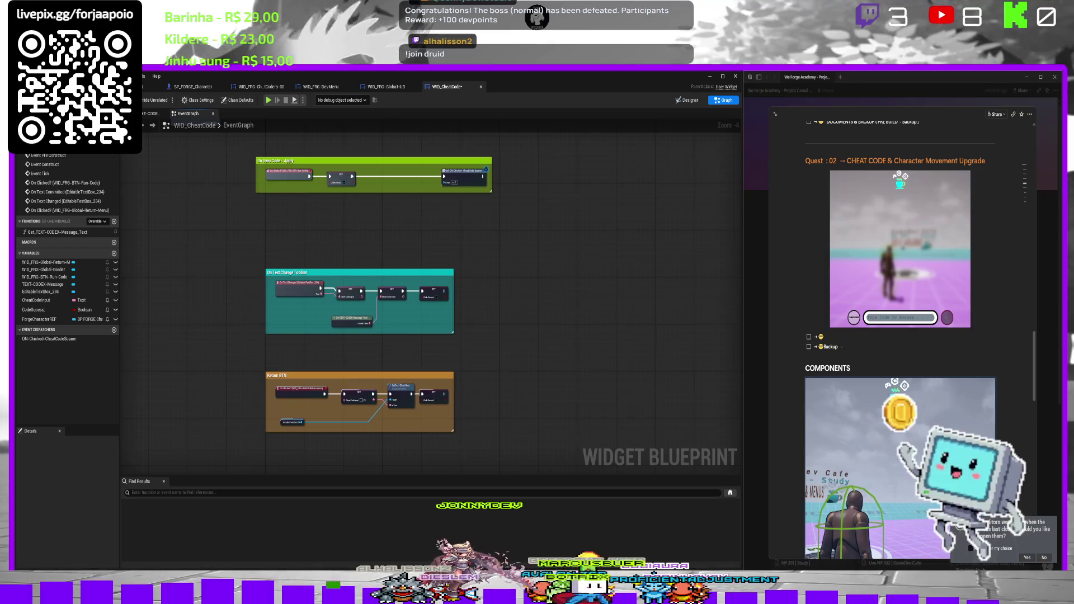
pyautogui.moveTo(350, 236); pyautogui.dragTo(307, 242)
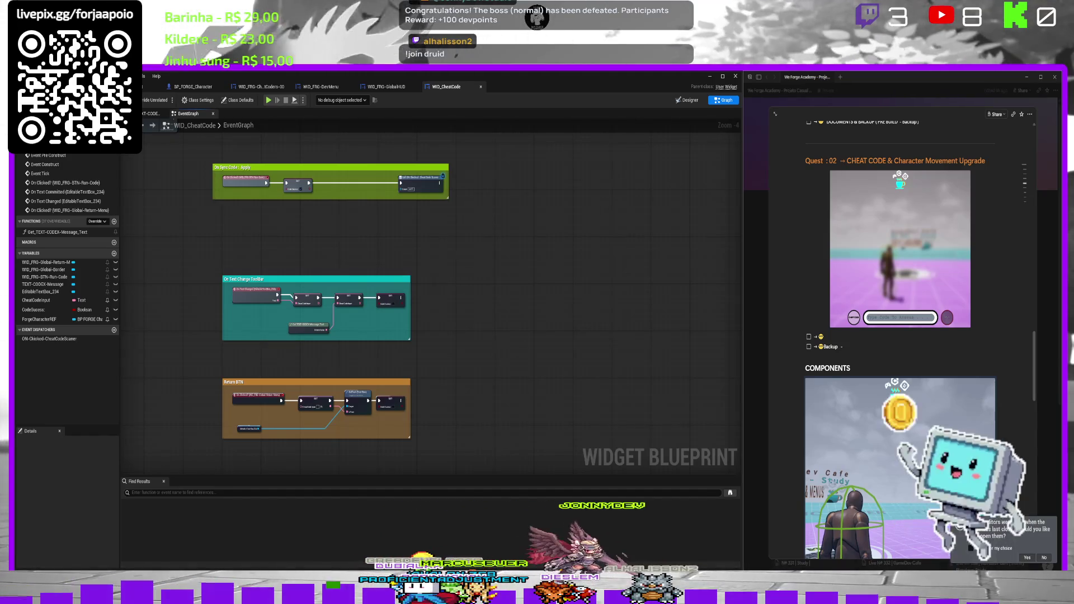
# Add a ForgeCharacterREF getter and a Check Code node targeting it.
pyautogui.click(325, 190)
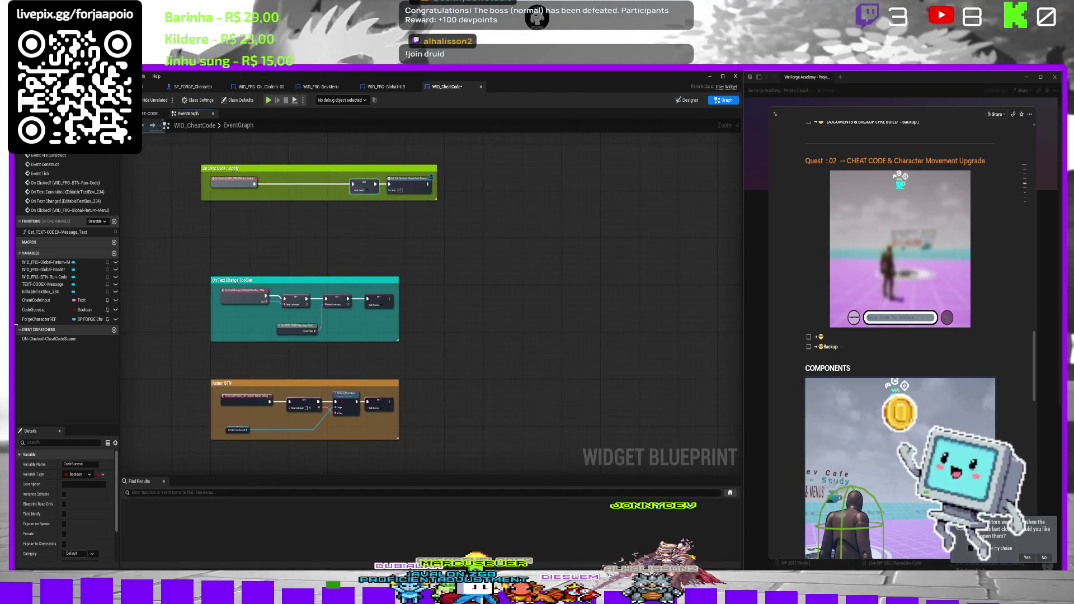
pyautogui.moveTo(37, 319)
pyautogui.mouseDown()
pyautogui.moveTo(212, 220)
pyautogui.moveTo(205, 214)
pyautogui.moveTo(294, 224)
pyautogui.moveTo(256, 218)
pyautogui.mouseUp()
pyautogui.click(229, 226)
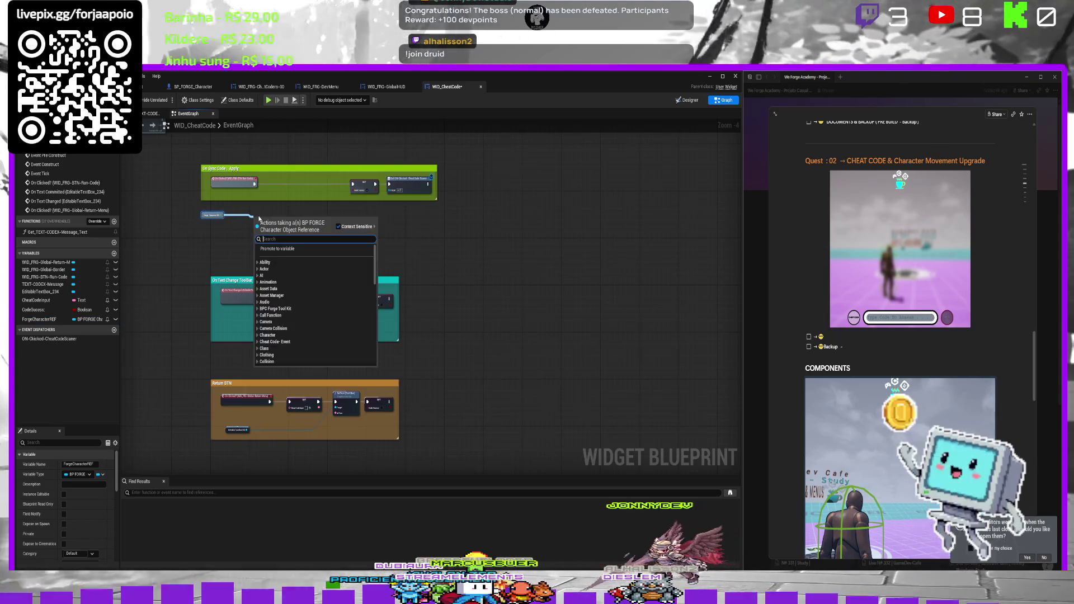
pyautogui.write('cge')
pyautogui.press('BackSpace')
pyautogui.press('BackSpace')
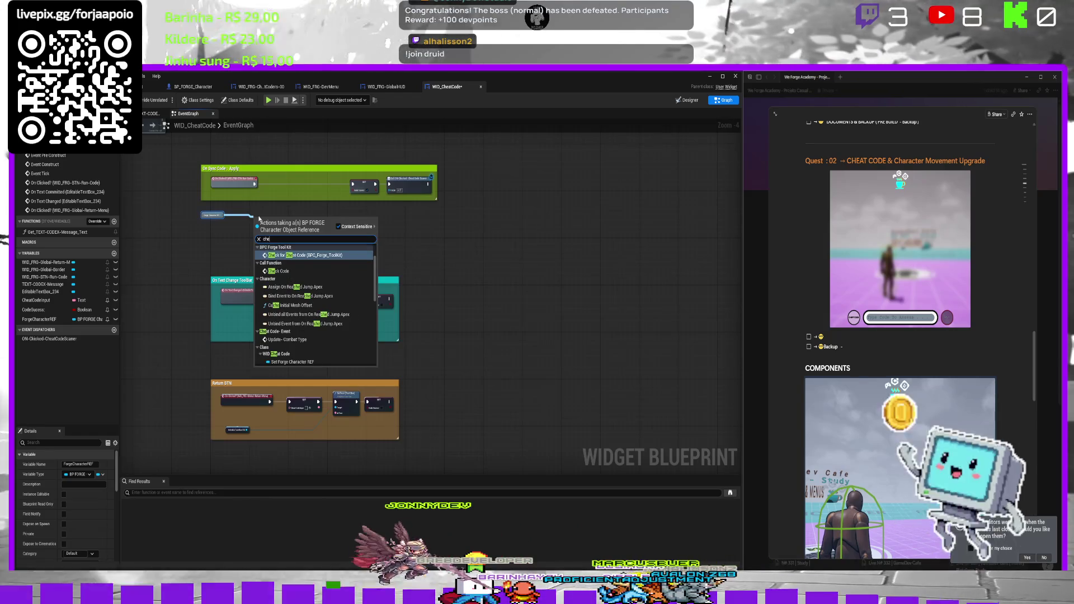
pyautogui.press('Down')
pyautogui.press('Return')
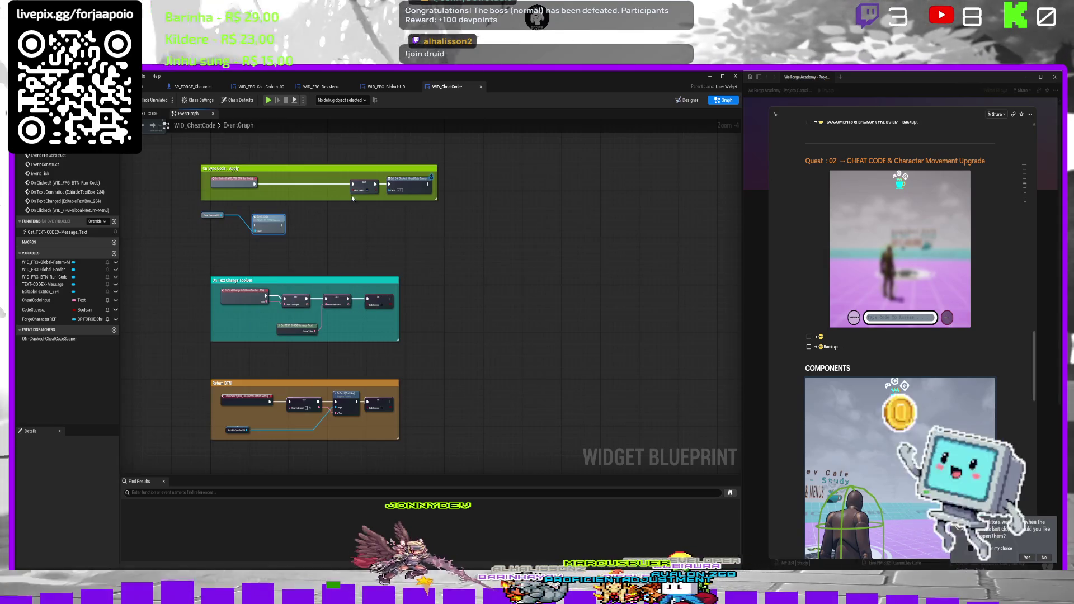
# Place Check Code inline in the Apply chain and open its definition in BP_FORGE_Character.
pyautogui.moveTo(269, 226); pyautogui.dragTo(307, 198)
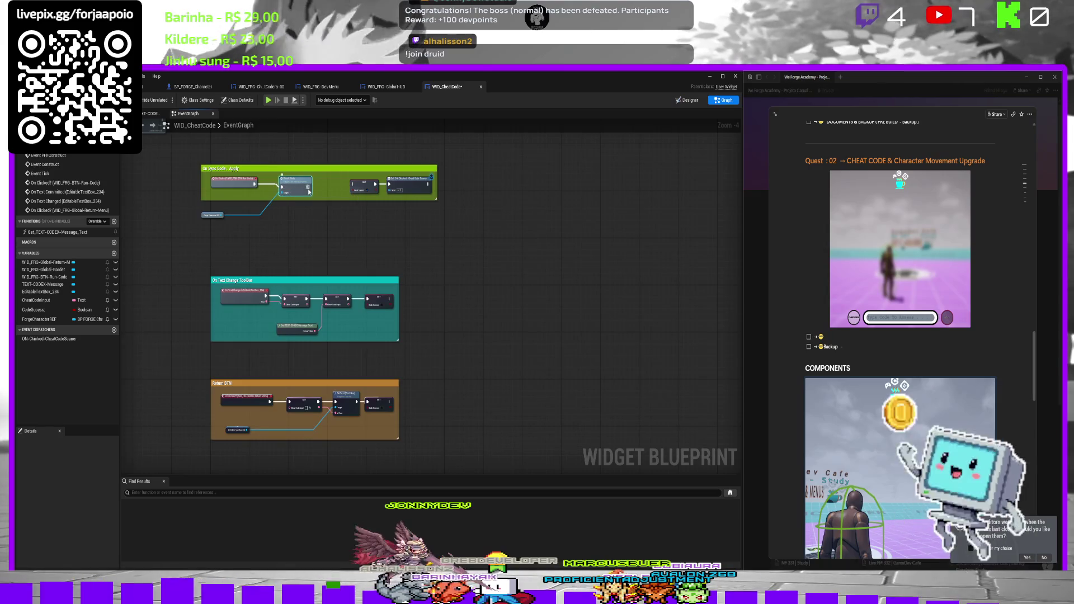
pyautogui.scroll(2, 233, 204)
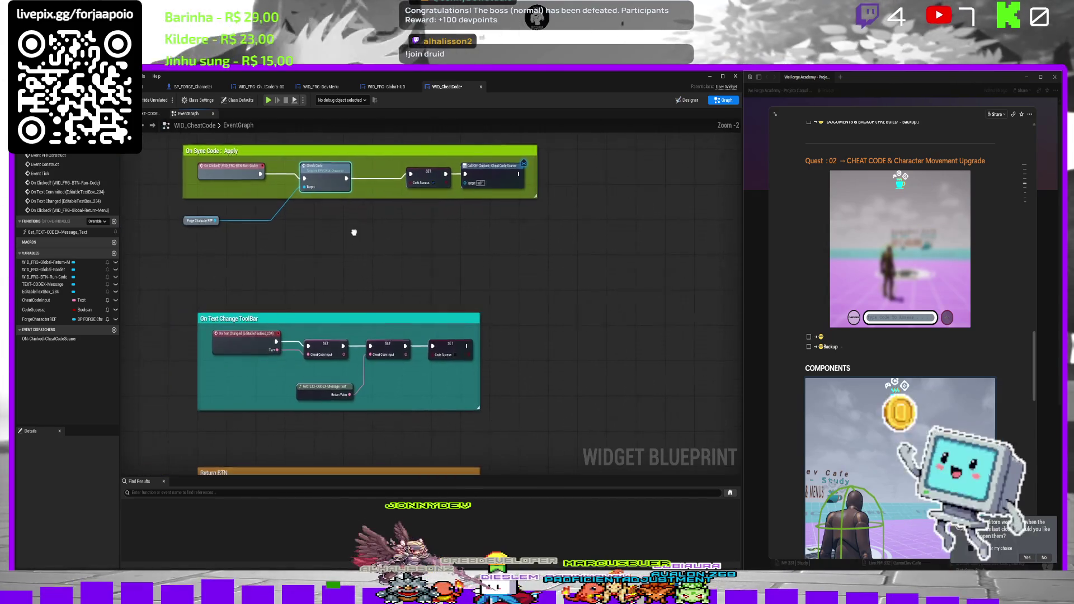
pyautogui.moveTo(187, 220); pyautogui.dragTo(209, 218)
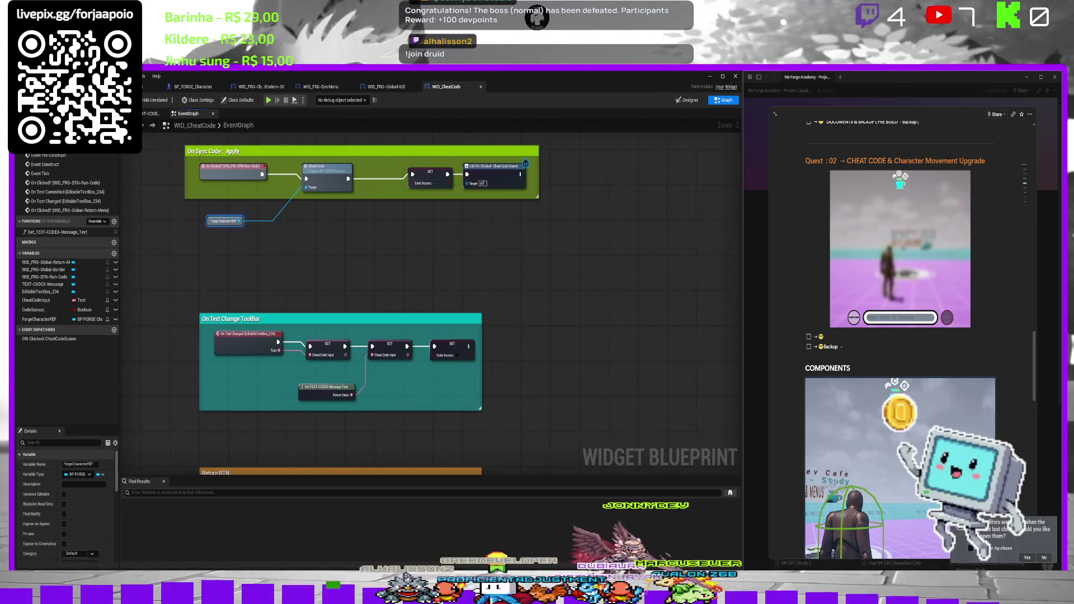
pyautogui.moveTo(436, 252); pyautogui.dragTo(488, 257)
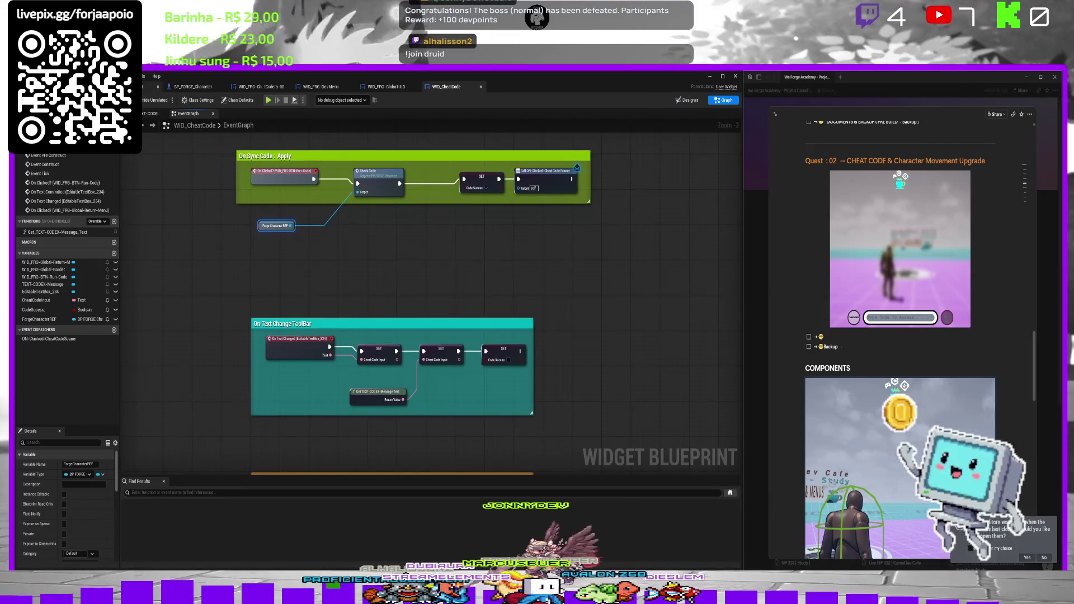
pyautogui.doubleClick(377, 180)
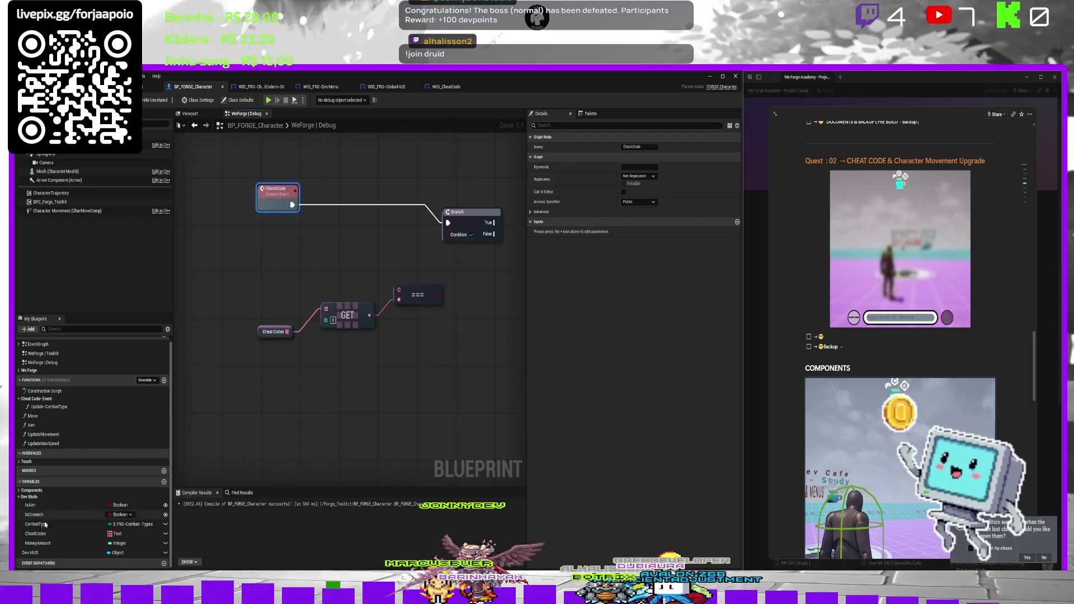
# Add a Dev HUD getter to the CheckCode debug graph, then return to the widget blueprints.
pyautogui.moveTo(57, 552)
pyautogui.mouseDown()
pyautogui.moveTo(250, 247)
pyautogui.moveTo(220, 235)
pyautogui.mouseUp()
pyautogui.click(239, 248)
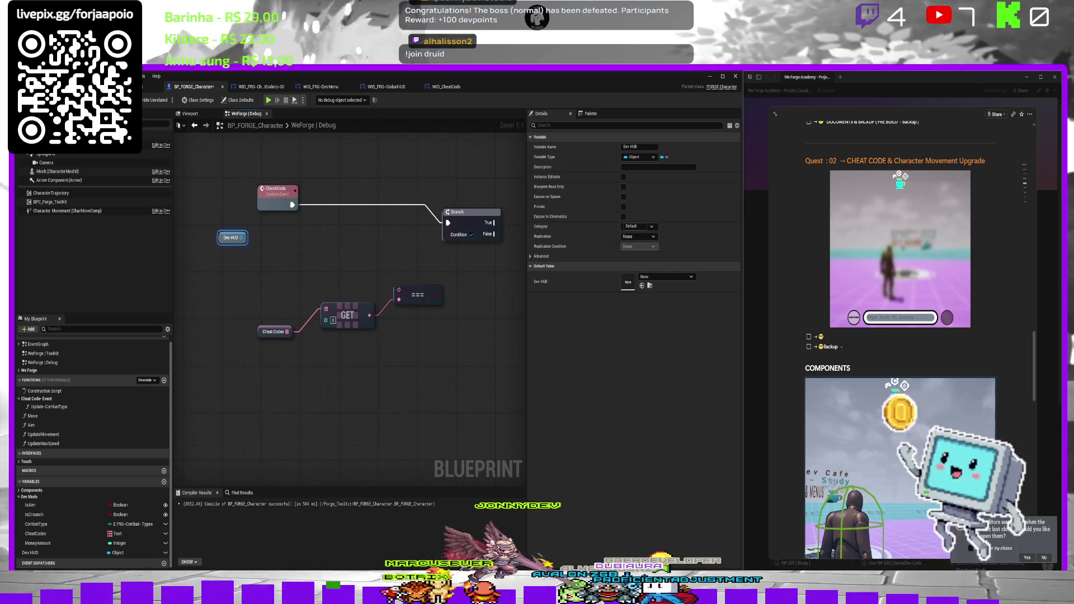
pyautogui.click(447, 86)
pyautogui.click(372, 87)
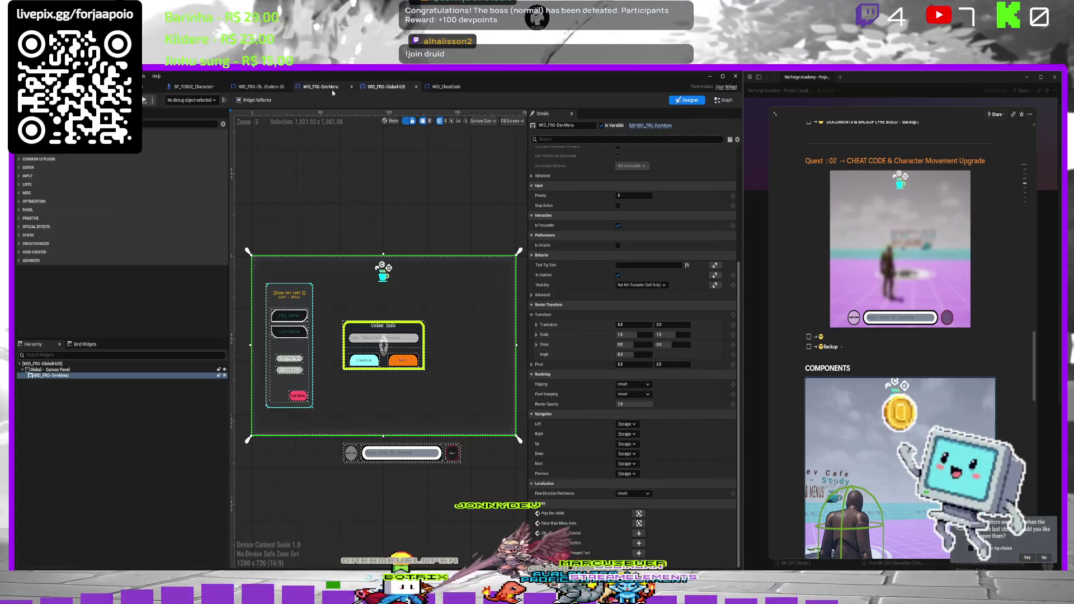
# In the WID_FRG-DevMenu designer, inspect the hierarchy by toggling child widgets' visibility.
pyautogui.click(323, 91)
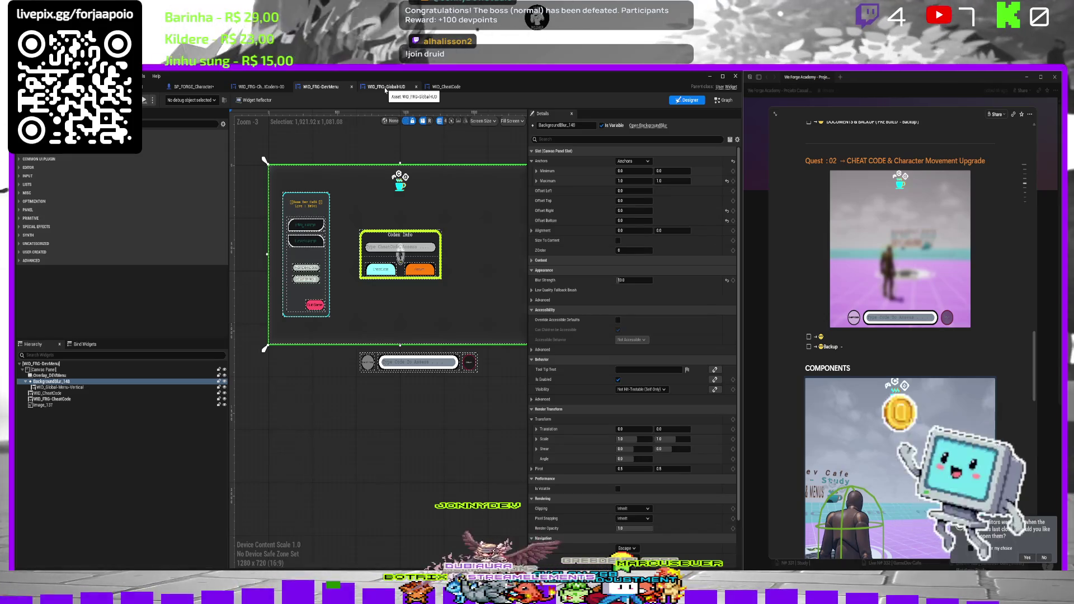
pyautogui.click(49, 376)
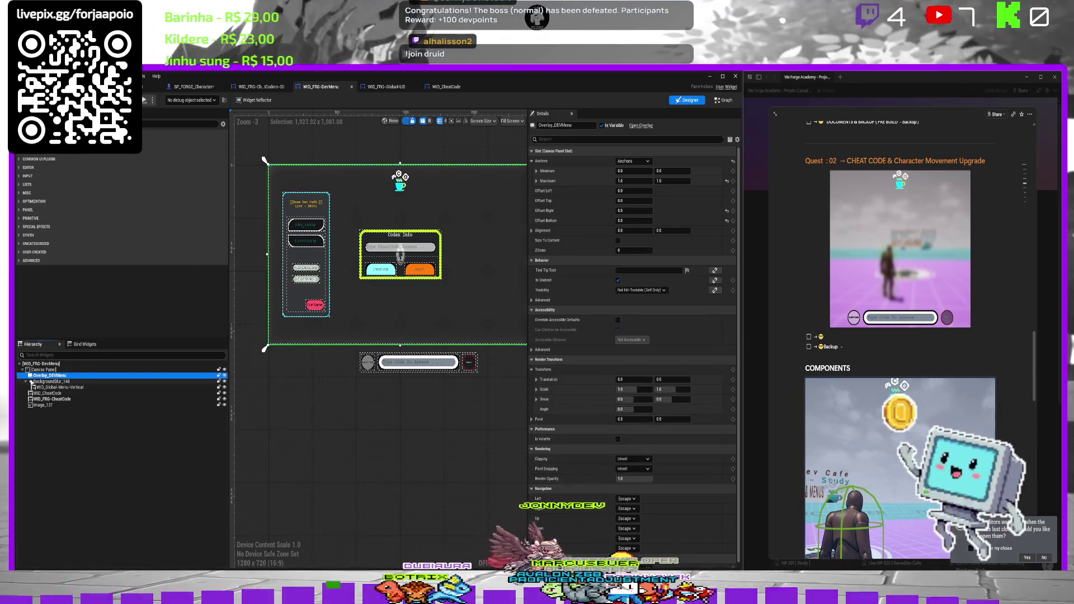
pyautogui.click(26, 381)
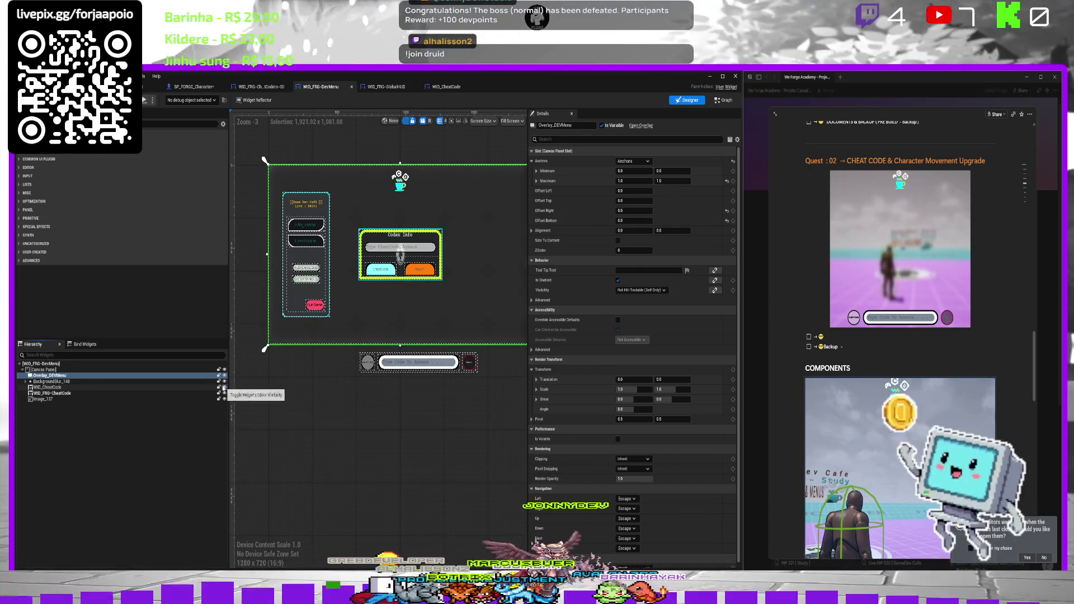
pyautogui.click(225, 386)
pyautogui.click(224, 387)
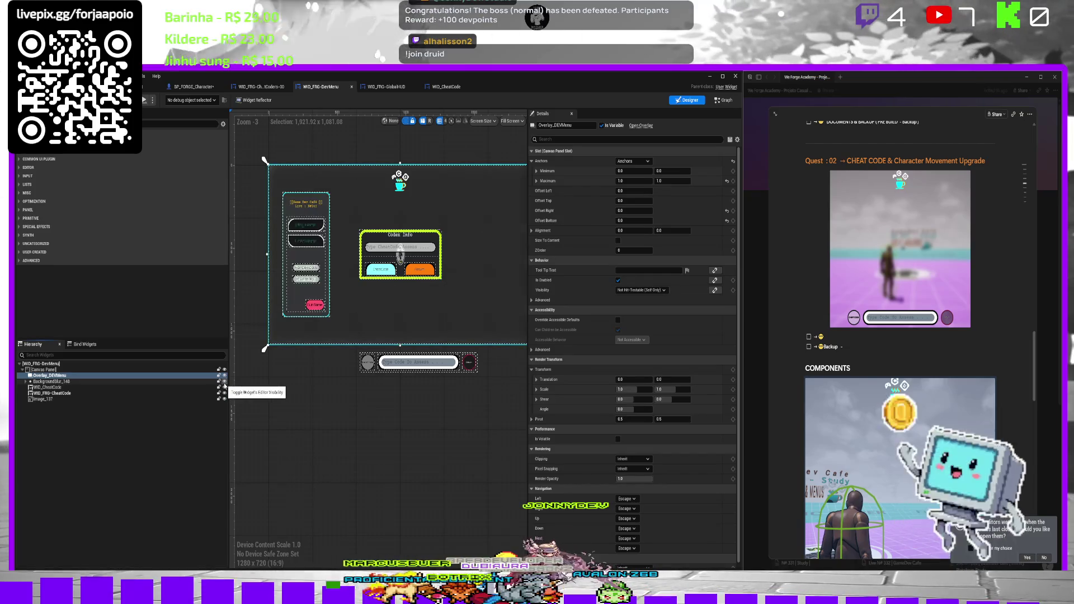
pyautogui.click(225, 387)
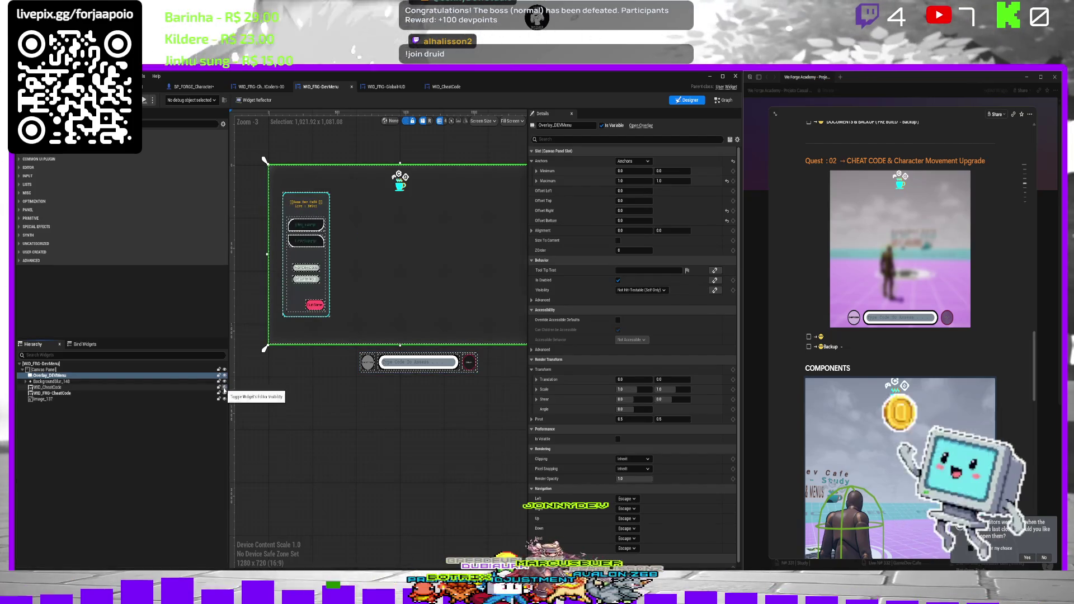
pyautogui.click(225, 387)
pyautogui.click(225, 393)
pyautogui.click(225, 393)
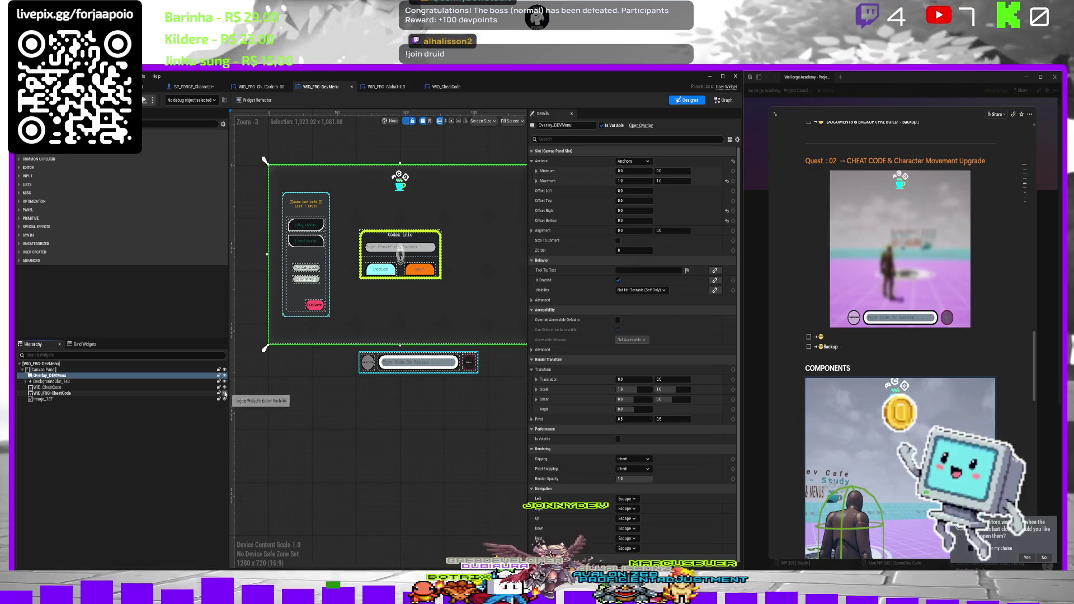
# Tick Is Focusable on WID_CheatCode, then go to the BPC_Forge_ToolKit graph.
pyautogui.click(184, 387)
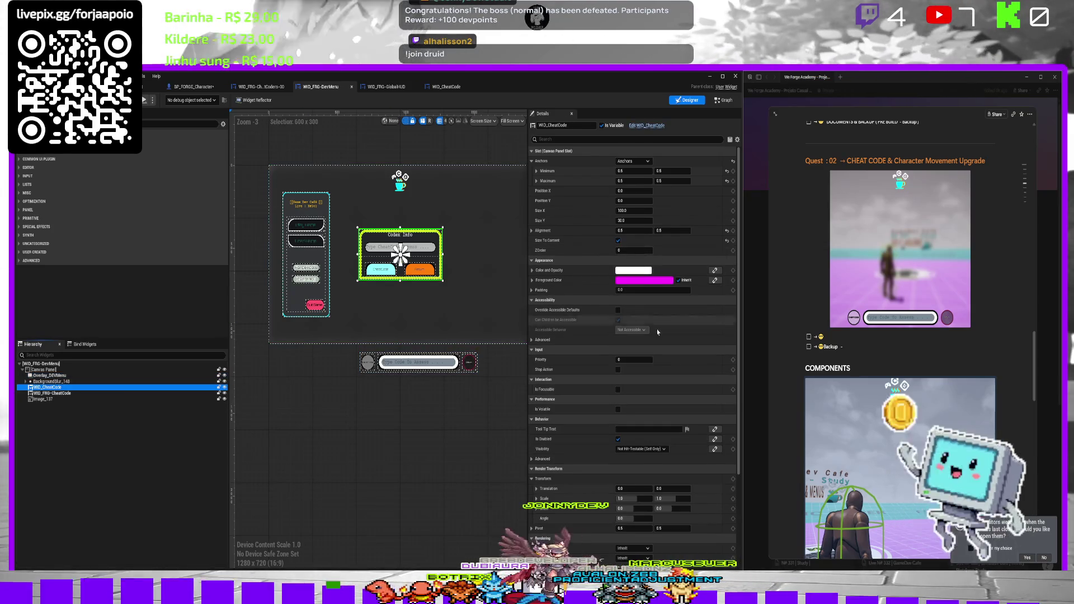
pyautogui.scroll(-5, 637, 485)
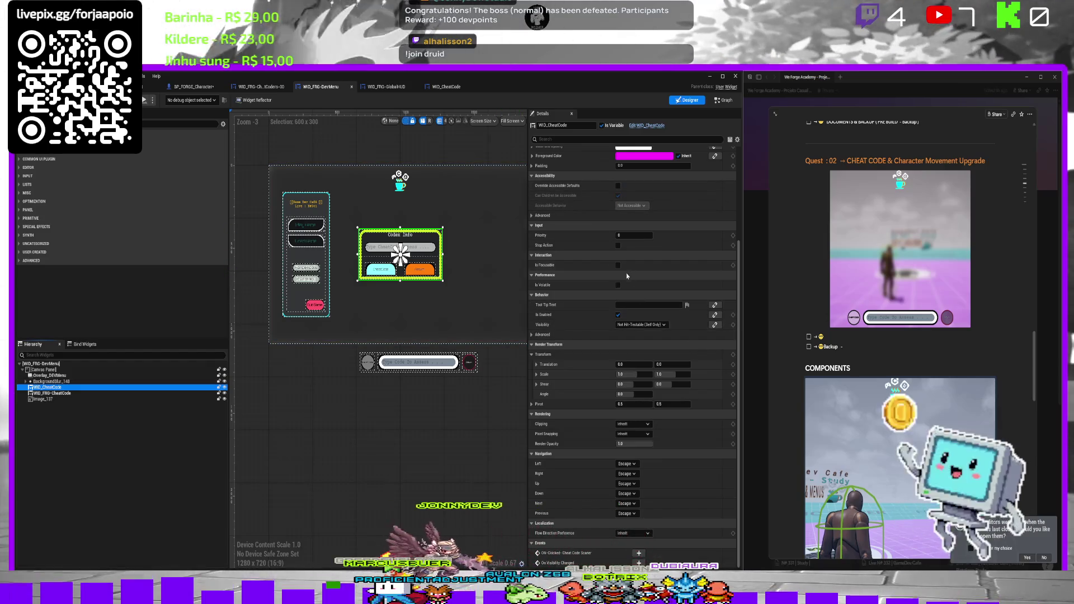
pyautogui.click(619, 266)
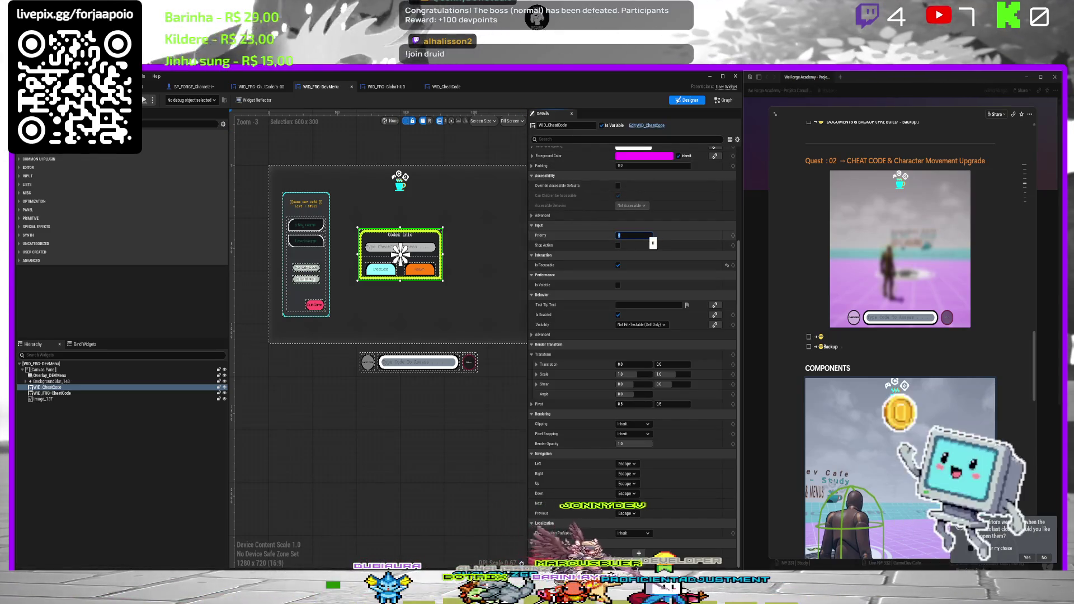
pyautogui.click(510, 235)
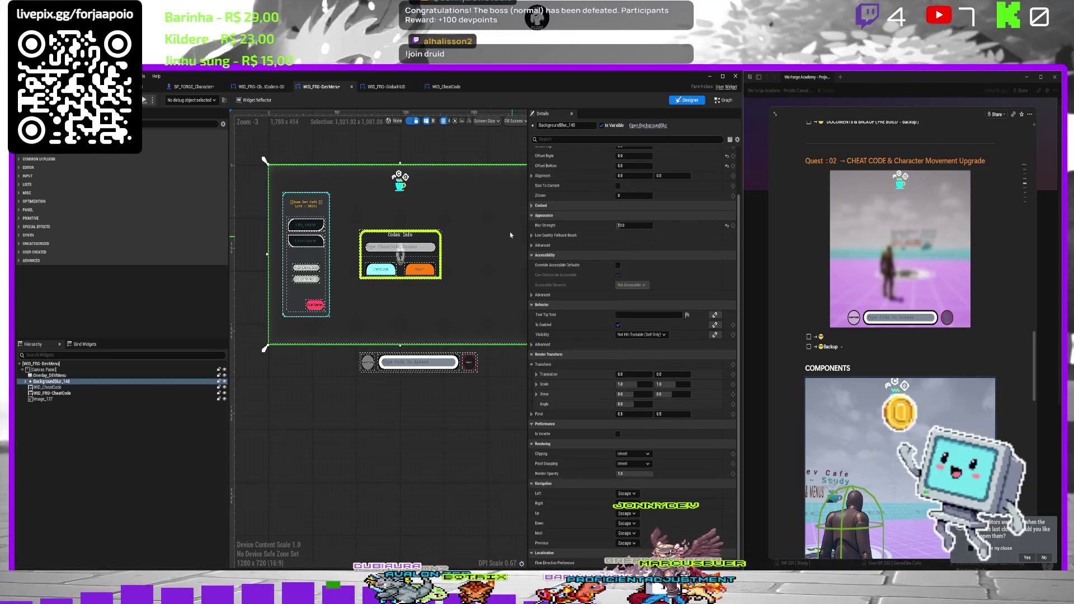
pyautogui.click(434, 254)
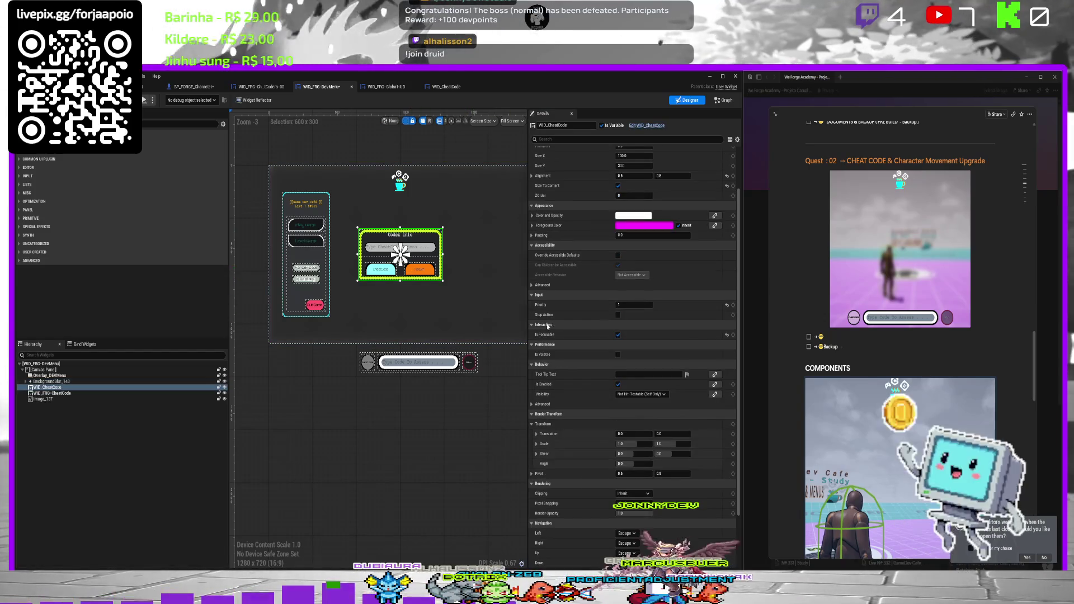
pyautogui.scroll(-5, 661, 372)
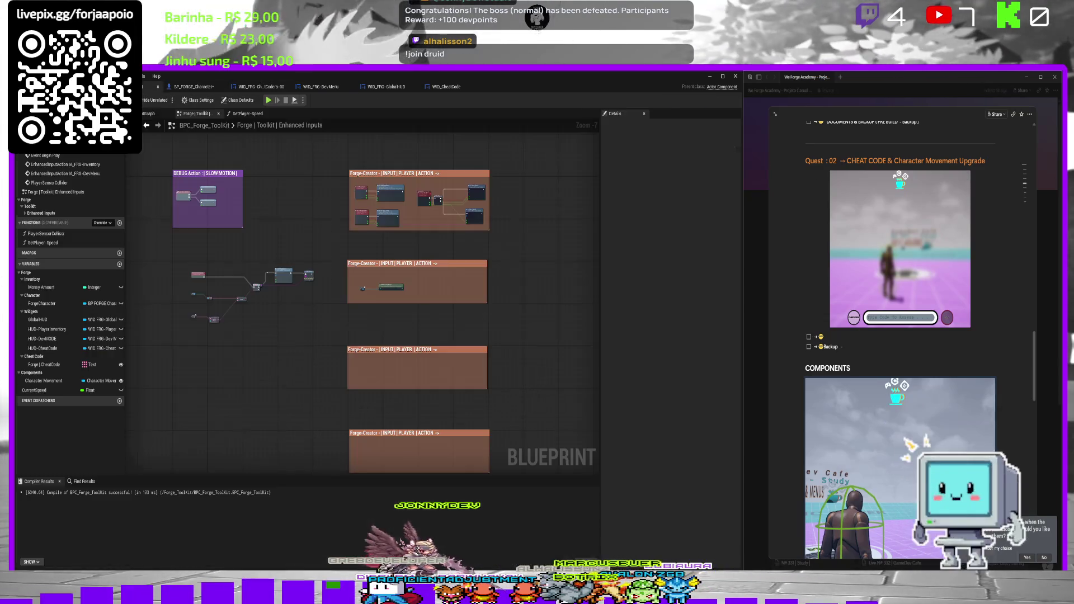
pyautogui.click(128, 86)
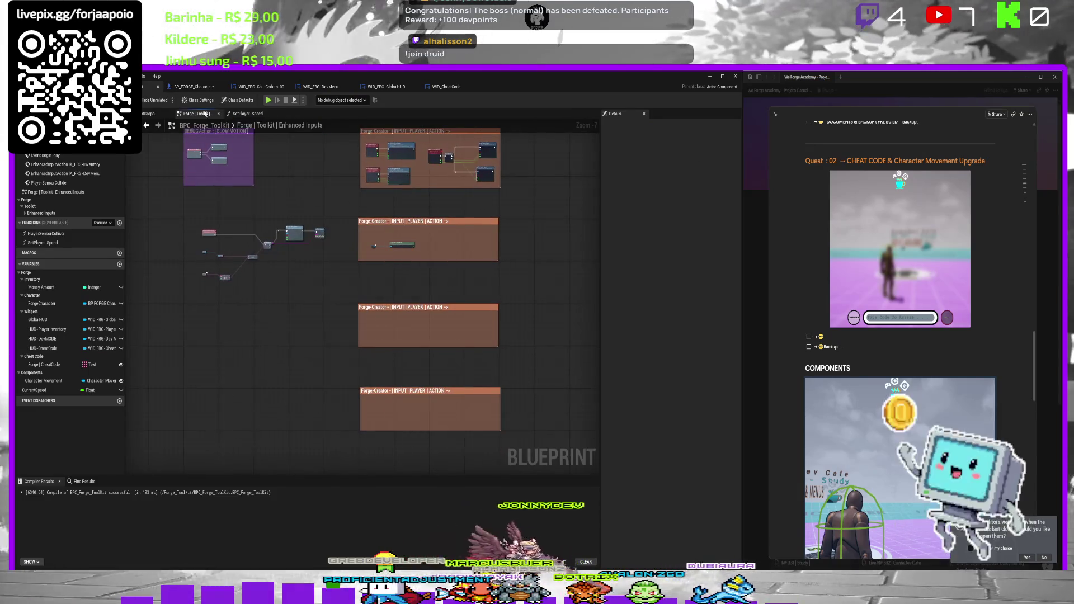
# Open BP_FORGE_Character's WeForge Debug graph and glance at its blueprint actions list.
pyautogui.click(188, 88)
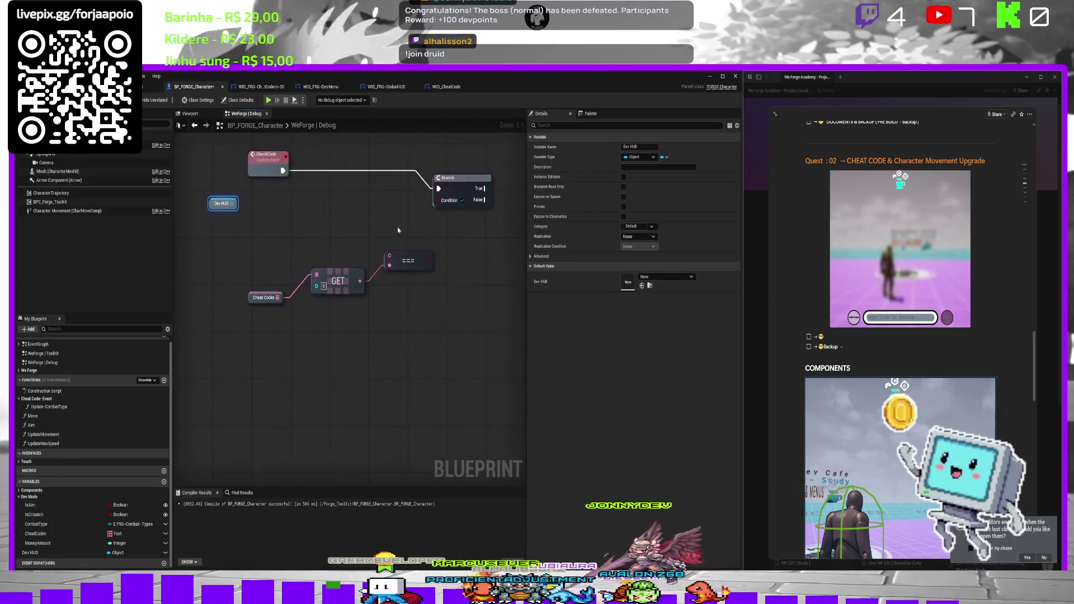
pyautogui.rightClick(328, 220)
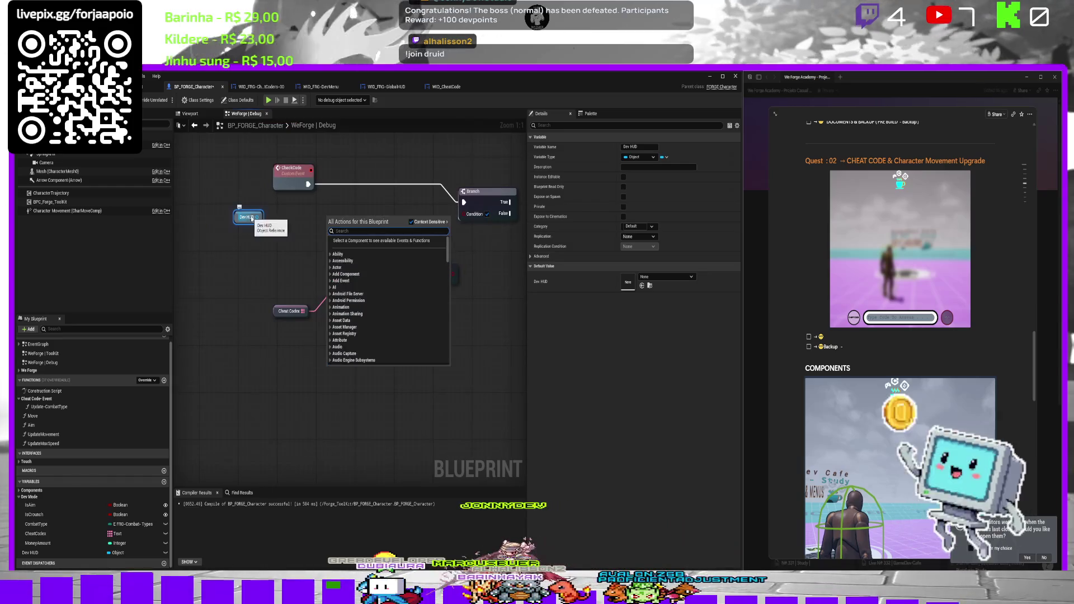
pyautogui.press('Escape')
pyautogui.rightClick(284, 216)
pyautogui.press('Escape')
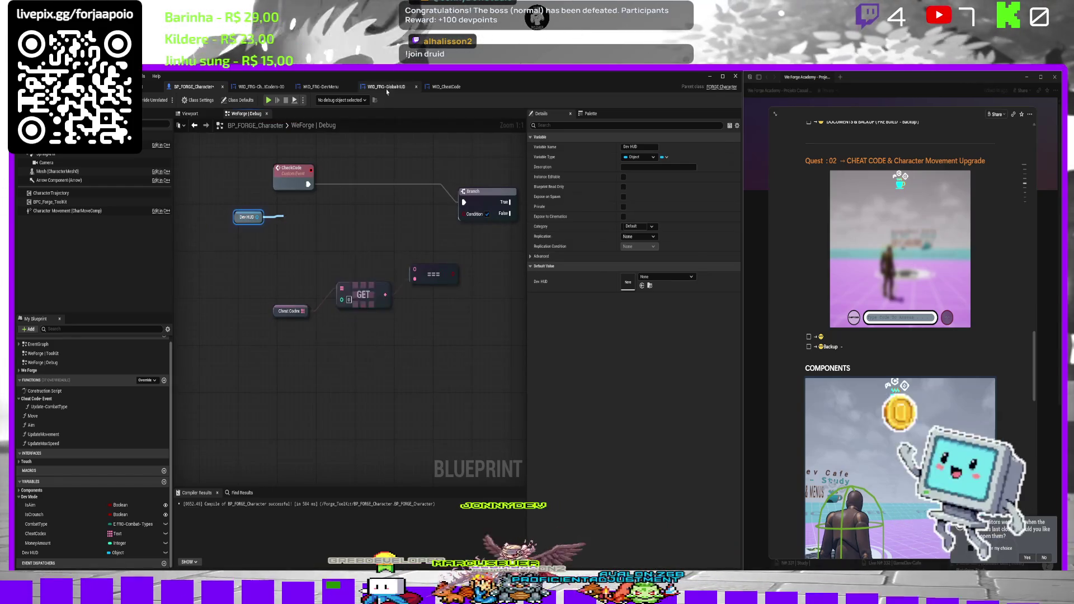
# Review the DevMenu designer and the WID_CheatCode event graph's comment groups, then return to the debug graph.
pyautogui.click(336, 88)
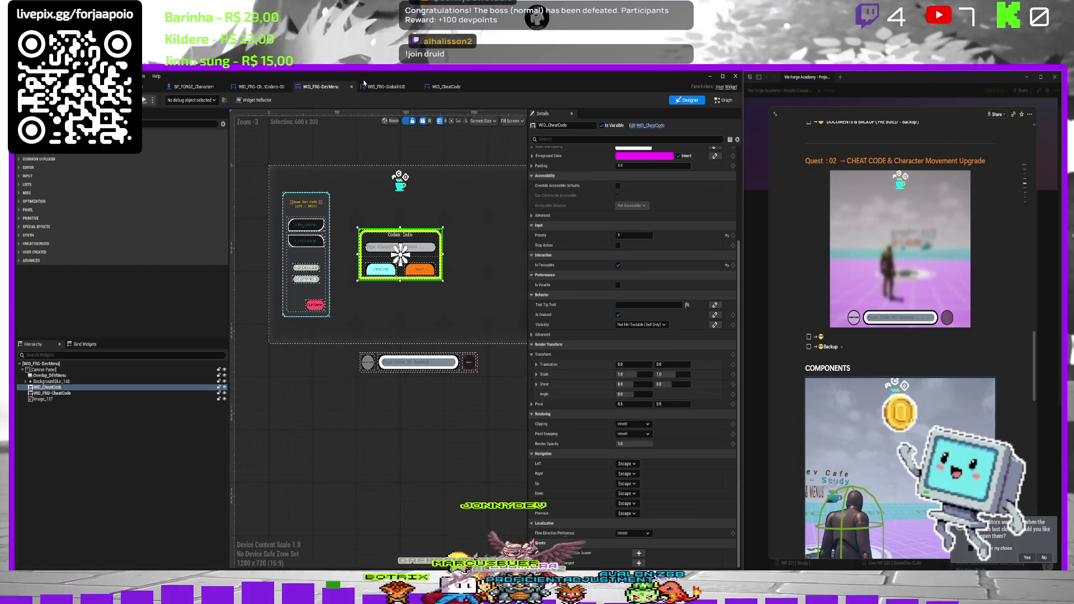
pyautogui.click(440, 86)
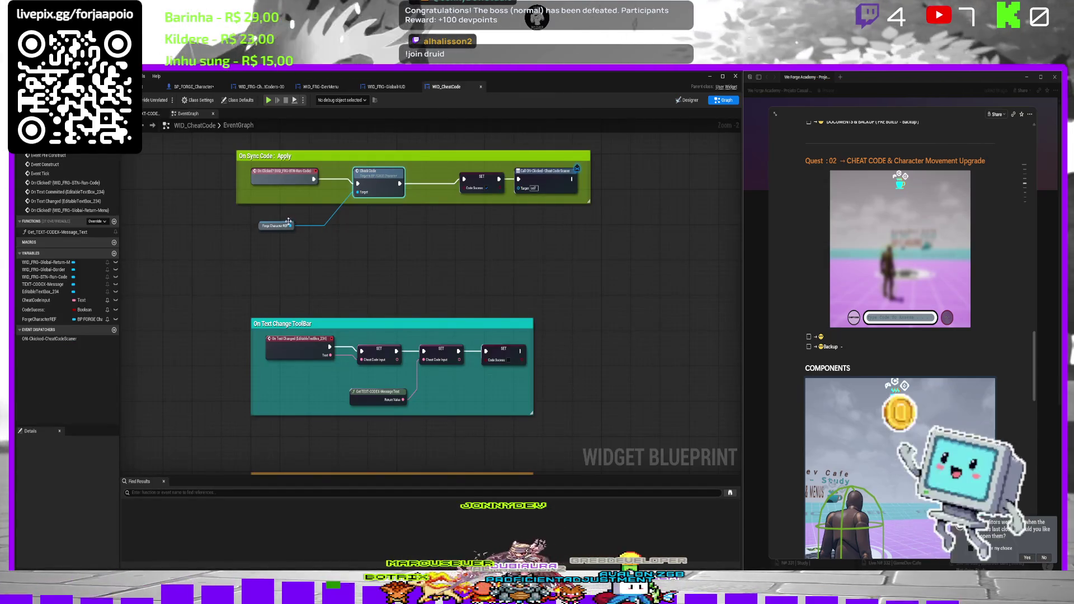
pyautogui.moveTo(290, 237)
pyautogui.mouseDown()
pyautogui.moveTo(313, 42)
pyautogui.moveTo(328, 116)
pyautogui.mouseUp()
pyautogui.click(320, 86)
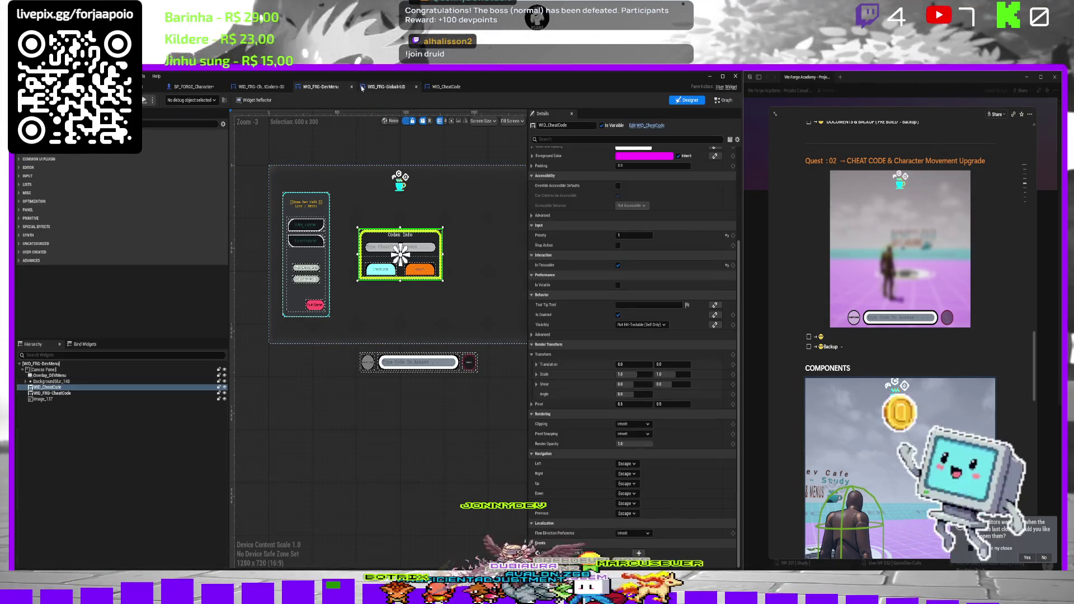
pyautogui.click(261, 86)
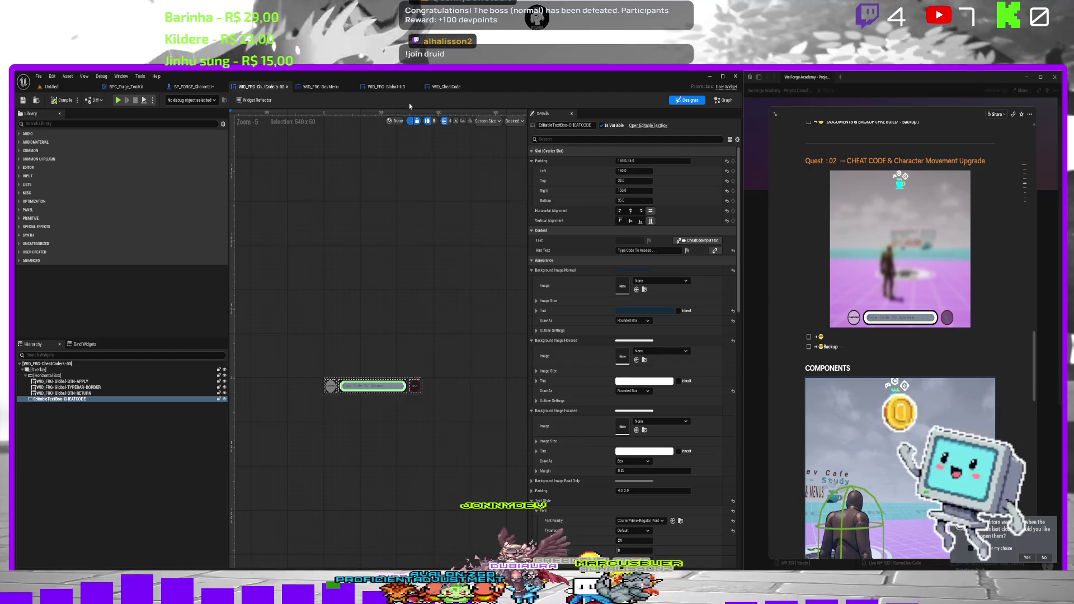
pyautogui.click(446, 87)
pyautogui.moveTo(366, 218); pyautogui.dragTo(365, 118)
pyautogui.click(191, 86)
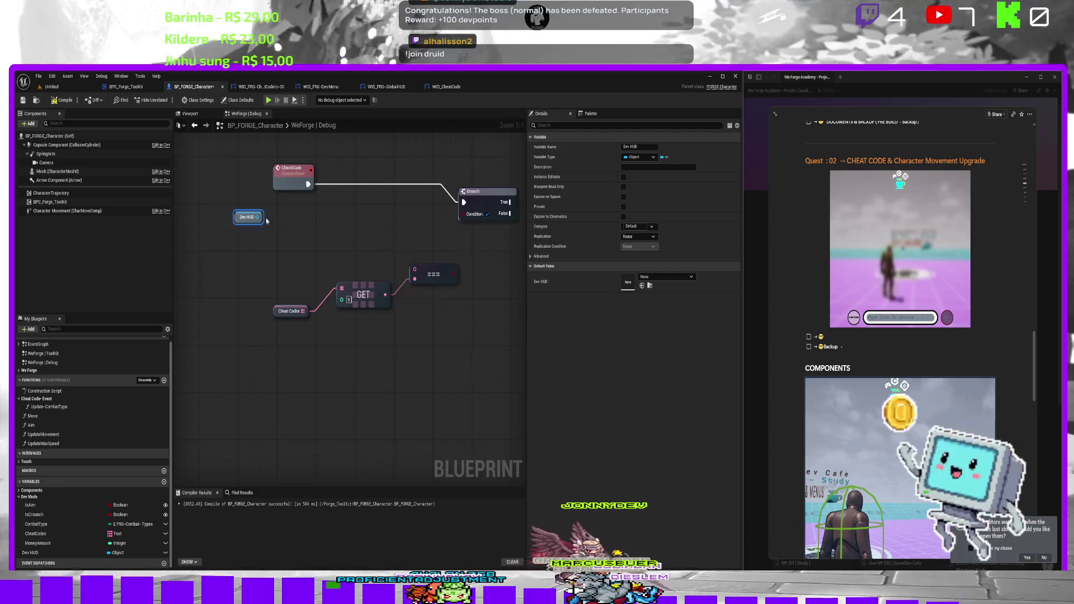
# Try a Cast To WID_CheatCode off Dev HUD, undo it, and cancel a second 'chea' search.
pyautogui.moveTo(258, 217); pyautogui.dragTo(286, 220)
pyautogui.write('w')
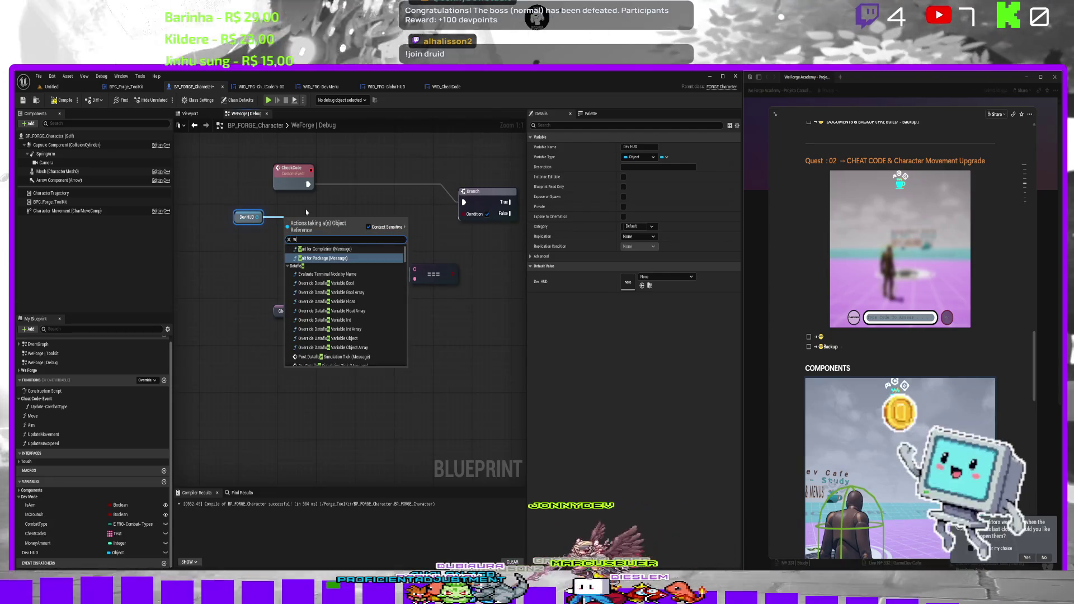
pyautogui.write('id_C')
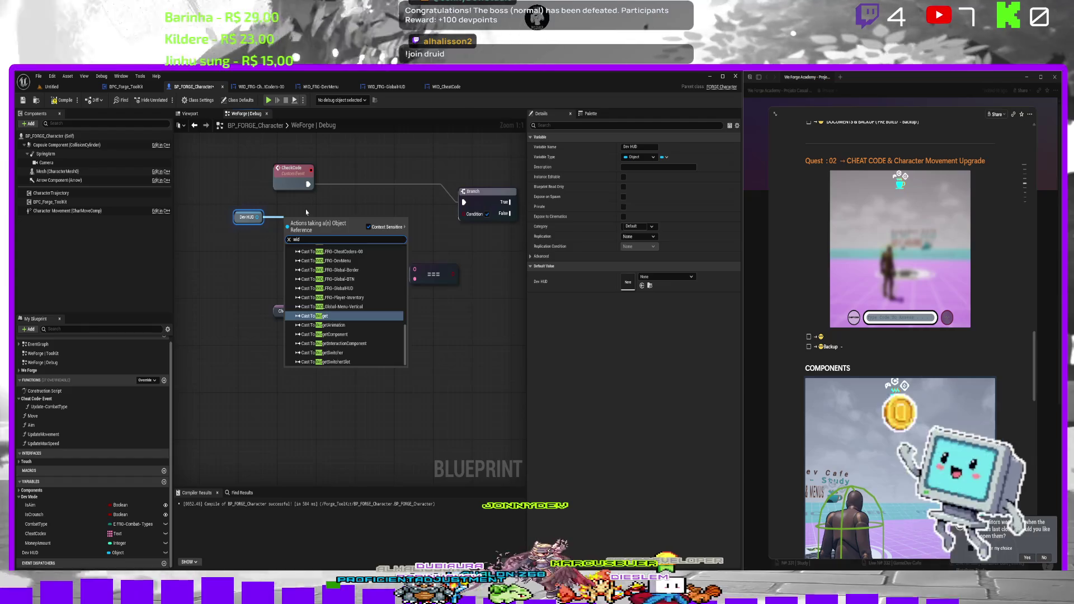
pyautogui.press('Return')
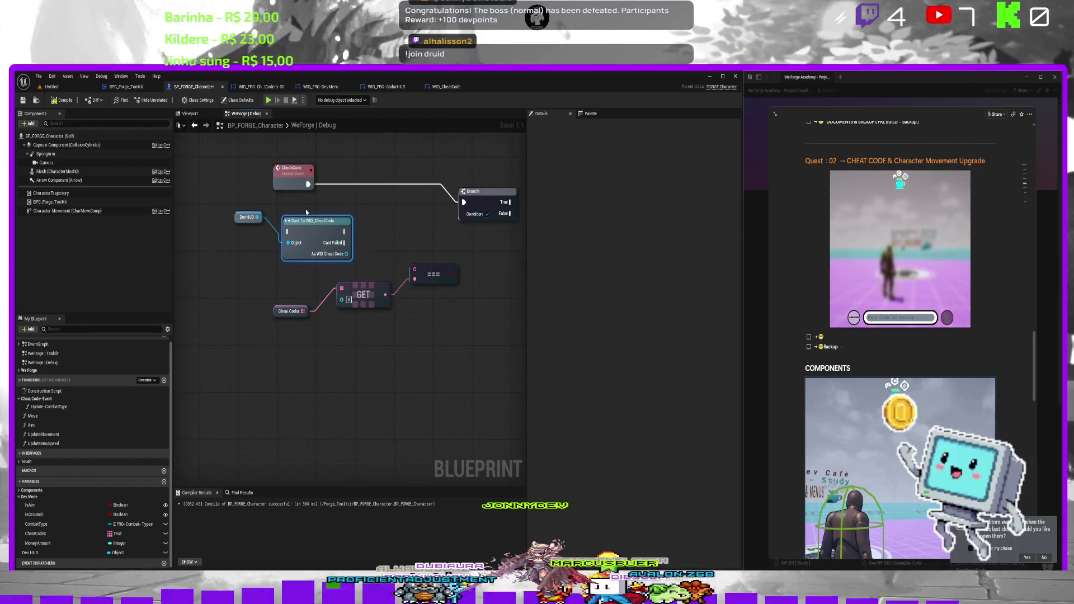
pyautogui.hotkey('ctrl', 'z')
pyautogui.moveTo(257, 217); pyautogui.dragTo(281, 220)
pyautogui.write('che')
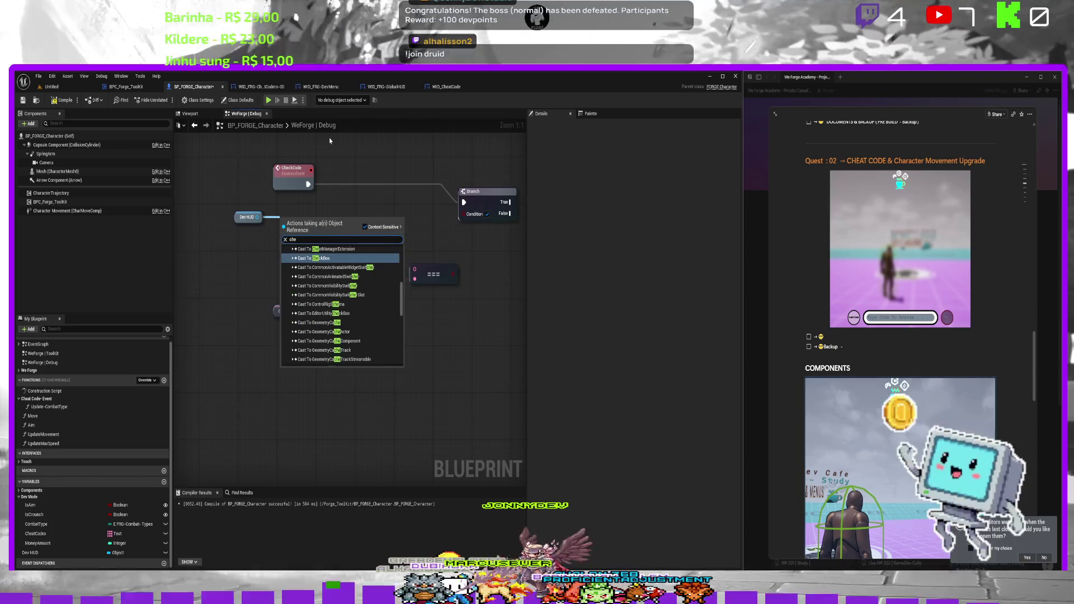
pyautogui.write('at')
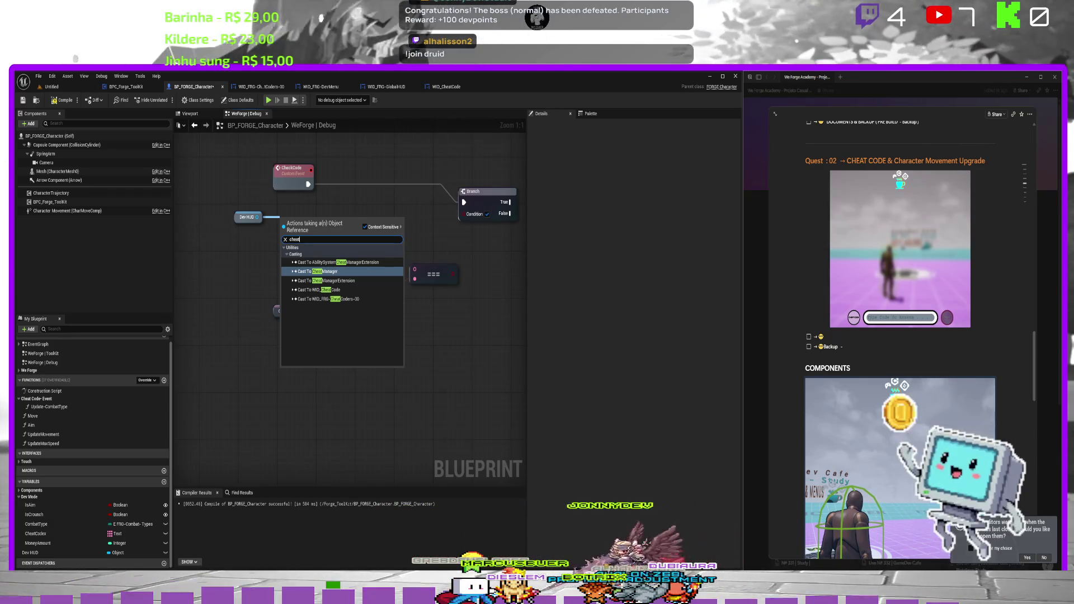
pyautogui.press('Escape')
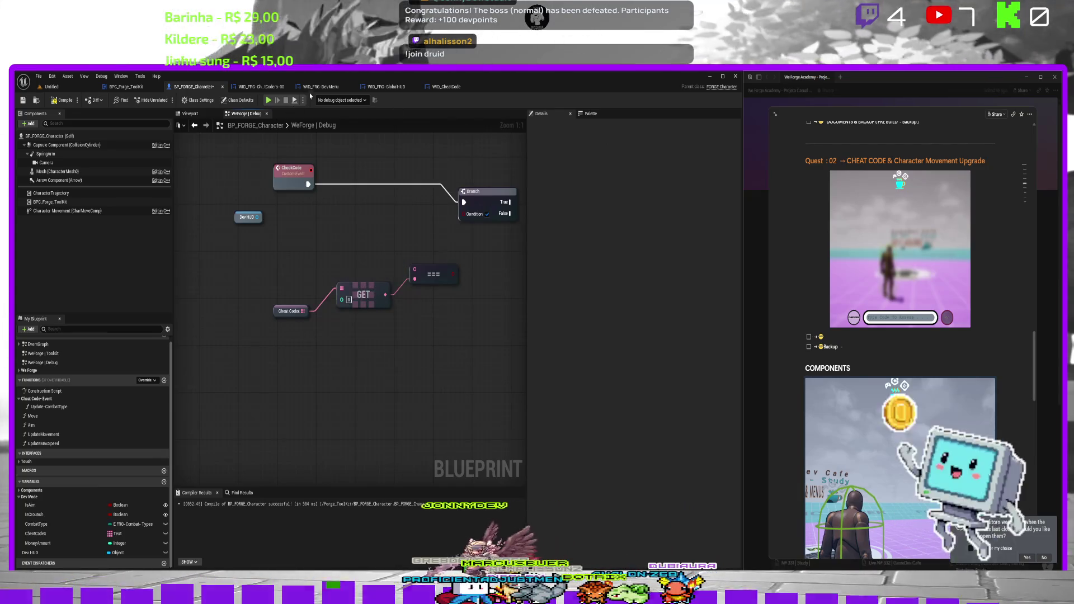
# Select the WID_CheatCode widget in the DevMenu designer, then go back to the debug graph.
pyautogui.click(317, 86)
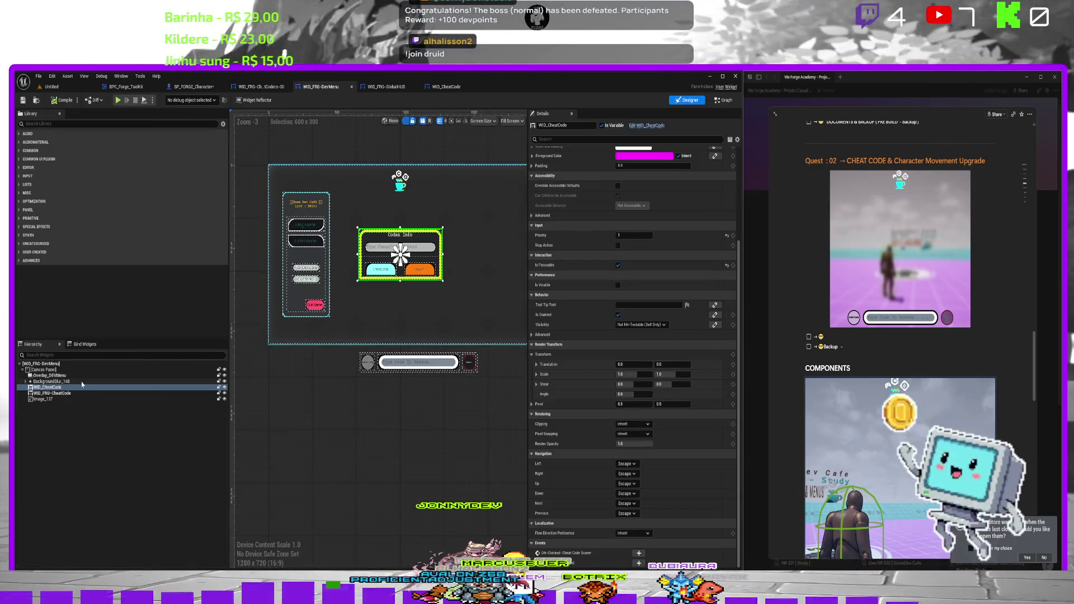
pyautogui.click(57, 390)
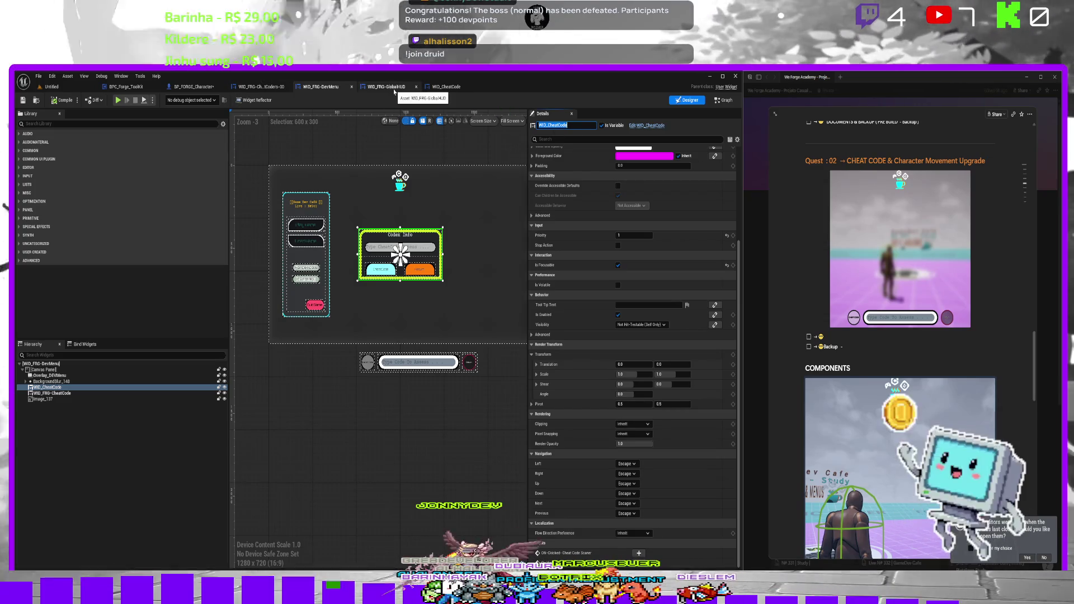
pyautogui.click(193, 87)
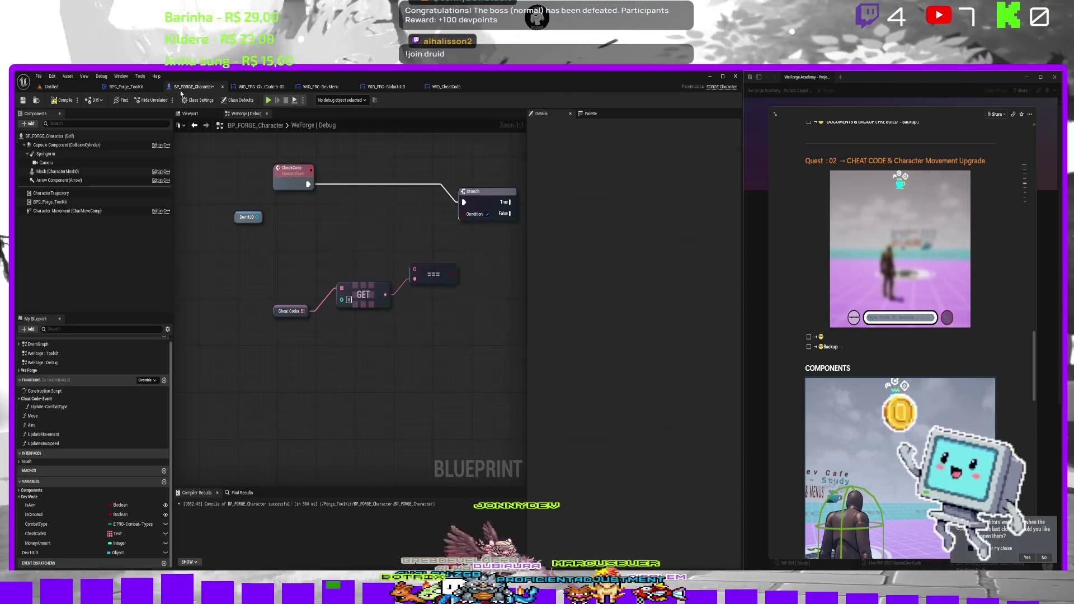
# Add a WID_CheatCode getter off Dev HUD using a non-context-sensitive search.
pyautogui.moveTo(255, 219); pyautogui.dragTo(290, 226)
pyautogui.write('WID_CheatCode')
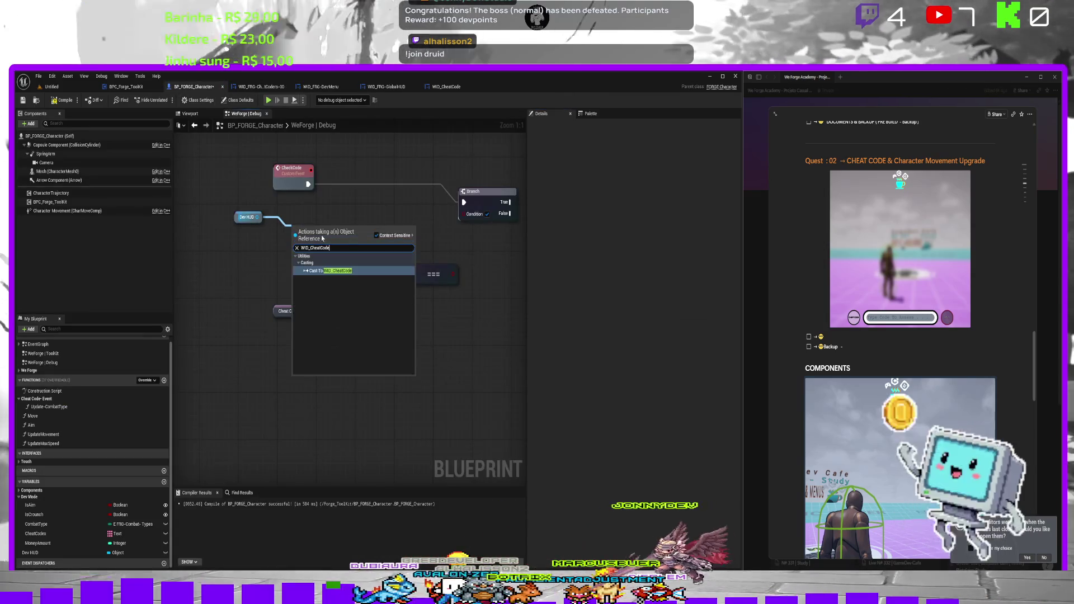
pyautogui.click(376, 235)
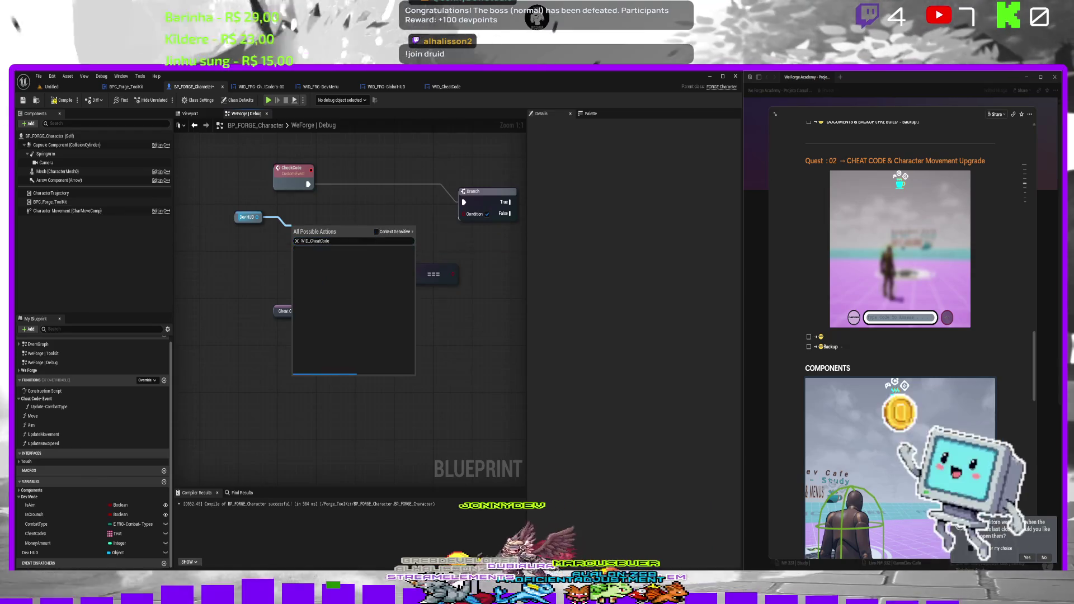
pyautogui.click(322, 289)
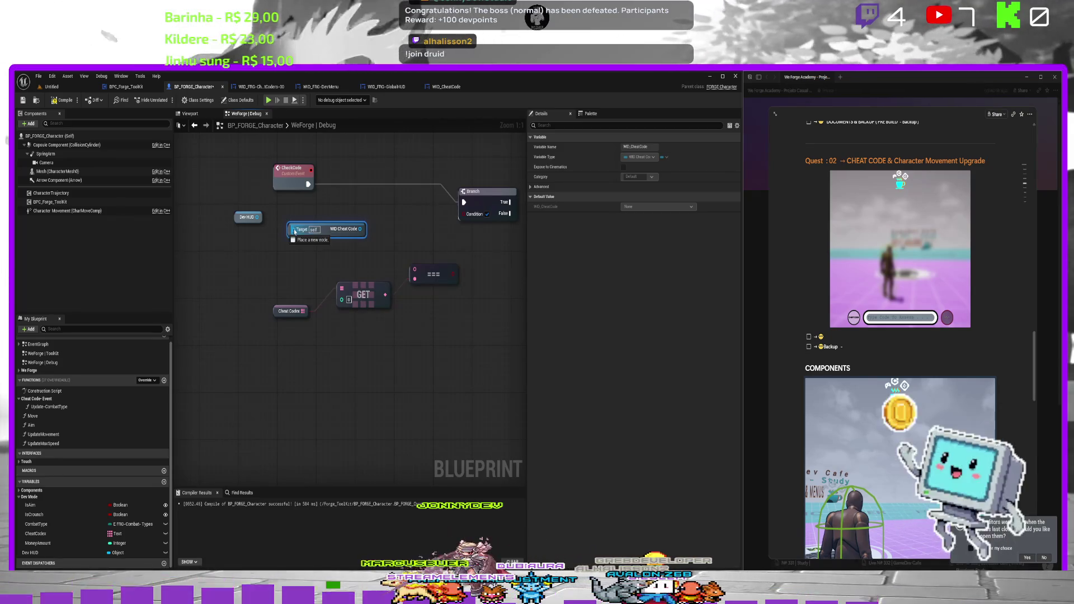
pyautogui.moveTo(256, 217)
pyautogui.mouseDown()
pyautogui.moveTo(447, 229)
pyautogui.moveTo(251, 222)
pyautogui.moveTo(258, 274)
pyautogui.mouseUp()
pyautogui.write('d')
pyautogui.click(271, 261)
# Change Dev HUD's variable type to a WID FRG-Dev Menu object reference.
pyautogui.click(246, 217)
pyautogui.click(666, 277)
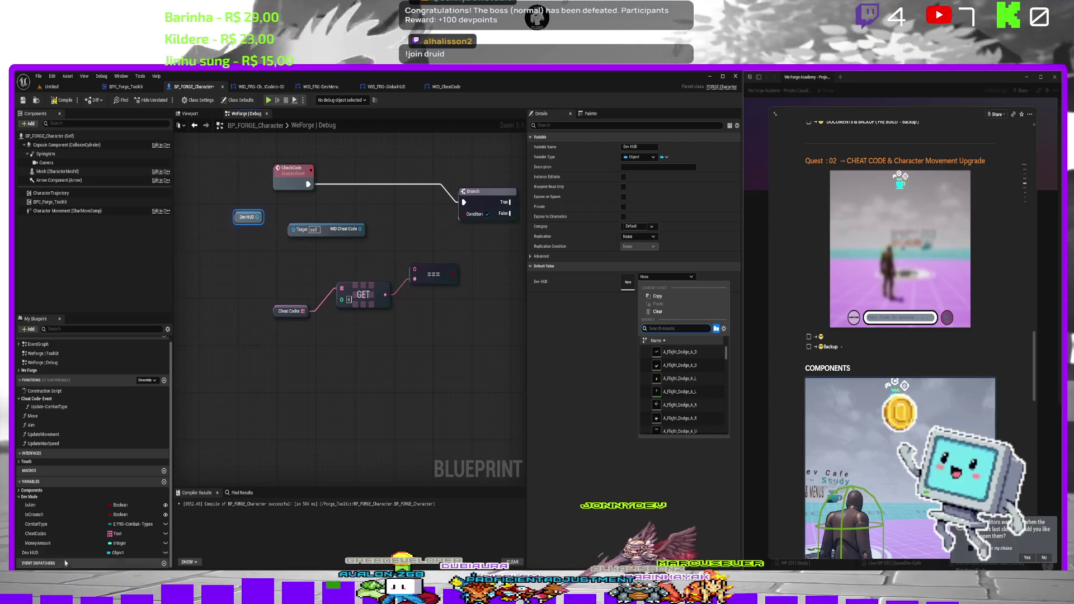
pyautogui.click(47, 554)
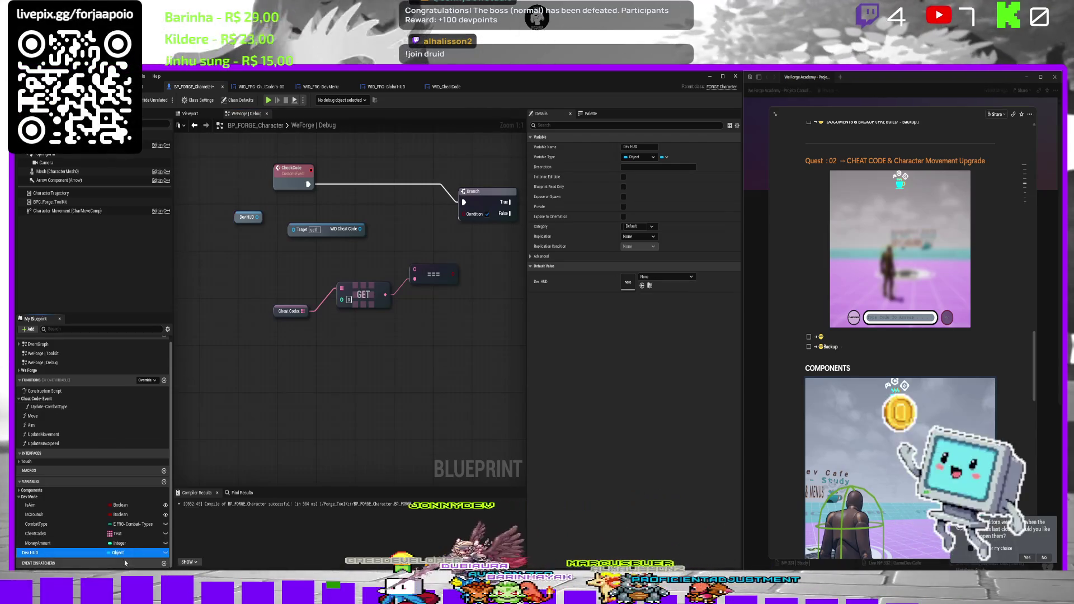
pyautogui.click(119, 553)
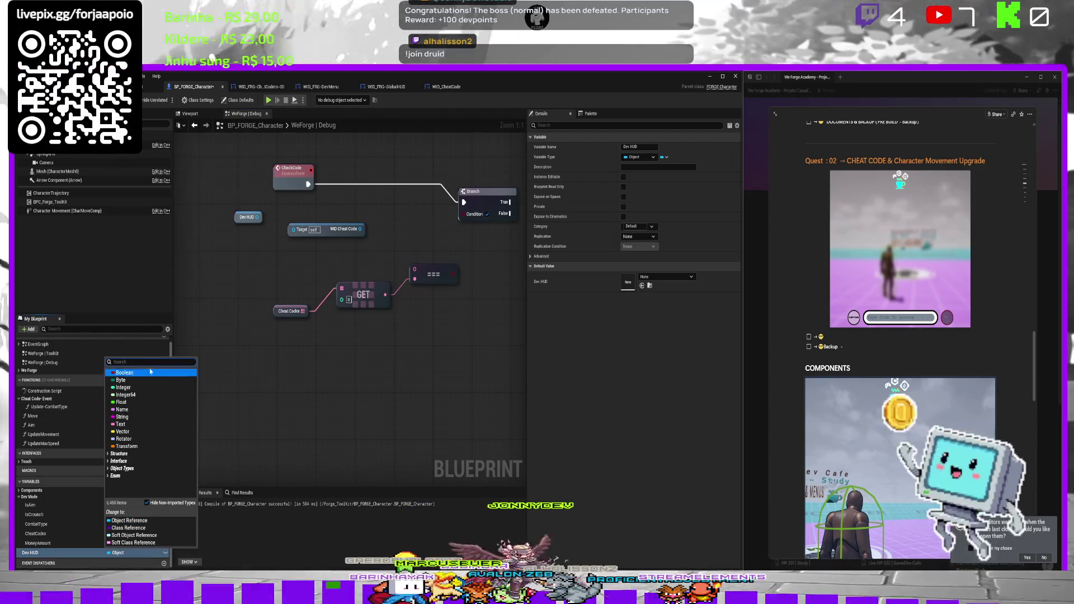
pyautogui.write('wid')
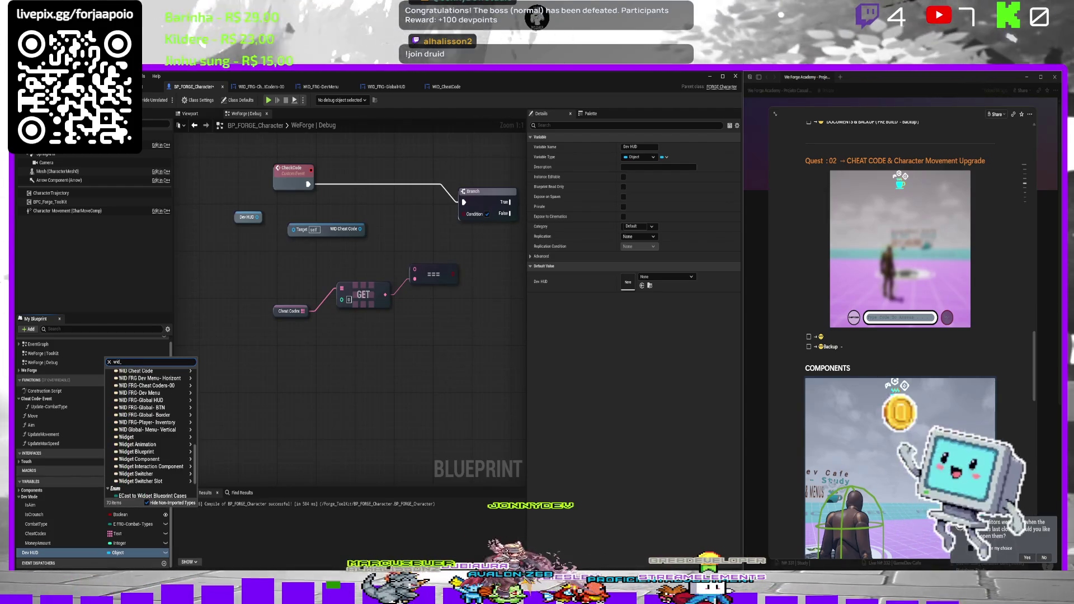
pyautogui.write('_D')
pyautogui.press('BackSpace')
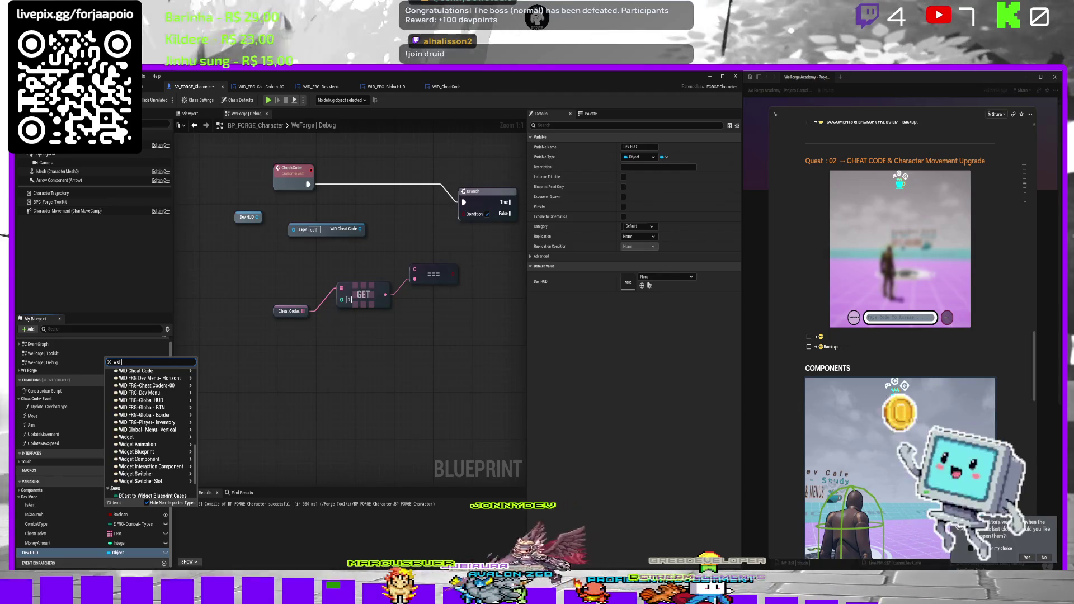
pyautogui.moveTo(137, 393)
pyautogui.click(217, 393)
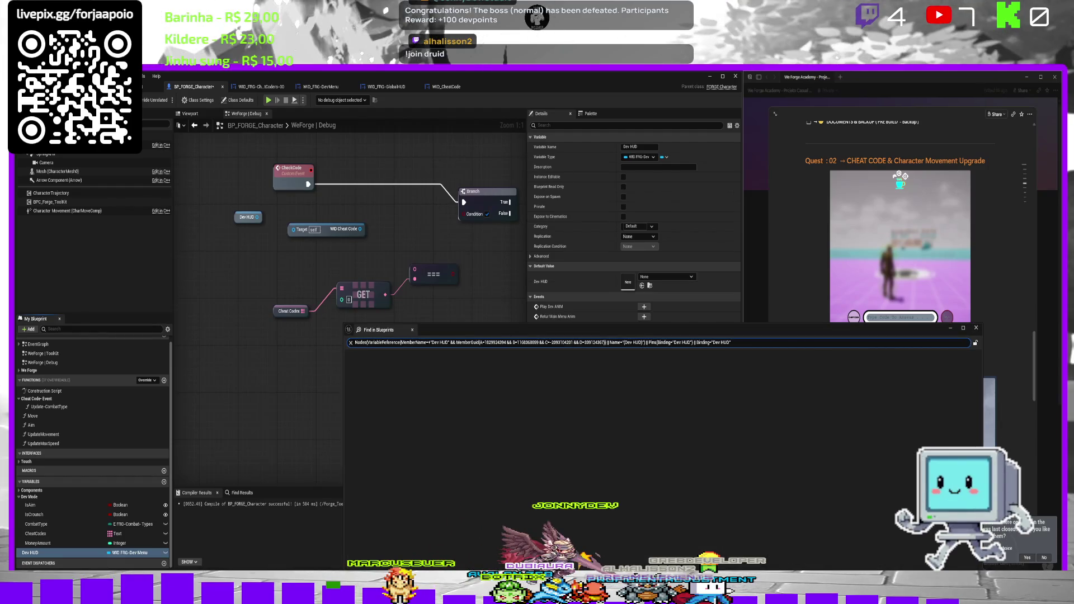
pyautogui.moveTo(881, 332); pyautogui.dragTo(819, 148)
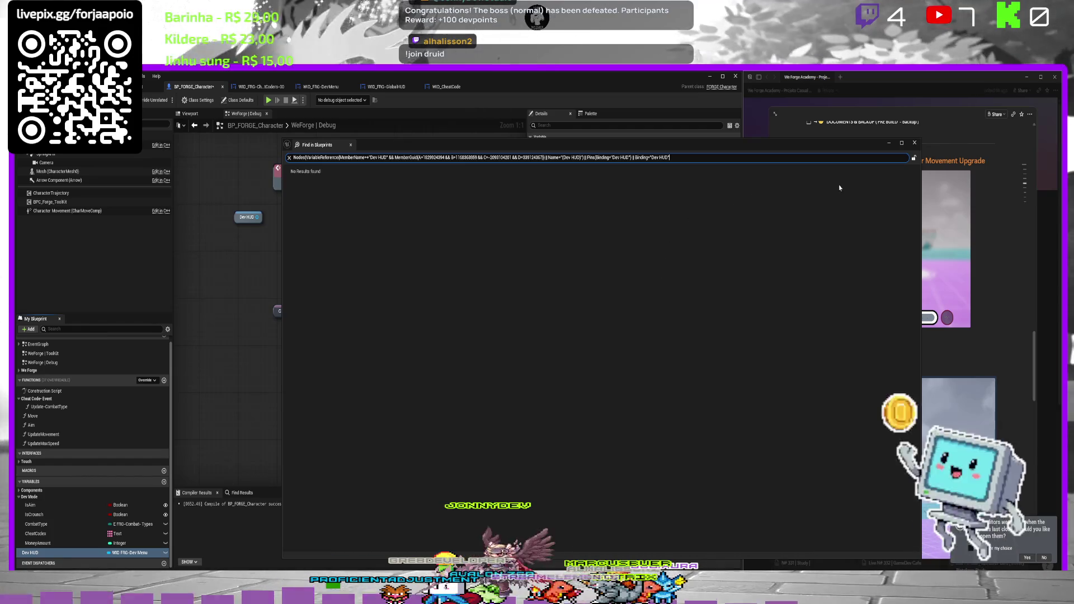
pyautogui.click(915, 143)
# Search 'Chea' actions that take a WID Cheat Code, then view WID_CheatCode's event graph.
pyautogui.moveTo(330, 258)
pyautogui.mouseDown()
pyautogui.moveTo(321, 268)
pyautogui.moveTo(284, 241)
pyautogui.moveTo(242, 246)
pyautogui.moveTo(331, 249)
pyautogui.mouseUp()
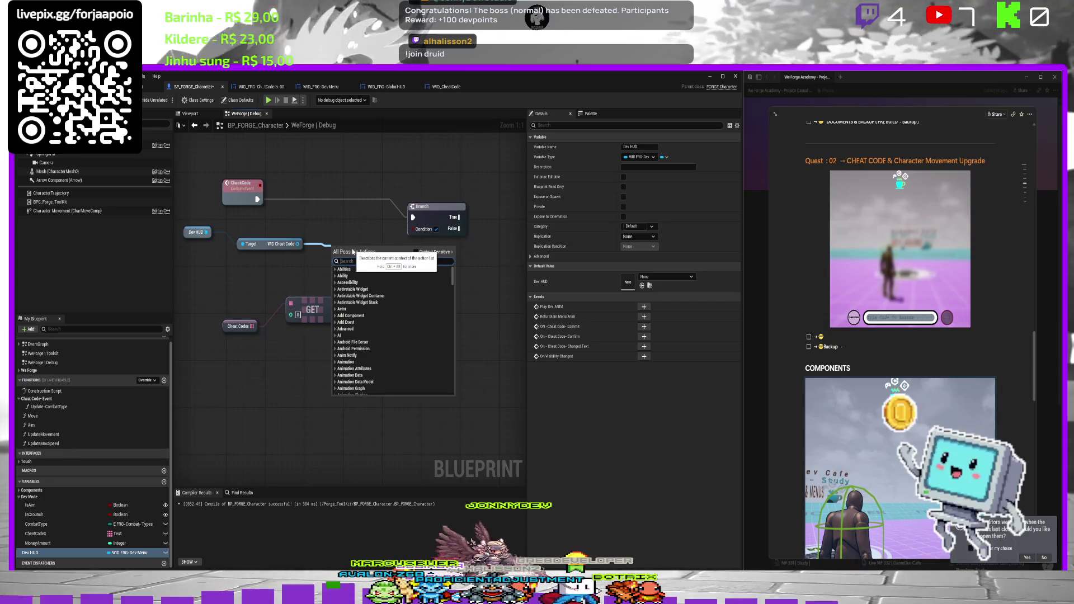
pyautogui.write('input')
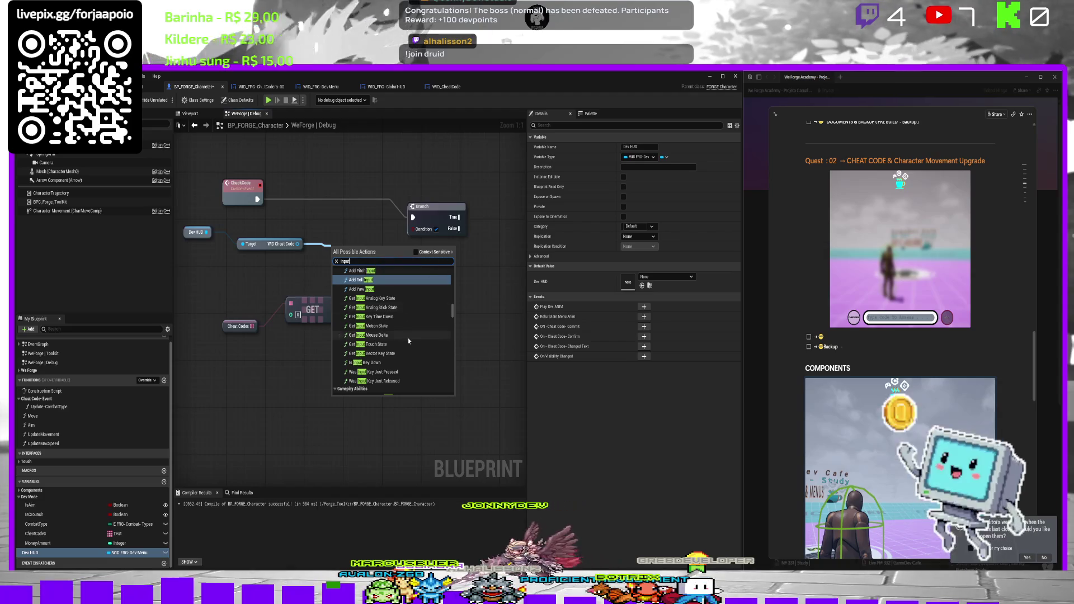
pyautogui.scroll(-10, 399, 345)
pyautogui.scroll(-10, 398, 346)
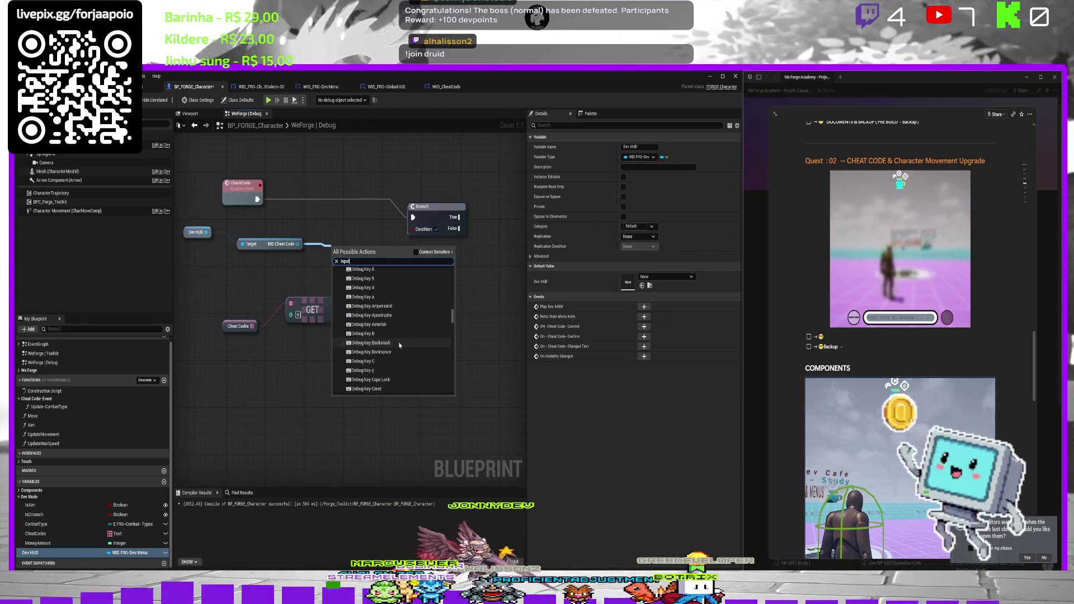
pyautogui.click(416, 253)
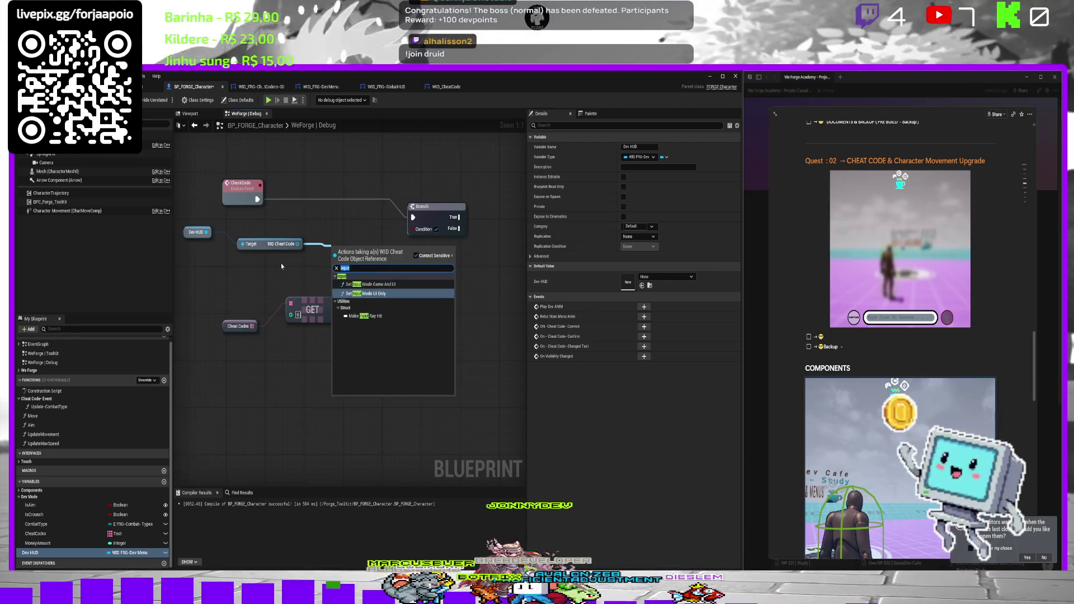
pyautogui.write('Chea')
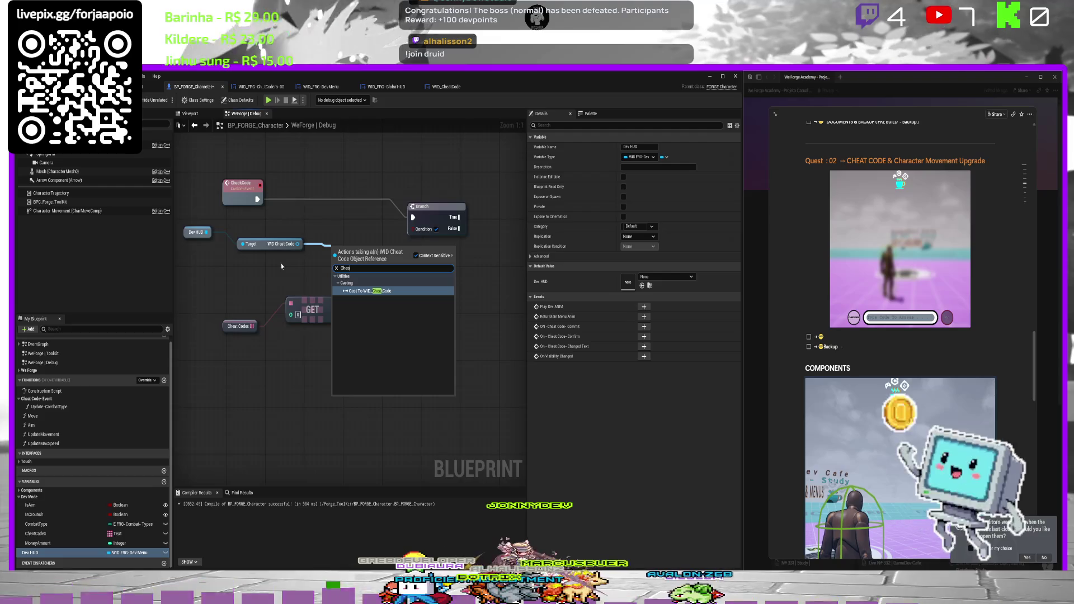
pyautogui.click(392, 88)
pyautogui.click(447, 88)
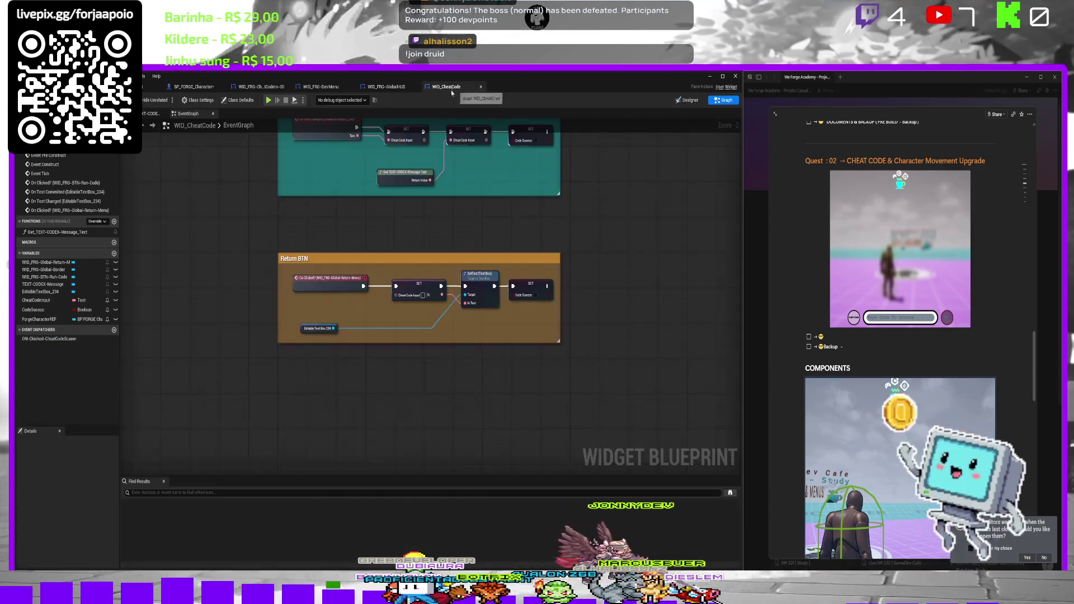
# Make the CheatCodeInput variable Instance Editable in WID_CheatCode.
pyautogui.click(56, 301)
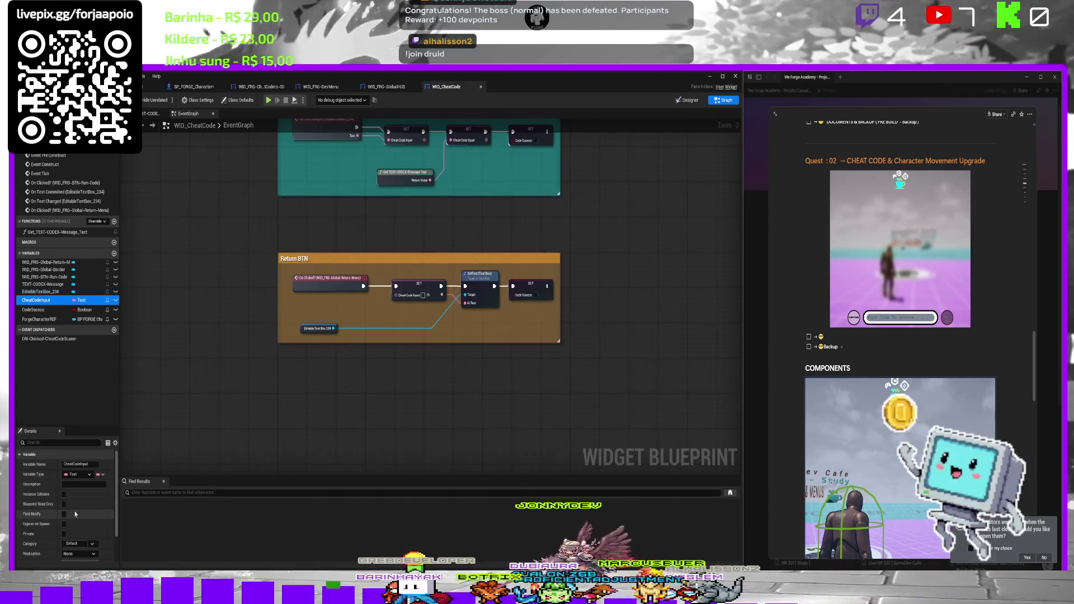
pyautogui.click(64, 495)
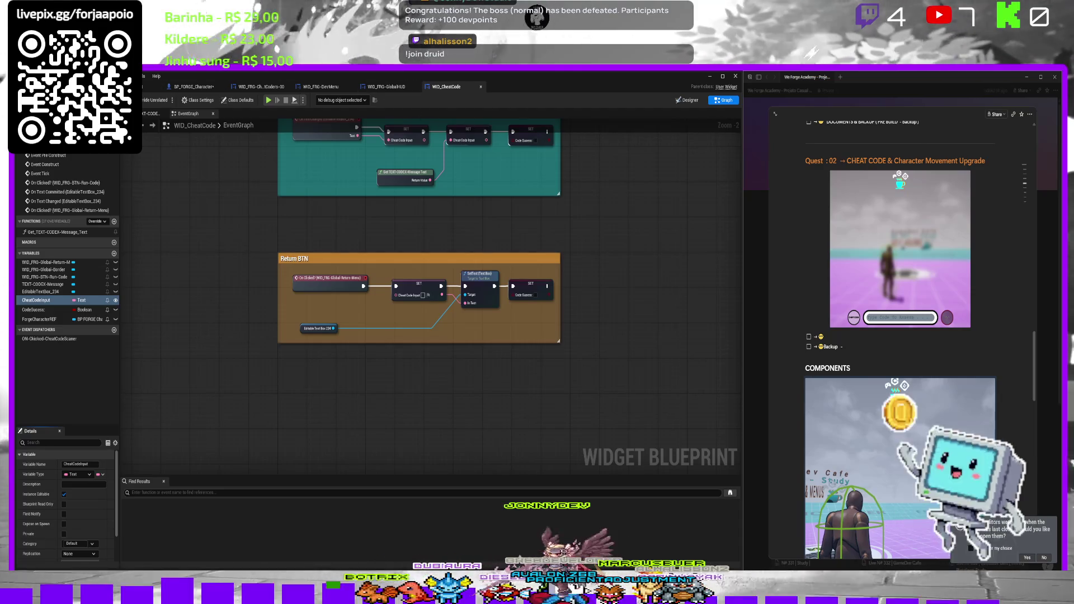
pyautogui.click(392, 88)
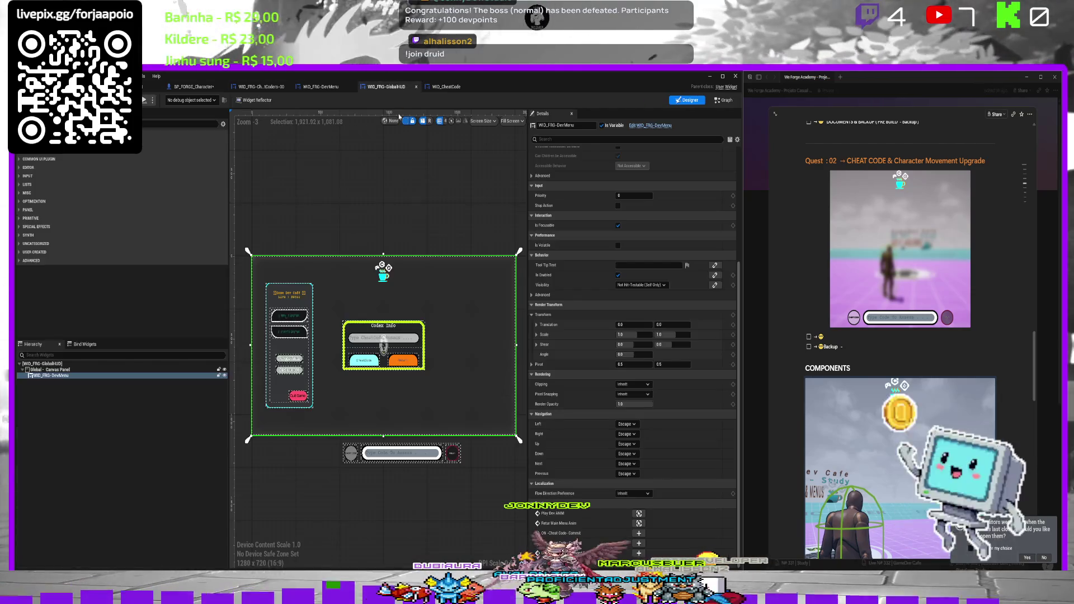
pyautogui.click(190, 87)
# Add Get Cheat Code Input from the WID Cheat Code pin, feeding an Equal Exactly (Text) node.
pyautogui.moveTo(298, 244); pyautogui.dragTo(318, 242)
pyautogui.write('chea')
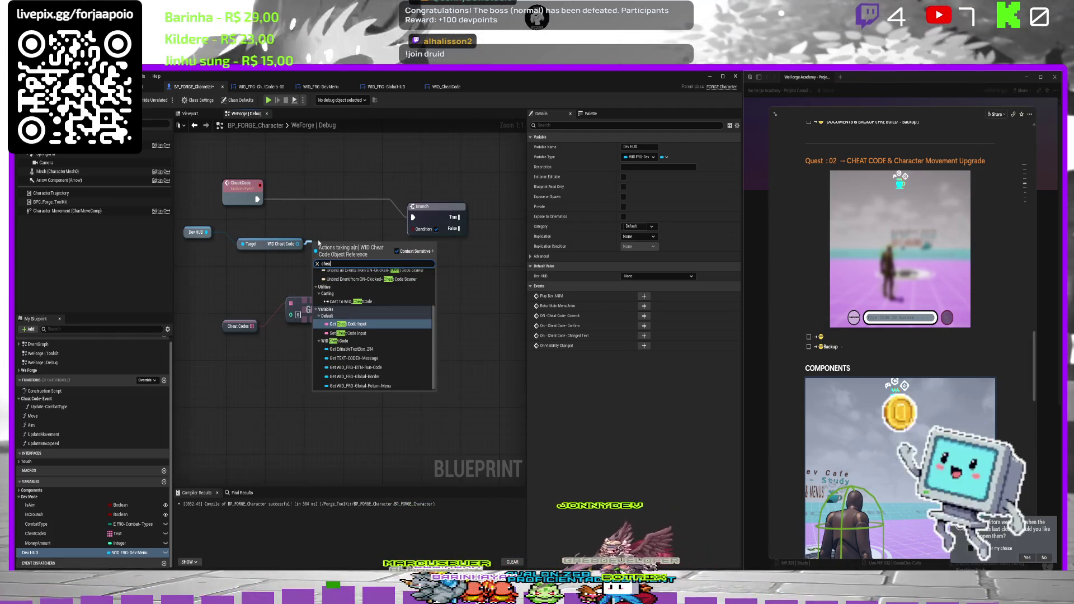
pyautogui.press('Return')
pyautogui.moveTo(374, 246)
pyautogui.mouseDown()
pyautogui.moveTo(386, 271)
pyautogui.moveTo(370, 286)
pyautogui.moveTo(407, 274)
pyautogui.mouseUp()
pyautogui.write('===')
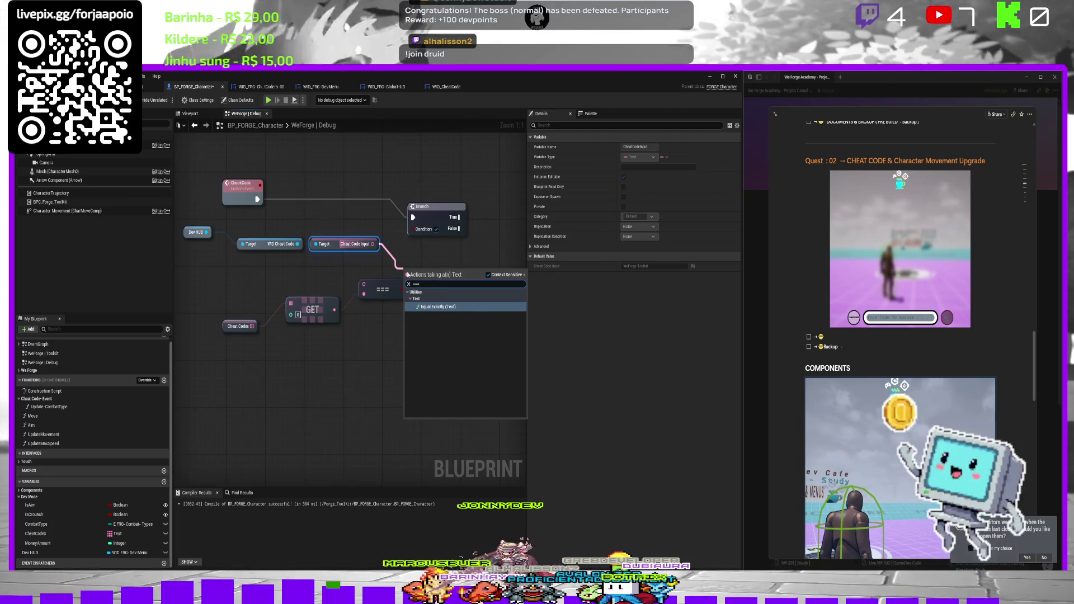
pyautogui.press('Return')
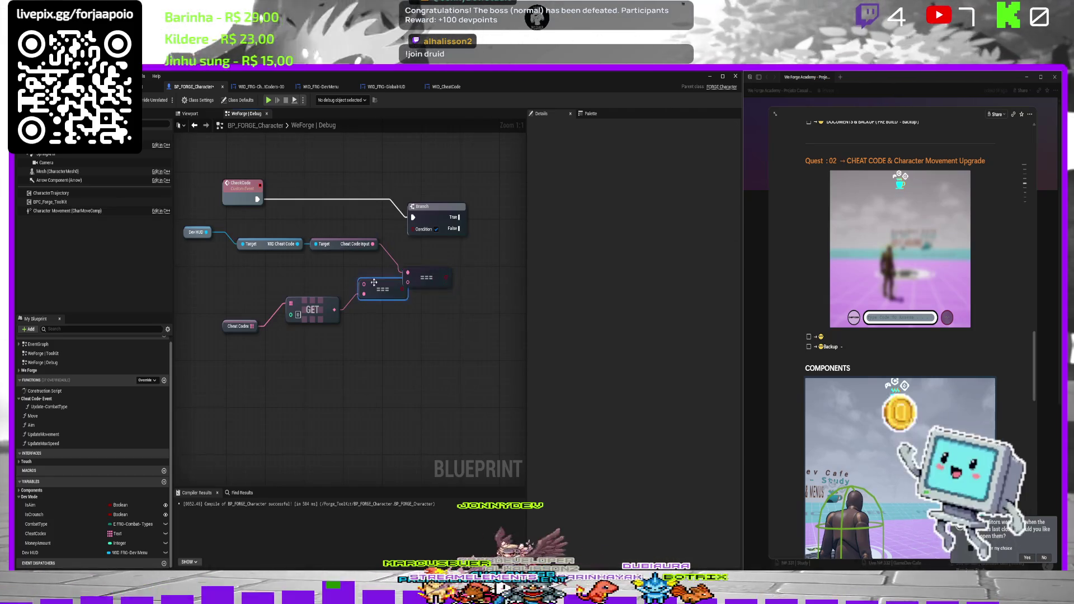
pyautogui.press('Delete')
# Compare against the Cheat Codes GET result and wire the === output into the Branch Condition.
pyautogui.moveTo(334, 310); pyautogui.dragTo(407, 282)
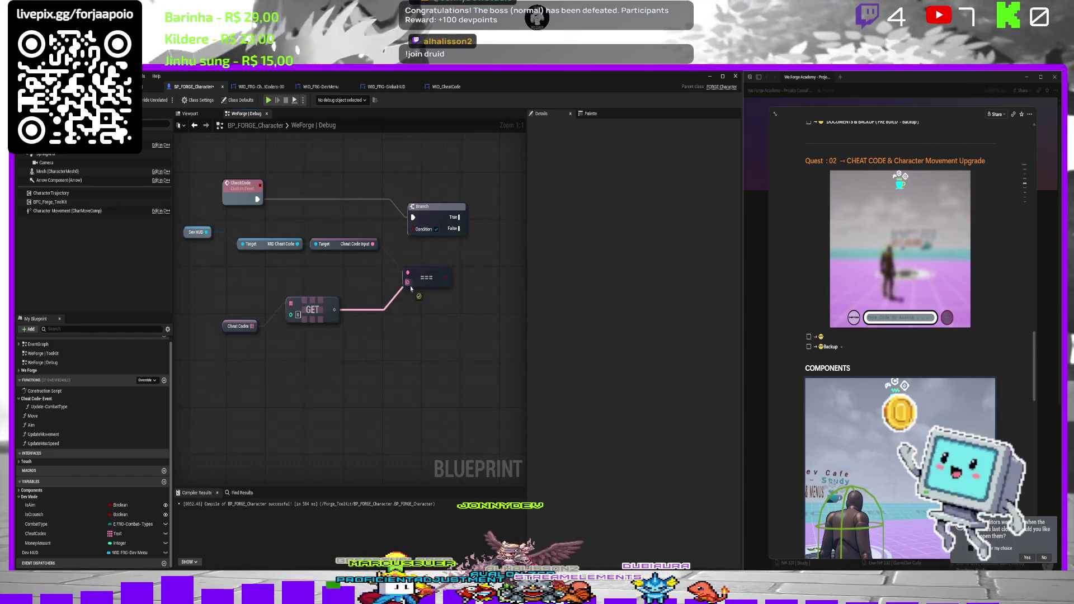
pyautogui.moveTo(476, 247)
pyautogui.mouseDown()
pyautogui.moveTo(351, 233)
pyautogui.moveTo(509, 212)
pyautogui.mouseUp()
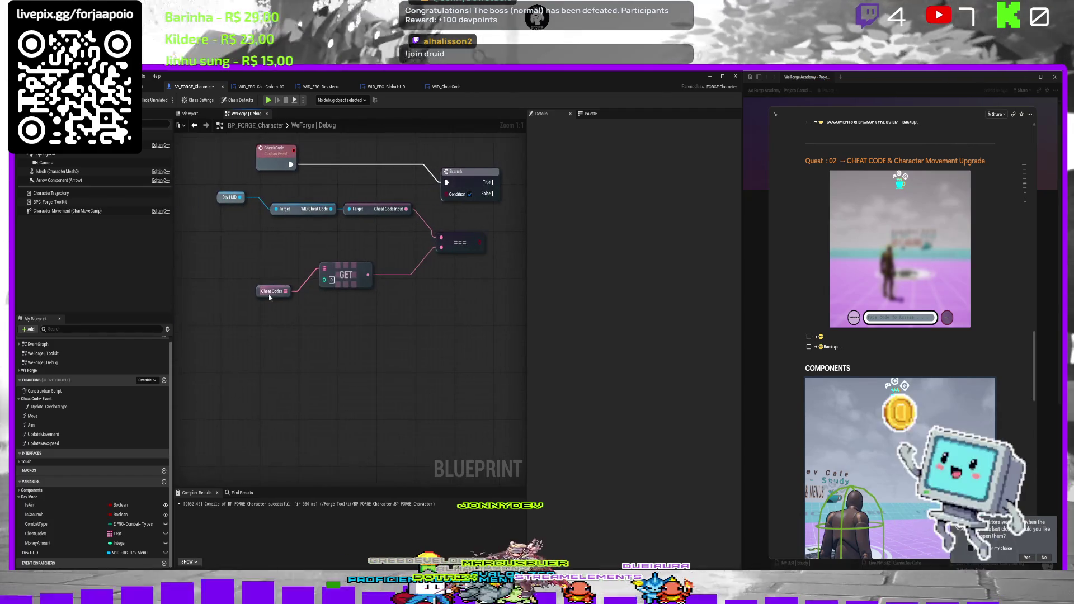
pyautogui.click(263, 297)
pyautogui.click(629, 277)
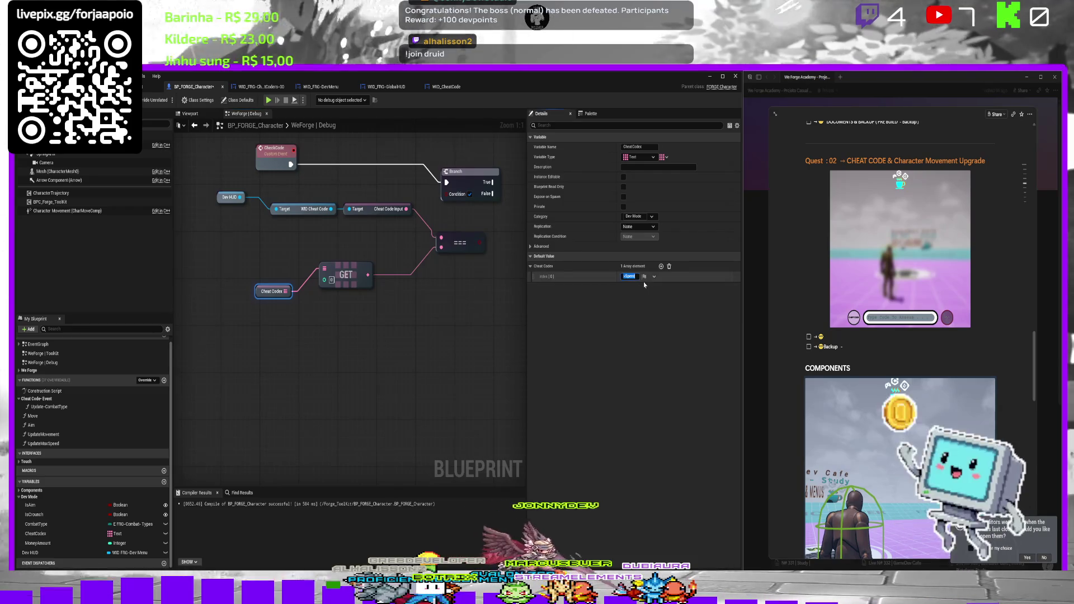
pyautogui.moveTo(478, 263)
pyautogui.mouseDown()
pyautogui.moveTo(383, 280)
pyautogui.moveTo(352, 211)
pyautogui.moveTo(403, 207)
pyautogui.mouseUp()
pyautogui.write('pri')
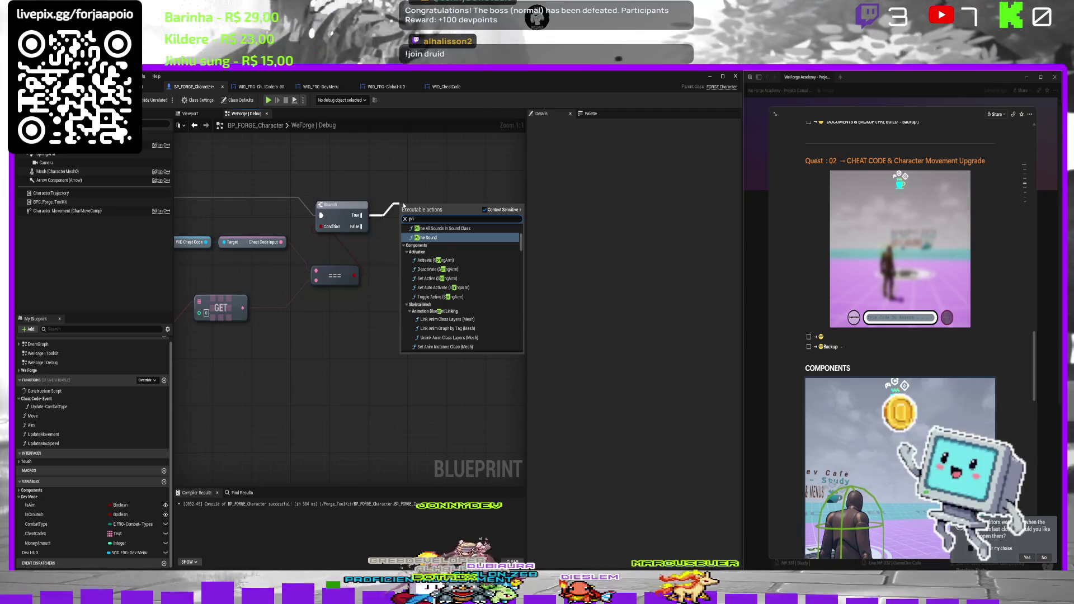
pyautogui.write('nt string')
# Add a Print String on the Branch True path with yellow-green text colour.
pyautogui.press('Return')
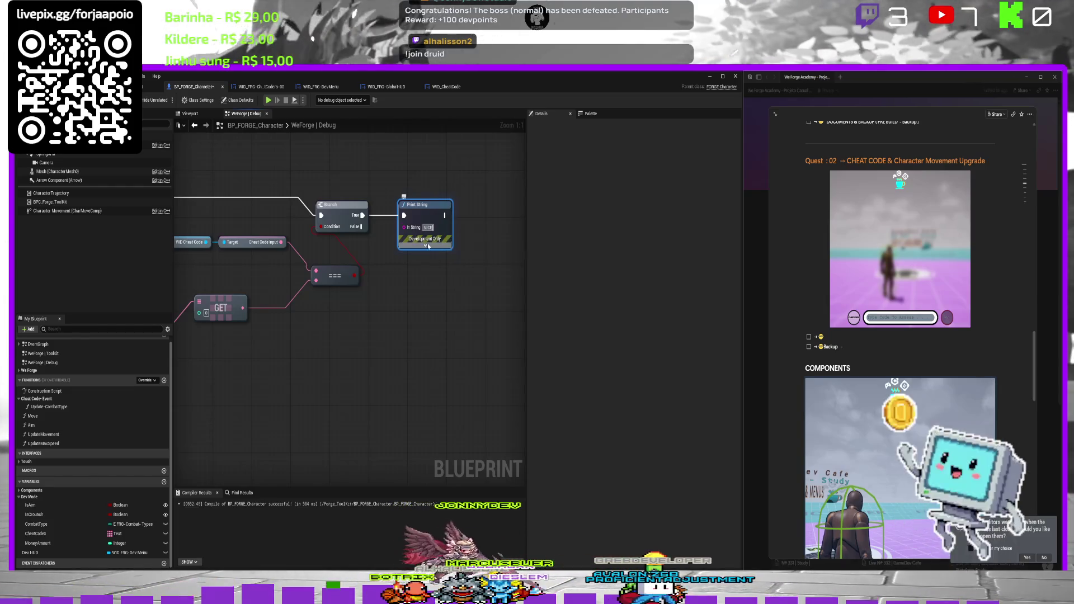
pyautogui.click(423, 245)
pyautogui.click(429, 265)
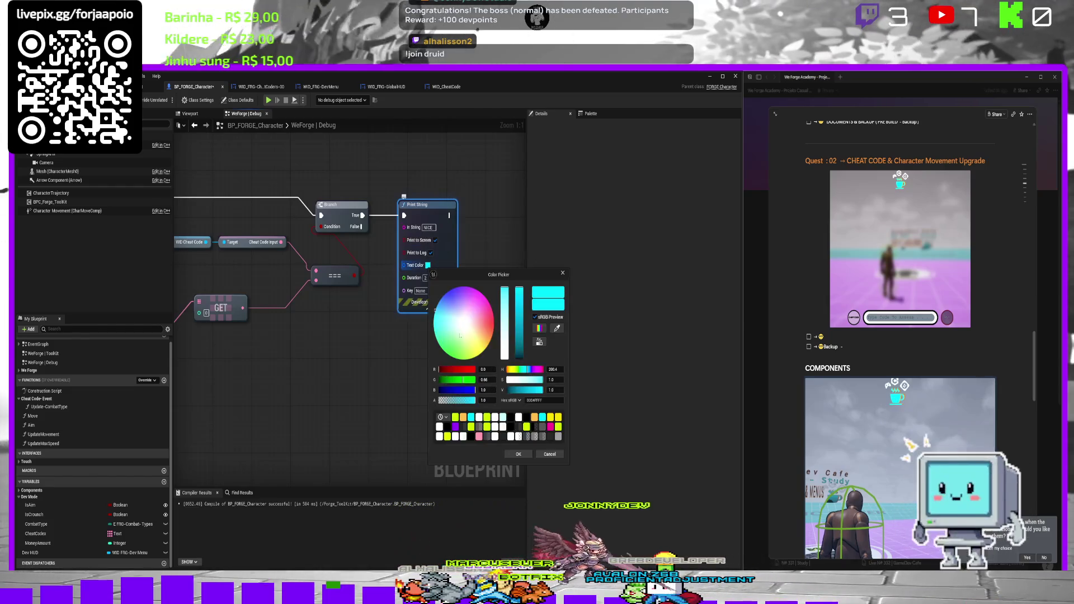
pyautogui.click(526, 427)
pyautogui.click(518, 454)
pyautogui.moveTo(432, 208)
pyautogui.mouseDown()
pyautogui.moveTo(446, 116)
pyautogui.moveTo(442, 134)
pyautogui.mouseUp()
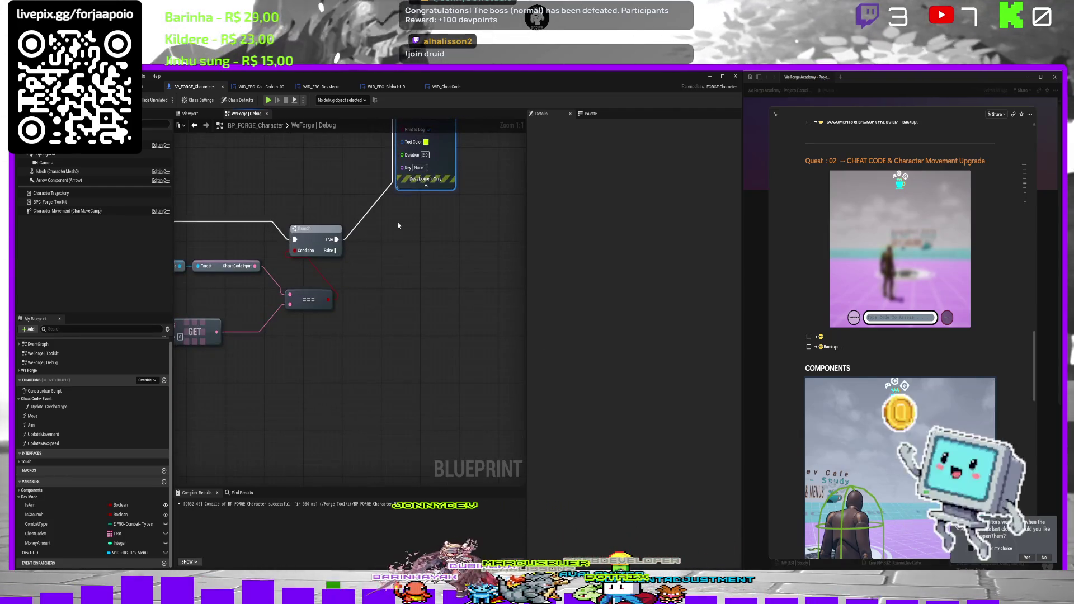
pyautogui.moveTo(398, 226); pyautogui.dragTo(418, 266)
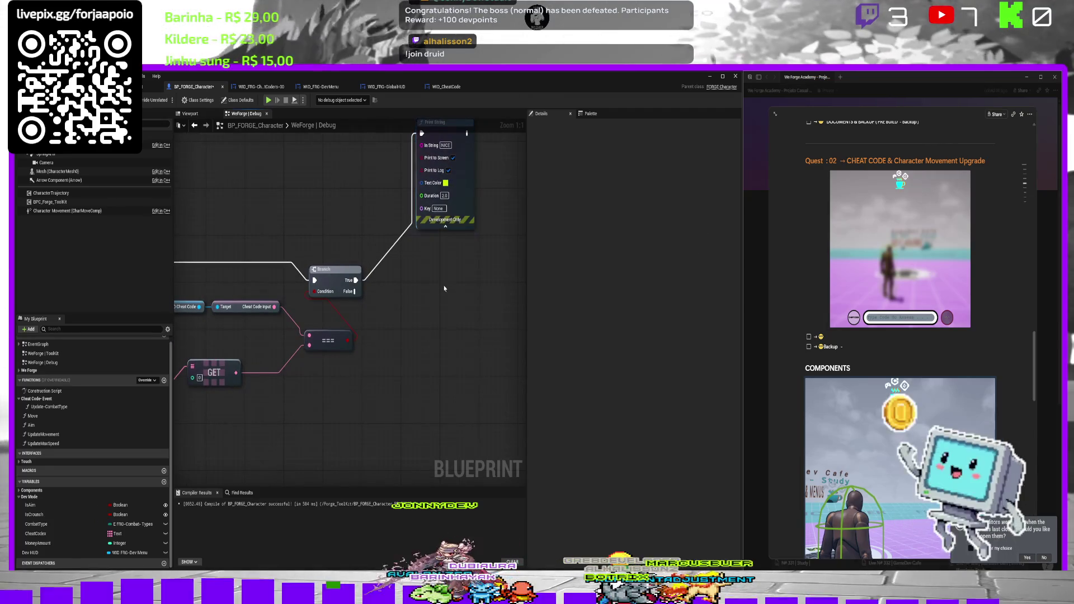
# Paste a pink 'Test Namente' Print String on the Branch False path and compile.
pyautogui.hotkey('ctrl', 'v')
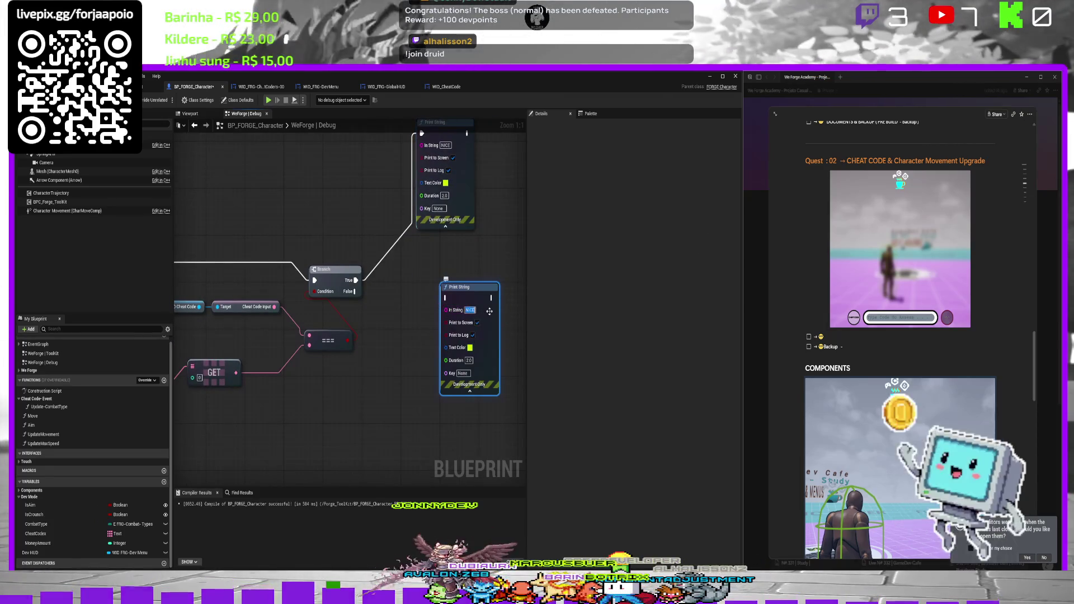
pyautogui.write('Test')
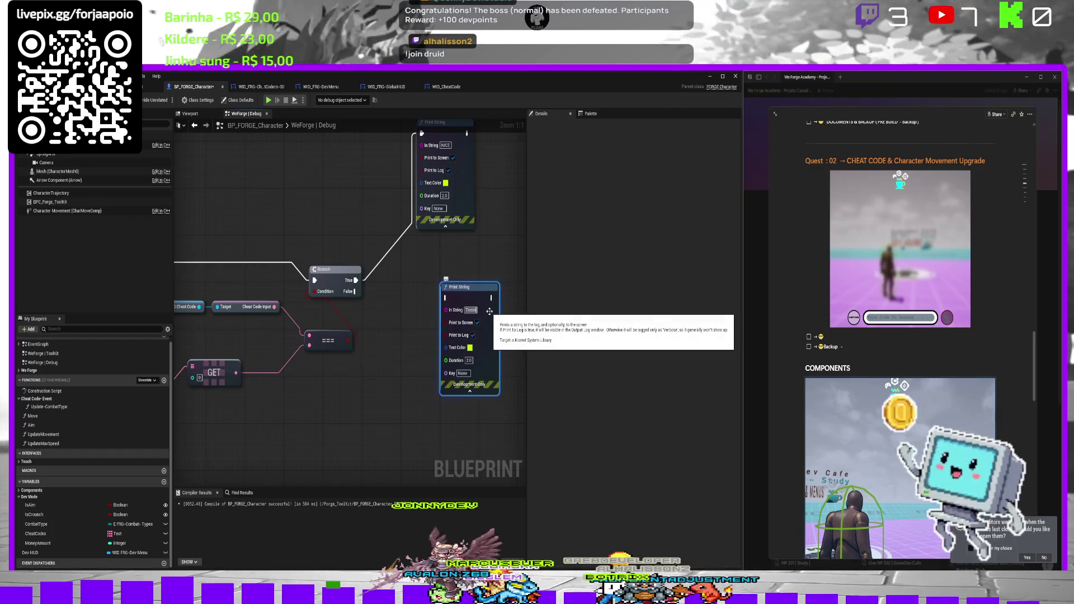
pyautogui.write(' Novamente')
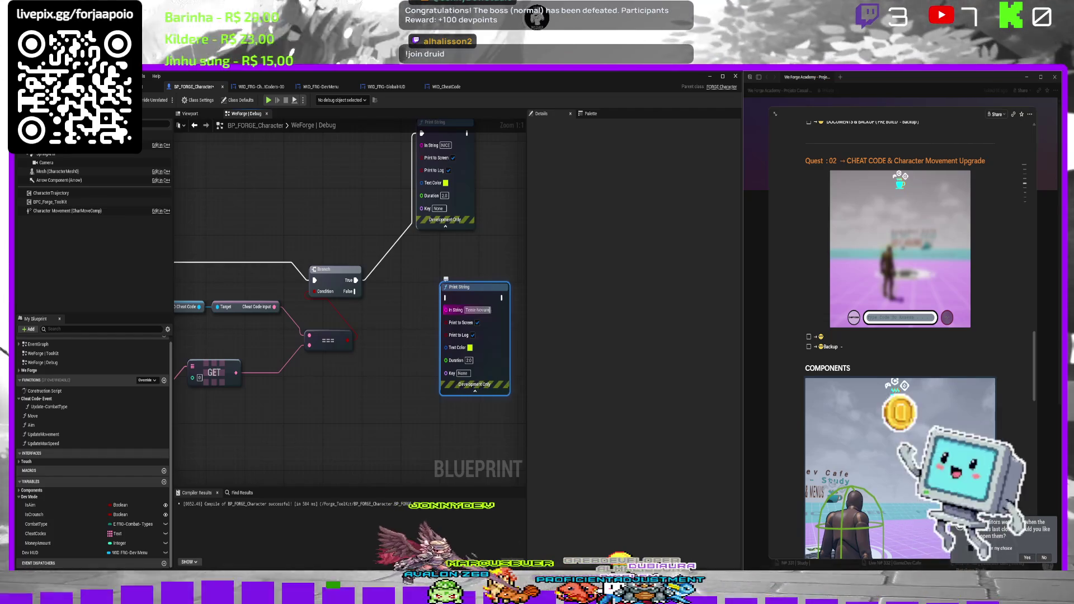
pyautogui.click(470, 353)
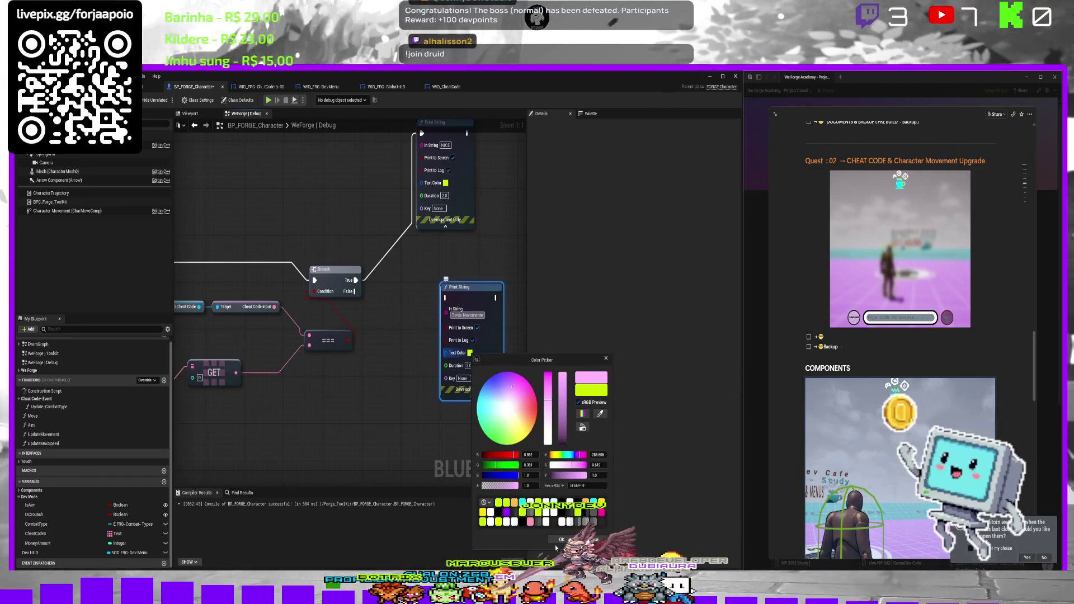
pyautogui.click(562, 539)
pyautogui.moveTo(356, 292); pyautogui.dragTo(446, 298)
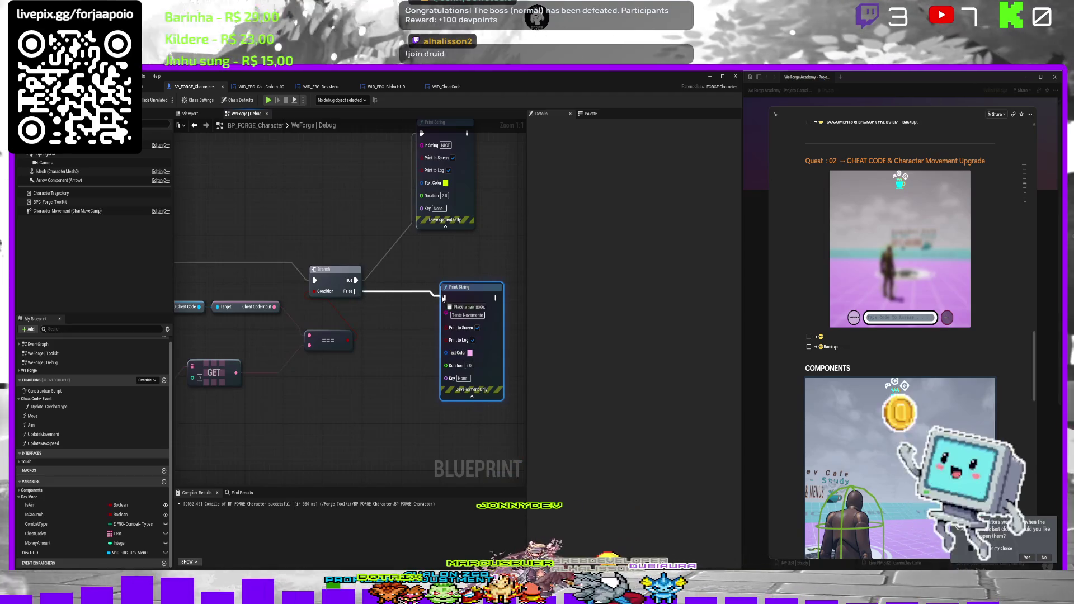
pyautogui.press('F7')
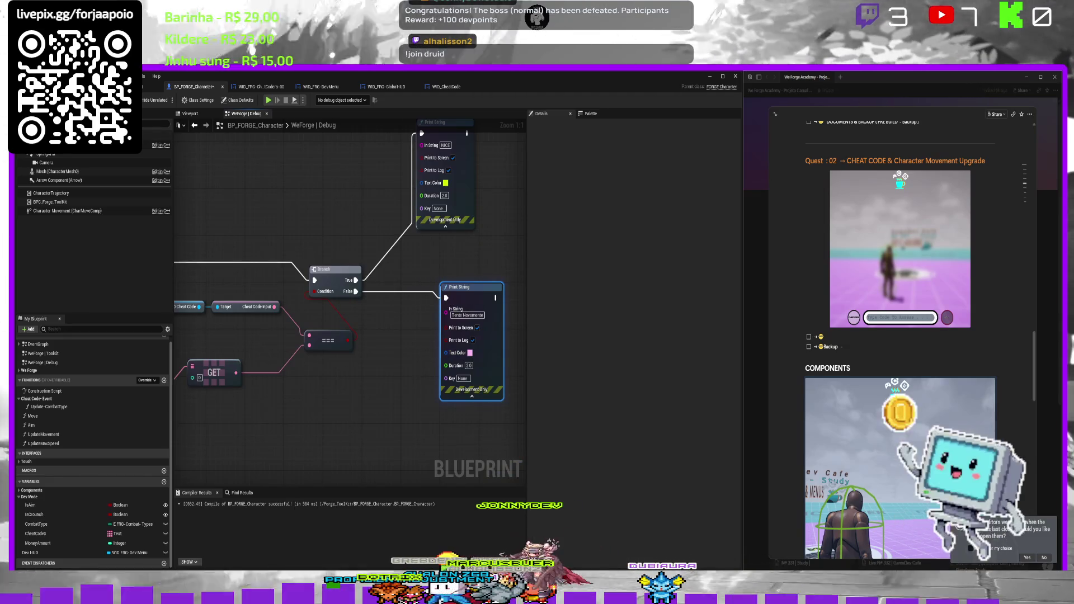
pyautogui.scroll(-2, 411, 173)
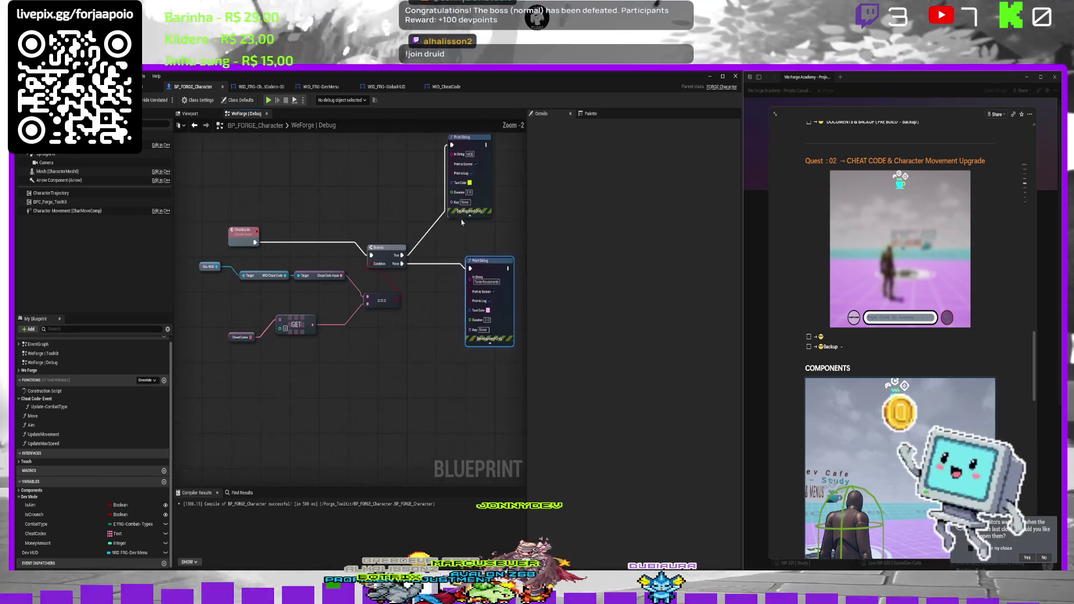
# Start a play session, clear the cheat field, and submit a mistyped '>Speef' code.
pyautogui.click(129, 87)
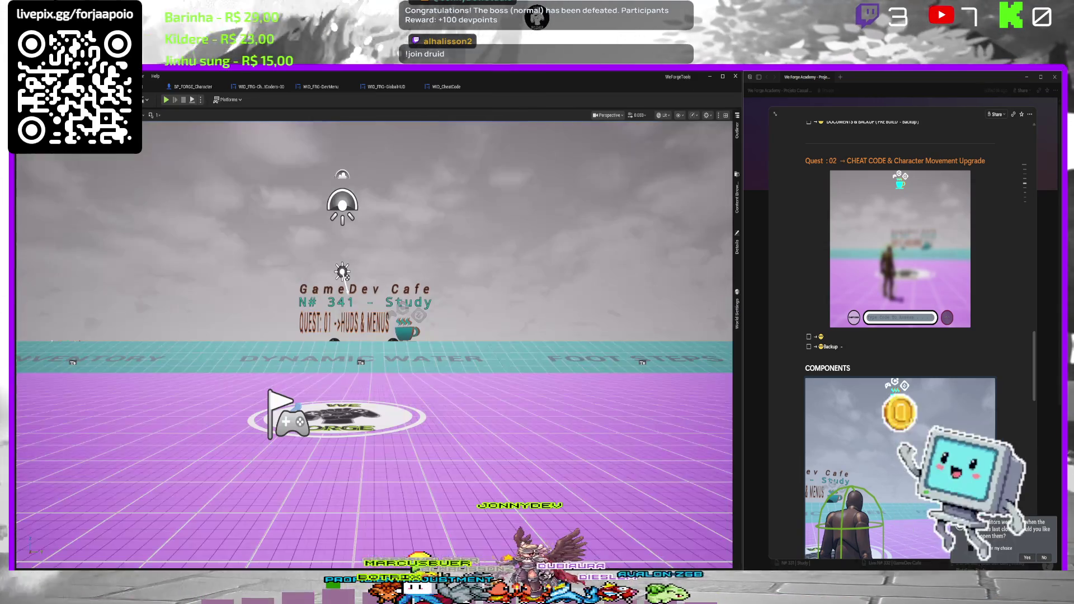
pyautogui.hotkey('alt', 'p')
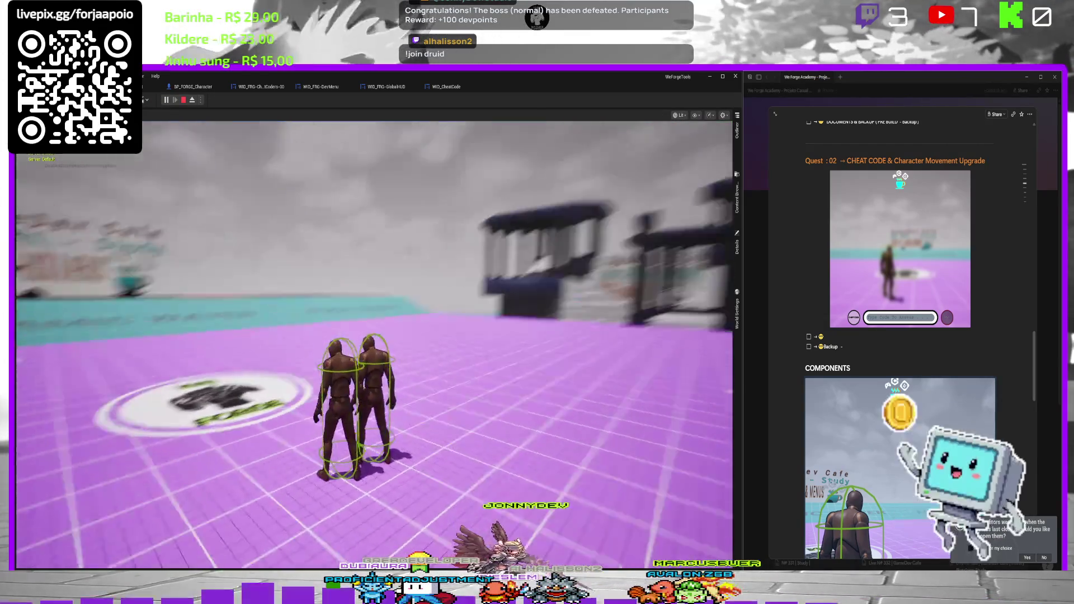
pyautogui.hotkey('ctrl', 'v')
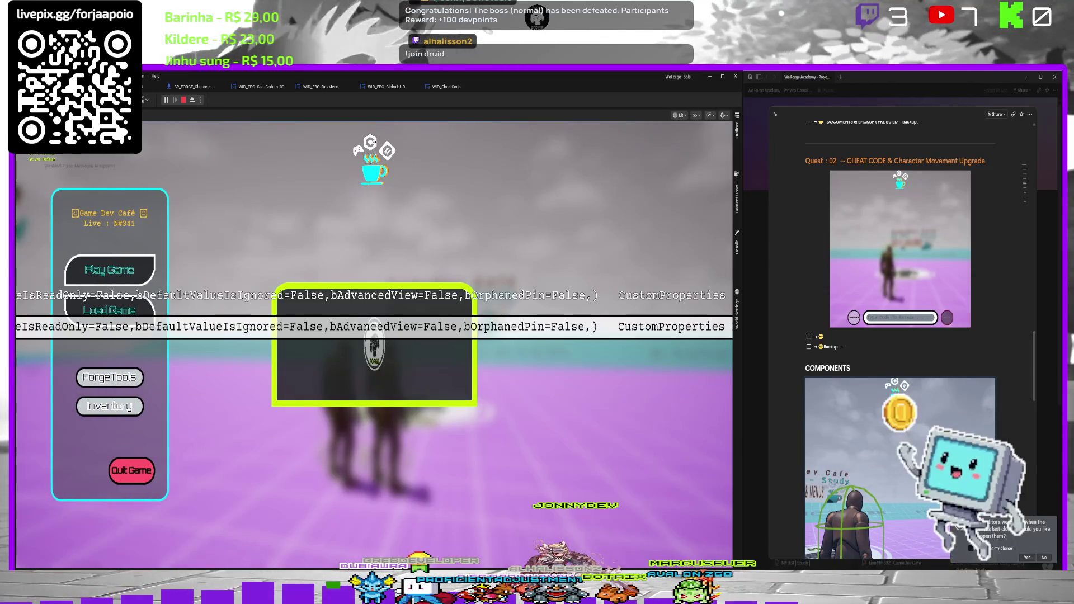
pyautogui.hotkey('ctrl', 'a')
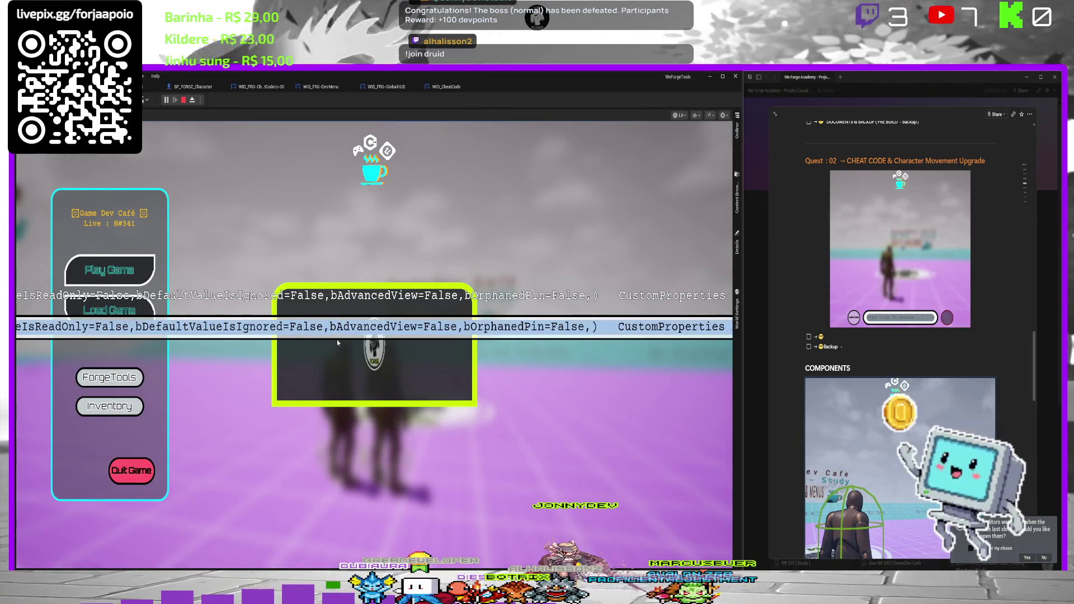
pyautogui.press('BackSpace')
pyautogui.write('>S')
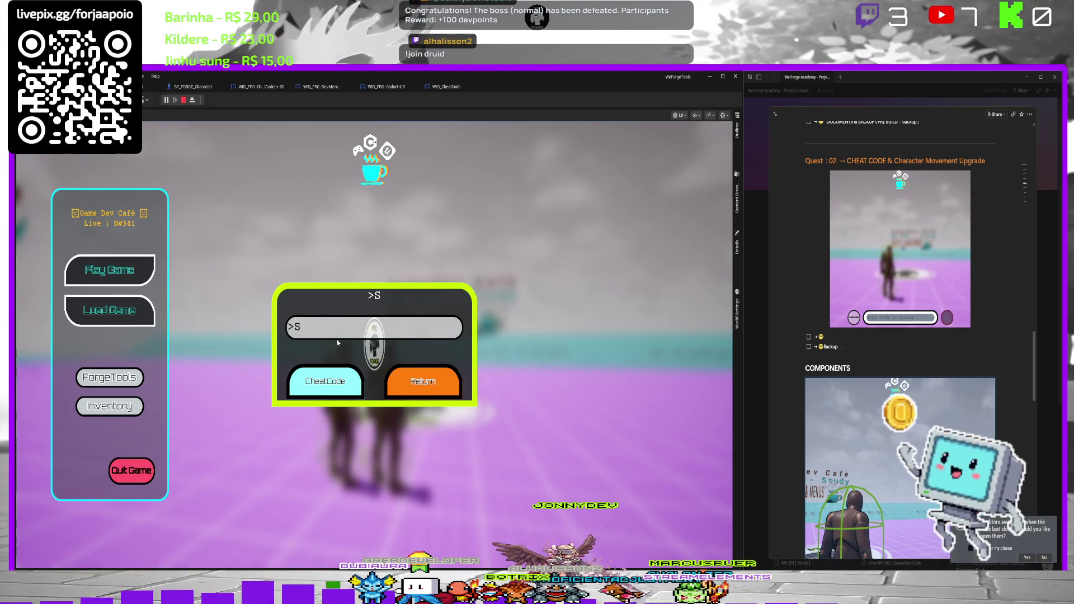
pyautogui.write('peef')
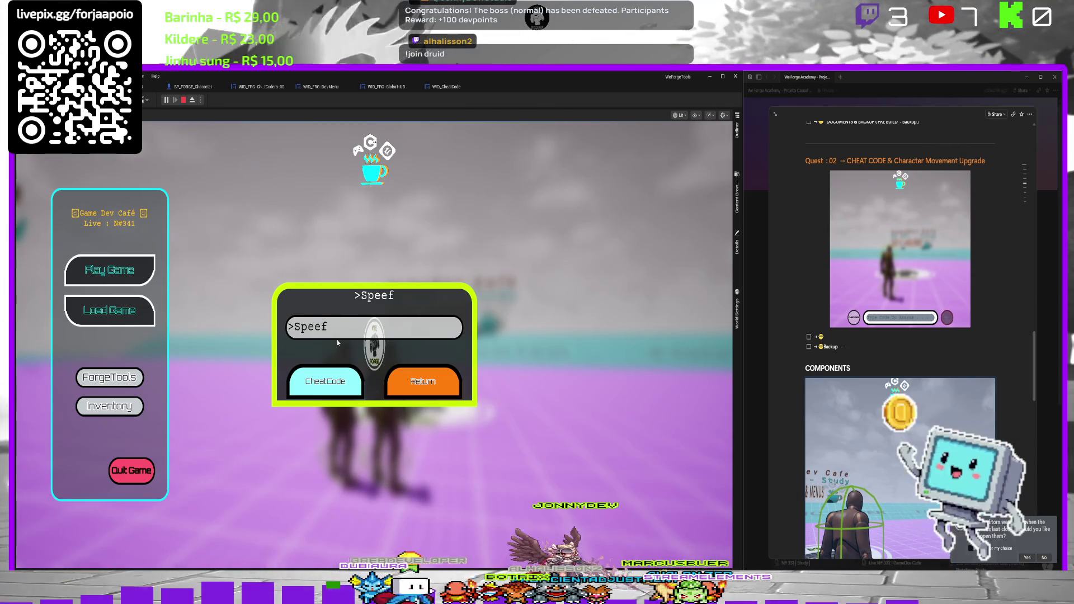
pyautogui.click(311, 386)
# Retype '>Speed' in the cheat-code field, submit it, and stop the play session.
pyautogui.click(316, 376)
pyautogui.click(315, 376)
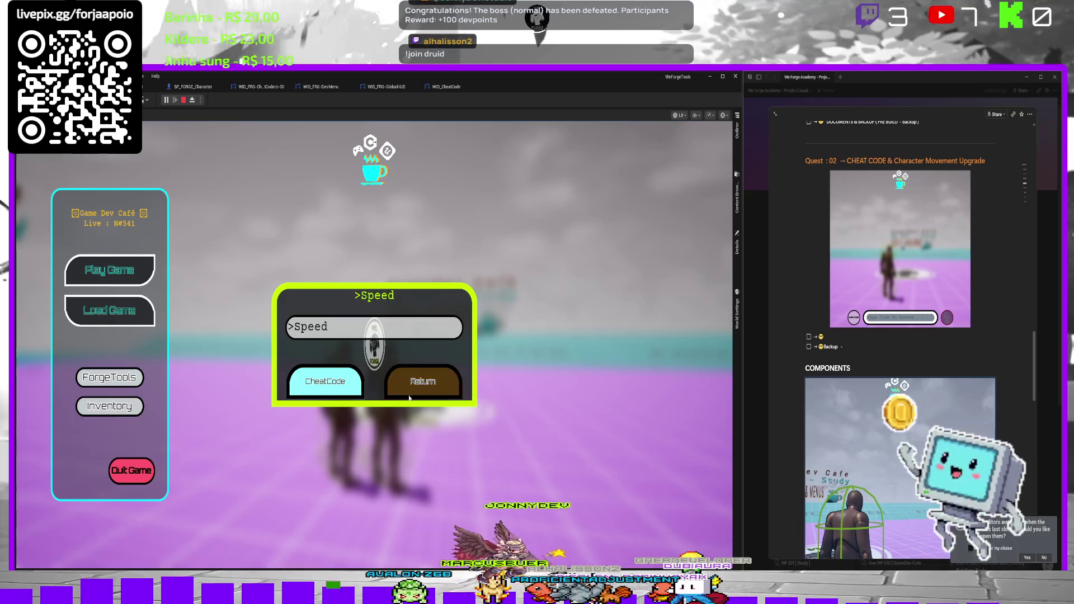
pyautogui.press('Return')
pyautogui.write('>Speed')
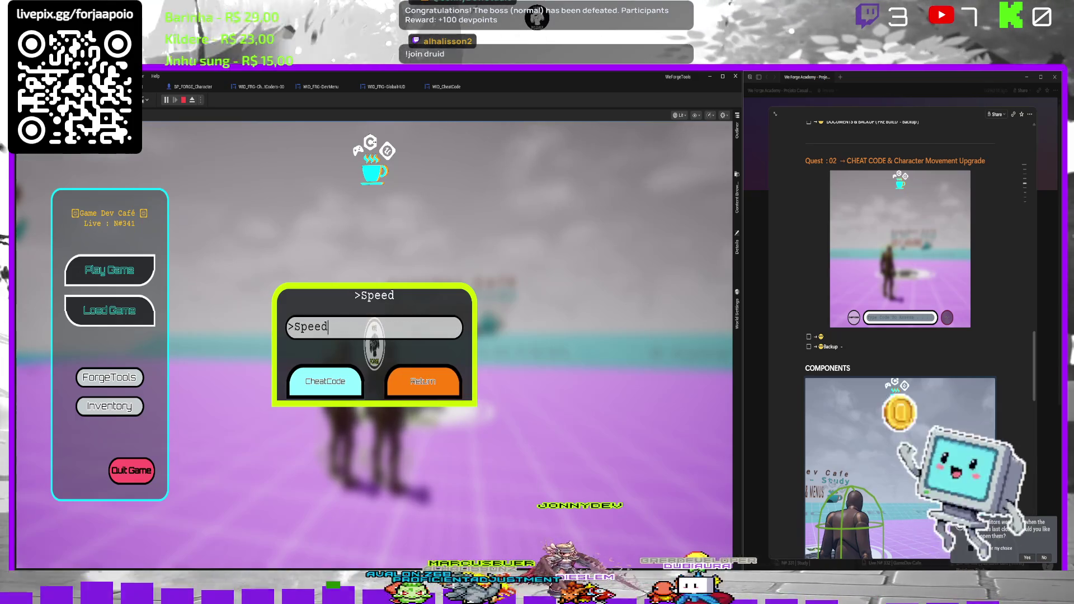
pyautogui.click(344, 393)
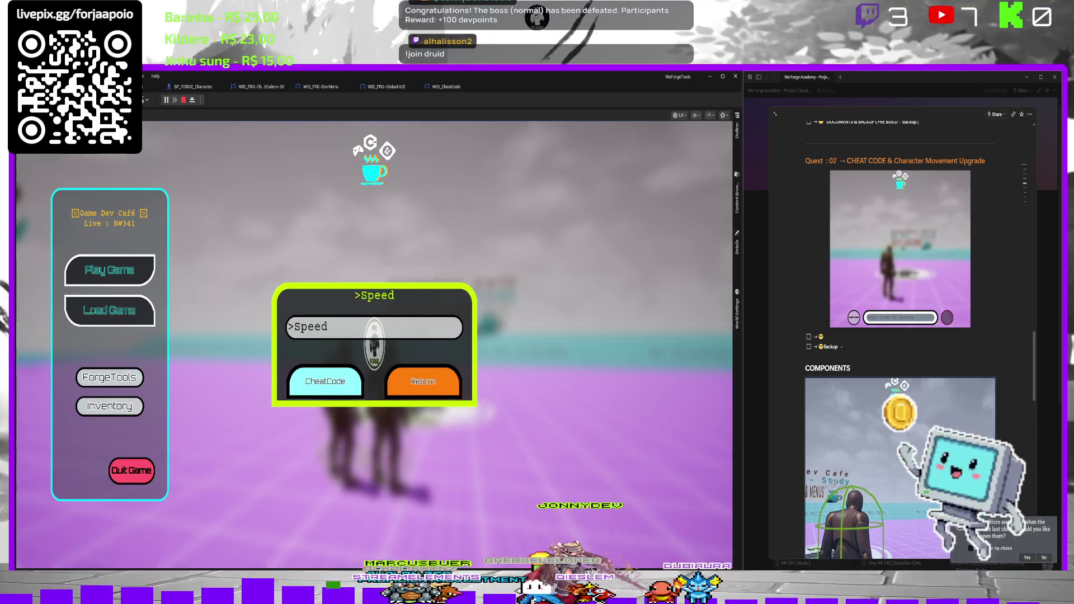
pyautogui.press('Escape')
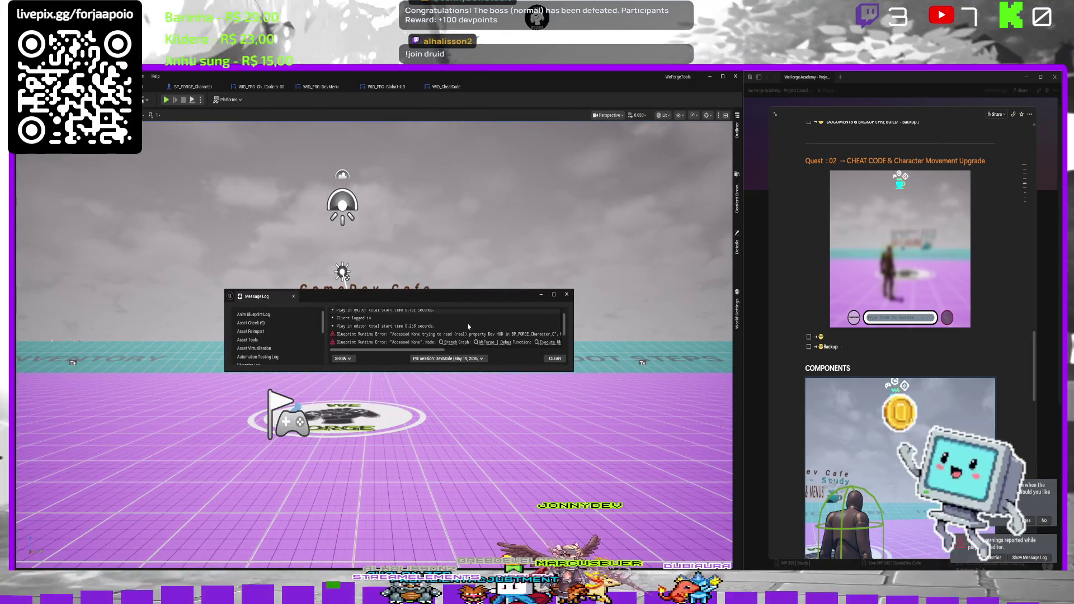
# Follow the Accessed None error to the Branch graph's Cheat Code input node, then view WID_CheatCode's apply logic.
pyautogui.click(451, 343)
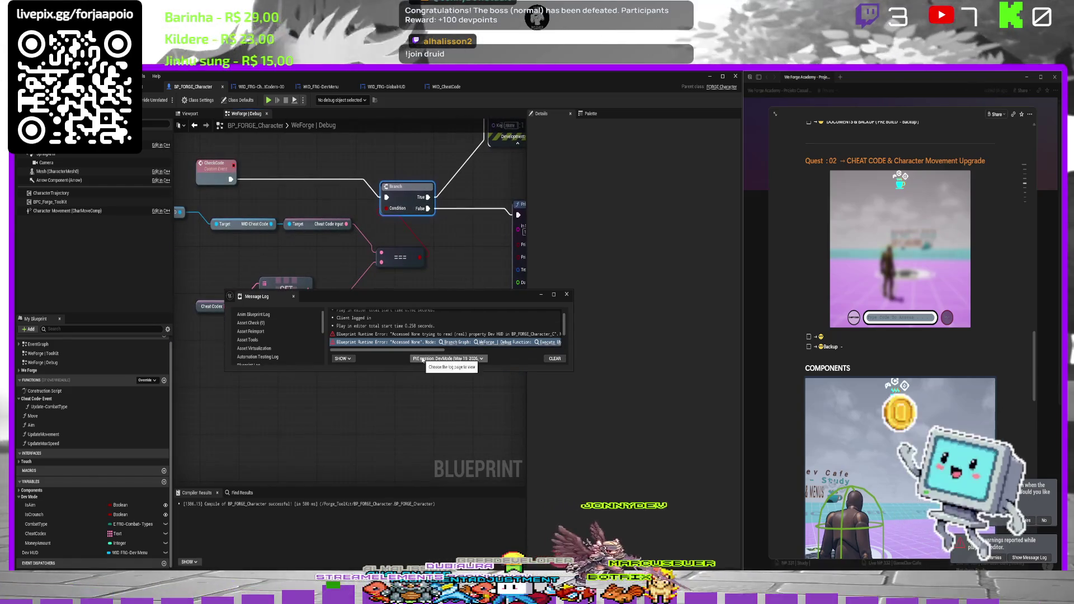
pyautogui.click(308, 223)
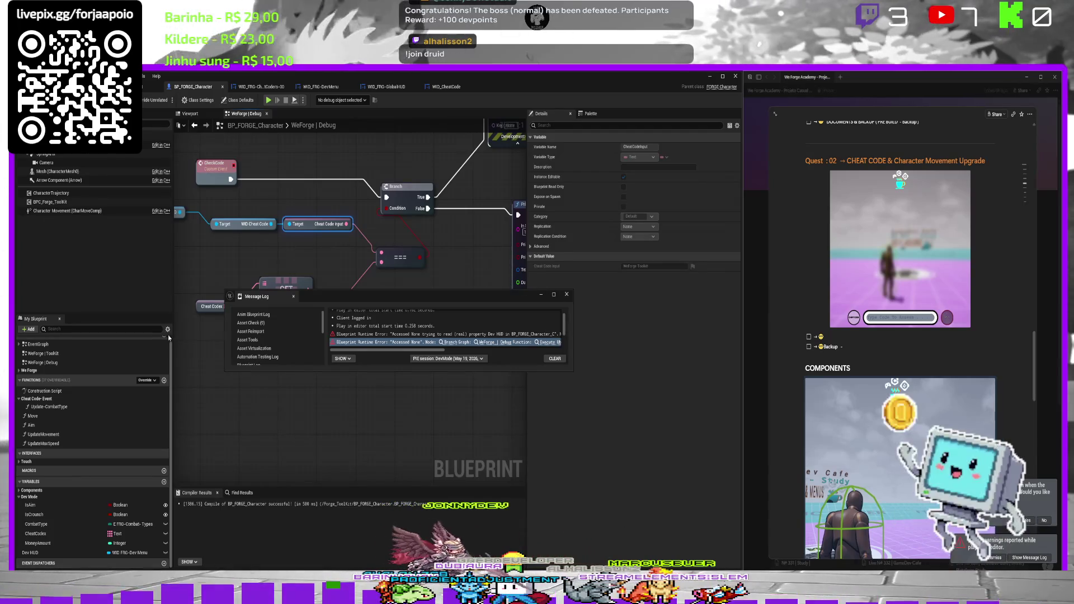
pyautogui.click(449, 88)
pyautogui.moveTo(482, 127)
pyautogui.mouseDown()
pyautogui.moveTo(480, 160)
pyautogui.moveTo(444, 185)
pyautogui.moveTo(392, 254)
pyautogui.moveTo(403, 297)
pyautogui.moveTo(403, 444)
pyautogui.moveTo(414, 443)
pyautogui.moveTo(412, 381)
pyautogui.moveTo(410, 435)
pyautogui.mouseUp()
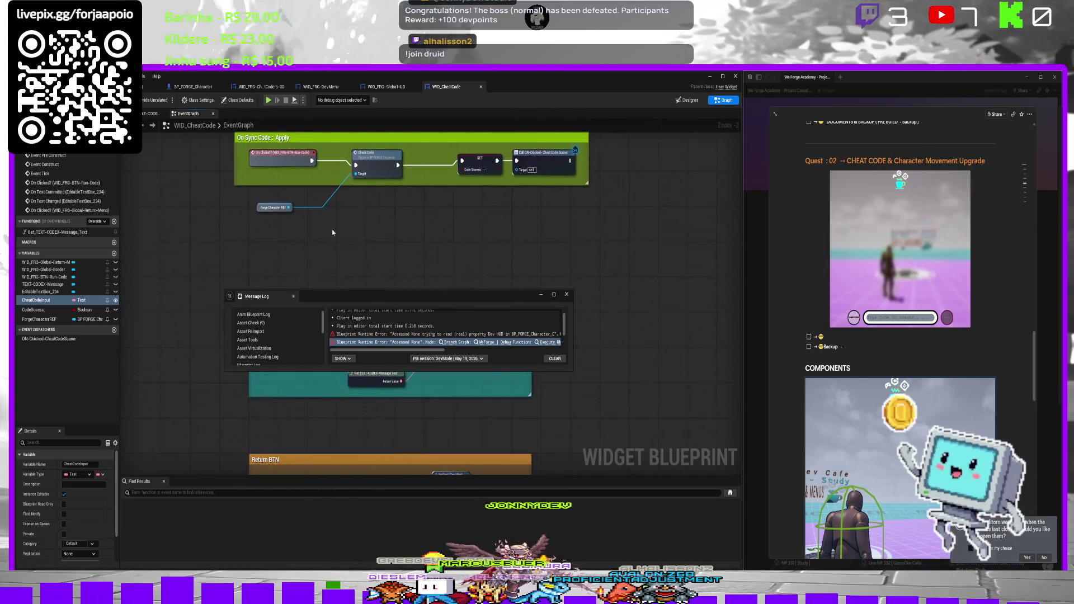
# Shift the Check Code chain right and insert a SET Cheat Code Input node before it.
pyautogui.moveTo(508, 175); pyautogui.dragTo(508, 176)
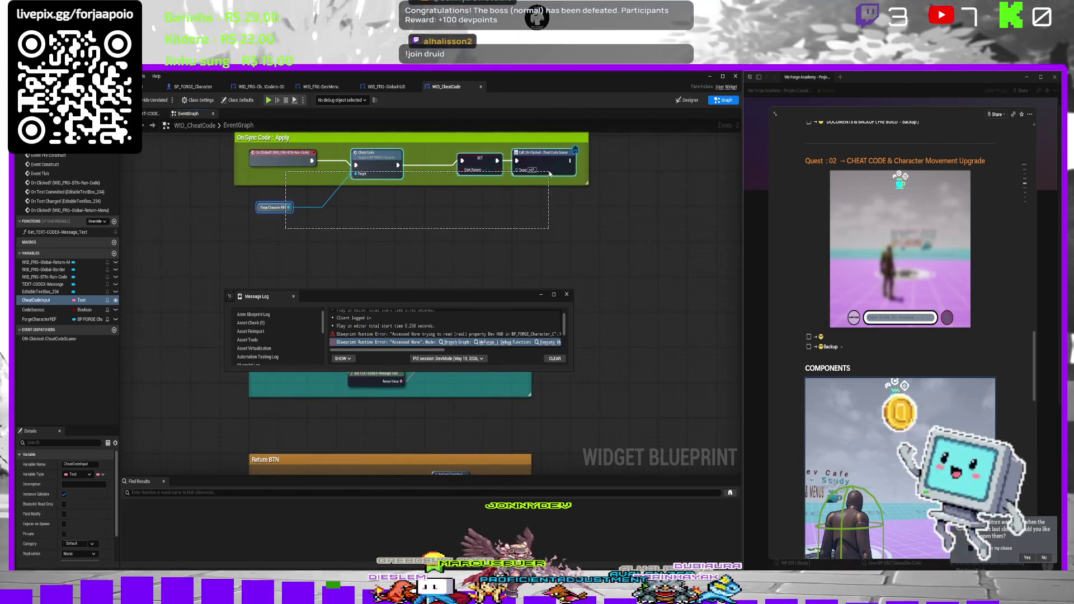
pyautogui.moveTo(374, 165); pyautogui.dragTo(469, 170)
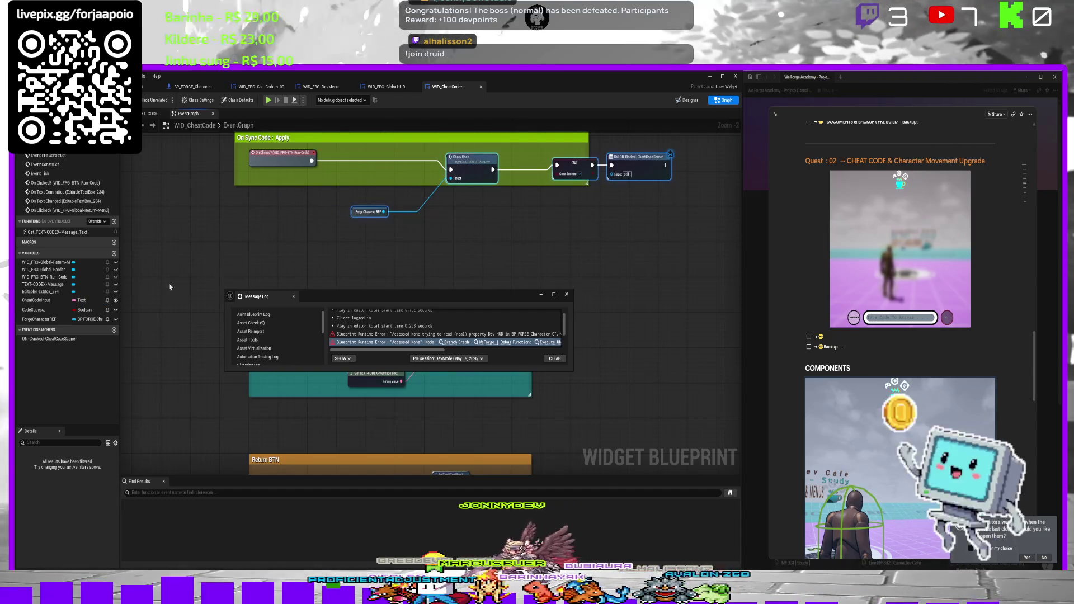
pyautogui.moveTo(37, 299); pyautogui.dragTo(211, 266)
pyautogui.moveTo(305, 199); pyautogui.dragTo(305, 198)
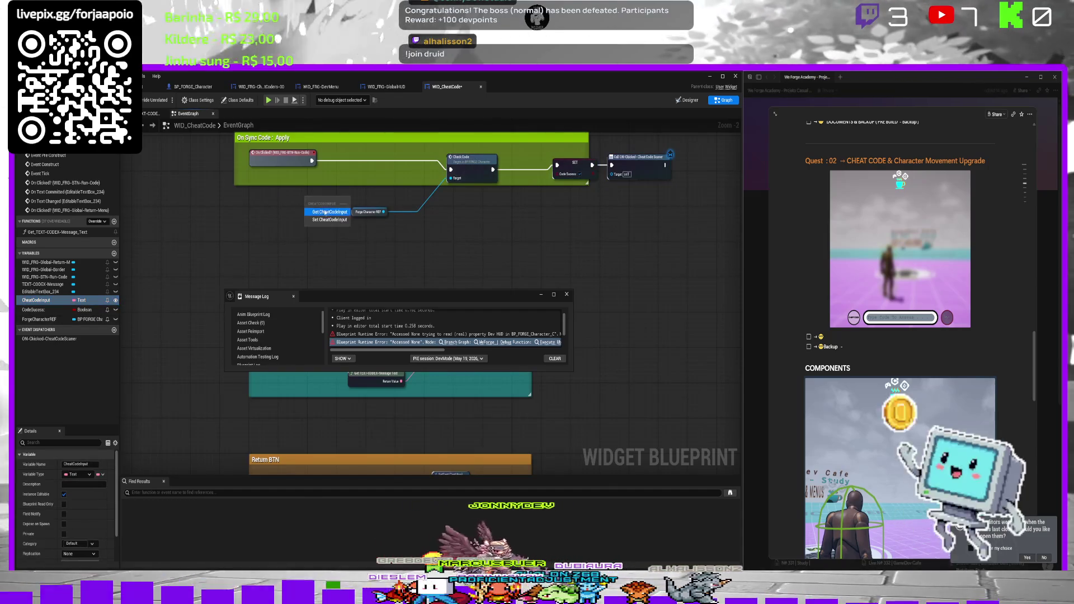
pyautogui.moveTo(76, 298)
pyautogui.mouseDown()
pyautogui.moveTo(347, 166)
pyautogui.moveTo(314, 163)
pyautogui.moveTo(348, 169)
pyautogui.moveTo(350, 179)
pyautogui.mouseUp()
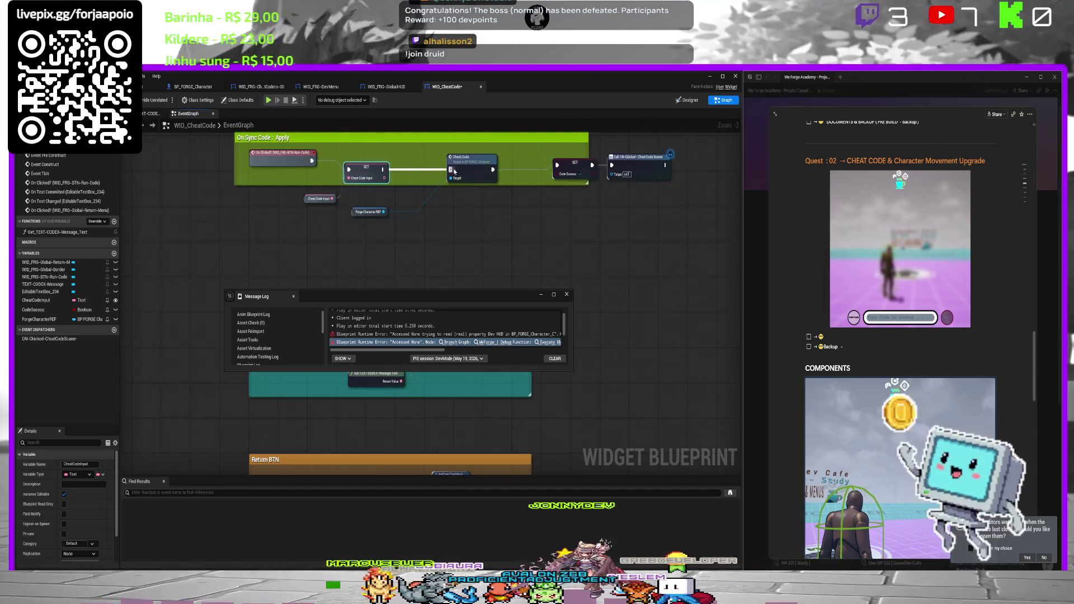
pyautogui.moveTo(565, 197); pyautogui.dragTo(526, 248)
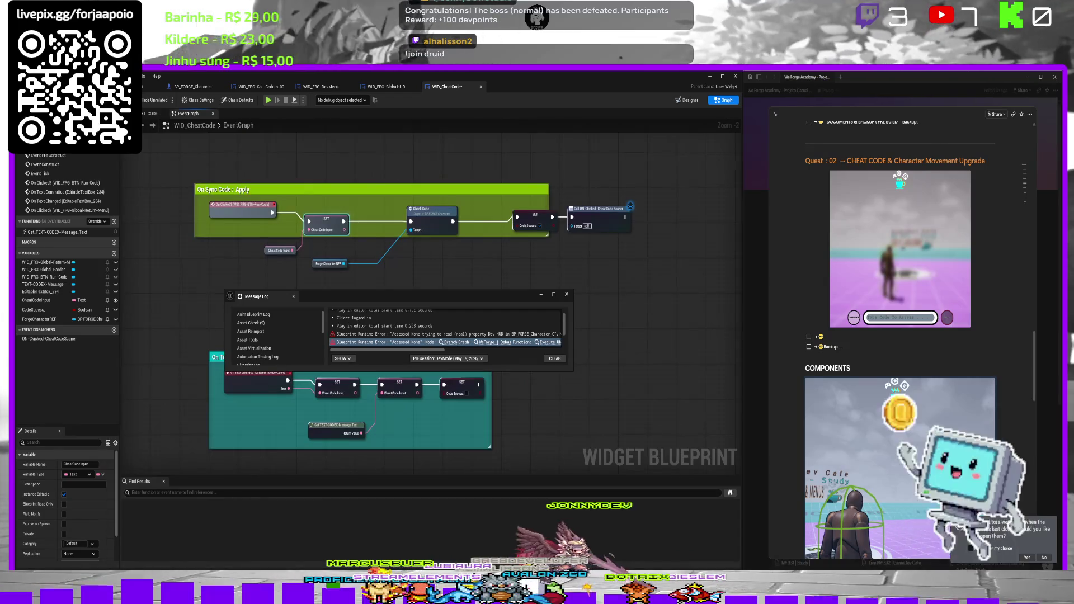
pyautogui.hotkey('ctrl', 'Tab')
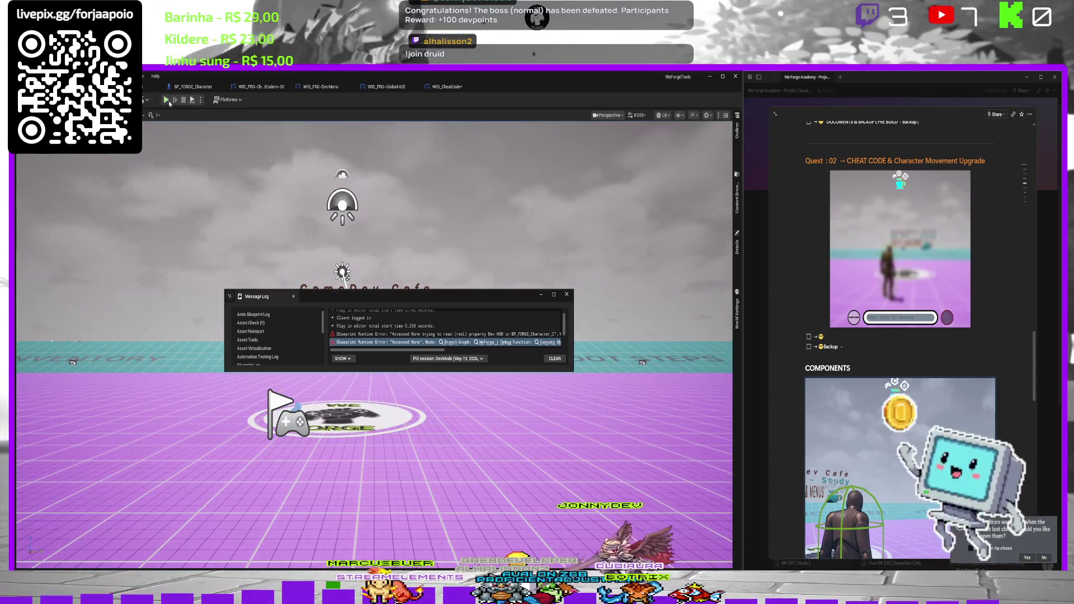
# Play again, submit 'Speed' in the cheat field, and follow the error's Branch graph link.
pyautogui.hotkey('alt', 'p')
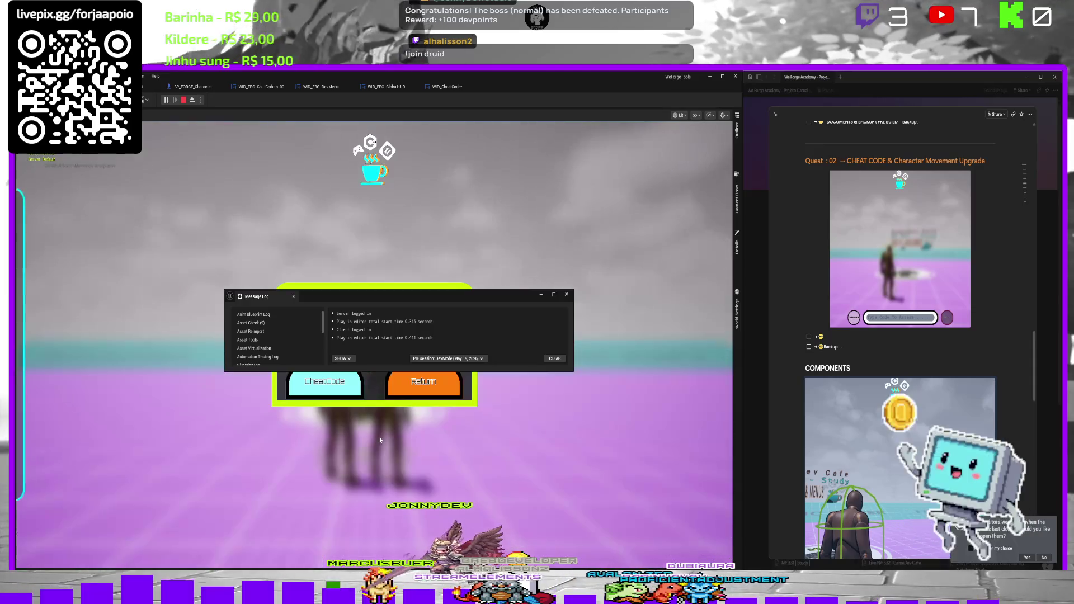
pyautogui.moveTo(426, 296); pyautogui.dragTo(445, 166)
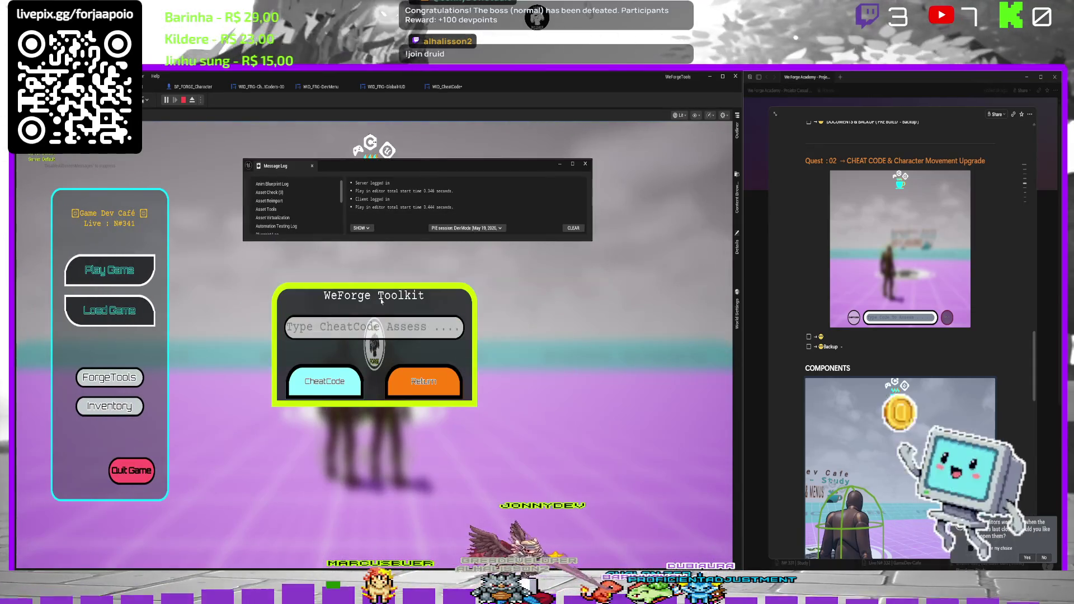
pyautogui.write('Speef')
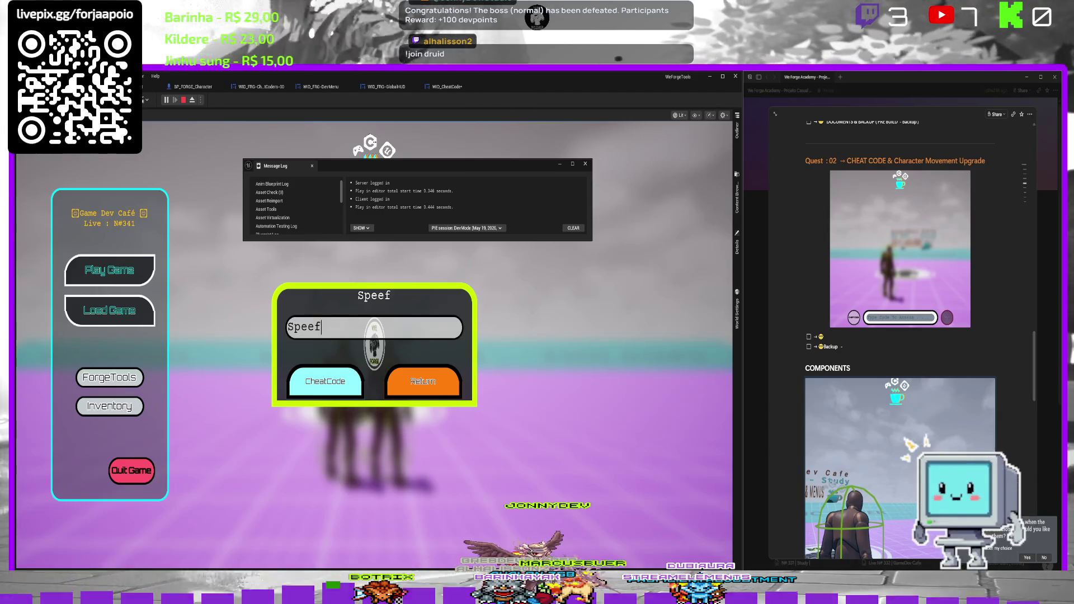
pyautogui.press('BackSpace')
pyautogui.write('d')
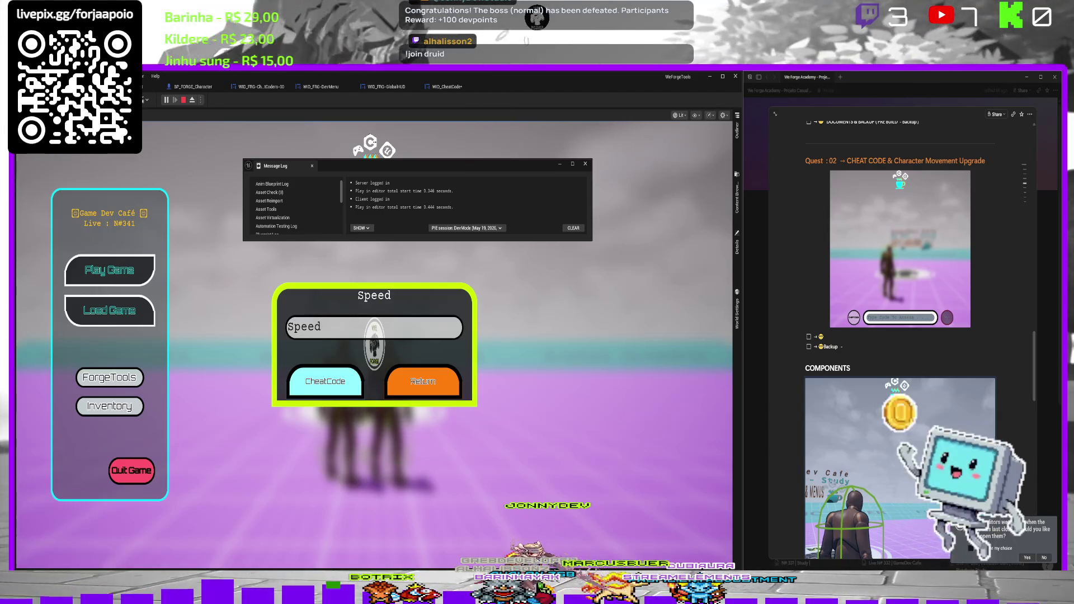
pyautogui.click(325, 381)
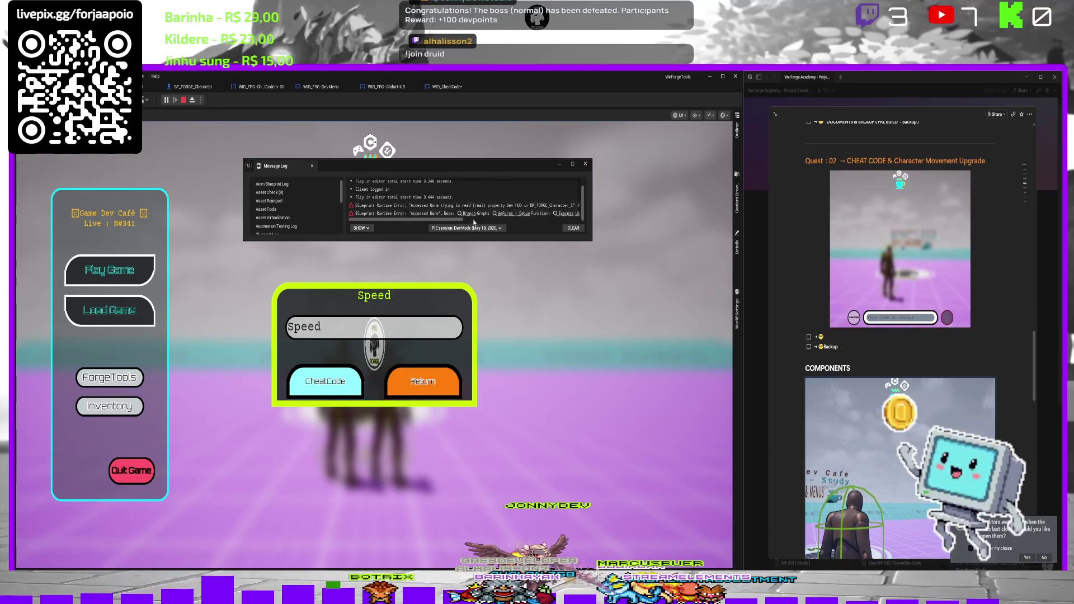
pyautogui.click(464, 214)
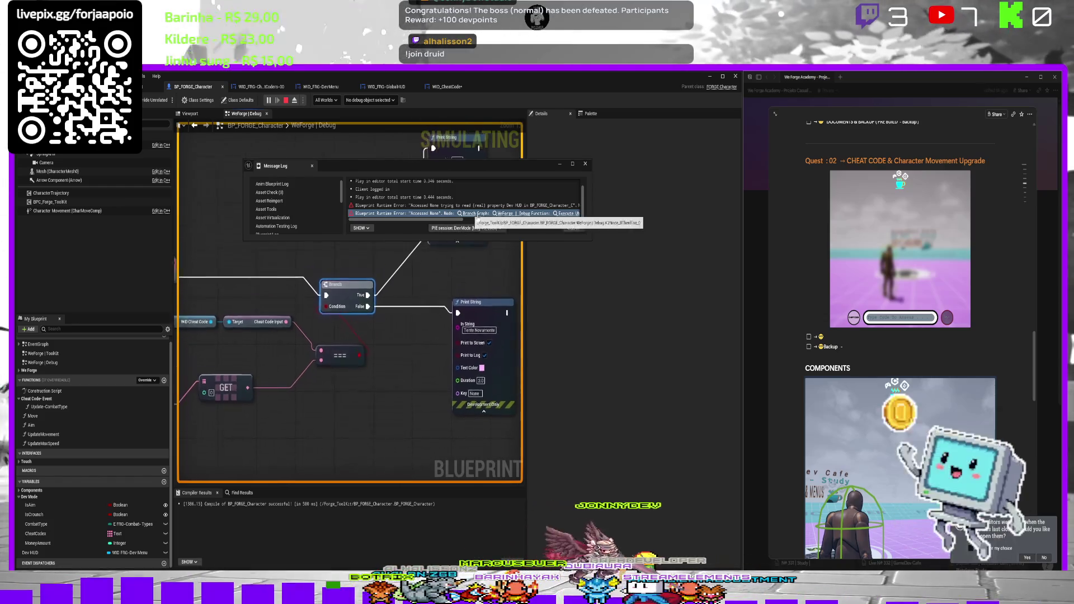
# Drag a Cheat Codes Get node into the character's EventGraph beside the Begin Play logic.
pyautogui.click(566, 213)
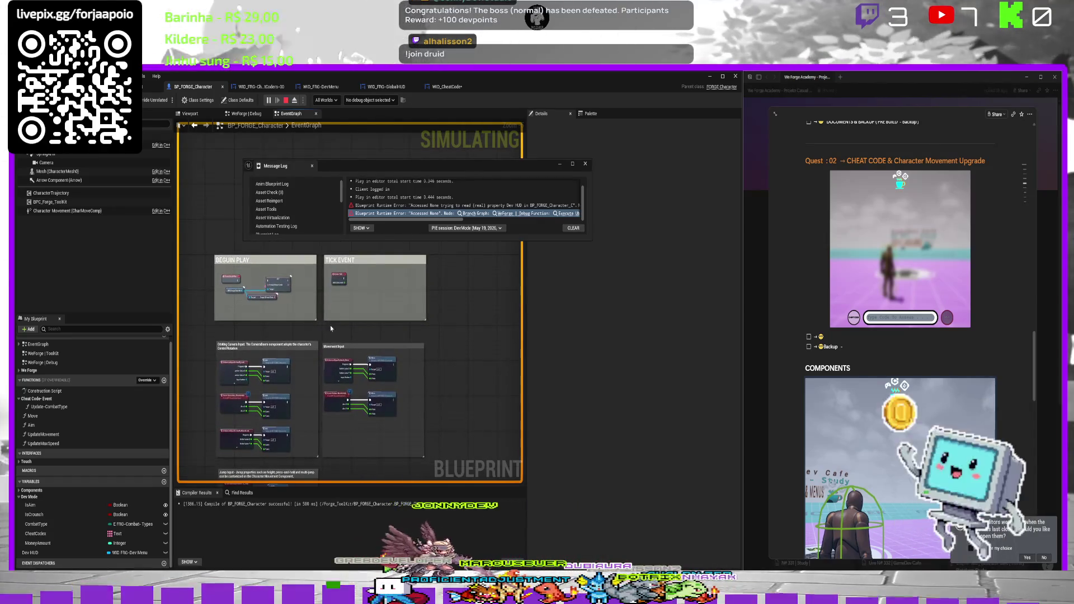
pyautogui.scroll(2, 331, 328)
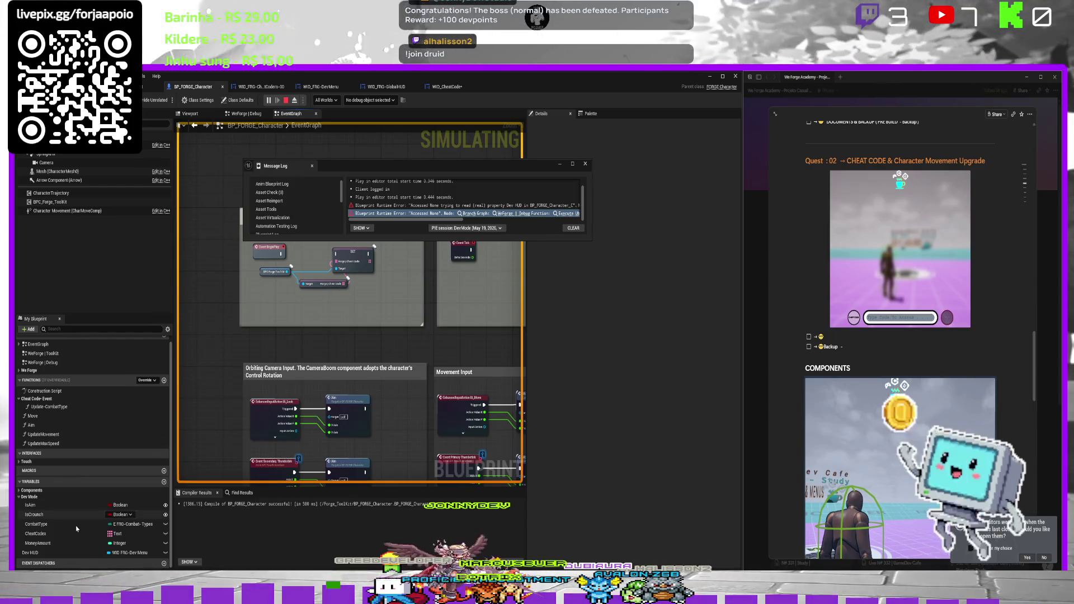
pyautogui.moveTo(45, 539); pyautogui.dragTo(326, 267)
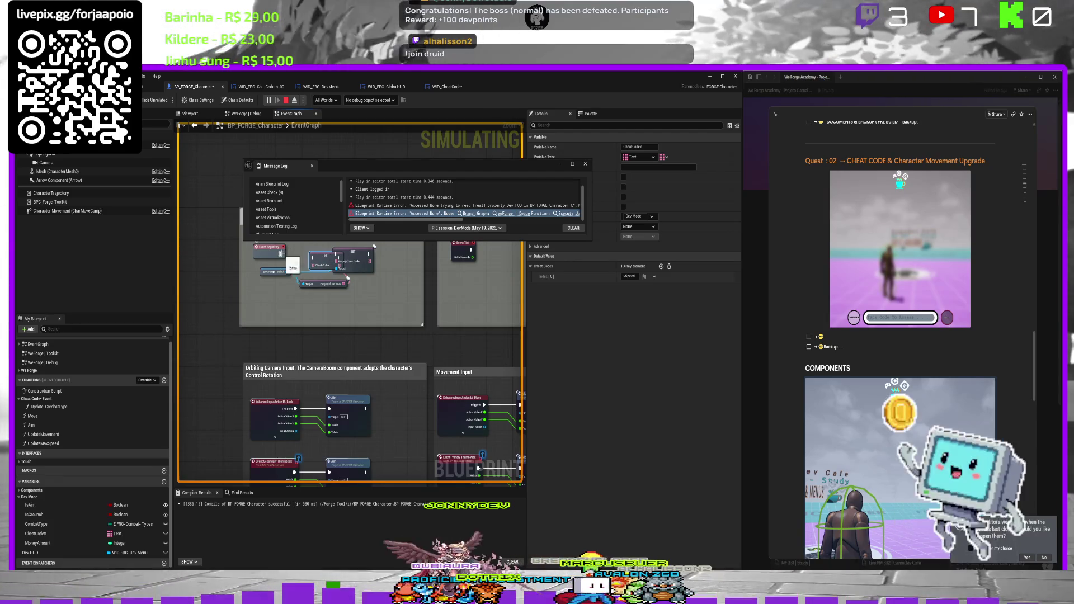
pyautogui.moveTo(325, 256); pyautogui.dragTo(316, 251)
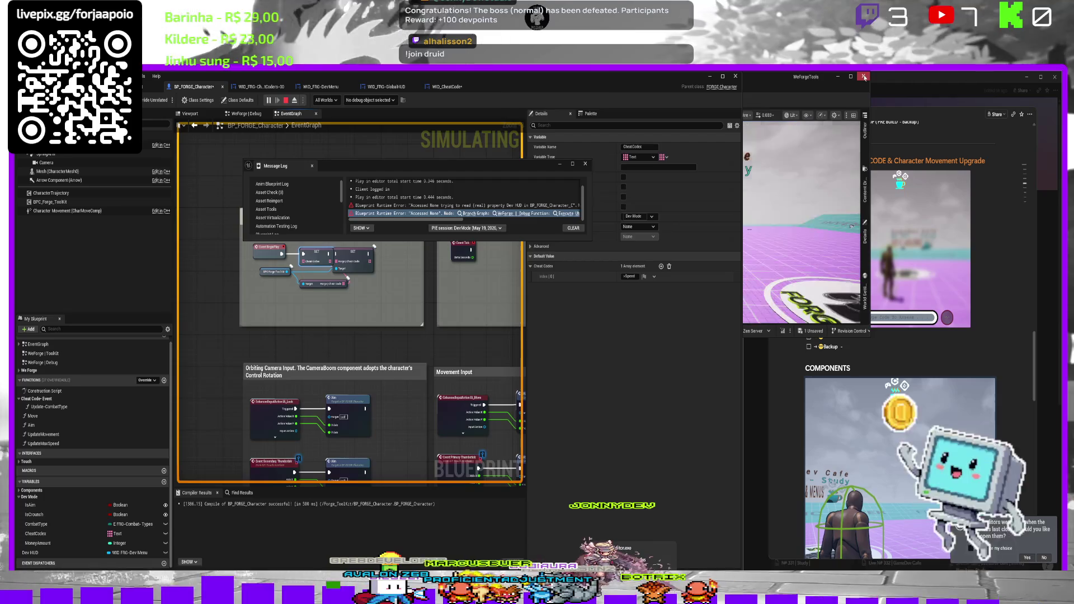
# Close the editor, choosing Don't Save for the pending level content.
pyautogui.click(863, 76)
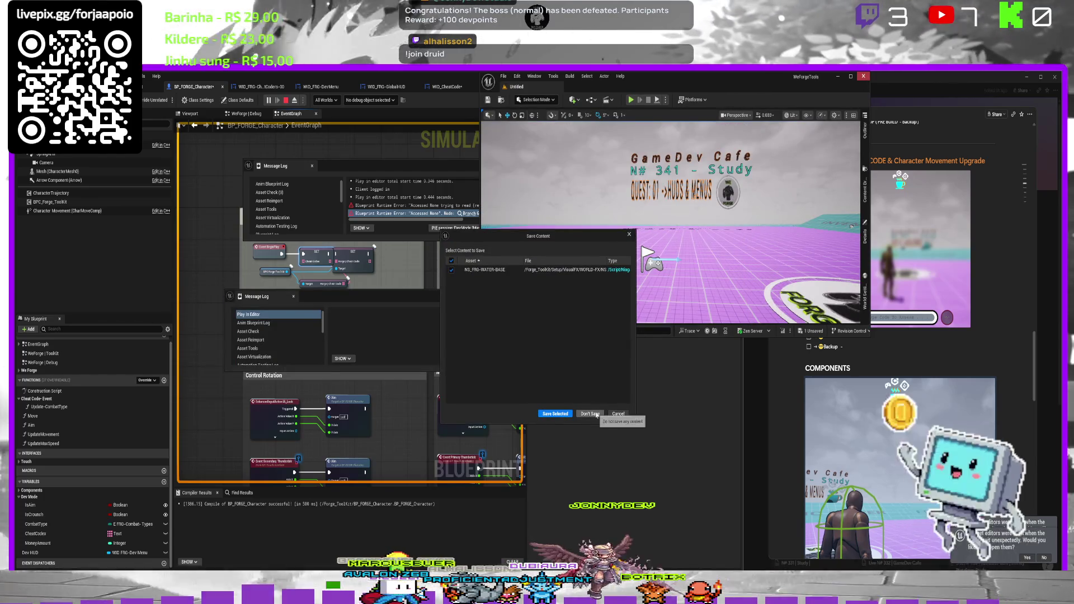
pyautogui.click(590, 414)
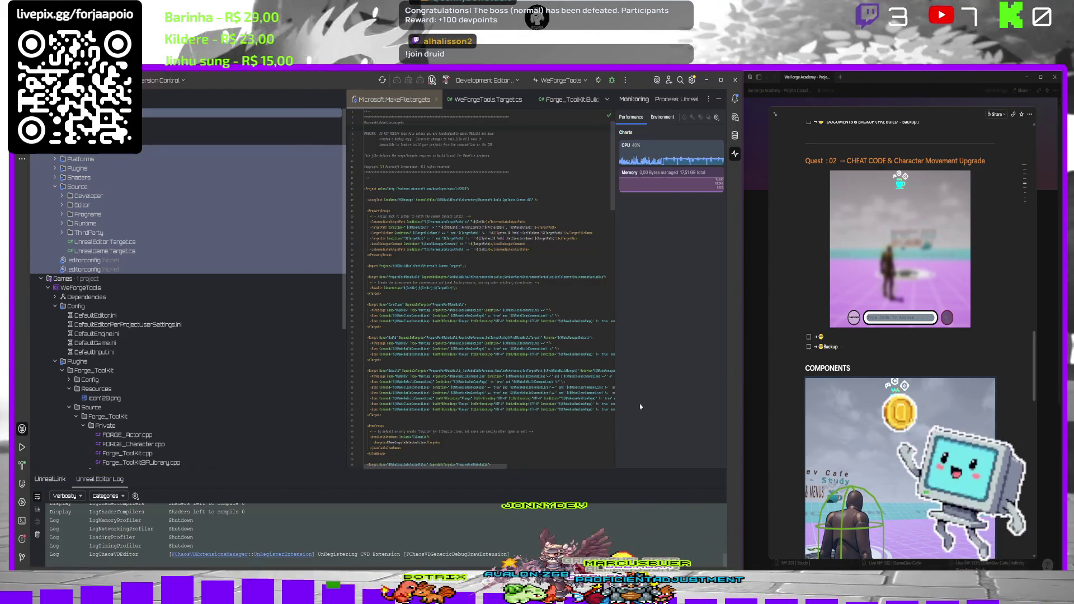
# Build and launch the WeForgeTools editor target from Rider, checking the log for startup complete.
pyautogui.hotkey('shift', 'F10')
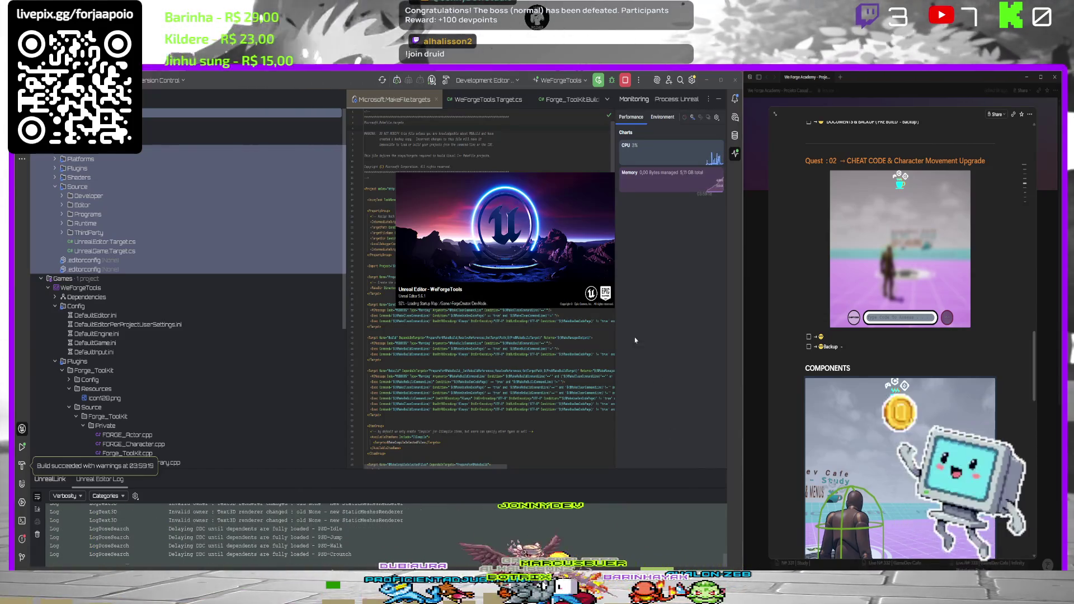
pyautogui.scroll(-10, 901, 336)
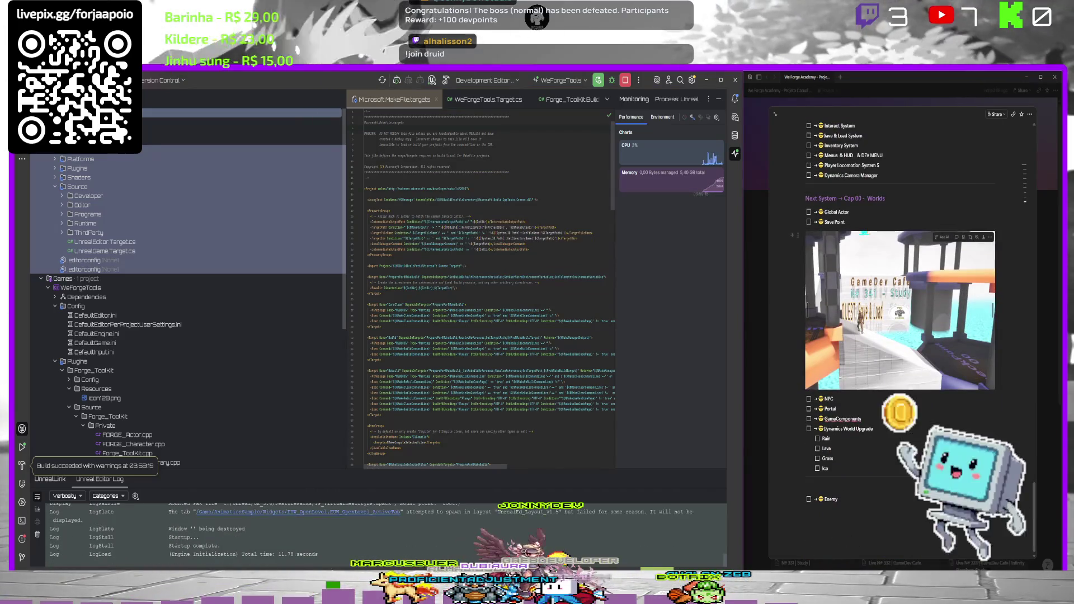
# Play the level, submit the cheat code 'Test' in the widget, then stop the session.
pyautogui.scroll(10, 913, 384)
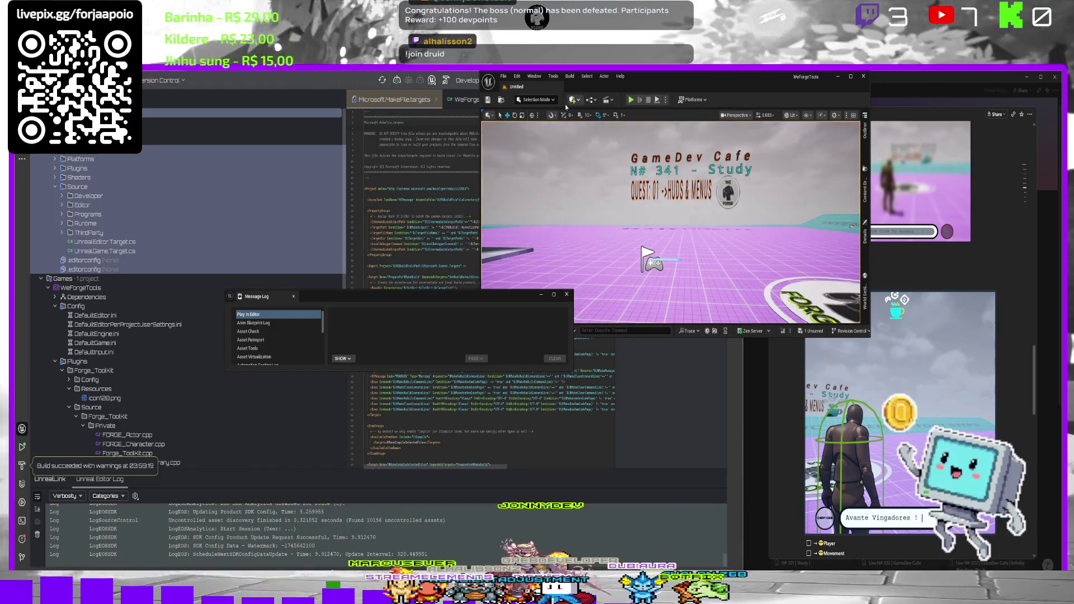
pyautogui.click(634, 102)
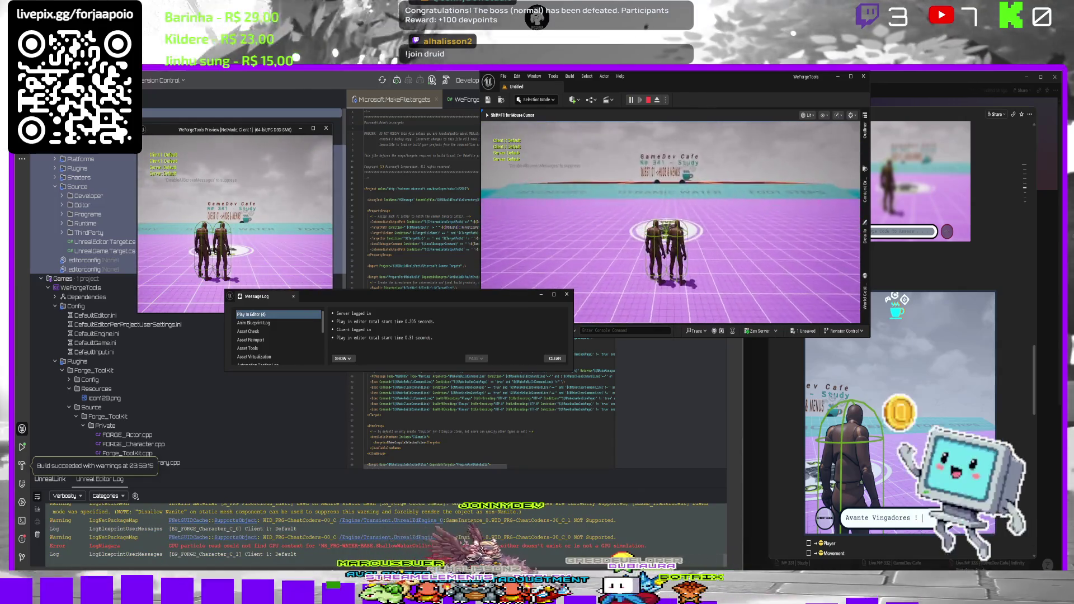
pyautogui.click(671, 213)
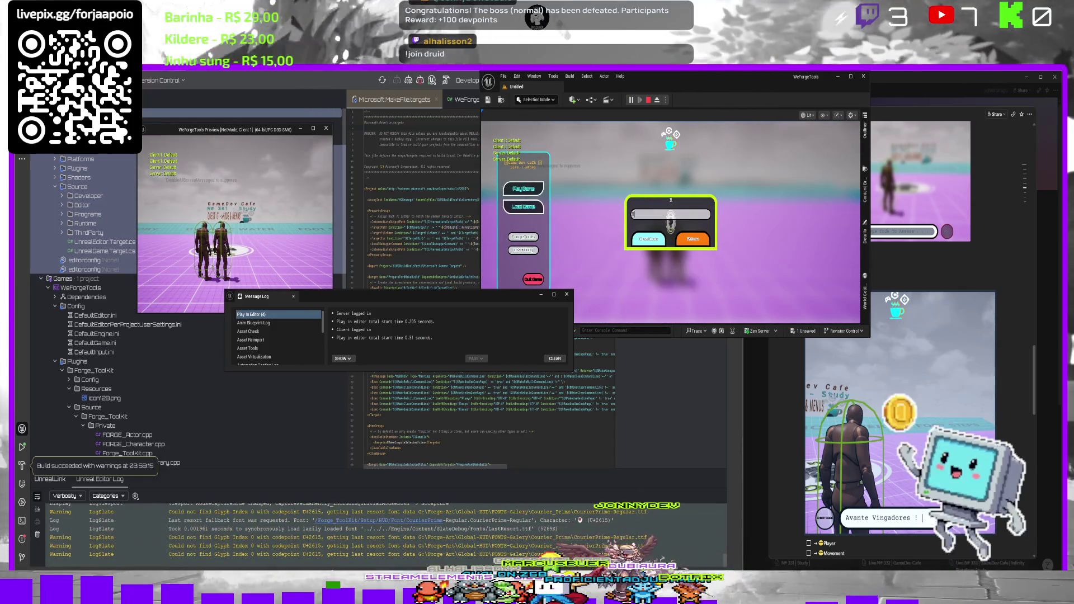
pyautogui.write('Test')
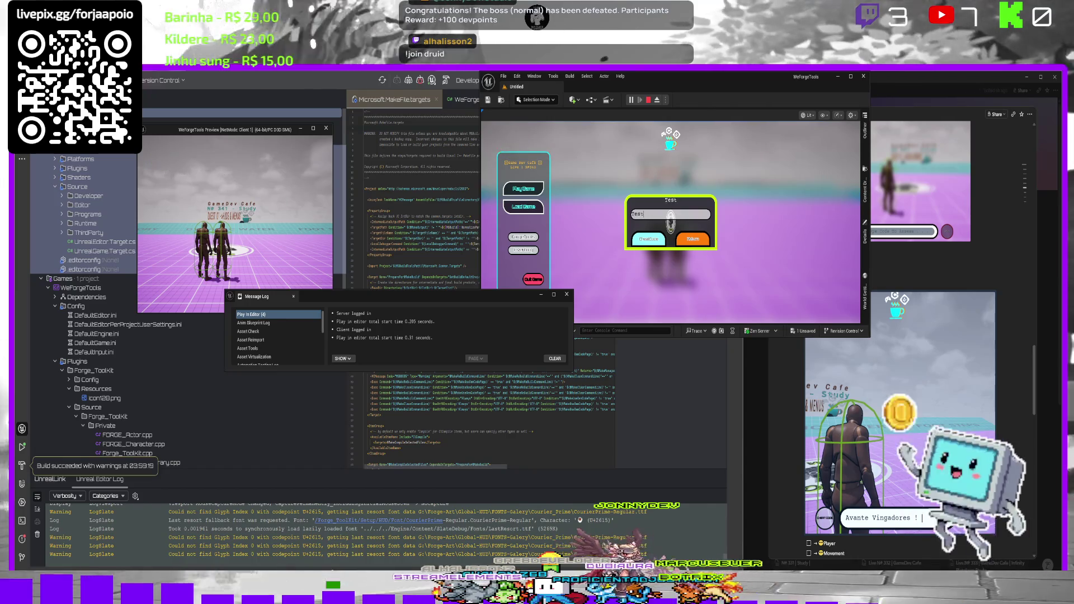
pyautogui.click(642, 241)
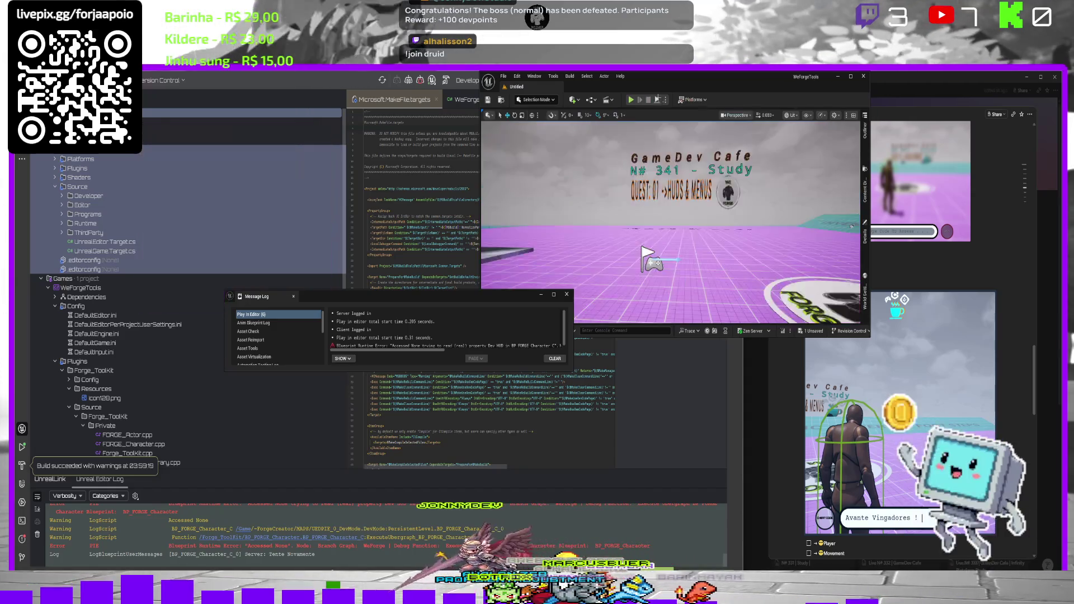
pyautogui.press('Escape')
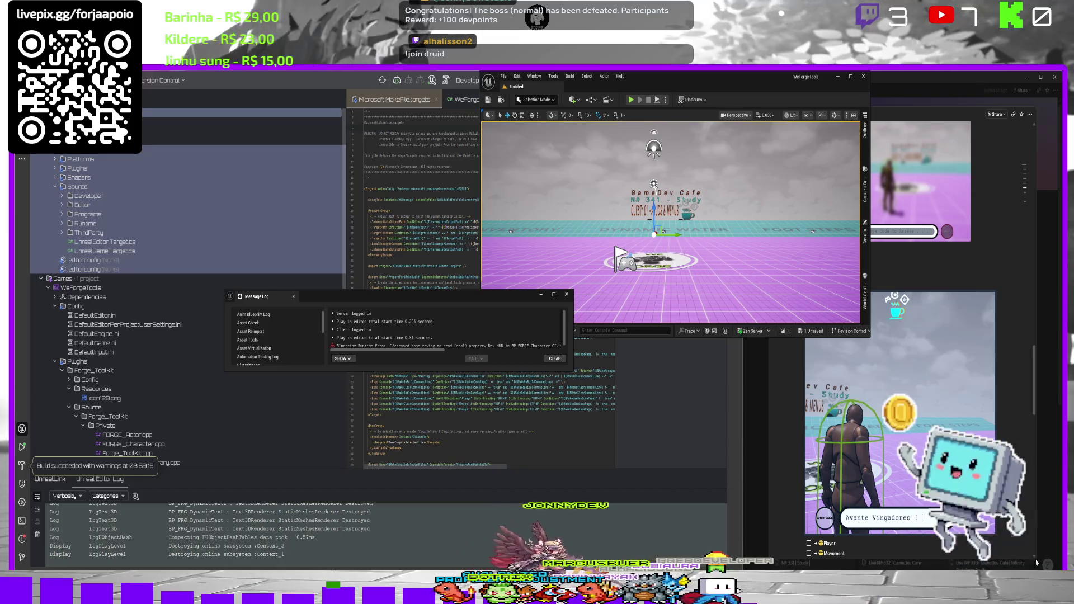
# Jump from the logged error to the CheckCode node and inspect the Dev HUD variable.
pyautogui.scroll(-1, 475, 345)
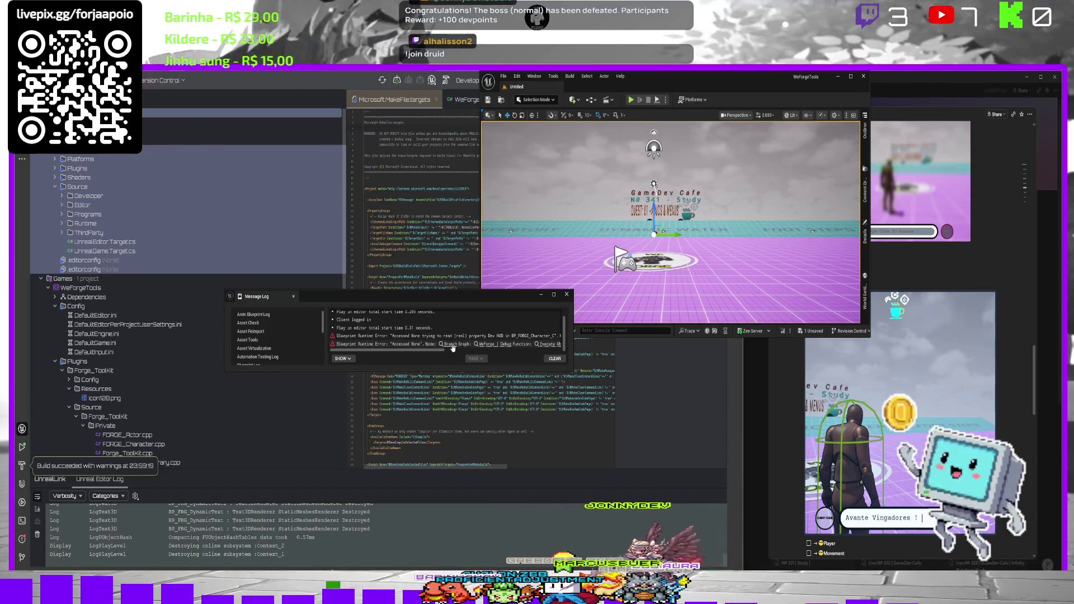
pyautogui.click(451, 344)
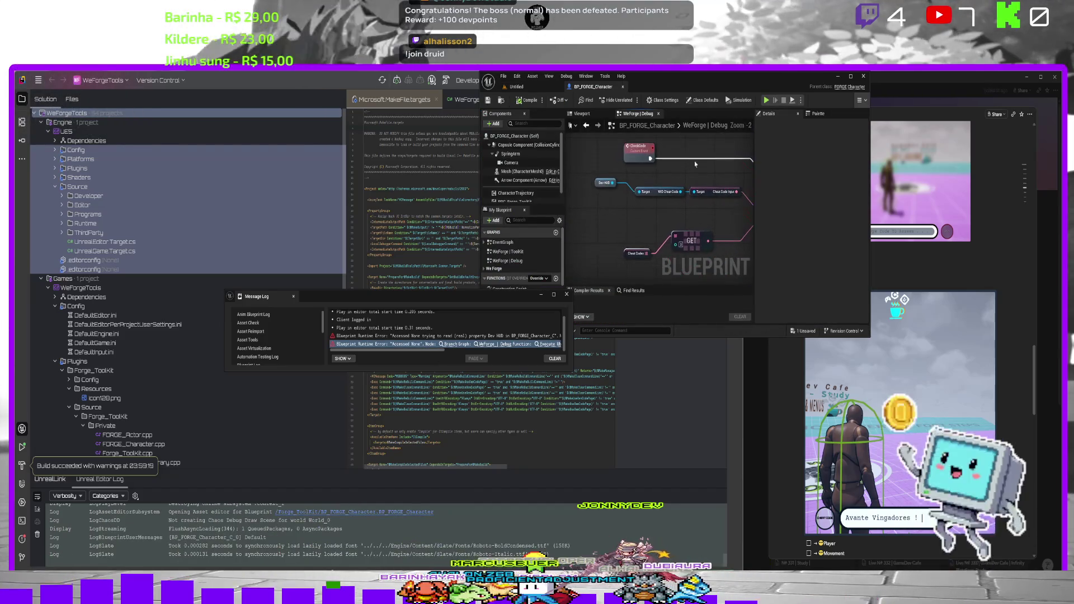
pyautogui.click(632, 154)
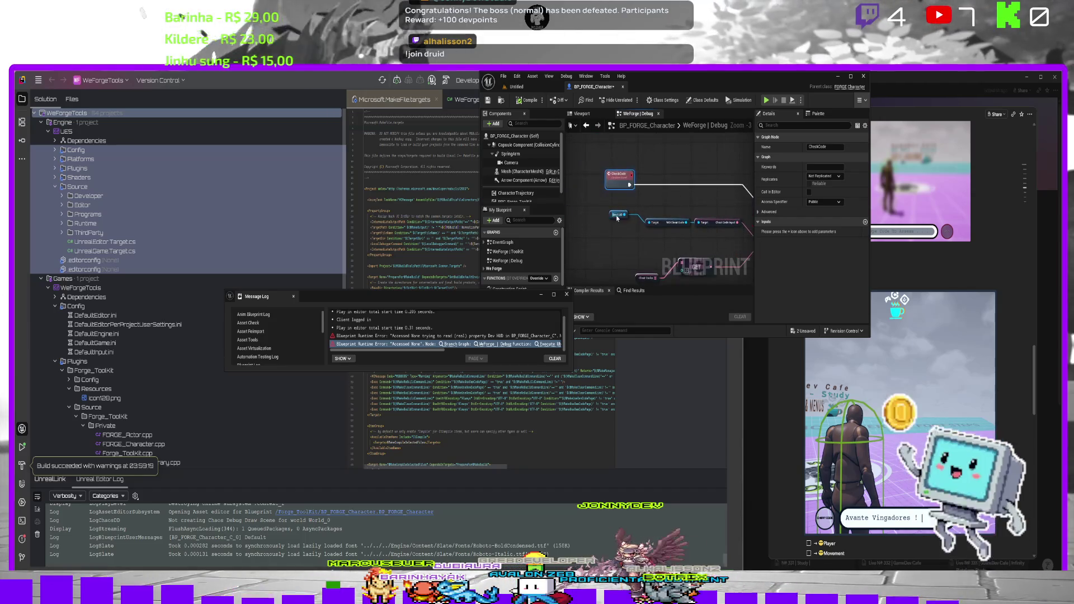
pyautogui.click(618, 216)
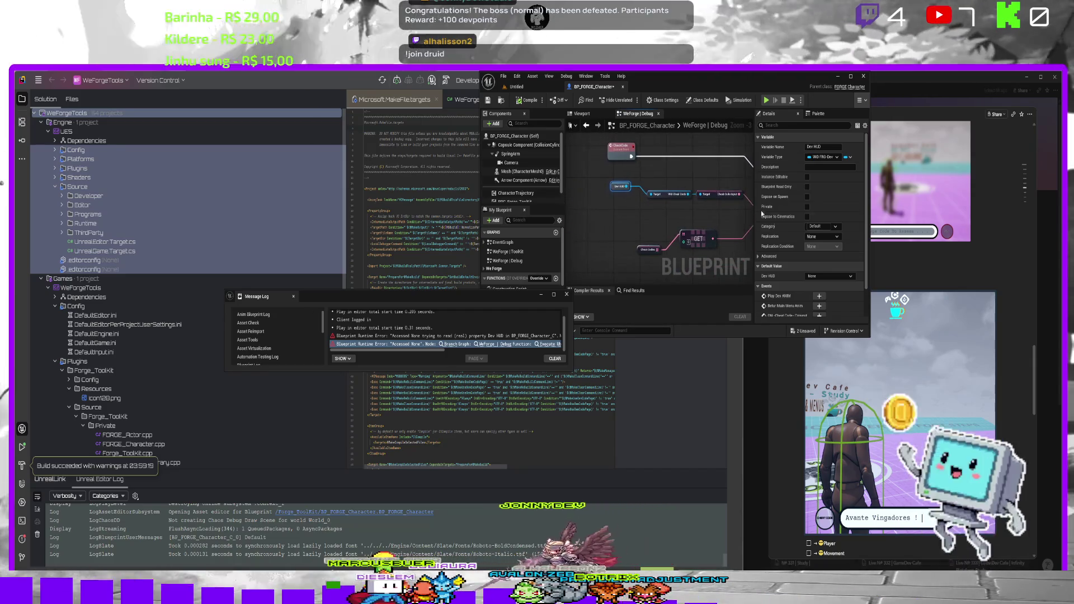
pyautogui.scroll(-2, 767, 226)
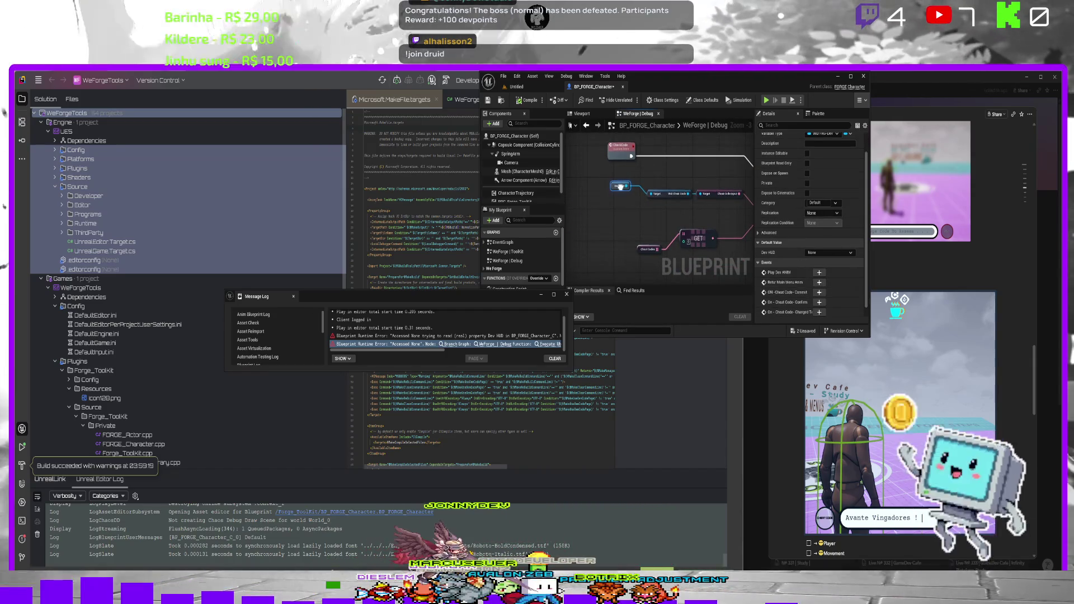
# Set the Dev HUD variable's default value to the WID_FRG-DevMenu widget.
pyautogui.rightClick(627, 186)
pyautogui.click(824, 255)
pyautogui.click(831, 272)
# Compile and save BP_FORGE_Character, then start a new play session from the level editor.
pyautogui.click(519, 102)
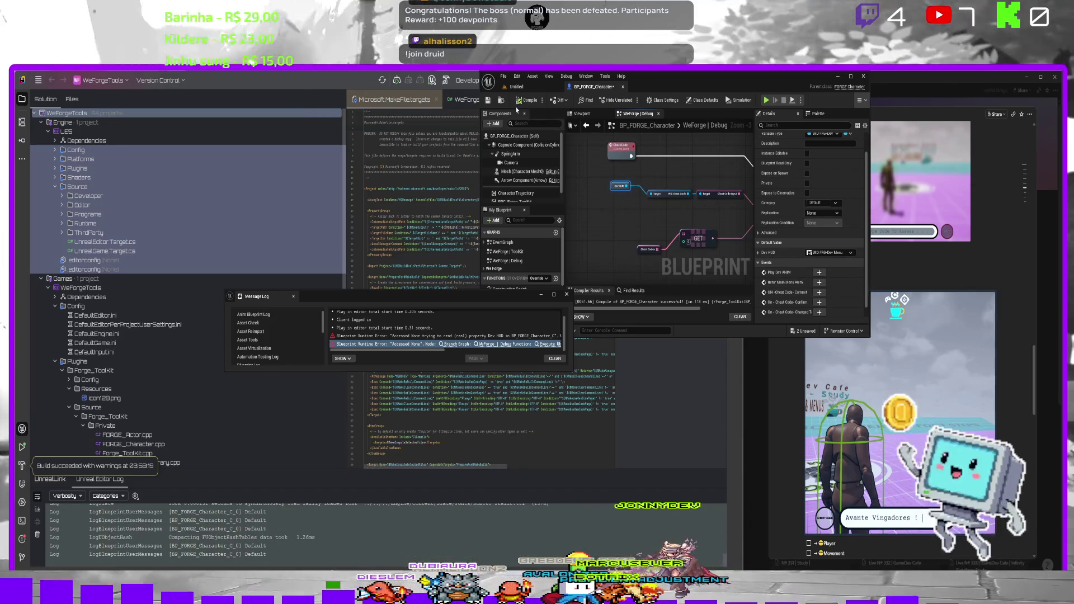
pyautogui.click(487, 101)
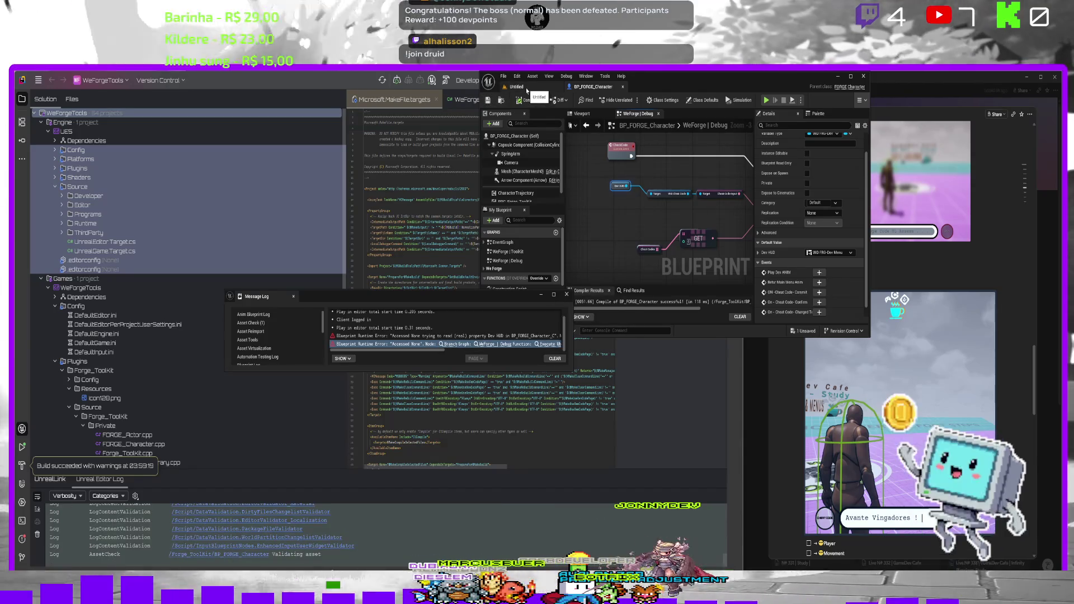
pyautogui.click(534, 88)
pyautogui.click(631, 100)
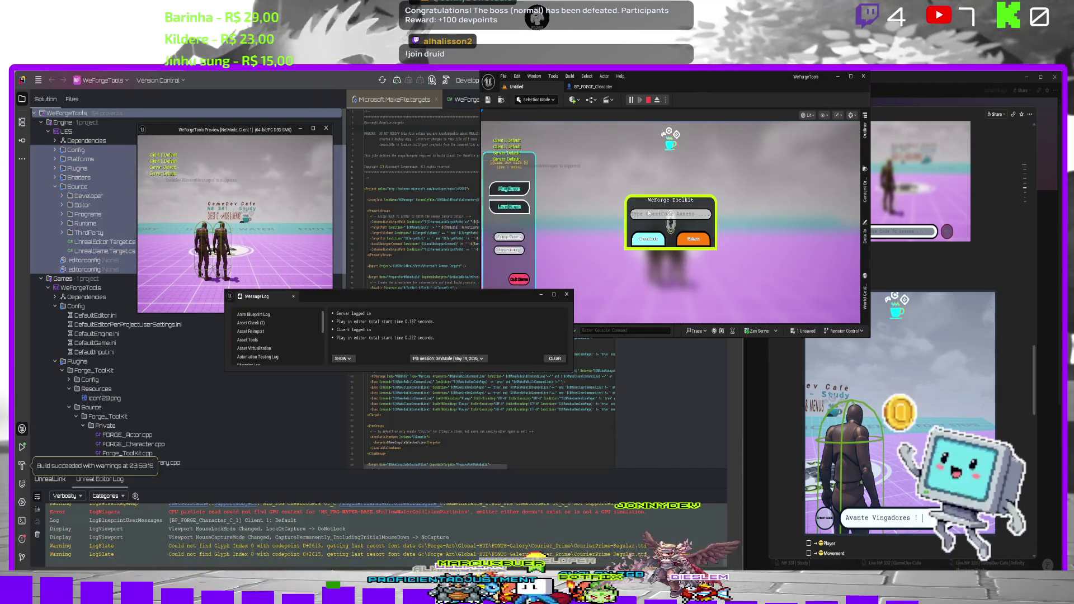
# Submit the cheat code 'Test' in play mode and stop the session.
pyautogui.write('Test')
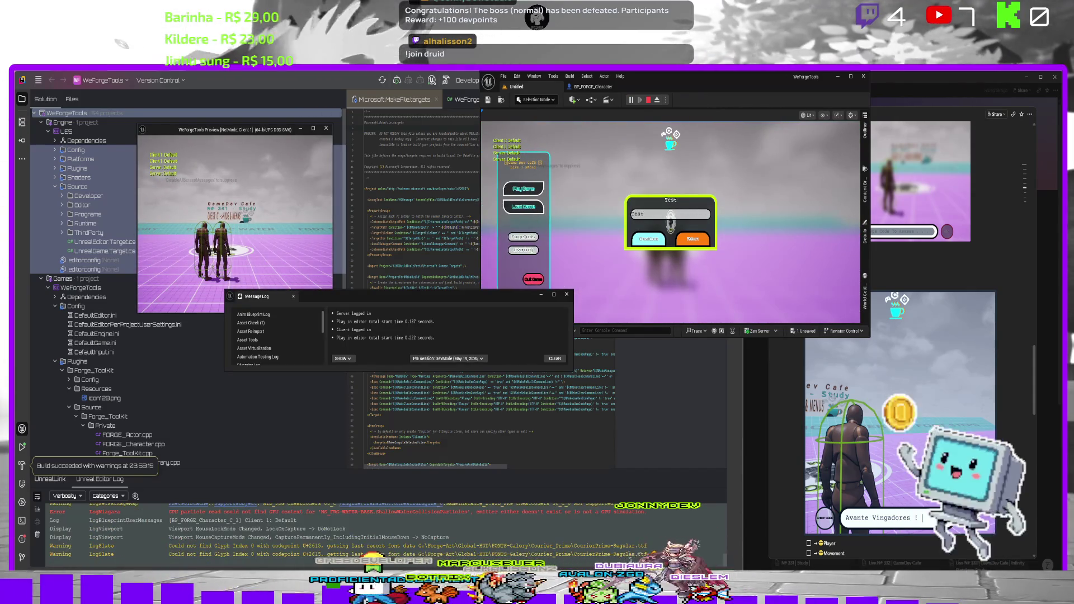
pyautogui.click(637, 238)
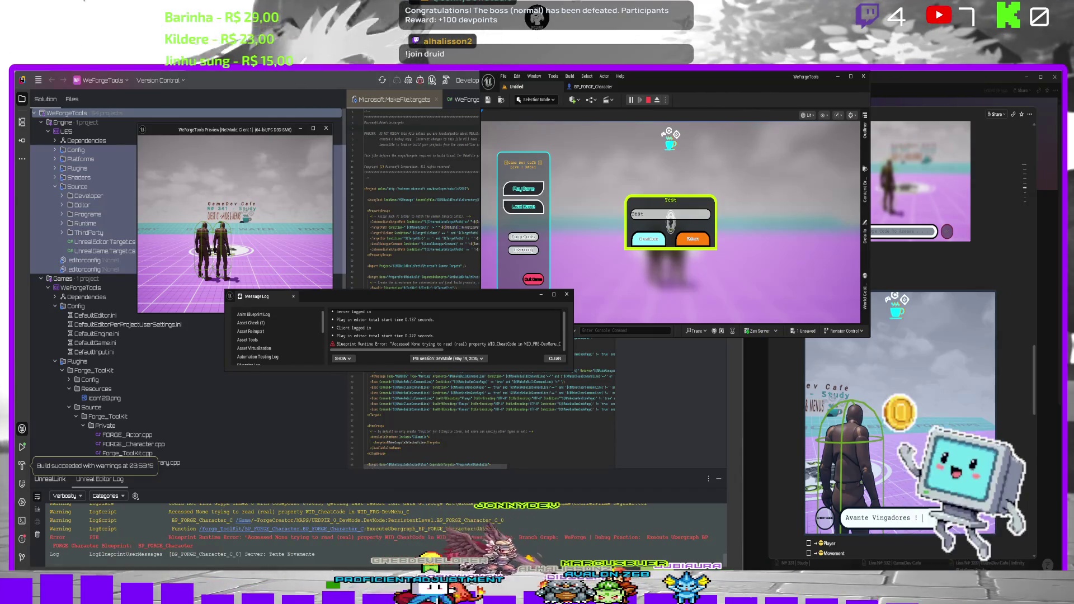
pyautogui.press('Escape')
# Back in BP_FORGE_Character, select the WID_CheatCode asset in the content drawer.
pyautogui.click(604, 88)
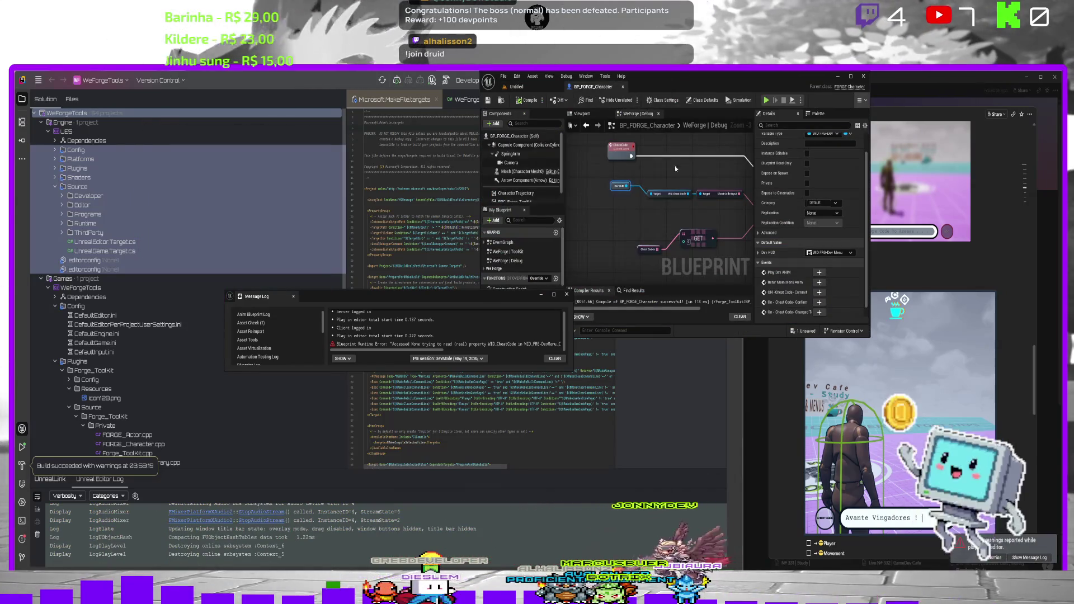
pyautogui.hotkey('ctrl', 'space')
pyautogui.click(657, 248)
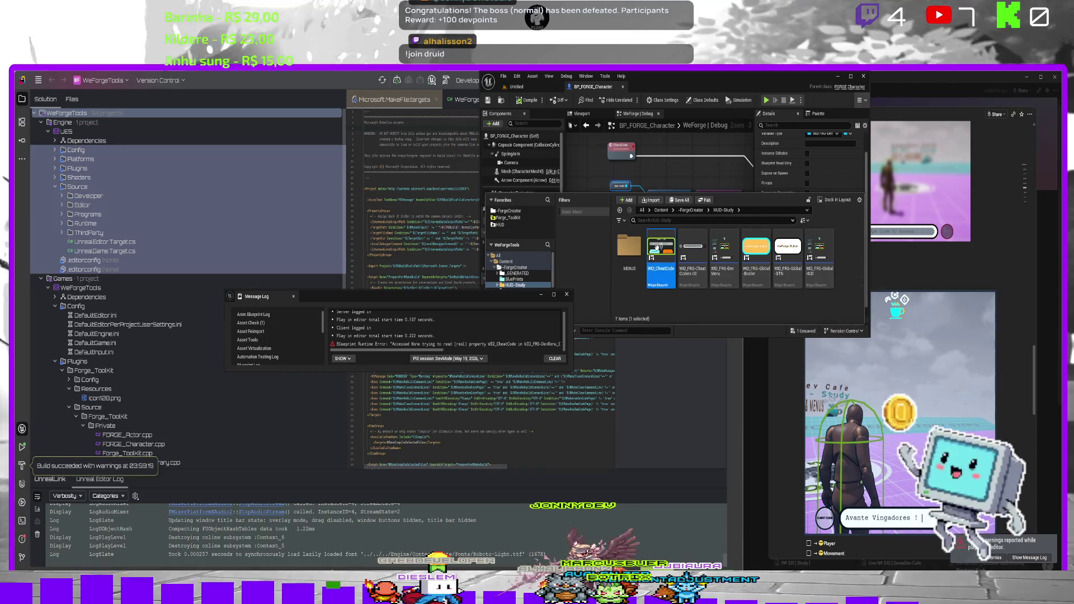
# Make WID_CheatCode's CheatCodeInput variable Expose on Spawn, then close it and return to the level.
pyautogui.doubleClick(656, 248)
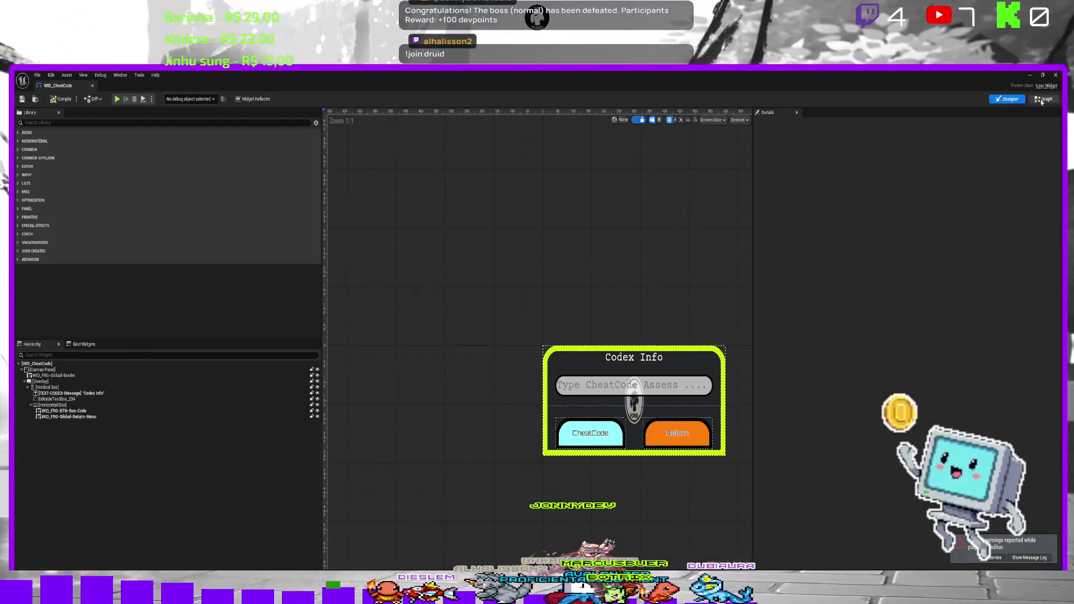
pyautogui.click(1044, 99)
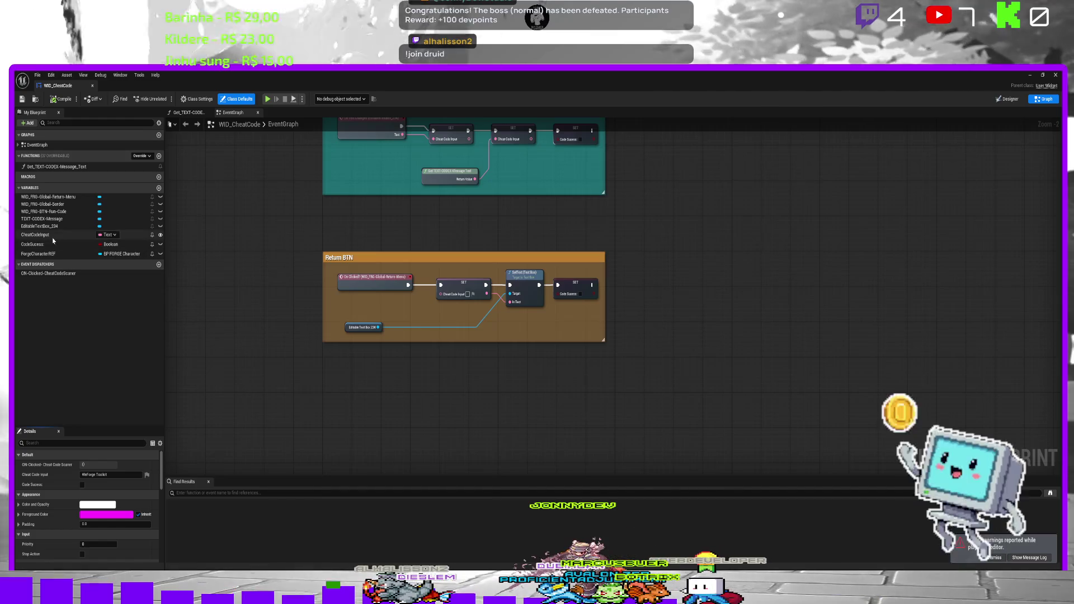
pyautogui.click(39, 235)
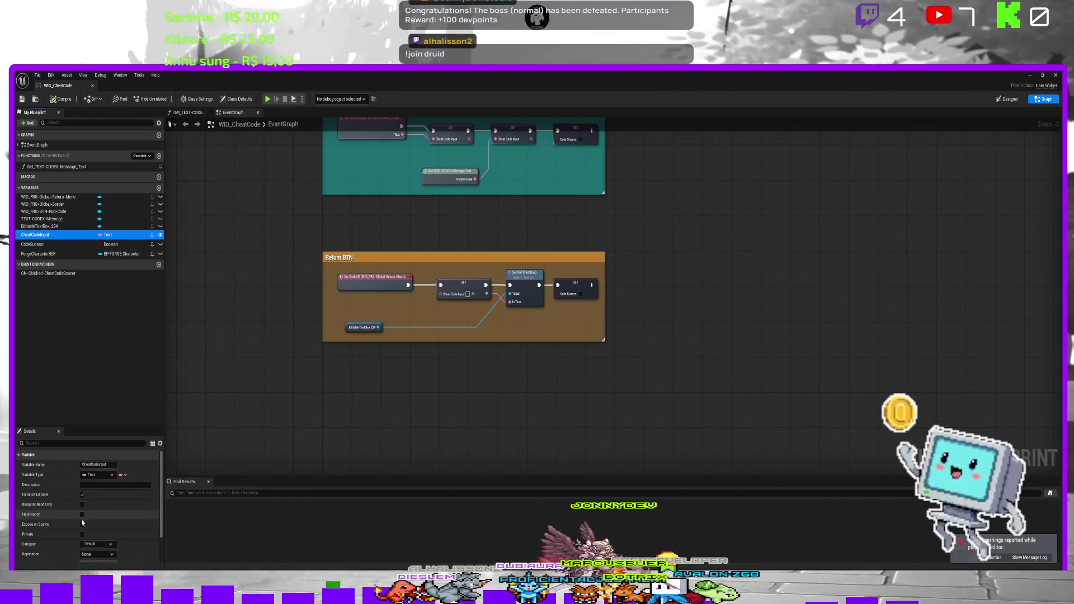
pyautogui.click(82, 524)
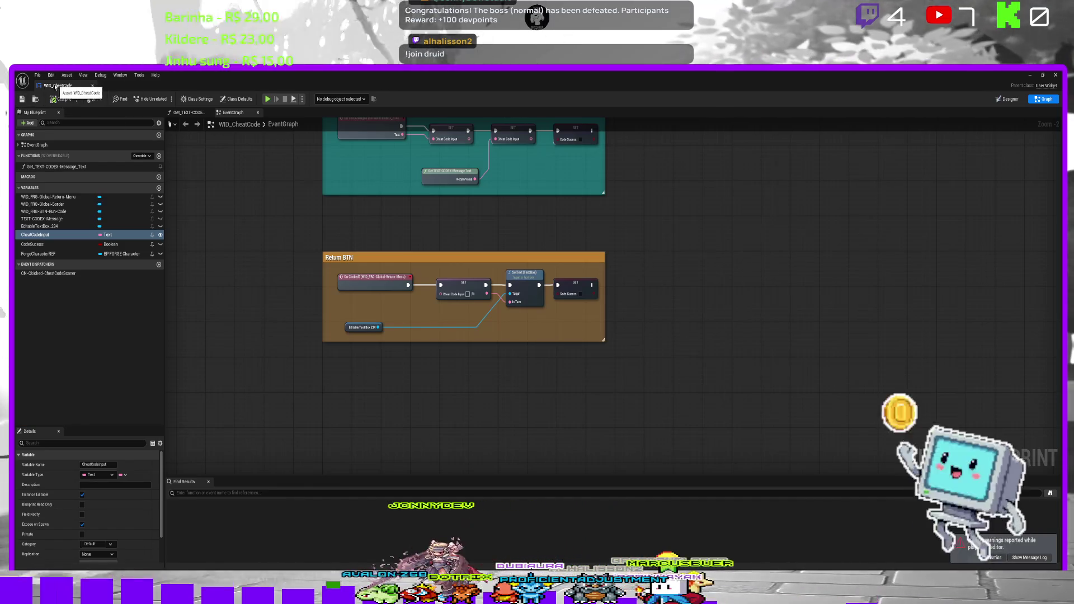
pyautogui.click(1059, 74)
pyautogui.click(527, 90)
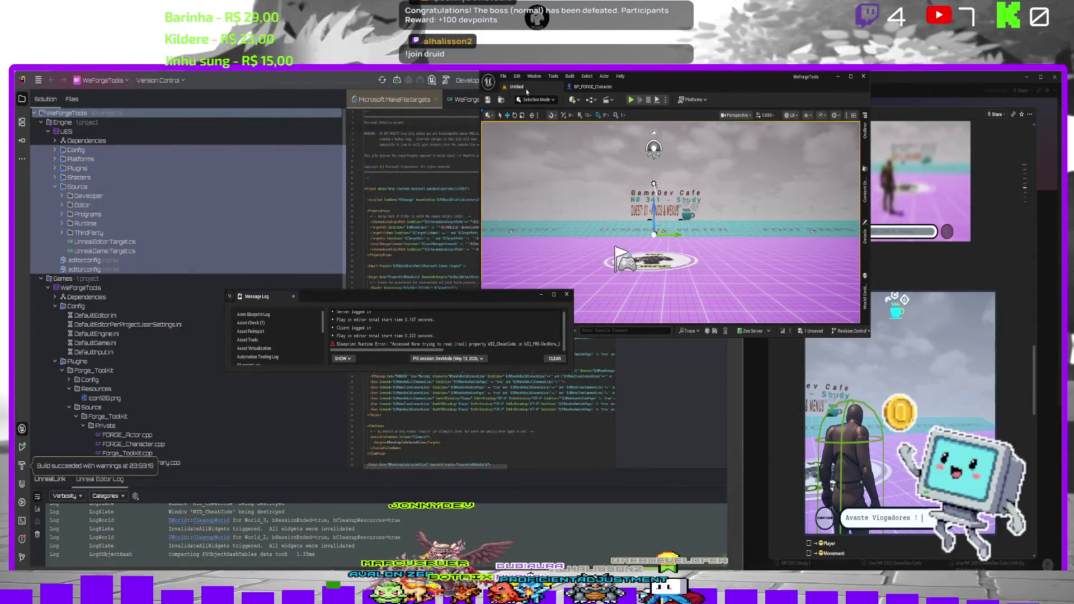
# Play, submit the cheat code 'test', then follow the error link to the WeForge Debug graph.
pyautogui.click(630, 100)
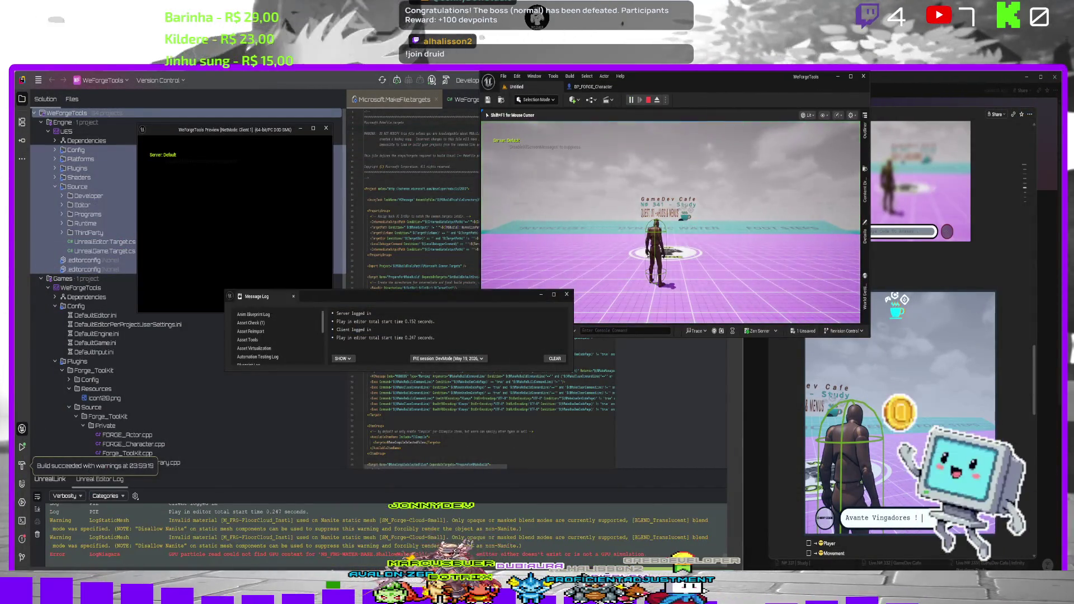
pyautogui.write('test')
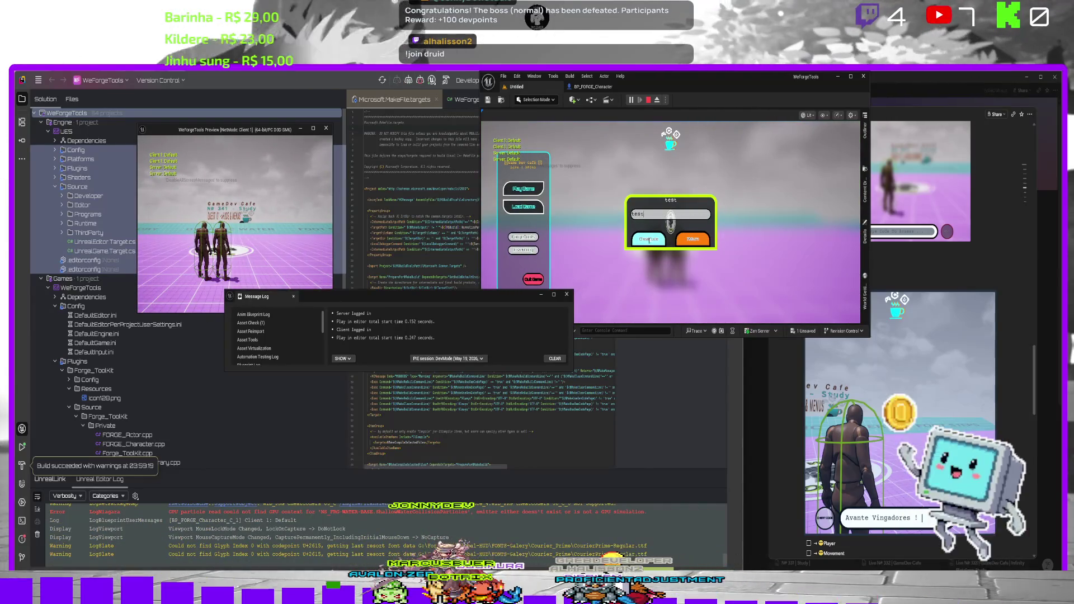
pyautogui.click(650, 240)
pyautogui.hscroll(2, 436, 352)
pyautogui.moveTo(403, 351); pyautogui.dragTo(455, 354)
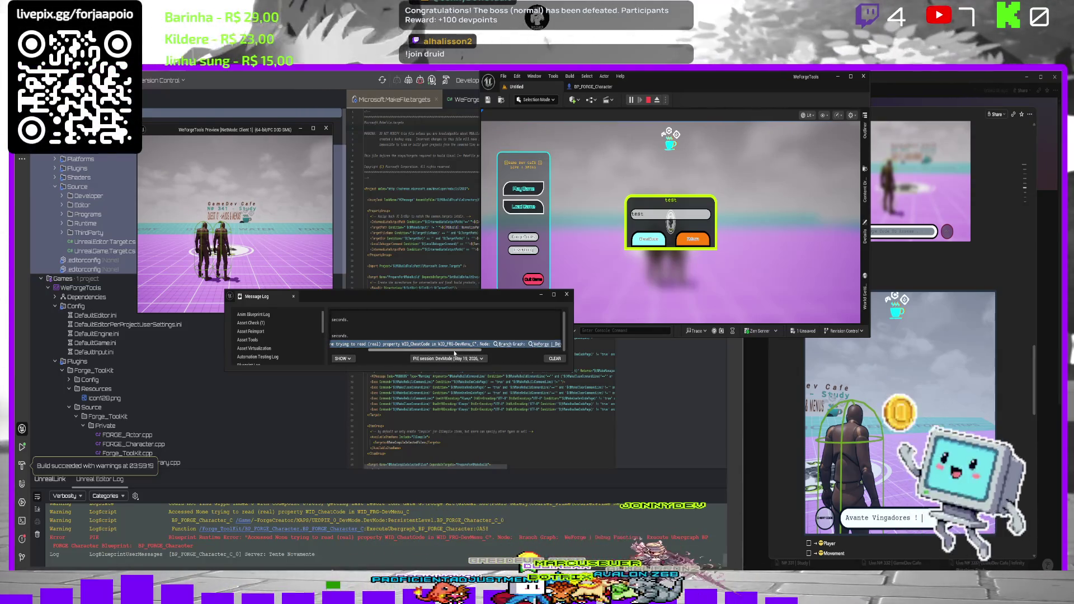
pyautogui.click(511, 345)
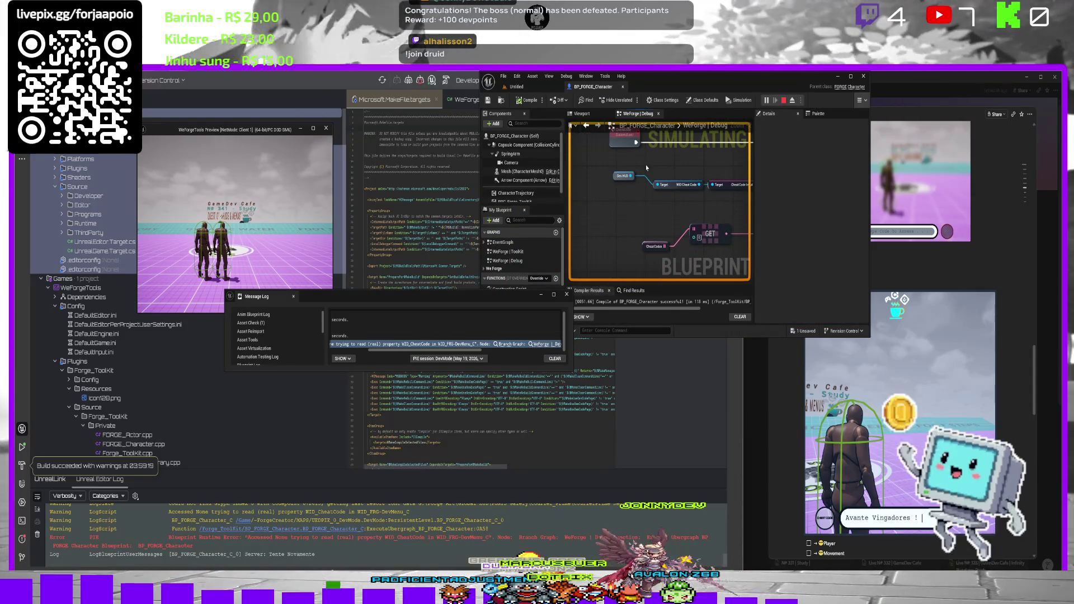
# Add a Global HUD getter node beside the Dev HUD node in the WeForge | Debug graph.
pyautogui.click(617, 176)
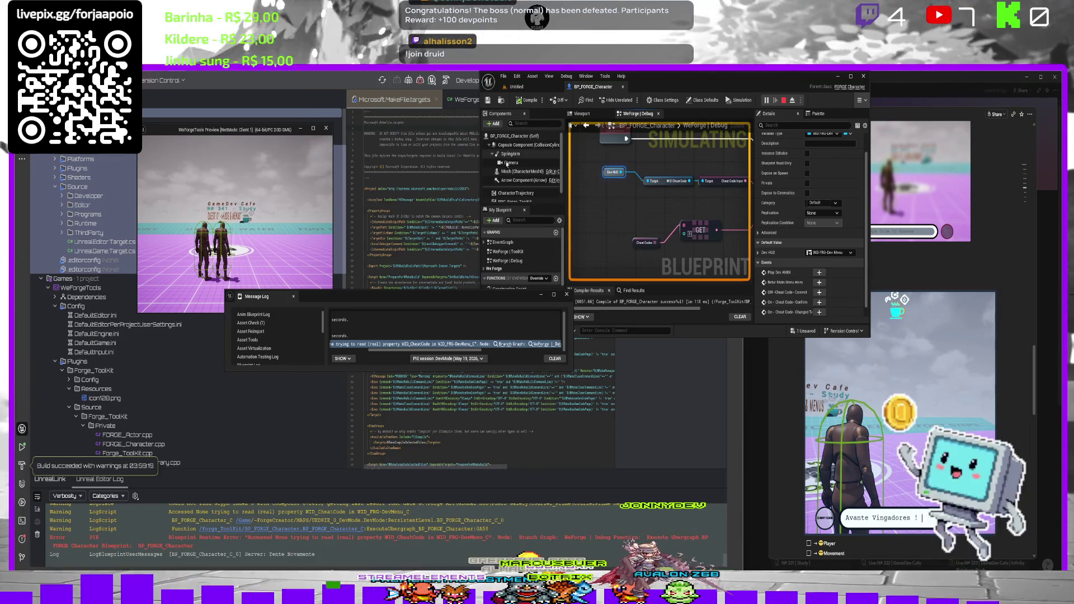
pyautogui.rightClick(612, 199)
pyautogui.scroll(-3, 506, 253)
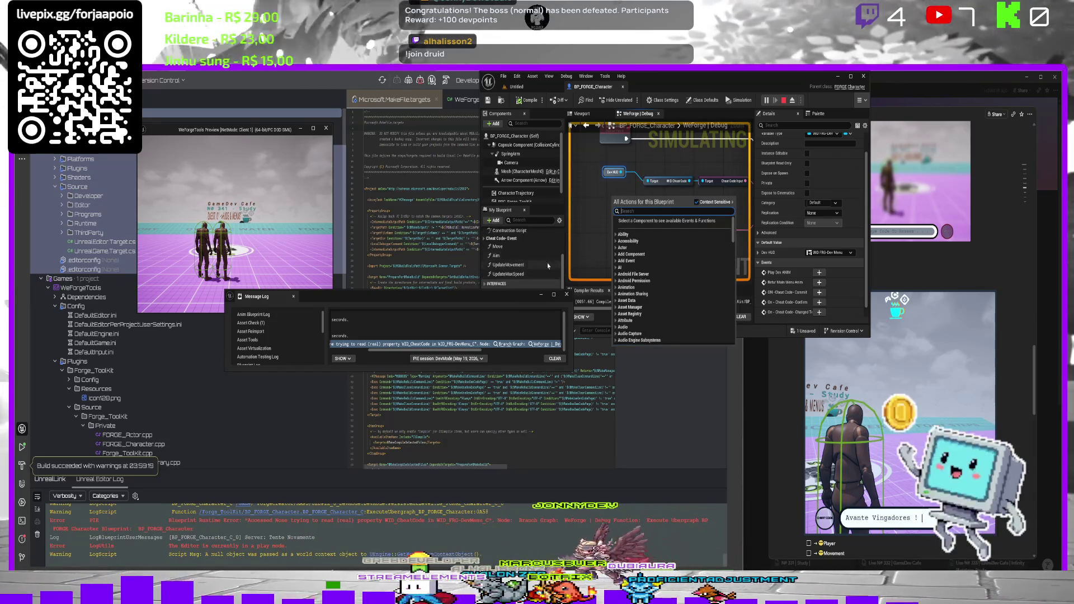
pyautogui.scroll(-1, 506, 253)
pyautogui.rightClick(601, 221)
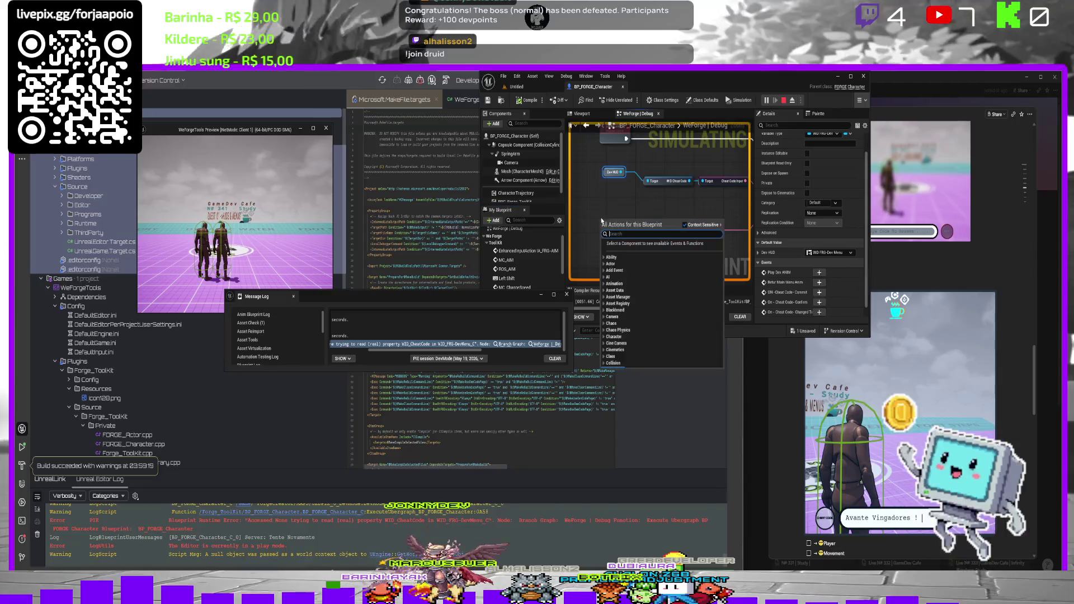
pyautogui.write('globa')
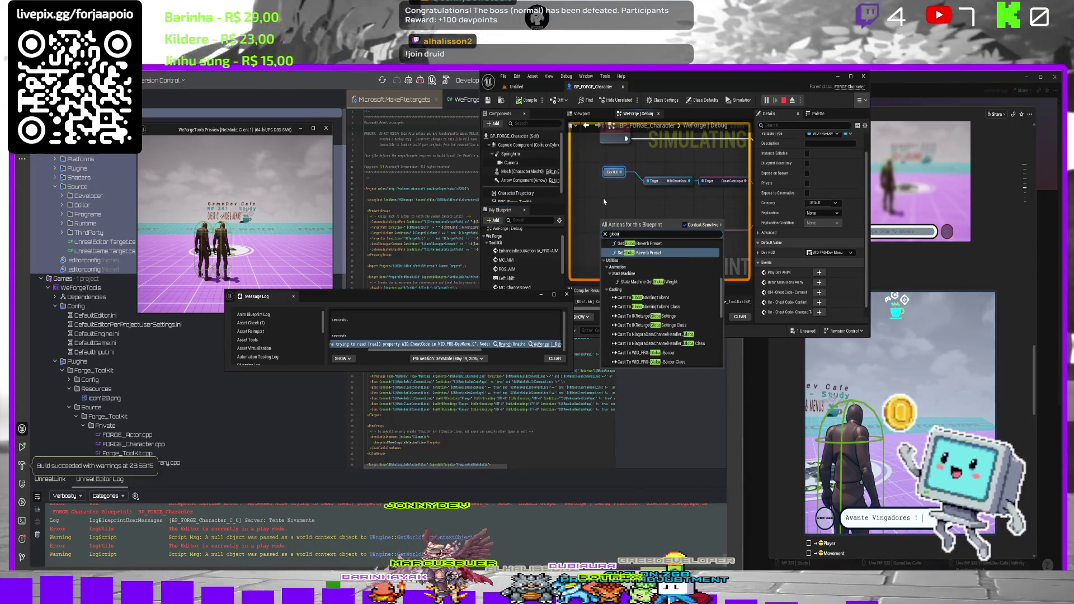
pyautogui.write('l hud')
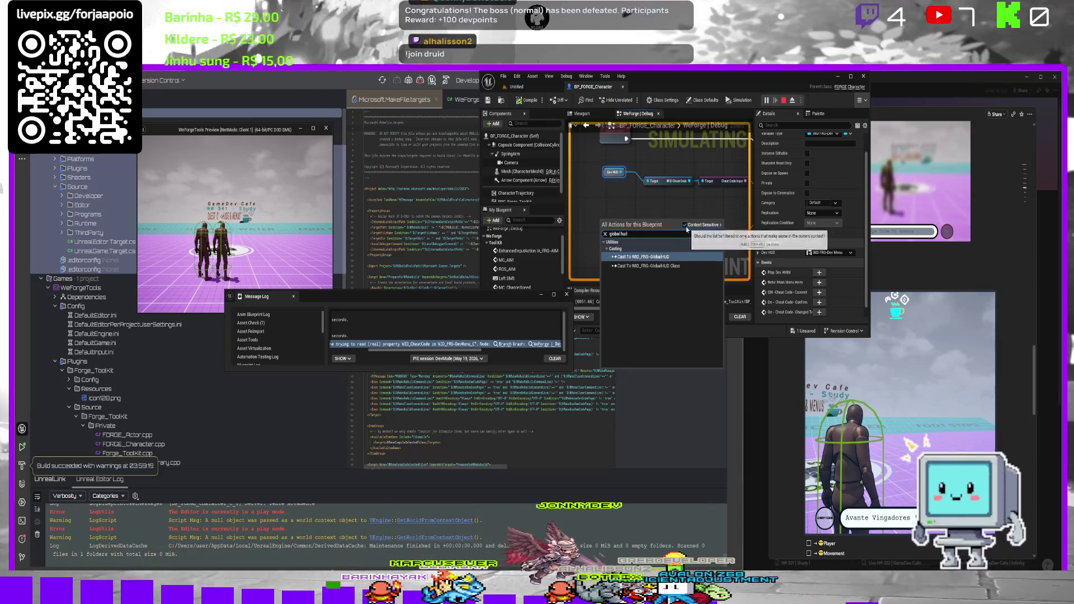
pyautogui.click(685, 225)
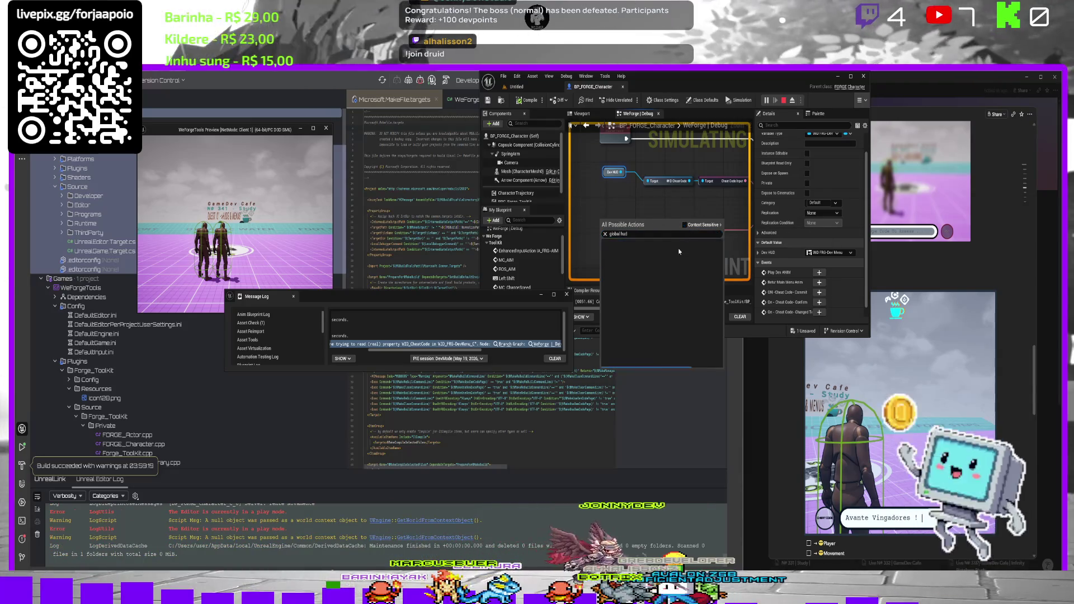
pyautogui.click(631, 256)
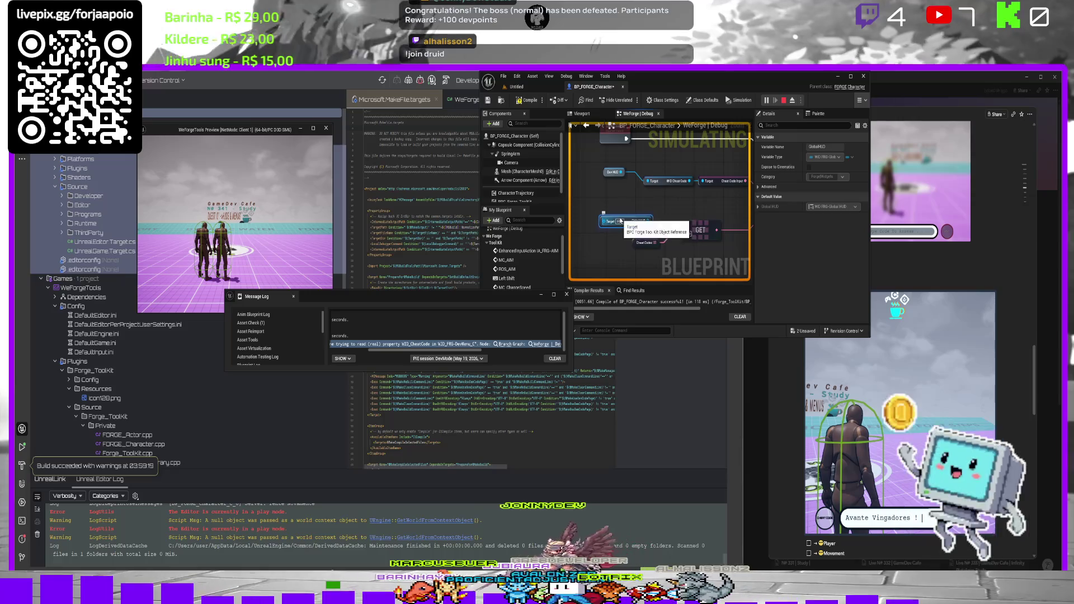
pyautogui.scroll(-5, 622, 212)
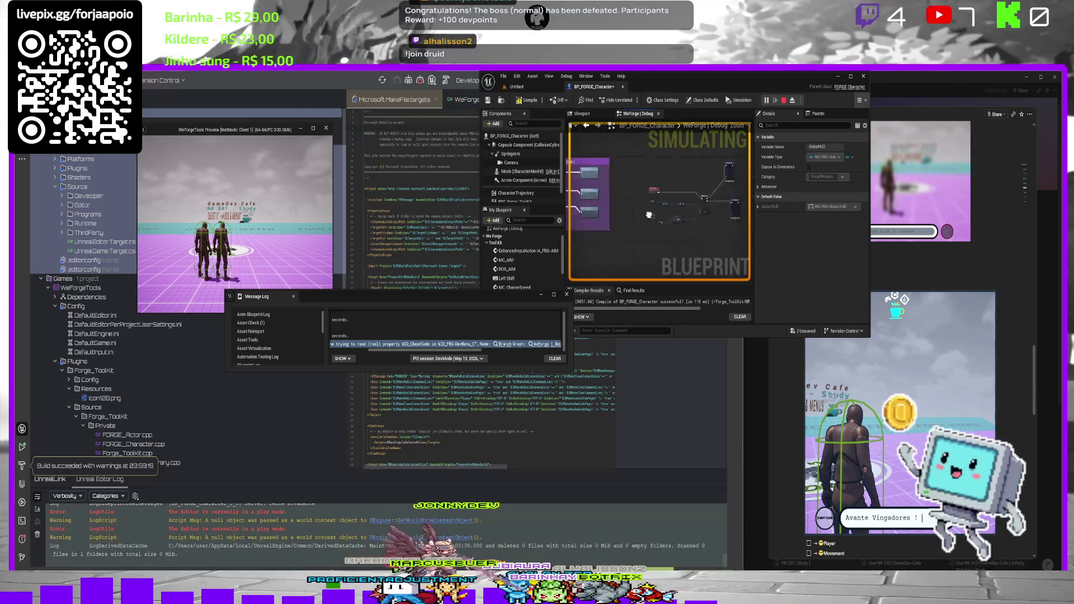
pyautogui.scroll(3, 666, 212)
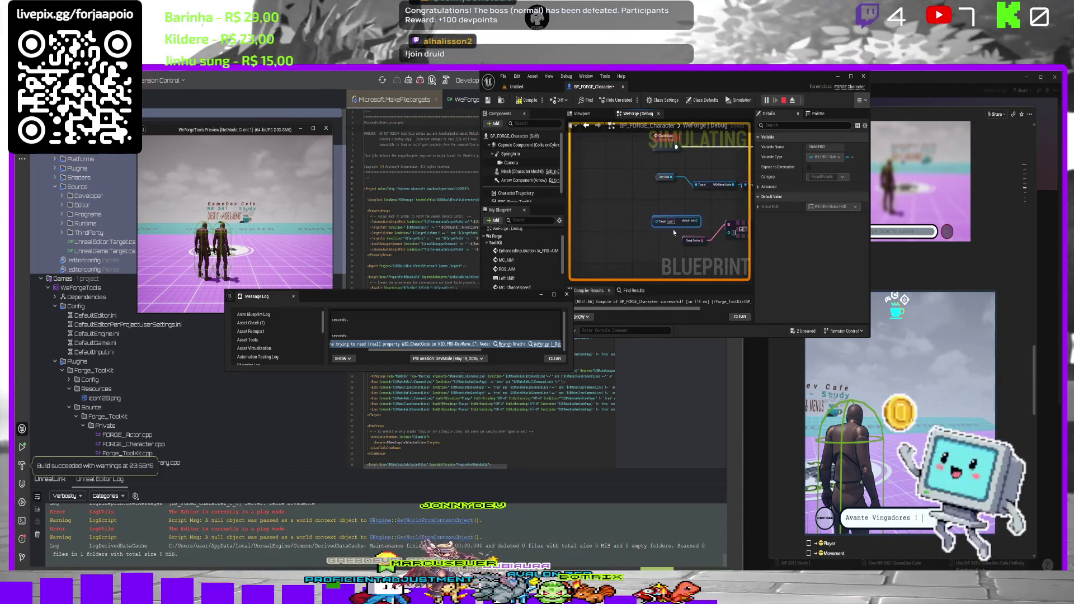
pyautogui.click(664, 199)
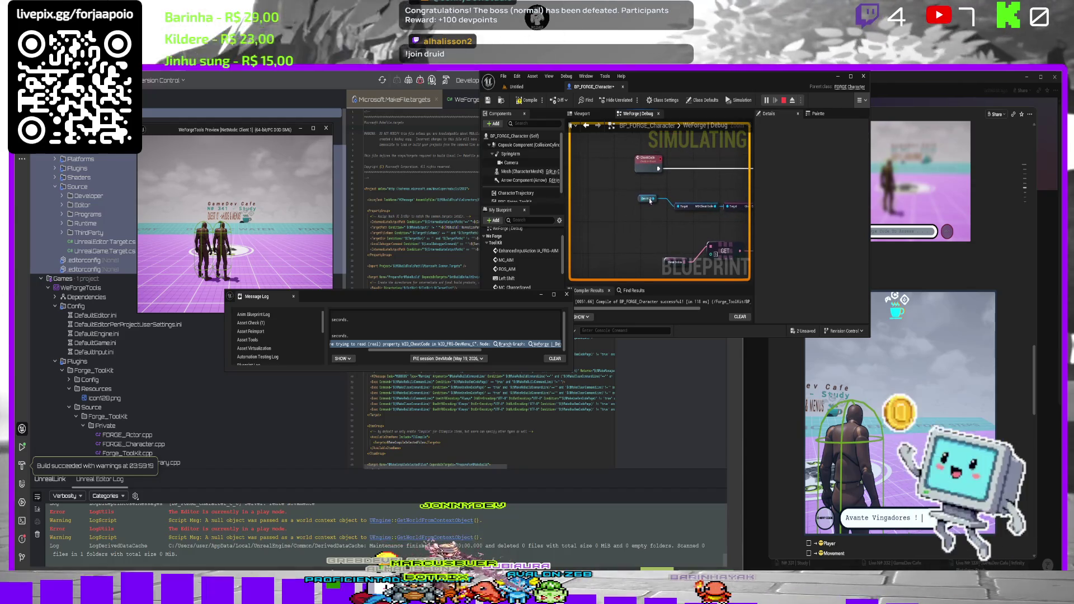
pyautogui.click(645, 199)
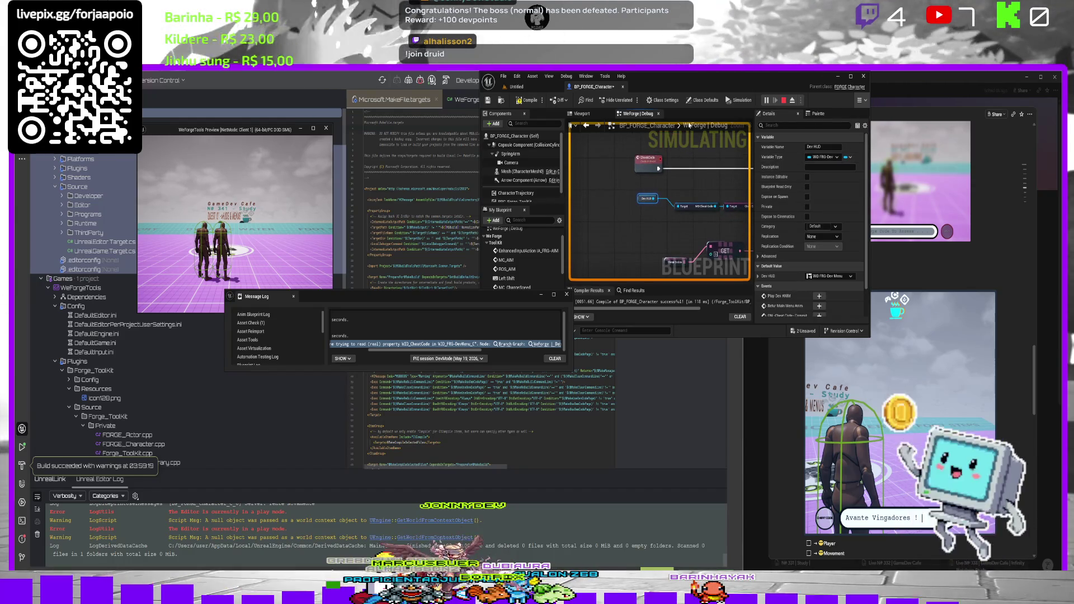
# Browse the EventGraph, WeForge | Debug and WeForge | ToolKit graphs, ending panned across ToolKit.
pyautogui.scroll(3, 522, 247)
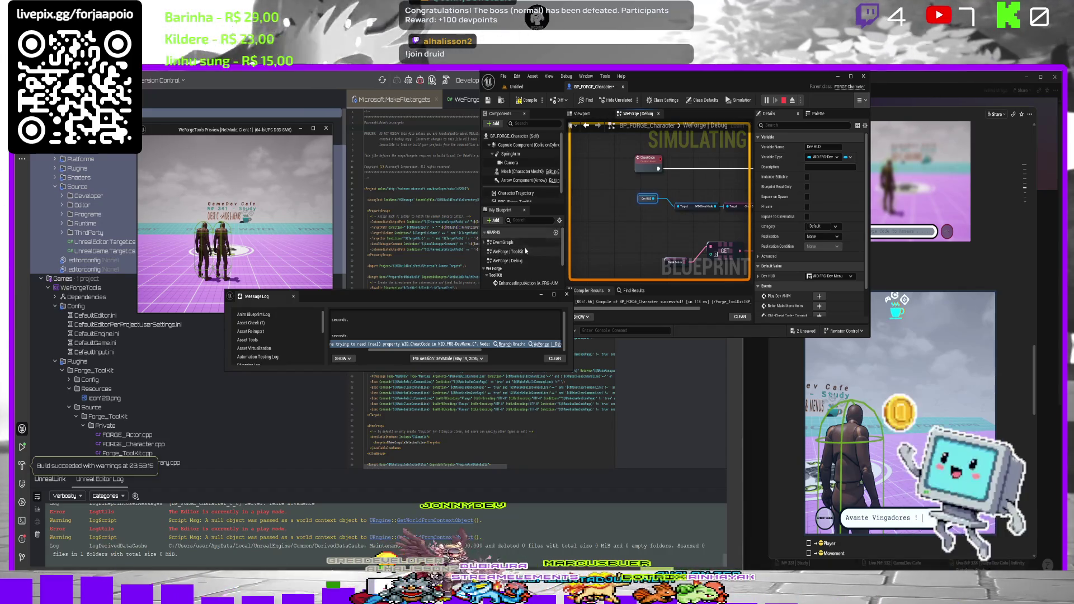
pyautogui.doubleClick(521, 242)
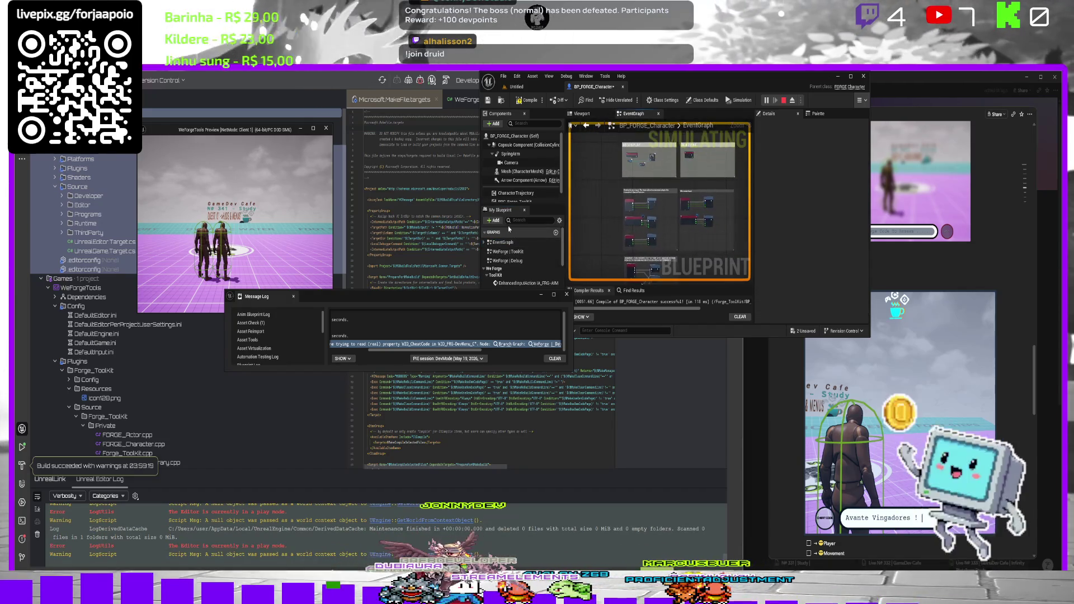
pyautogui.doubleClick(508, 251)
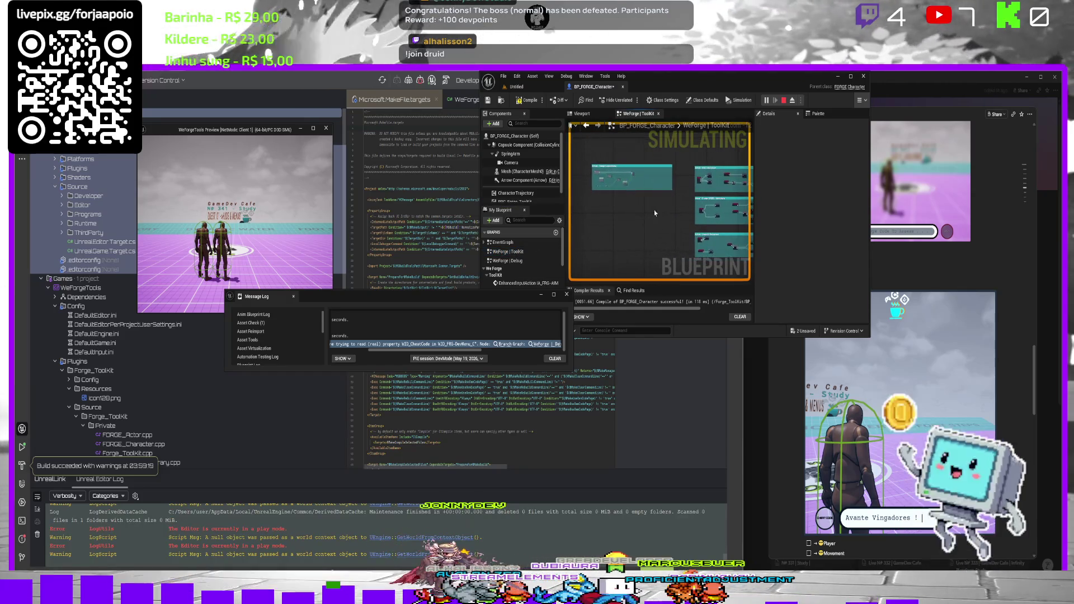
pyautogui.doubleClick(508, 261)
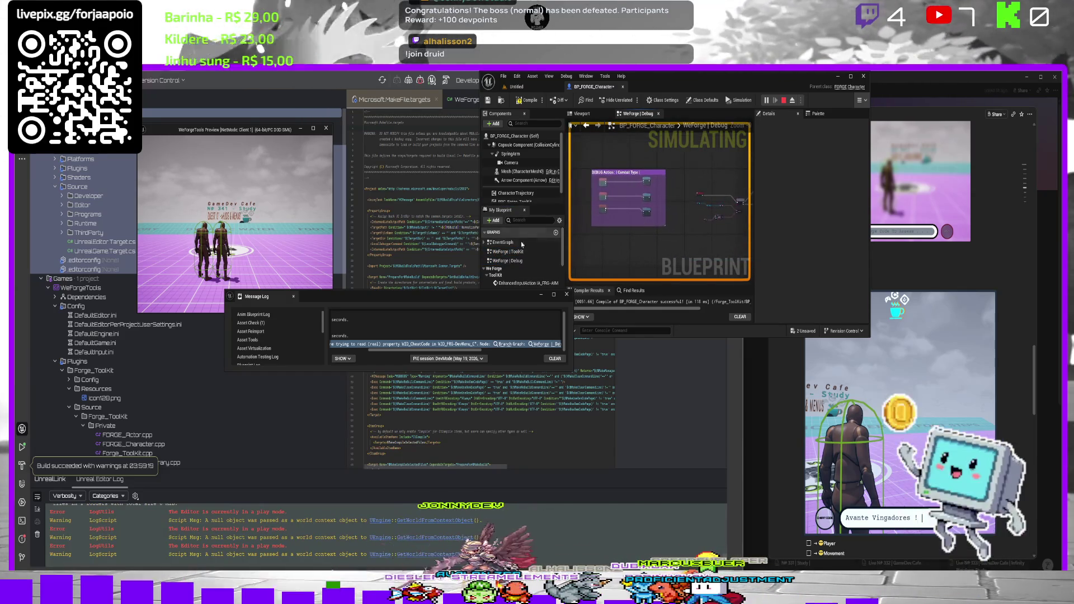
pyautogui.doubleClick(512, 251)
pyautogui.doubleClick(514, 243)
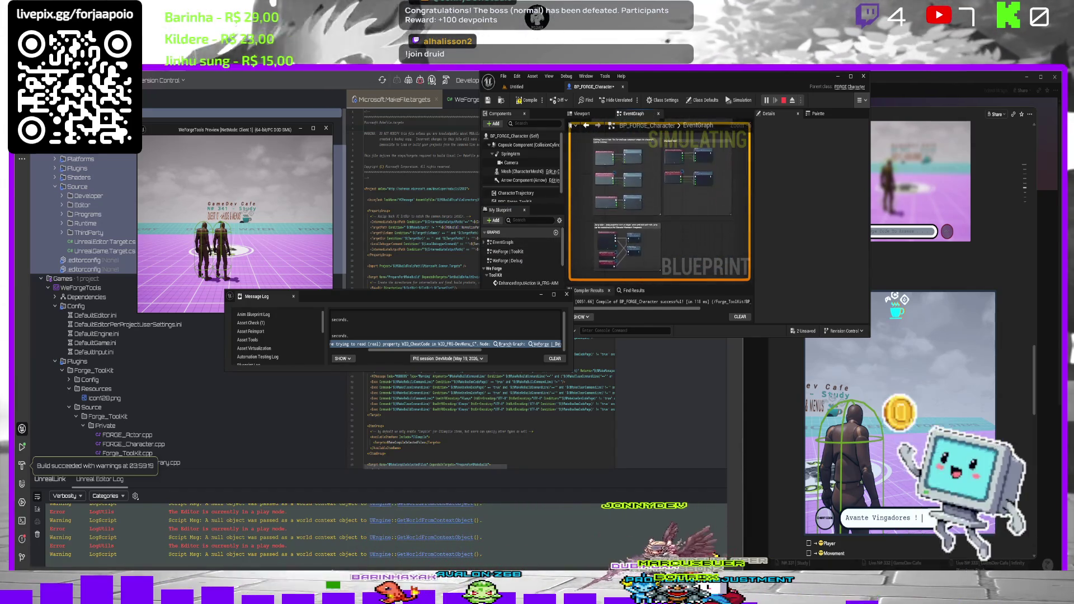
pyautogui.doubleClick(509, 252)
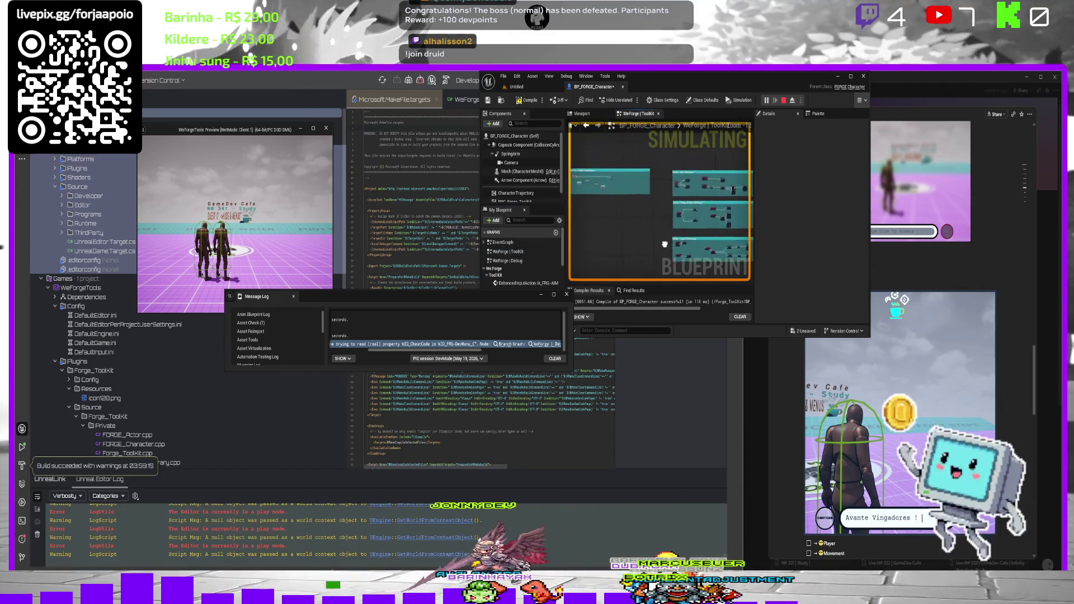
pyautogui.moveTo(667, 185); pyautogui.dragTo(581, 155)
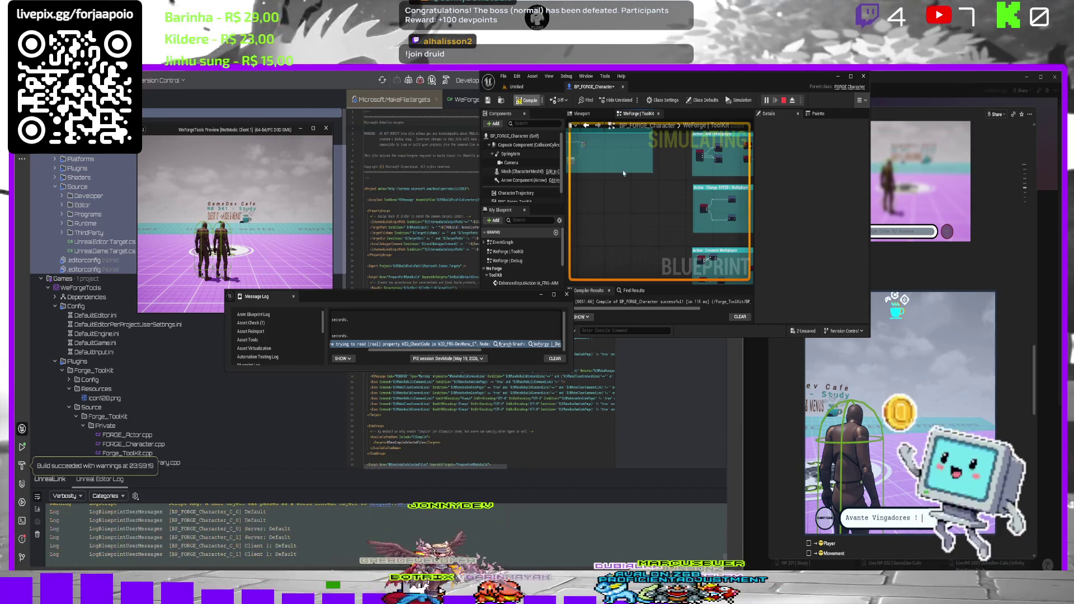
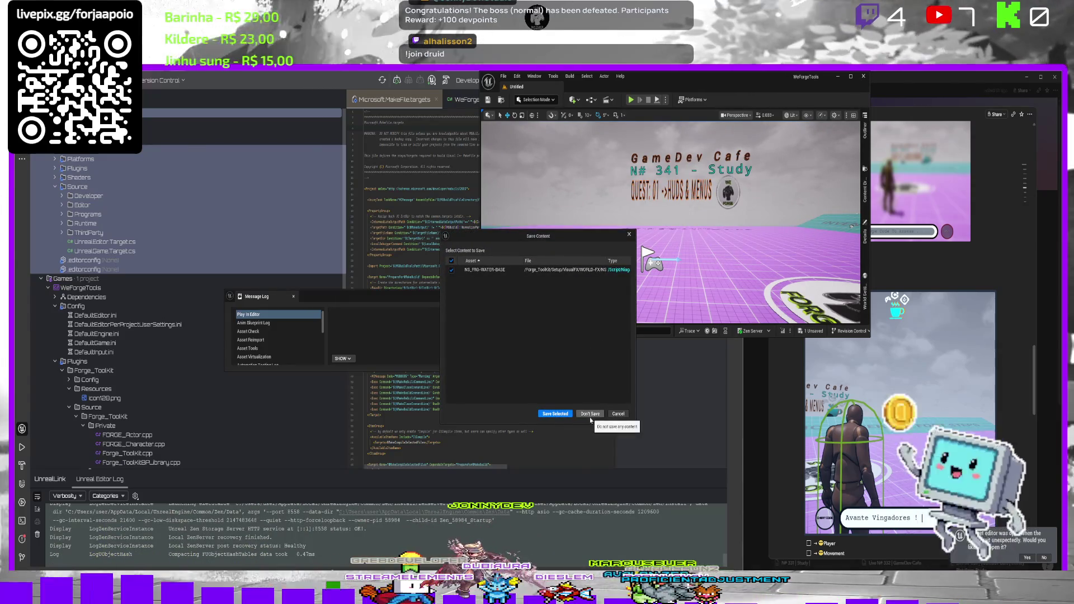
# Discard the unsaved level changes, then rebuild and relaunch the editor with Shift+F10 from Rider.
pyautogui.click(591, 414)
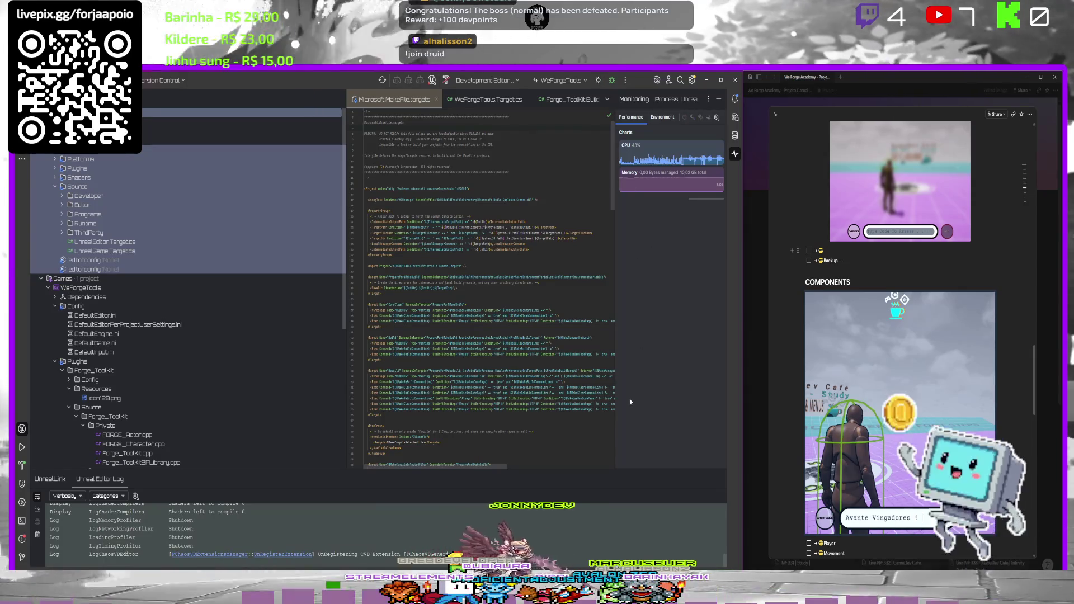
pyautogui.hotkey('shift', 'F10')
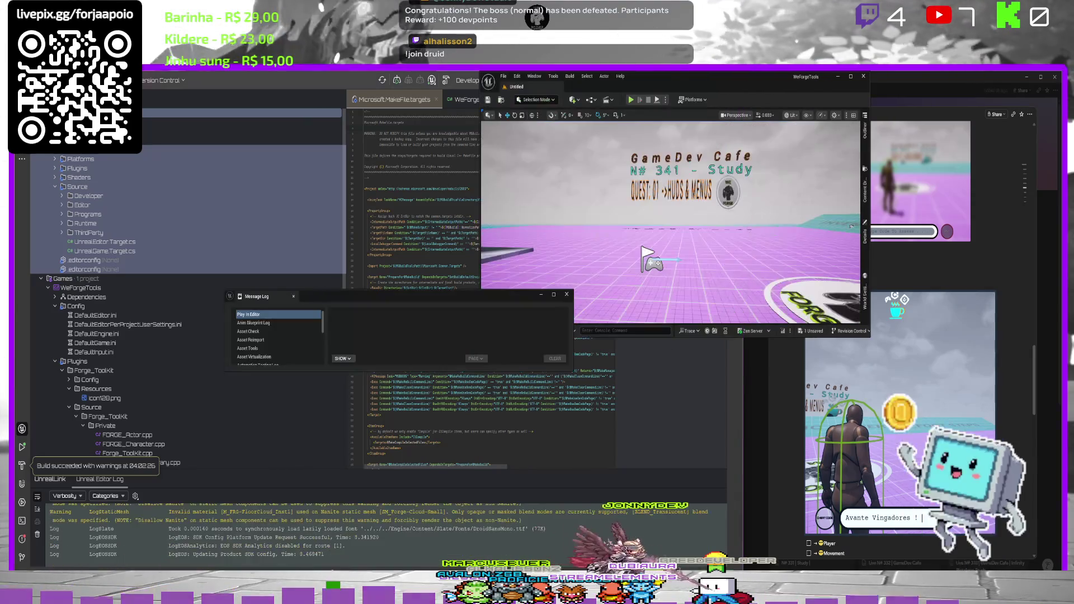
# Start a play session and submit the code 'Test' in the cheat-code popup.
pyautogui.click(567, 295)
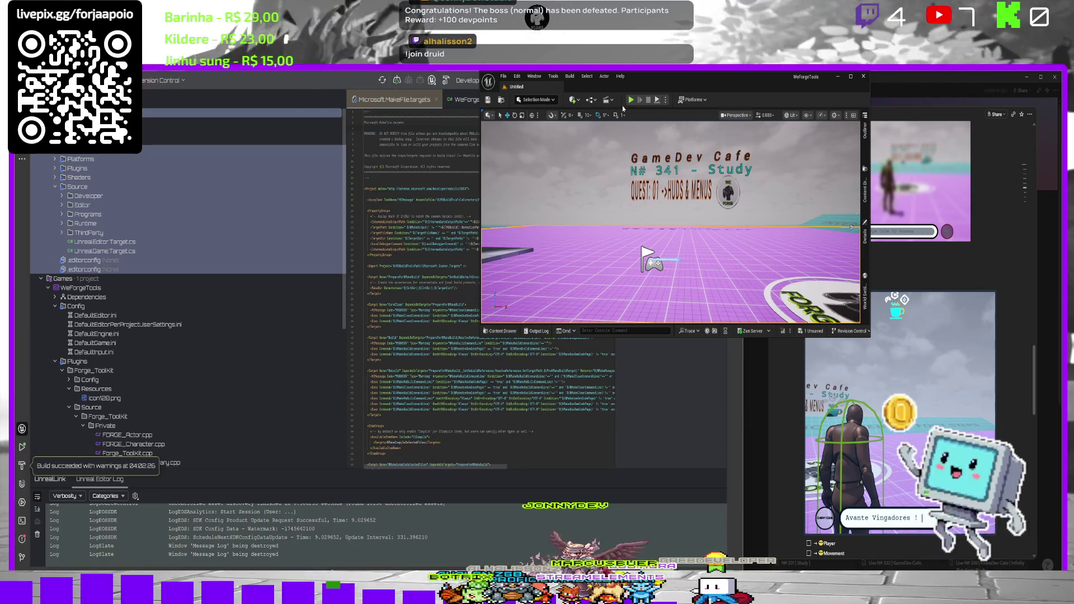
pyautogui.click(631, 100)
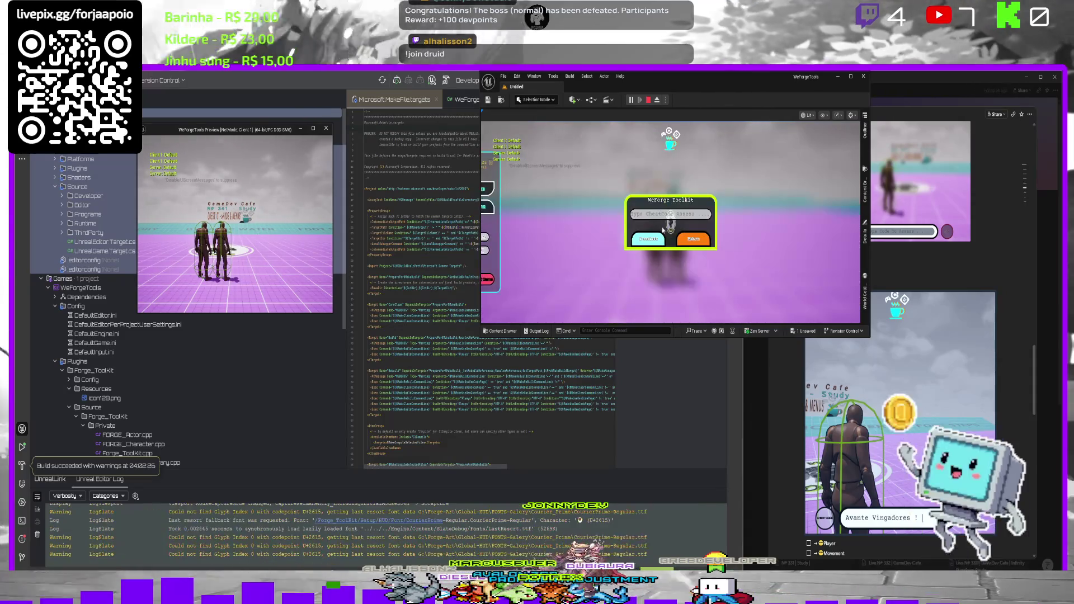
pyautogui.write('te')
pyautogui.press('BackSpace')
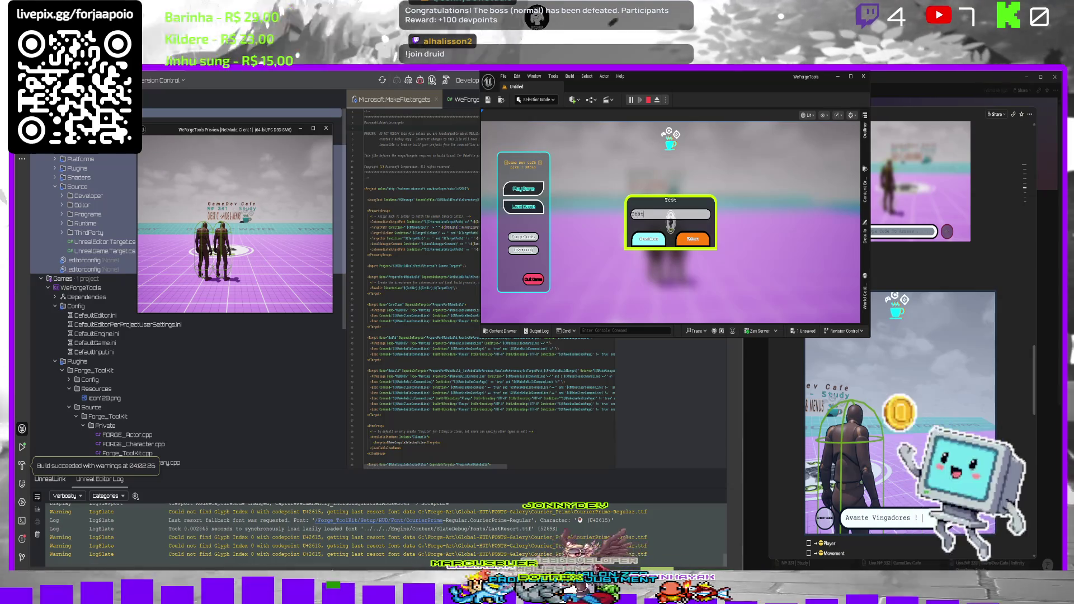
pyautogui.write('st')
pyautogui.click(653, 240)
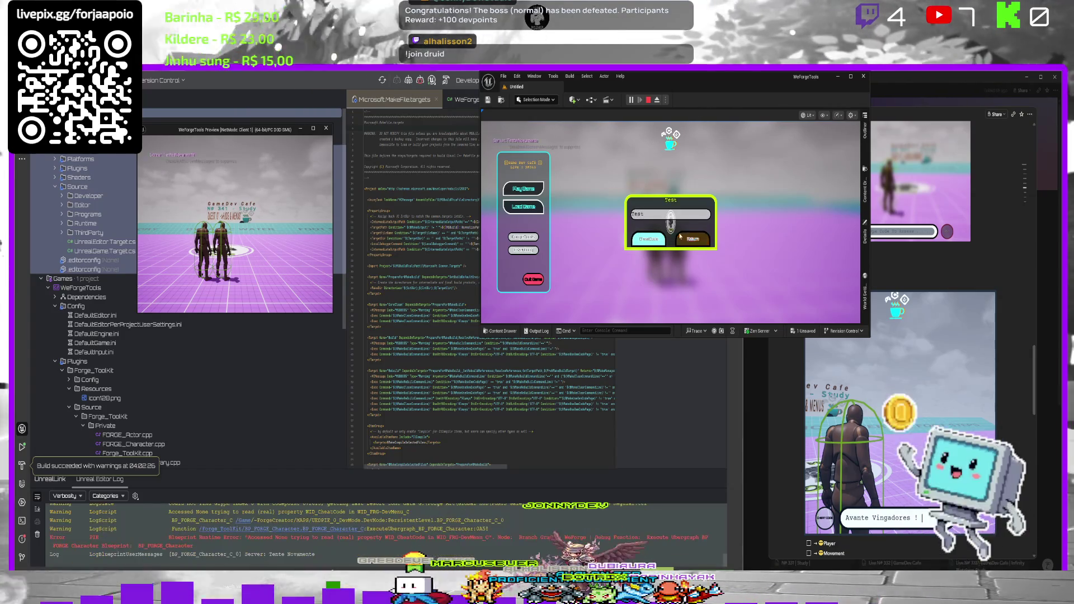
# Stop play and jump from the runtime error to the failing node in BP_FORGE_Character.
pyautogui.press('Escape')
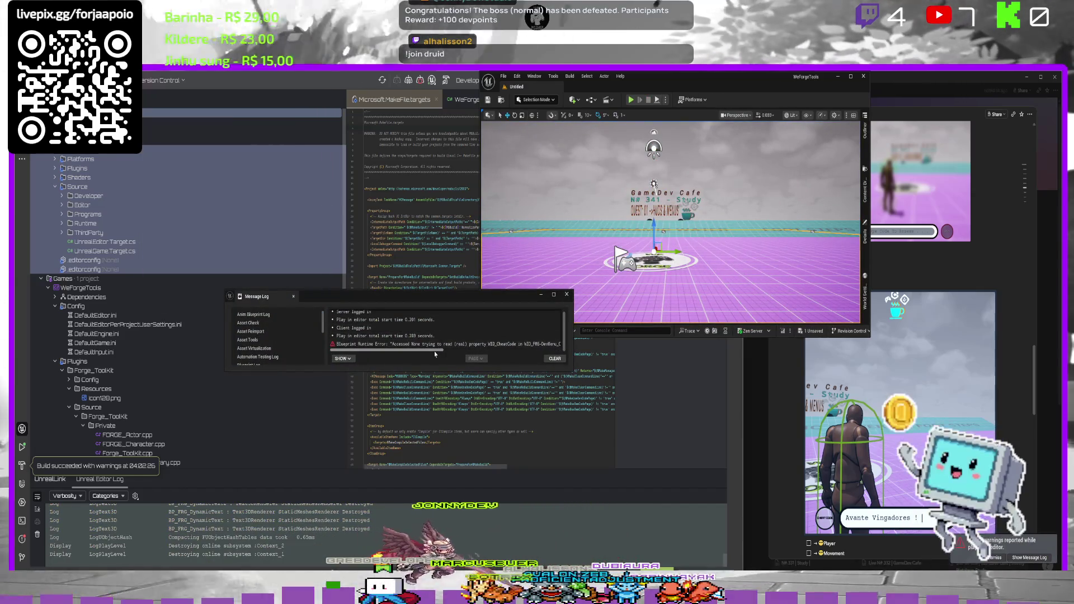
pyautogui.hscroll(5, 463, 351)
pyautogui.click(415, 345)
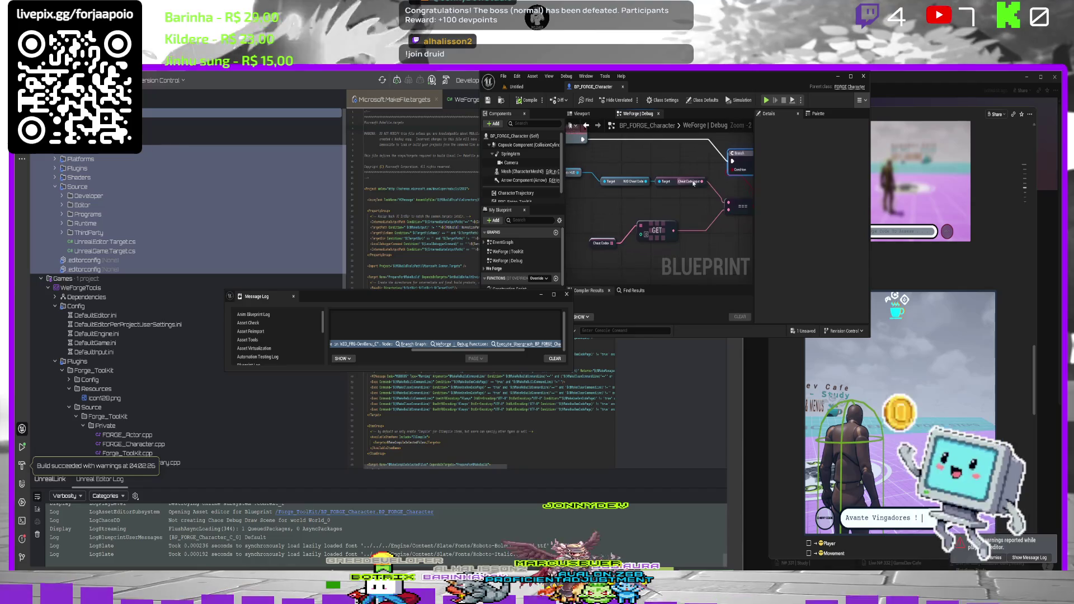
# Inspect the WID Cheat Code node and compile BP_FORGE_Character to review the error.
pyautogui.click(657, 176)
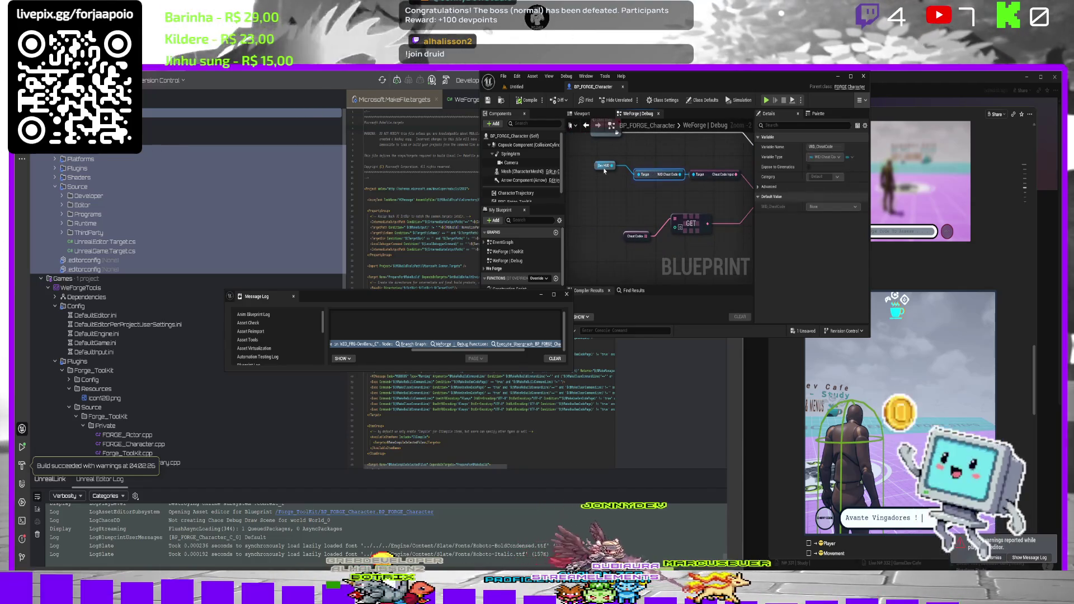
pyautogui.moveTo(617, 168); pyautogui.dragTo(630, 160)
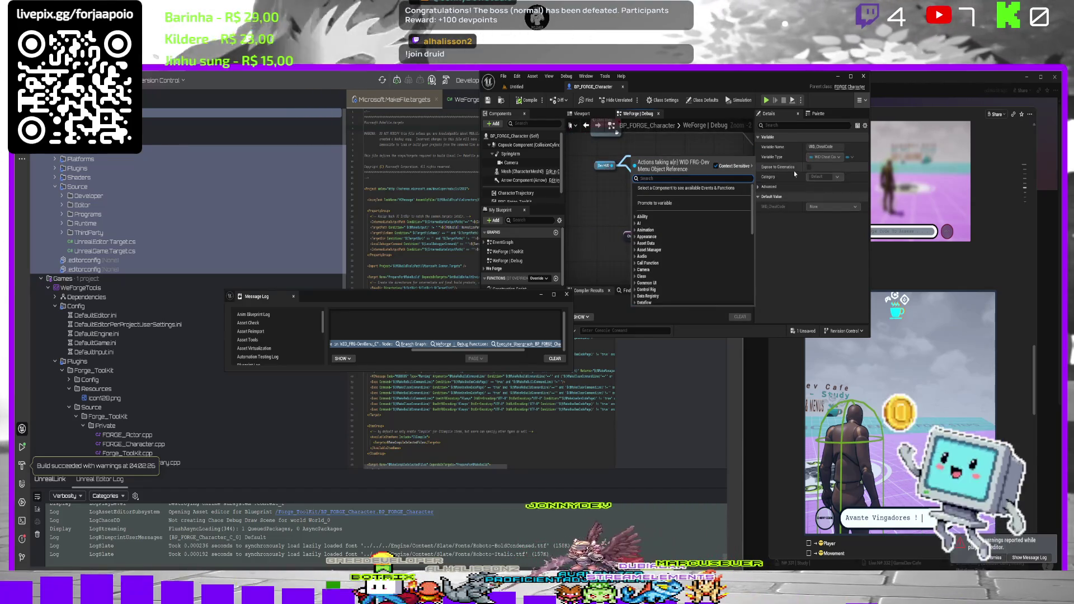
pyautogui.press('Escape')
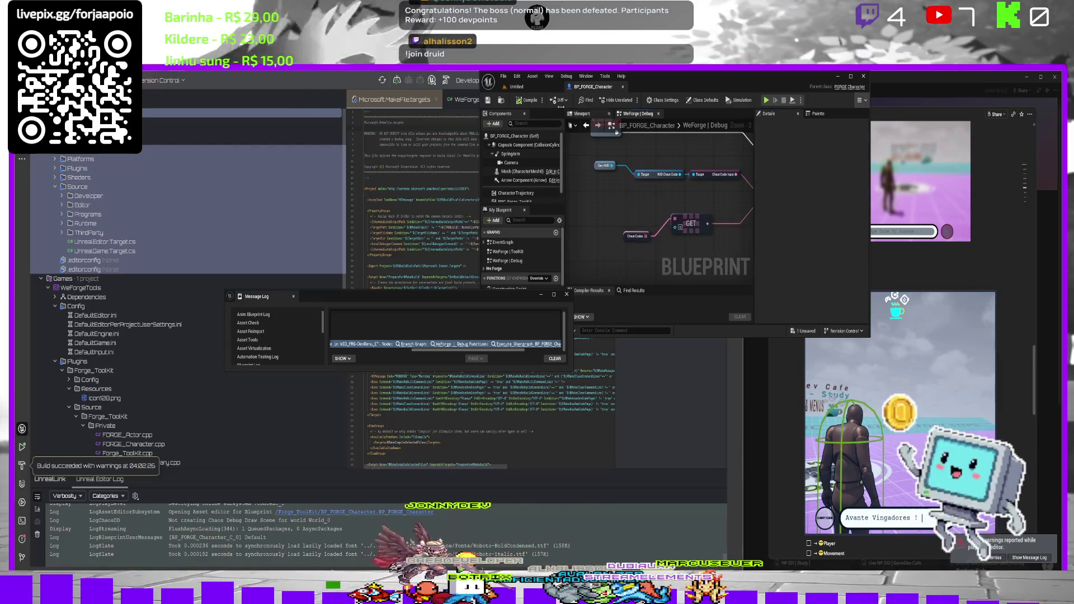
pyautogui.click(527, 102)
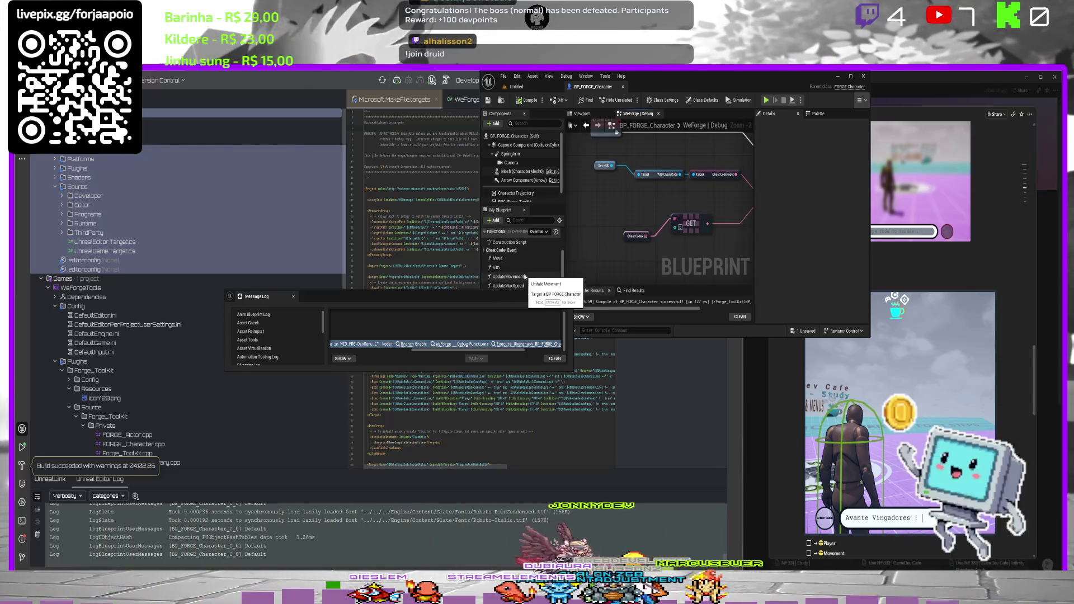
pyautogui.scroll(-3, 525, 265)
pyautogui.scroll(-1, 526, 184)
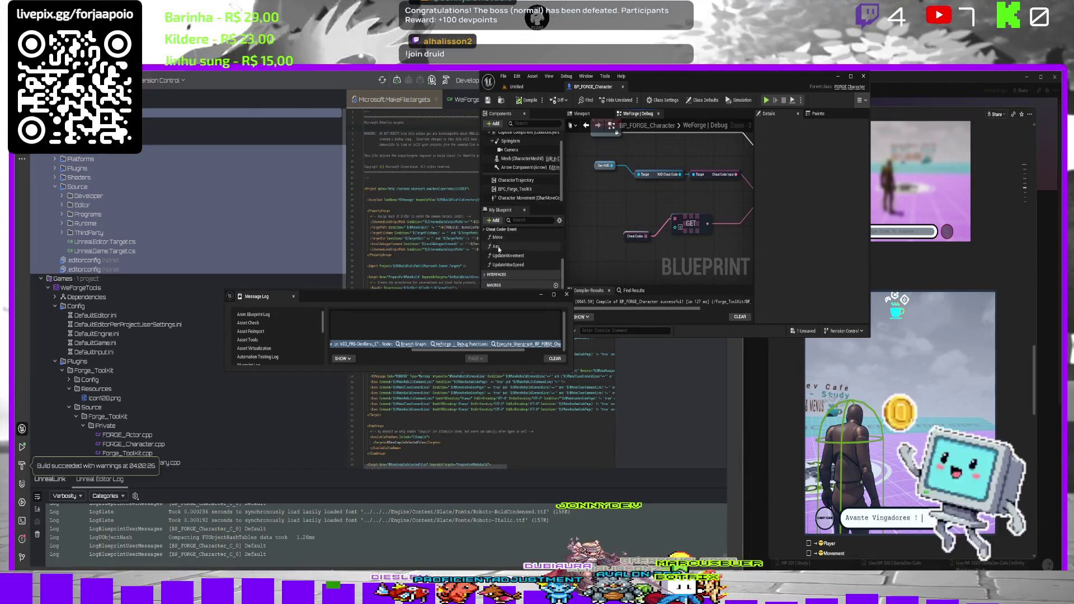
pyautogui.moveTo(484, 291)
pyautogui.mouseDown()
pyautogui.moveTo(461, 326)
pyautogui.moveTo(497, 360)
pyautogui.mouseUp()
# Add a Dev HUD getter near the CheatCode node, convert it to a Validated Get, and compile.
pyautogui.click(505, 309)
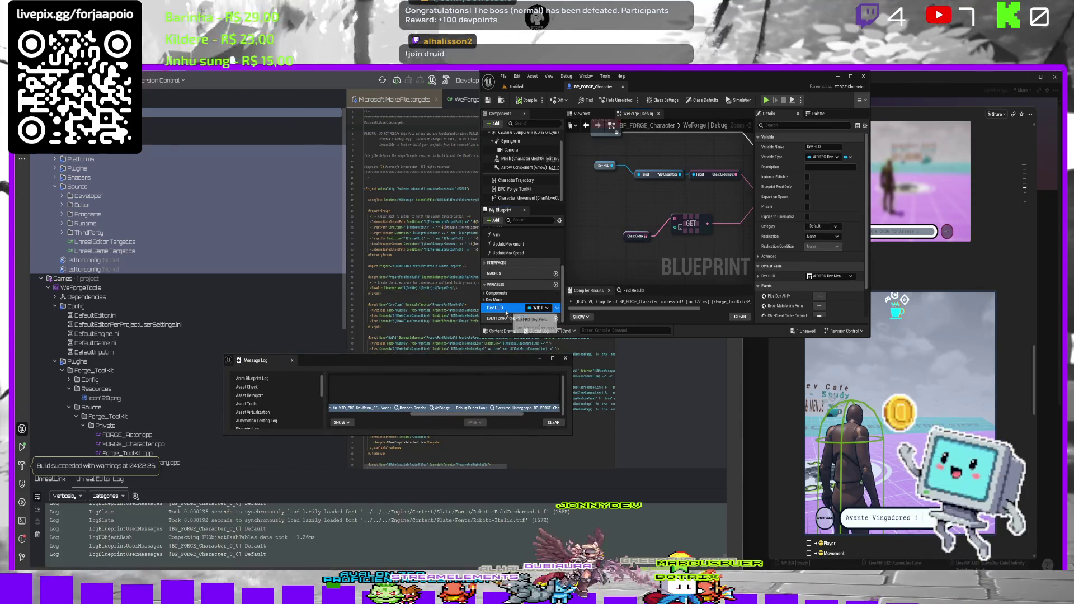
pyautogui.scroll(-2, 819, 216)
pyautogui.scroll(2, 819, 216)
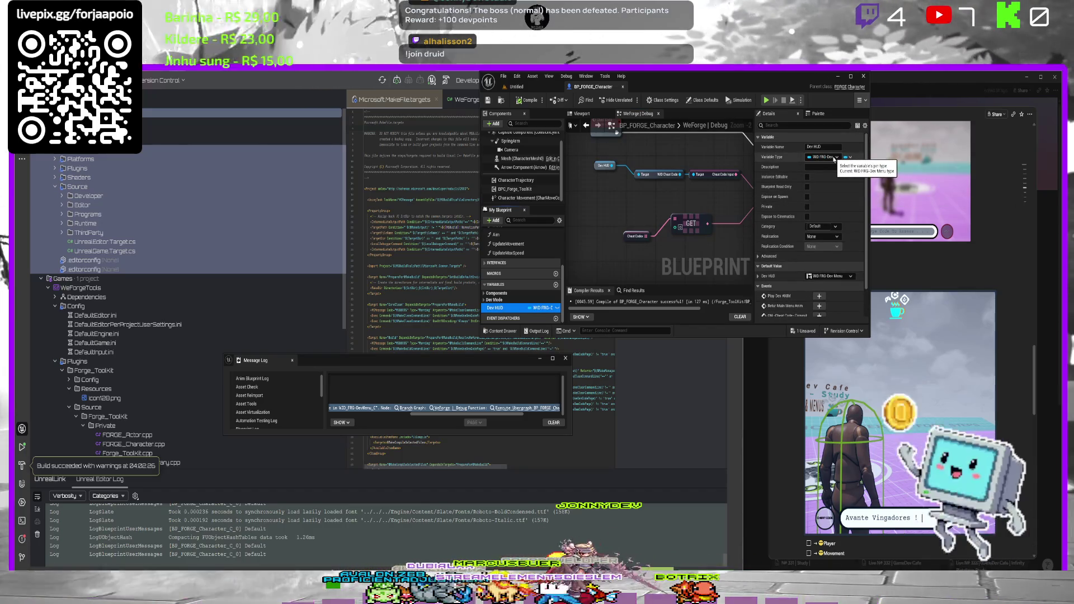
pyautogui.moveTo(672, 168); pyautogui.dragTo(665, 225)
pyautogui.moveTo(493, 309)
pyautogui.mouseDown()
pyautogui.moveTo(686, 195)
pyautogui.moveTo(644, 163)
pyautogui.mouseUp()
pyautogui.click(658, 174)
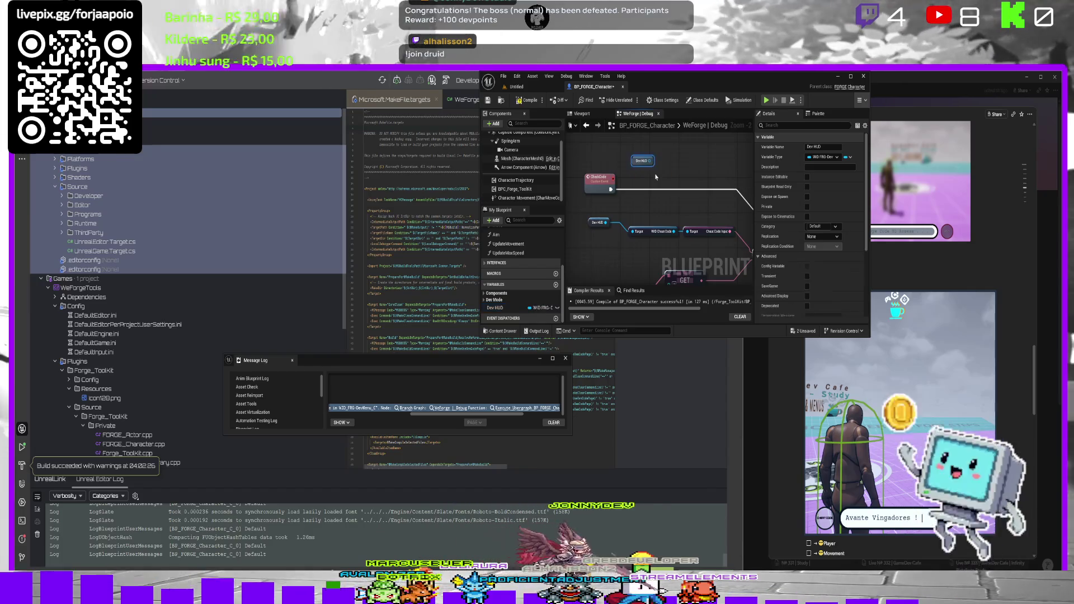
pyautogui.rightClick(641, 163)
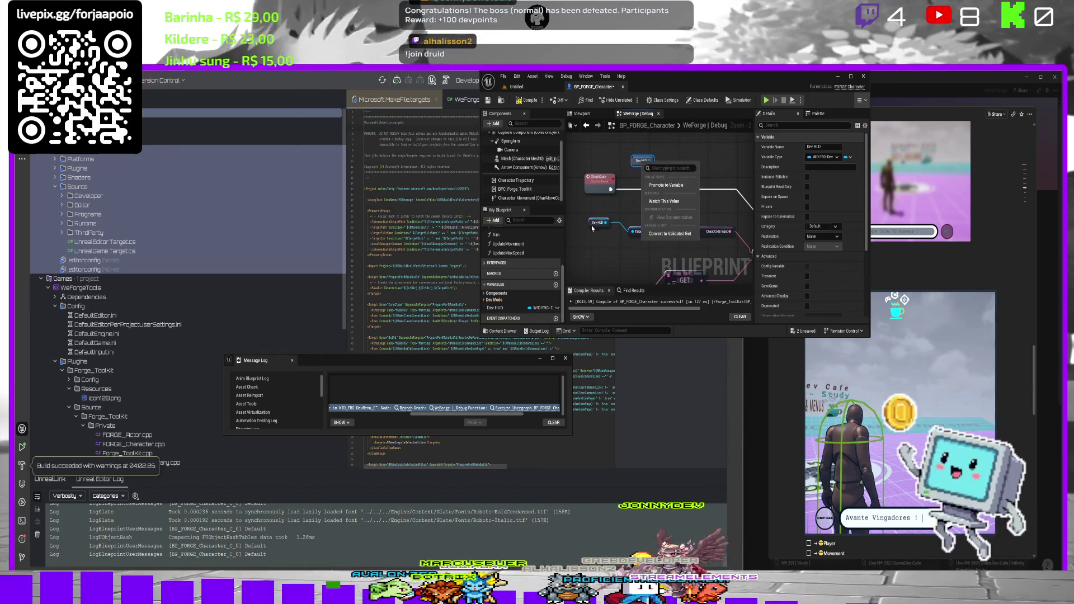
pyautogui.click(671, 233)
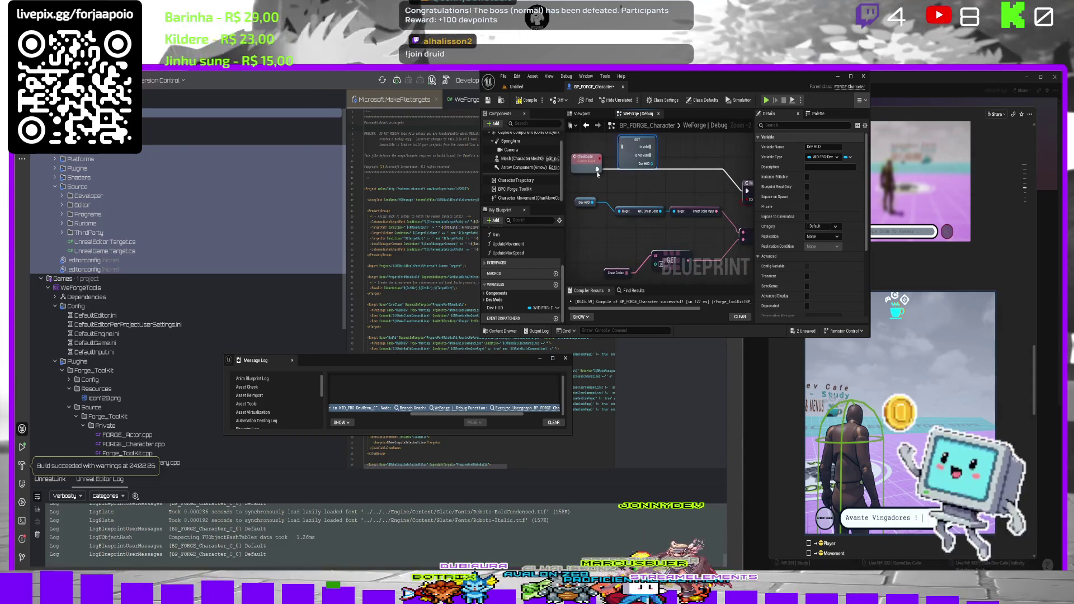
pyautogui.moveTo(642, 148); pyautogui.dragTo(631, 178)
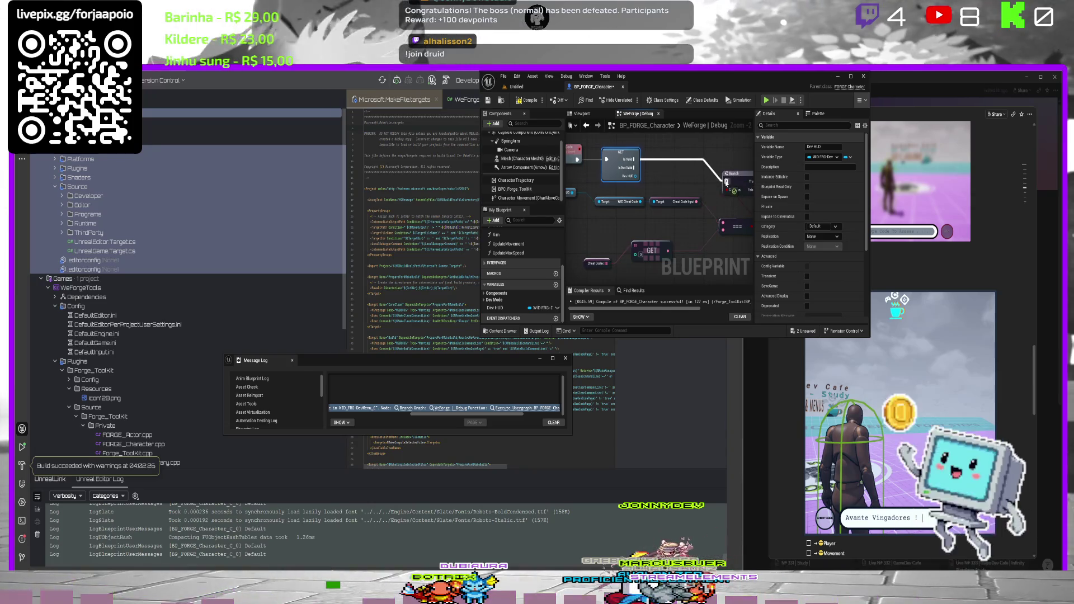
pyautogui.scroll(-1, 699, 167)
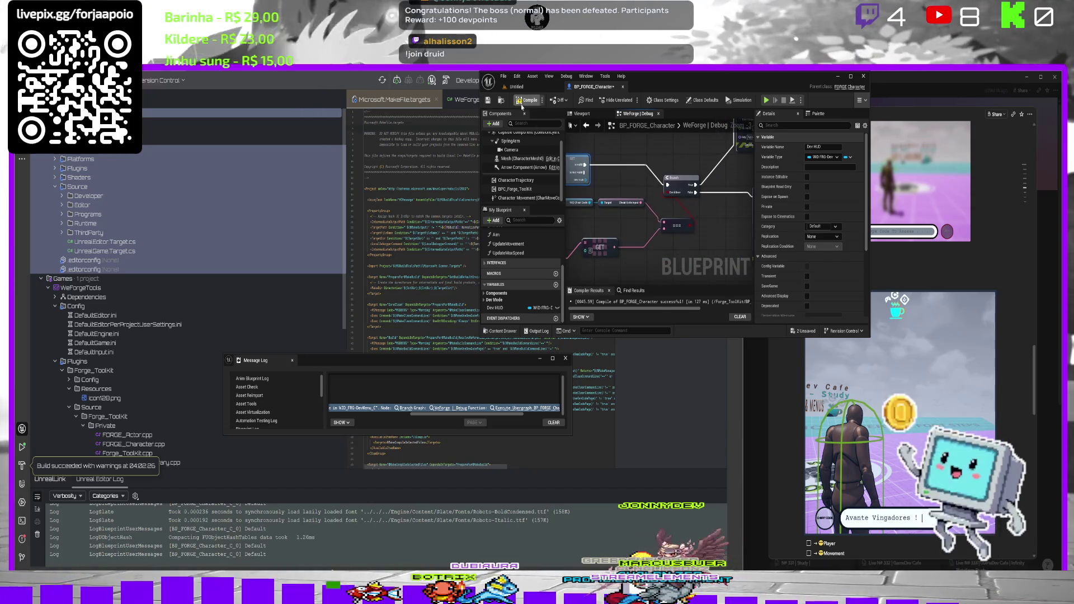
pyautogui.click(529, 101)
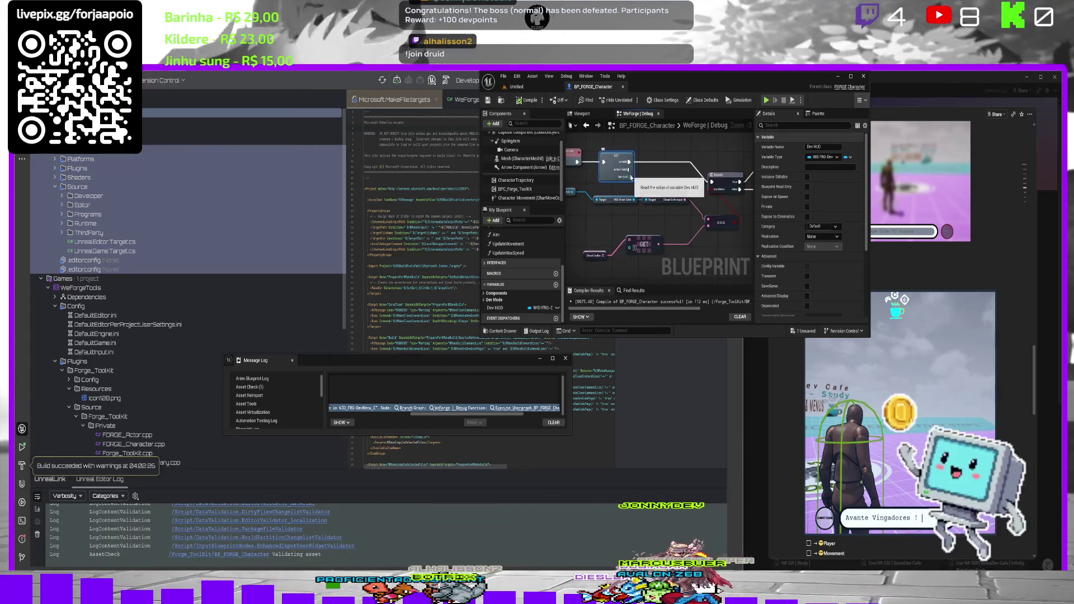
# Wire the validated Dev HUD into the cheat-code node's Target and recompile.
pyautogui.moveTo(638, 185); pyautogui.dragTo(674, 200)
pyautogui.write('v')
pyautogui.press('BackSpace')
pyautogui.write('ch')
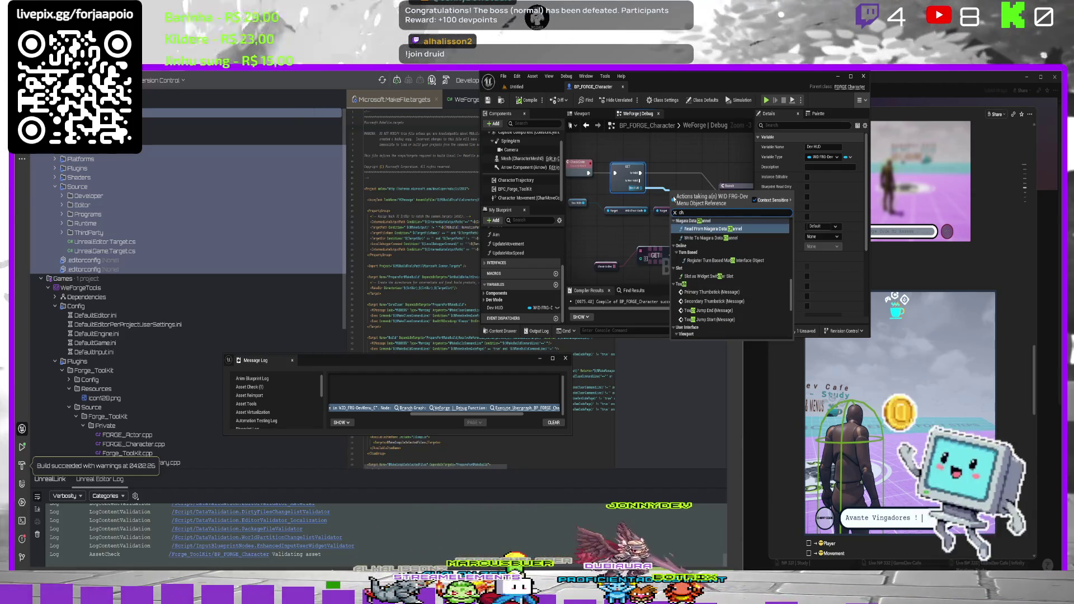
pyautogui.press('BackSpace')
pyautogui.press('BackSpace')
pyautogui.moveTo(641, 188); pyautogui.dragTo(612, 212)
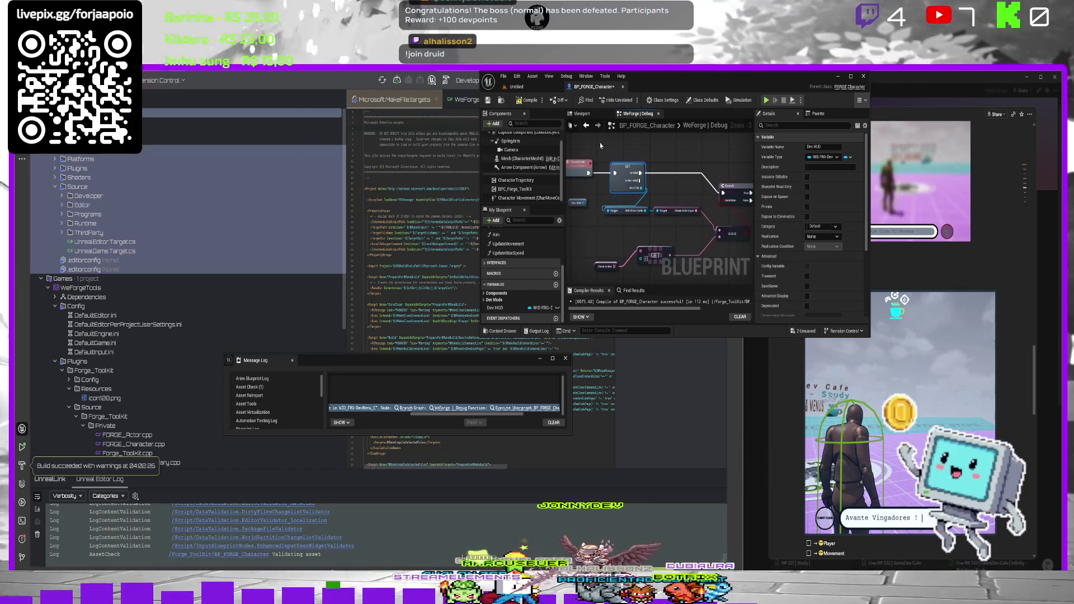
pyautogui.click(528, 100)
pyautogui.click(516, 87)
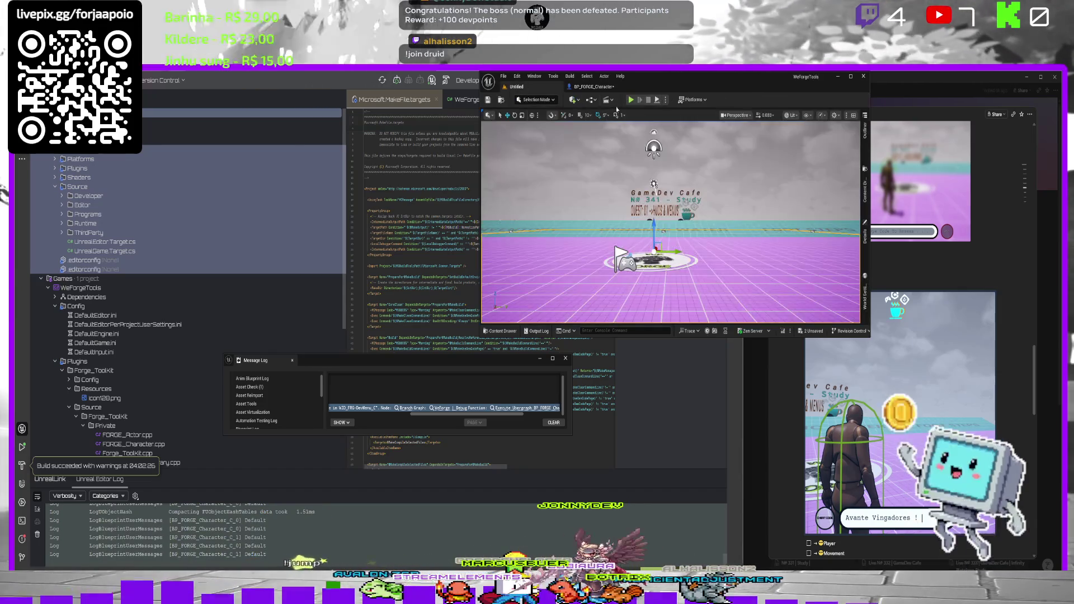
pyautogui.click(631, 100)
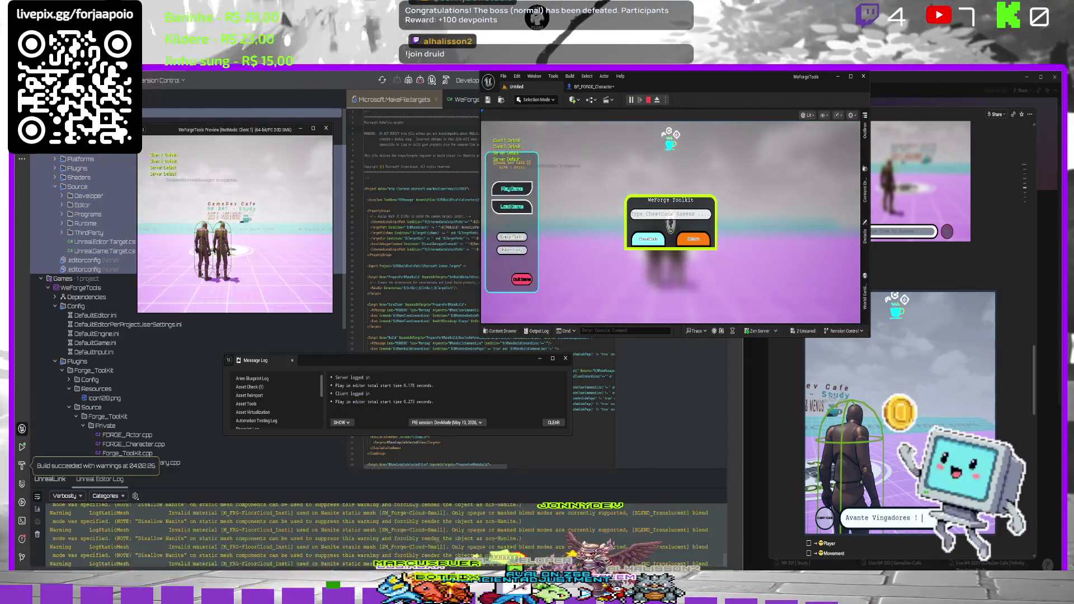
pyautogui.write('test')
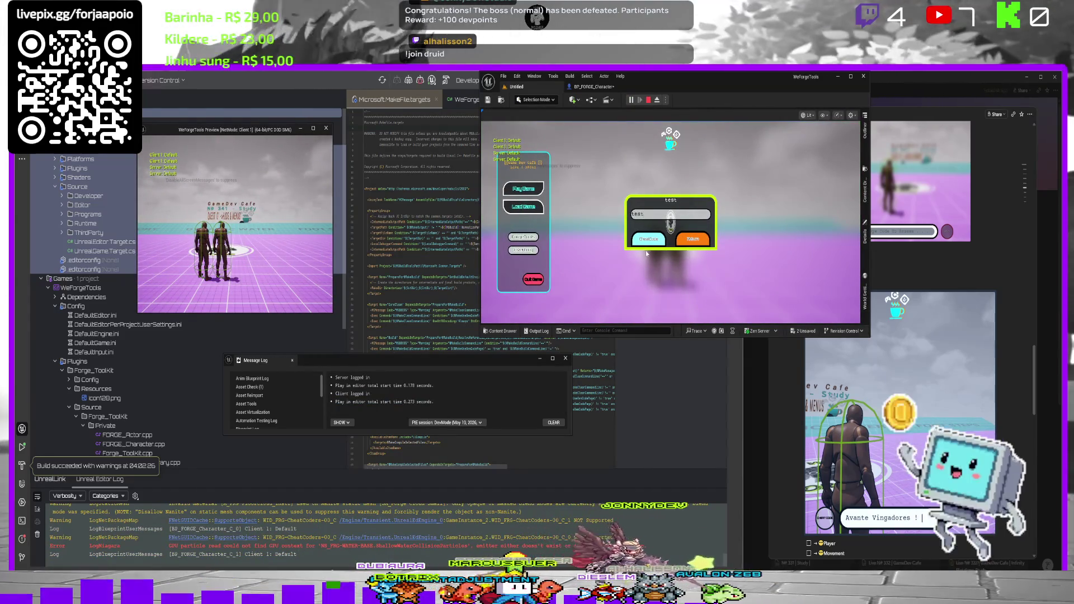
pyautogui.click(643, 241)
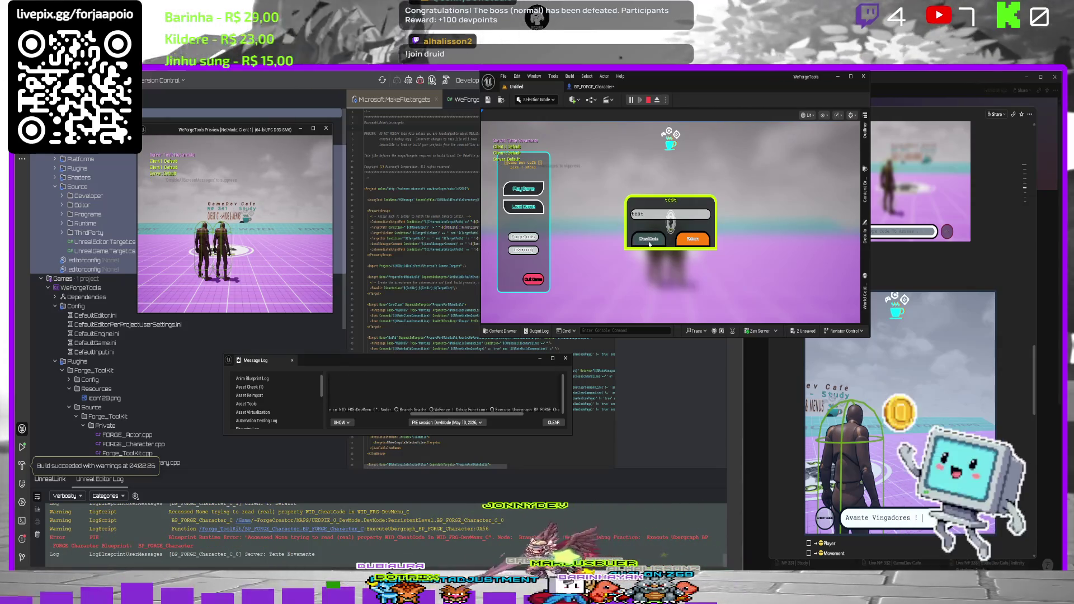
pyautogui.press('Escape')
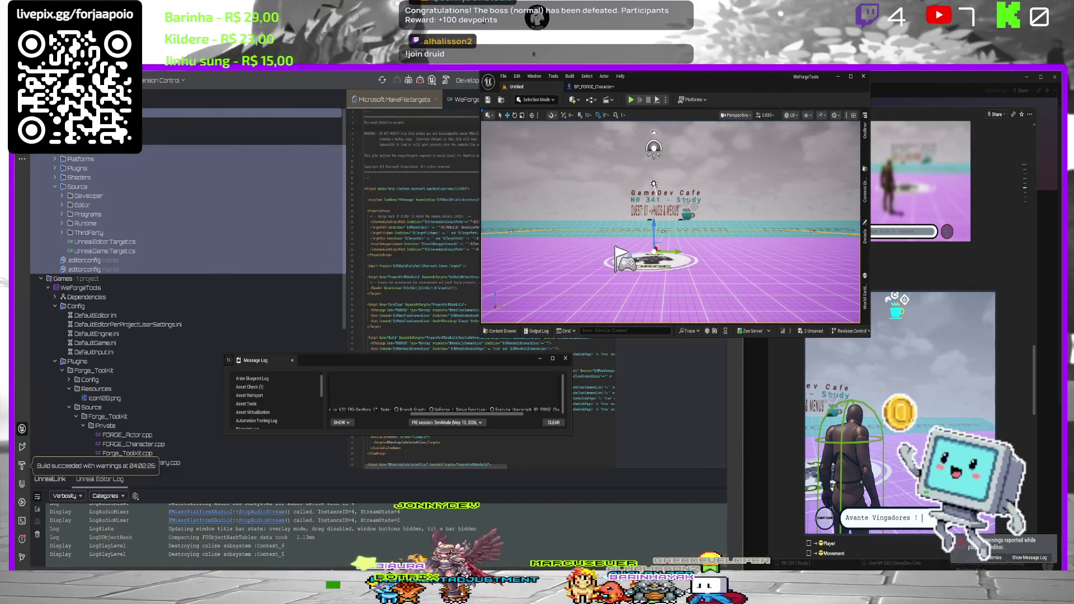
pyautogui.scroll(-3, 420, 408)
pyautogui.click(409, 409)
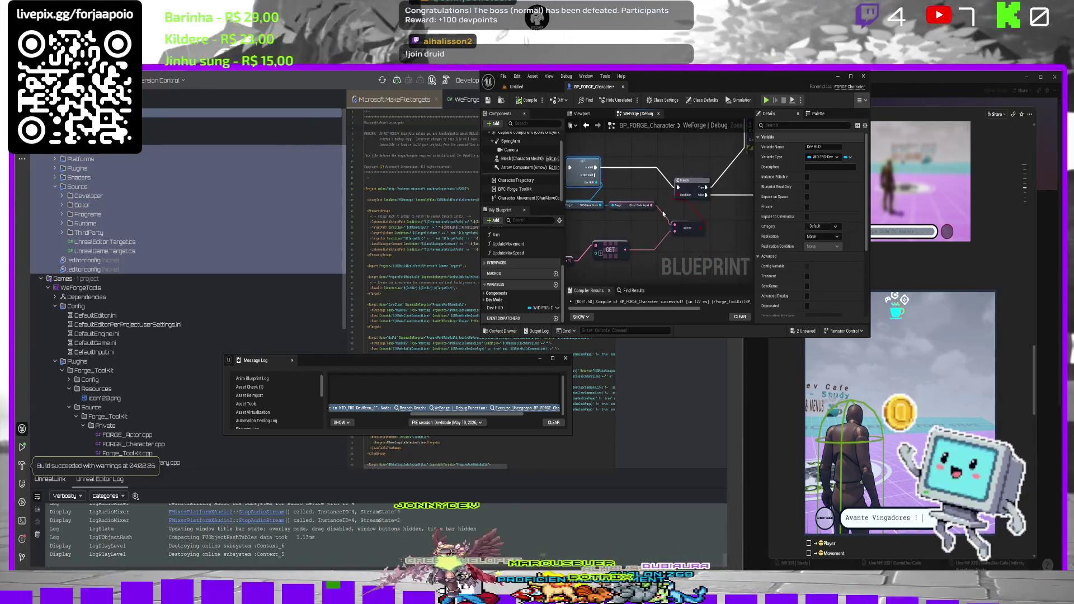
# Select the Cheat Codes node and begin editing its first entry, >Speed, in Details.
pyautogui.click(614, 235)
pyautogui.click(597, 258)
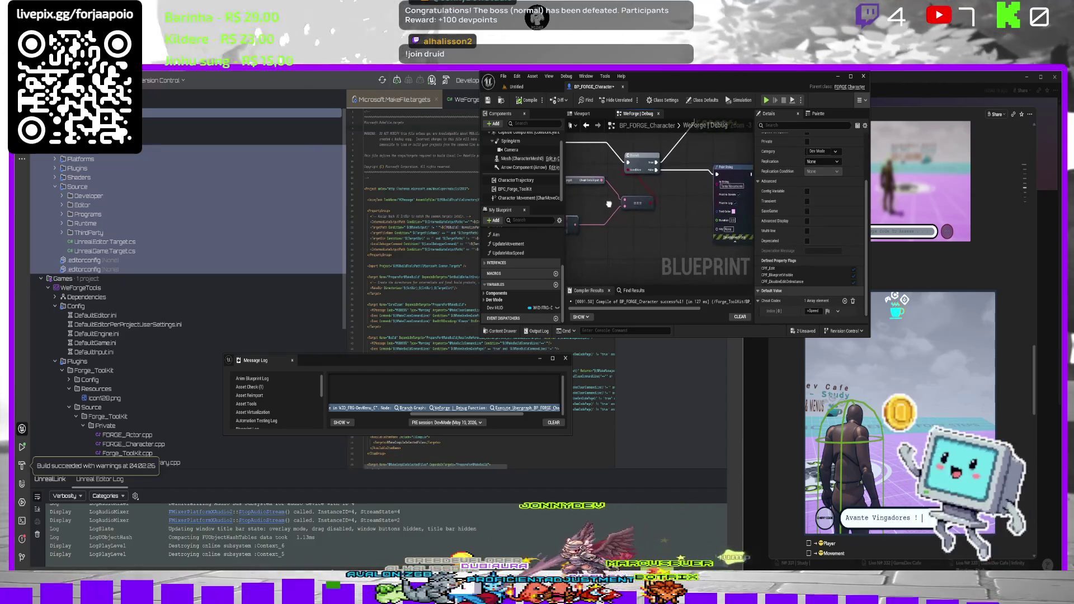
pyautogui.click(813, 311)
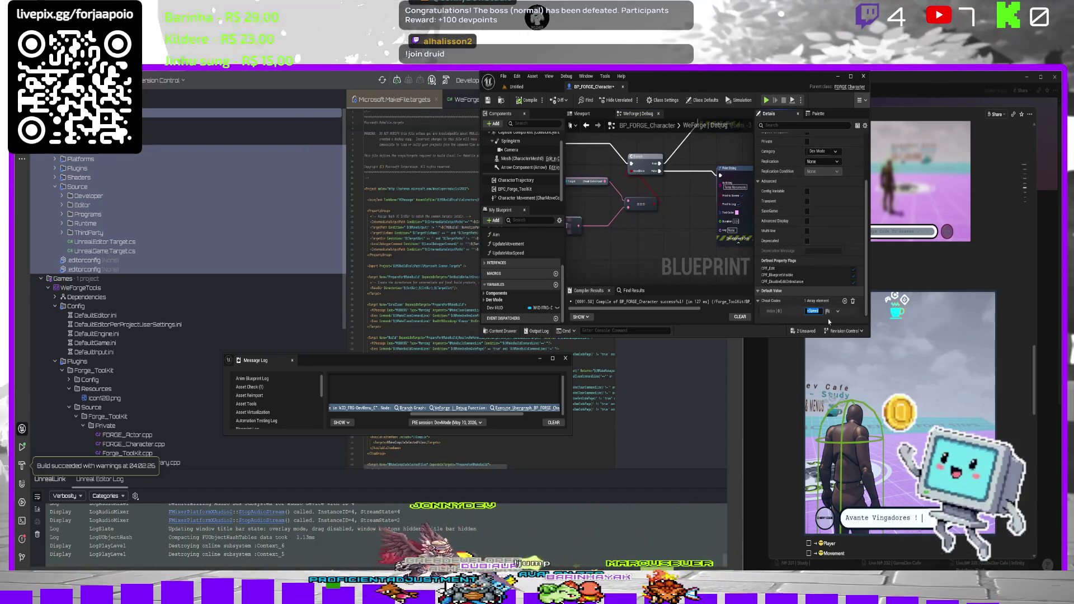
pyautogui.click(517, 86)
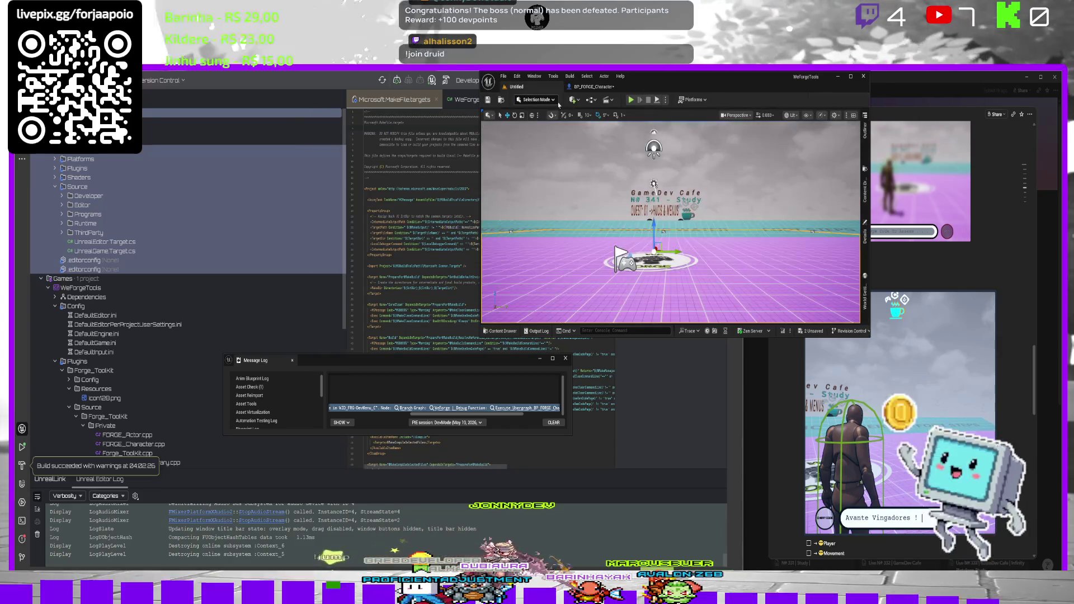
# Play-test by submitting 'Speed' in the cheat field, then stop and check the Output Log.
pyautogui.click(631, 100)
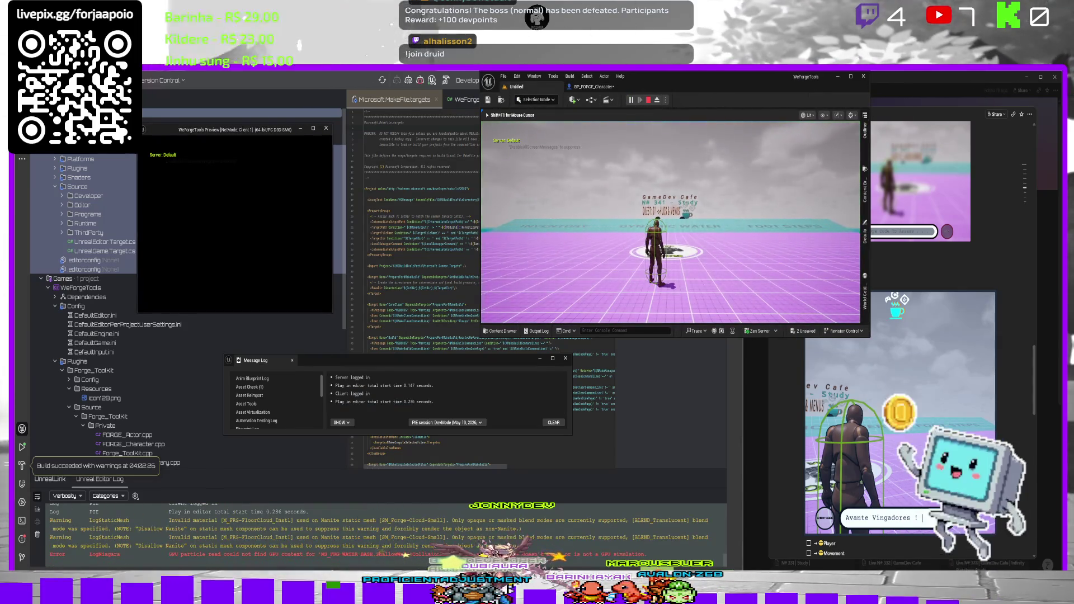
pyautogui.write('Speed')
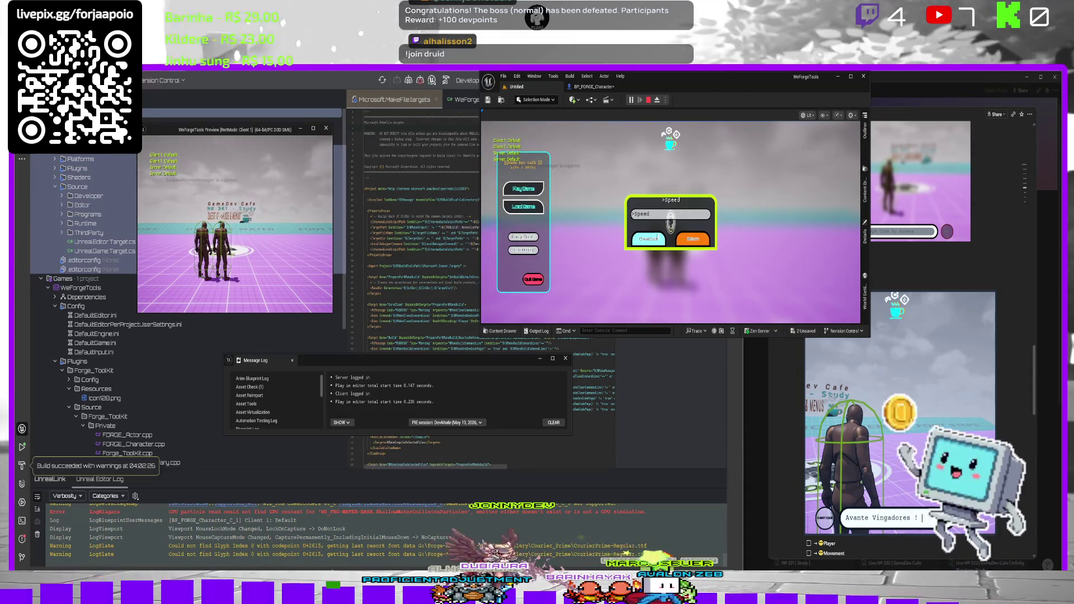
pyautogui.click(653, 240)
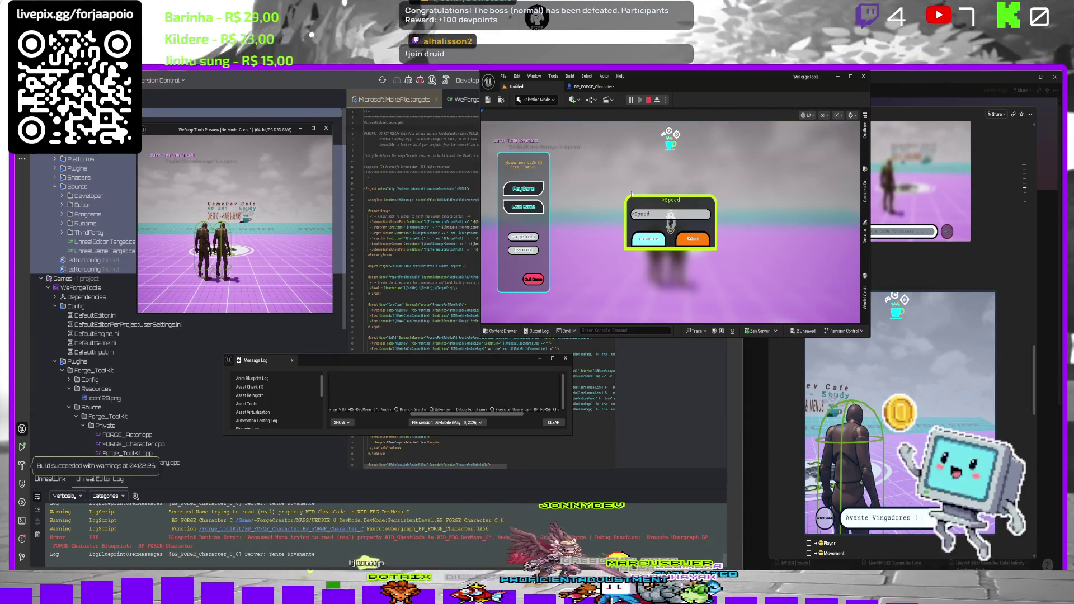
pyautogui.press('Escape')
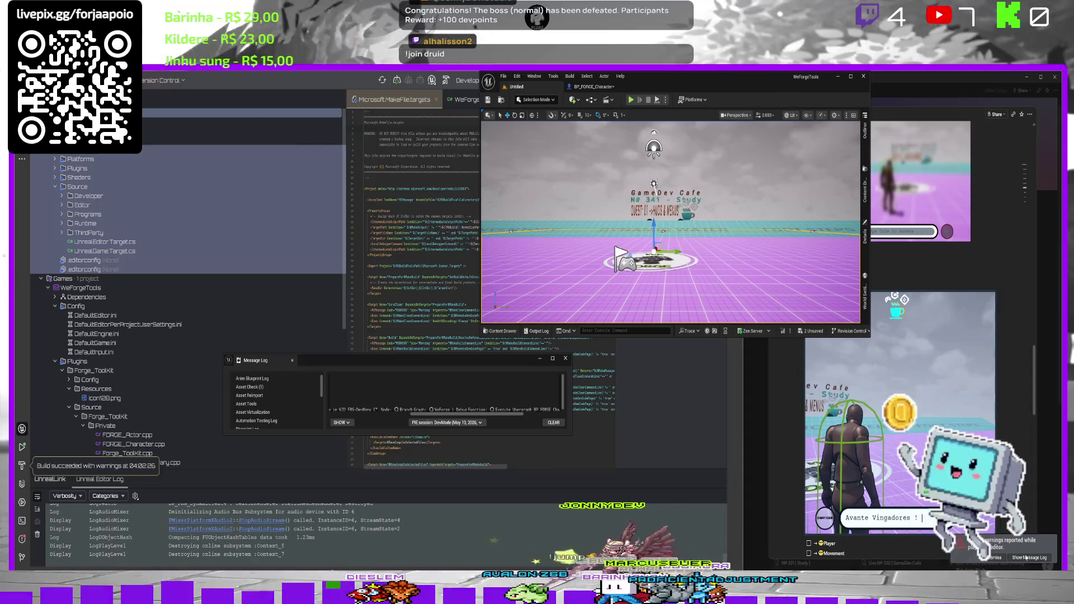
pyautogui.click(536, 330)
pyautogui.click(589, 87)
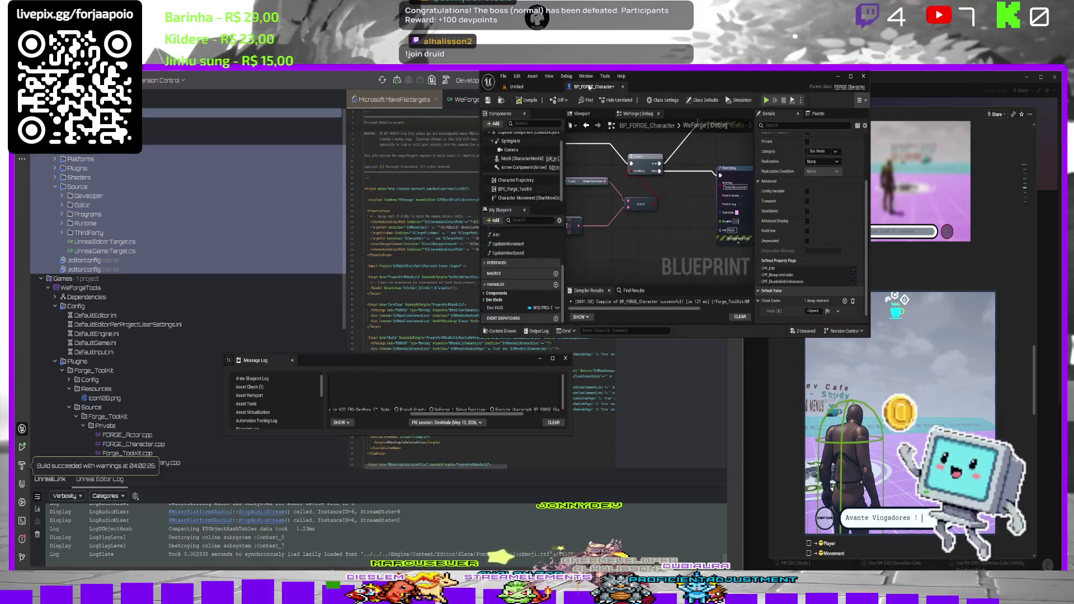
# Rerun the play session and submit the cheat code again.
pyautogui.click(659, 275)
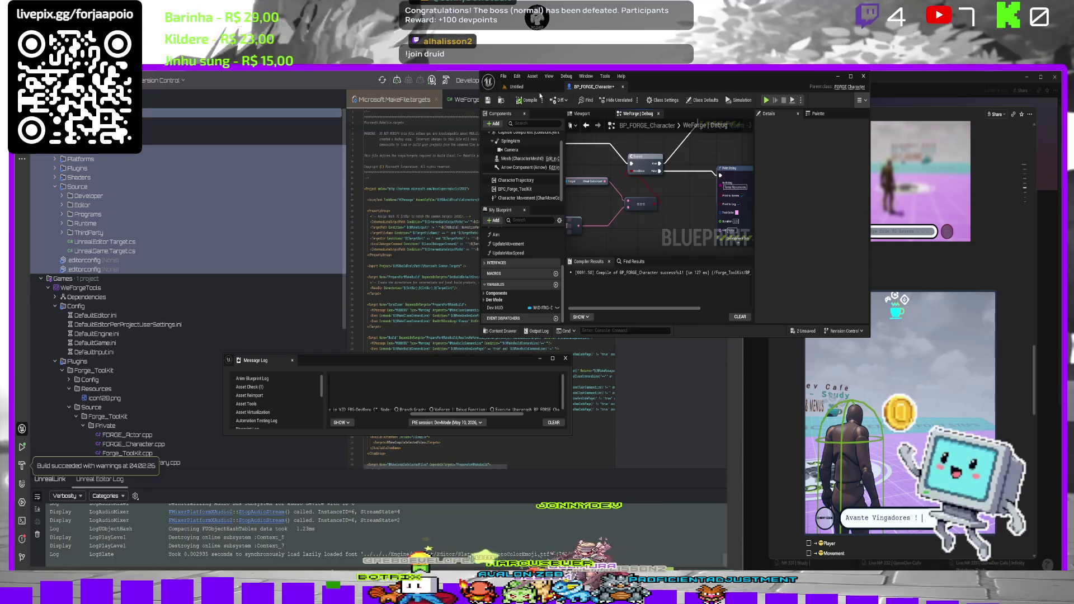
pyautogui.click(516, 87)
pyautogui.click(630, 102)
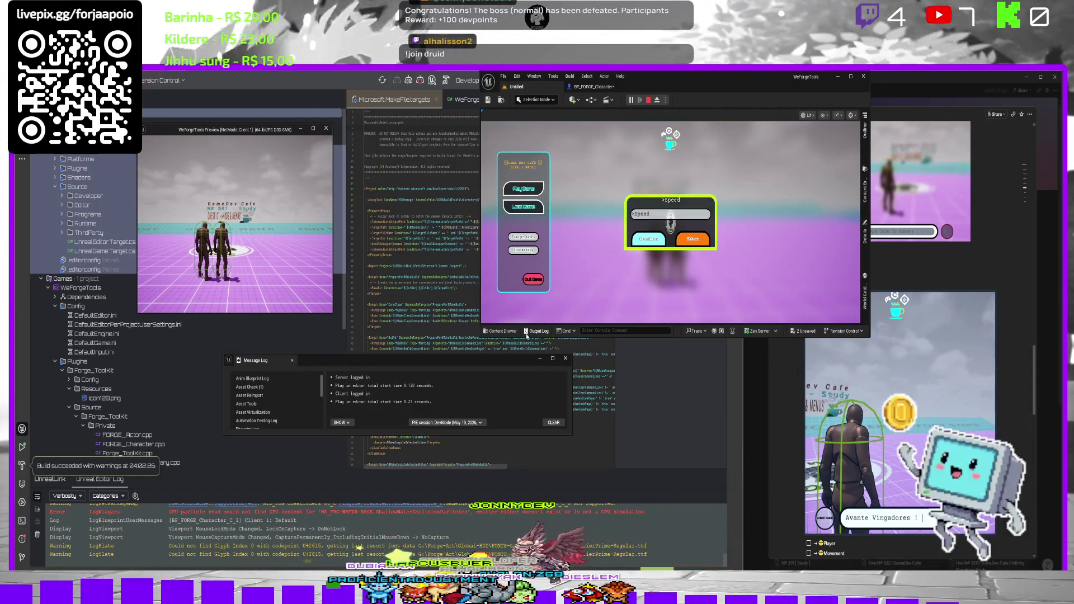
pyautogui.click(538, 330)
pyautogui.click(634, 287)
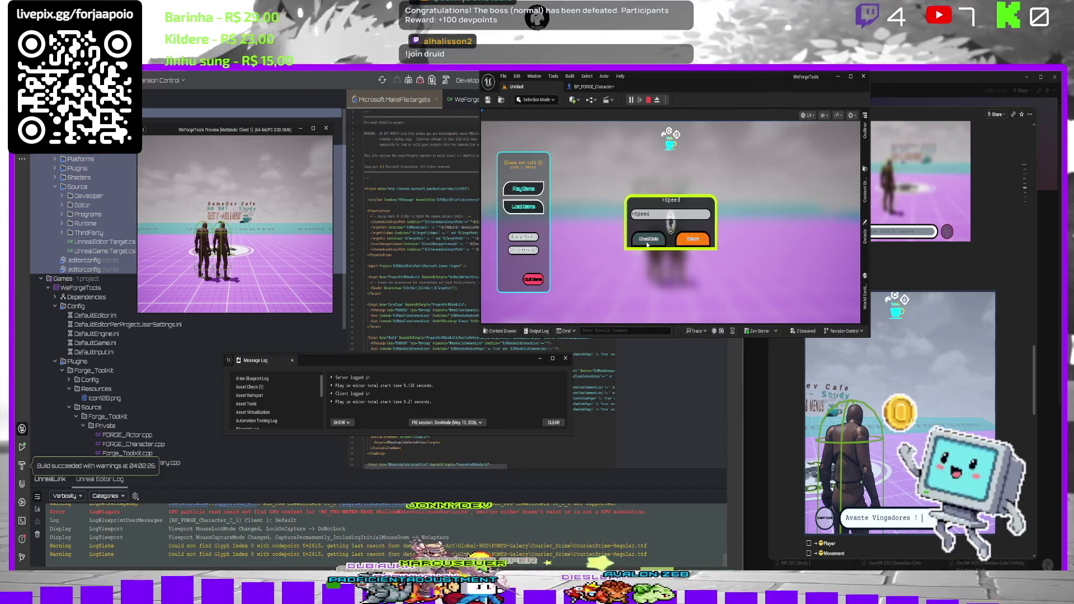
pyautogui.click(648, 244)
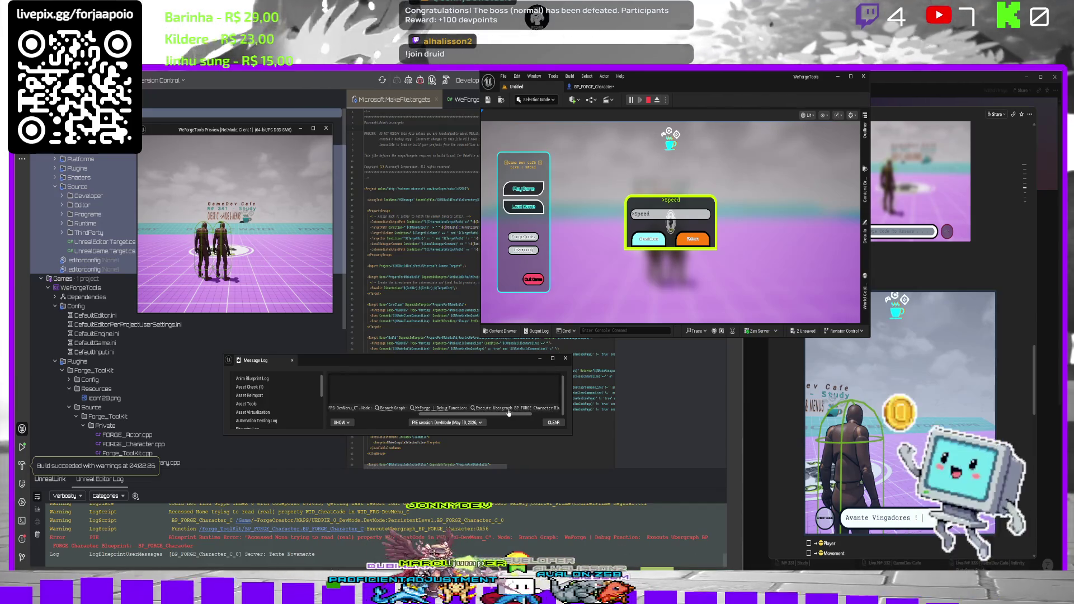
# Follow the runtime error link to BP_FORGE_Character's WeForge Debug graph and stop play.
pyautogui.click(508, 409)
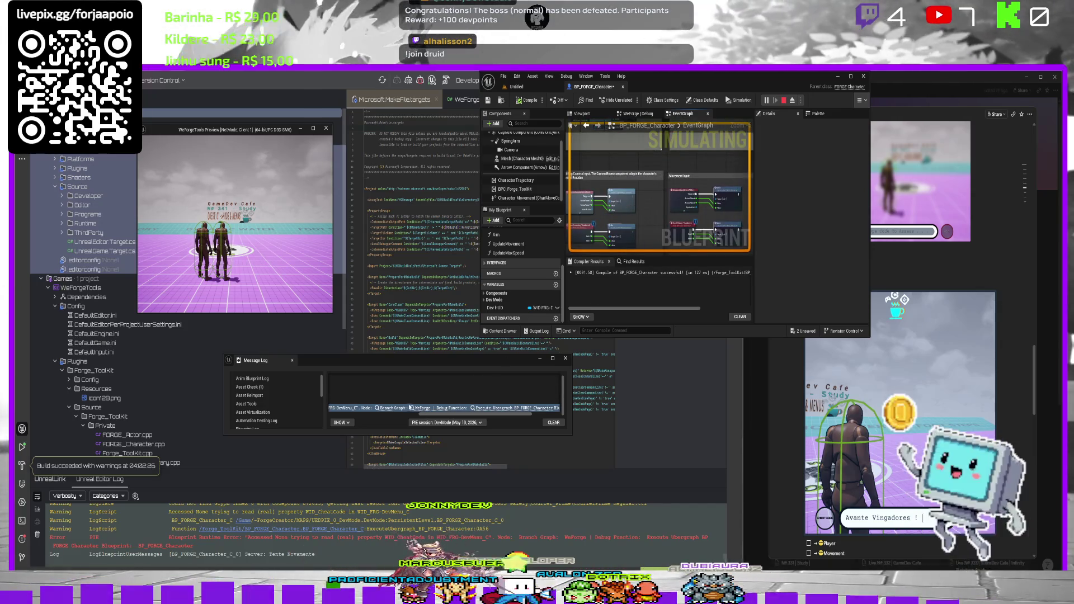
pyautogui.click(414, 408)
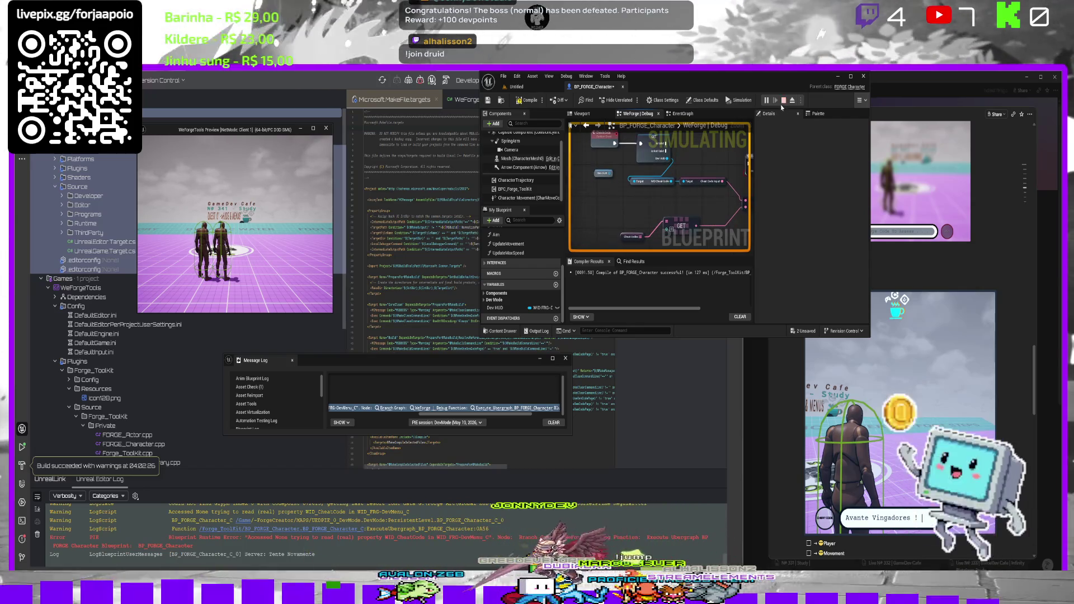
pyautogui.press('Escape')
pyautogui.scroll(-1, 642, 180)
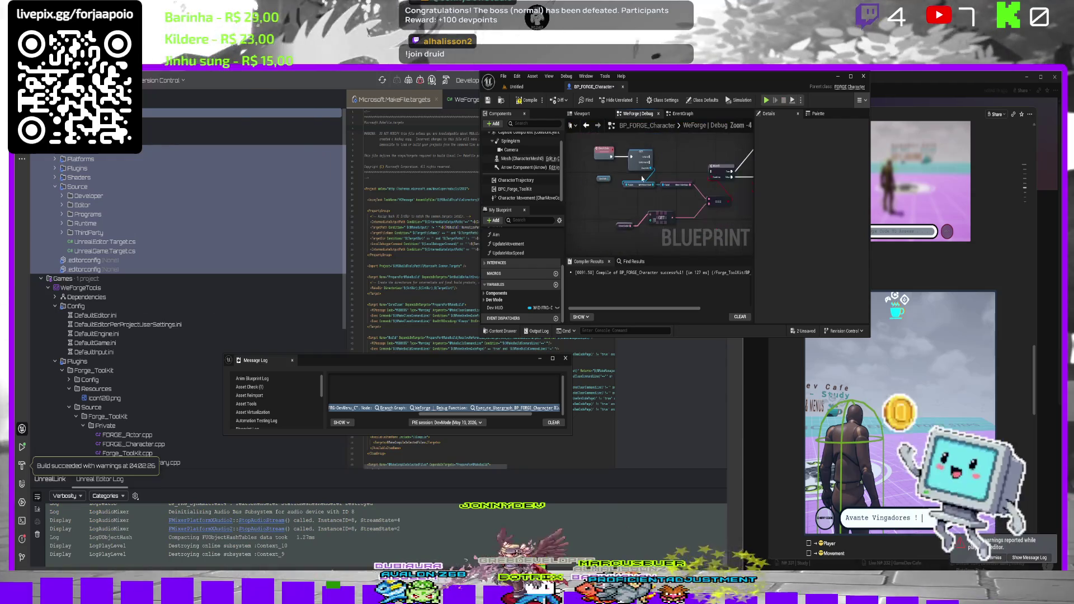
# Review the graph's variable nodes, compile with F7, and show the HUD-Study folder in the Content Drawer.
pyautogui.moveTo(601, 167)
pyautogui.mouseDown()
pyautogui.moveTo(597, 177)
pyautogui.moveTo(614, 141)
pyautogui.mouseUp()
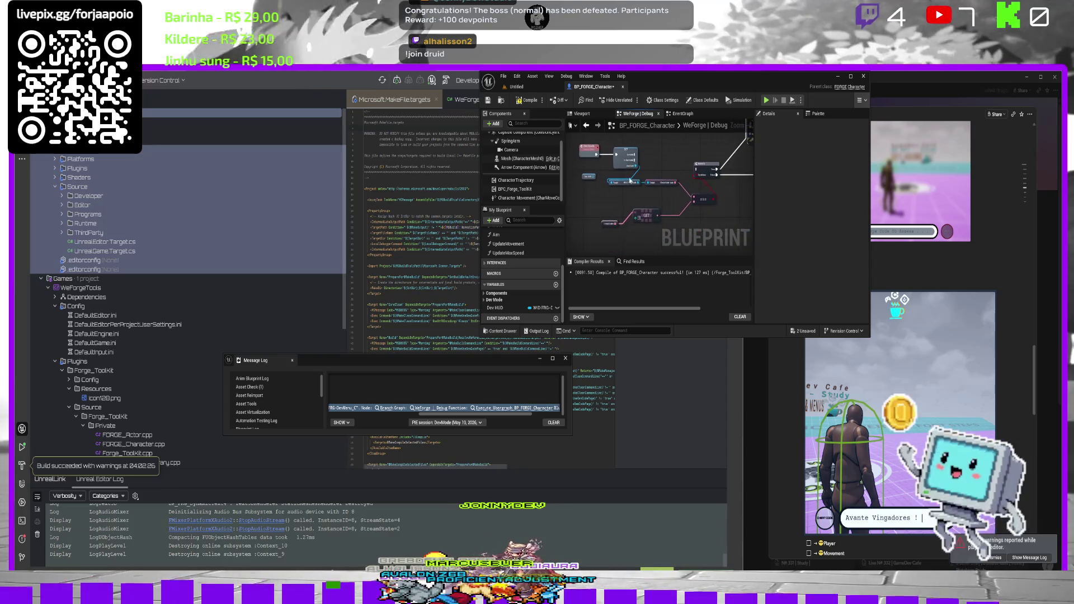
pyautogui.click(623, 153)
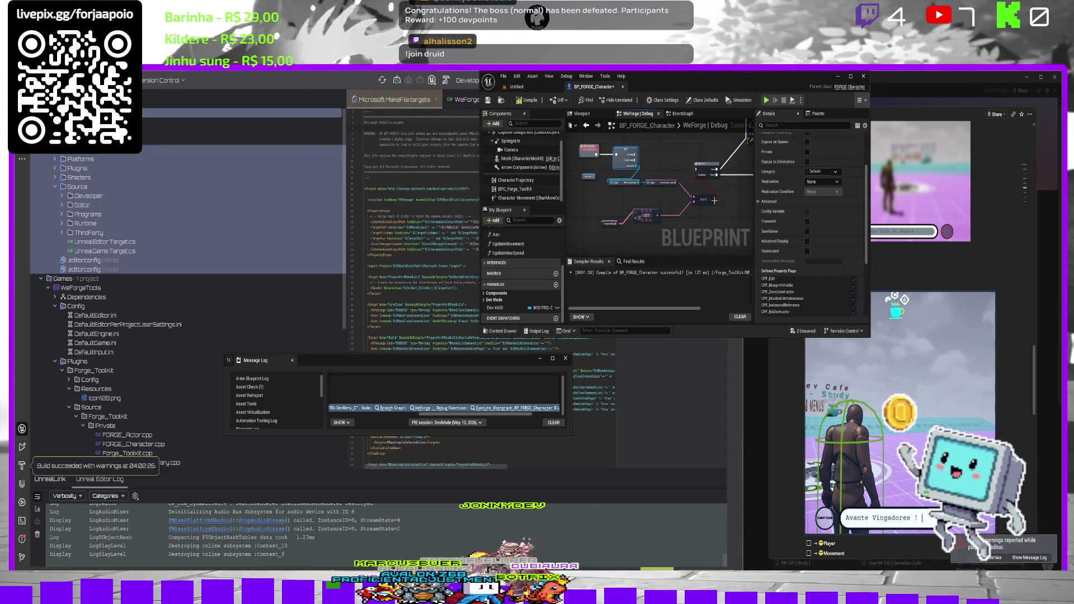
pyautogui.scroll(-3, 791, 268)
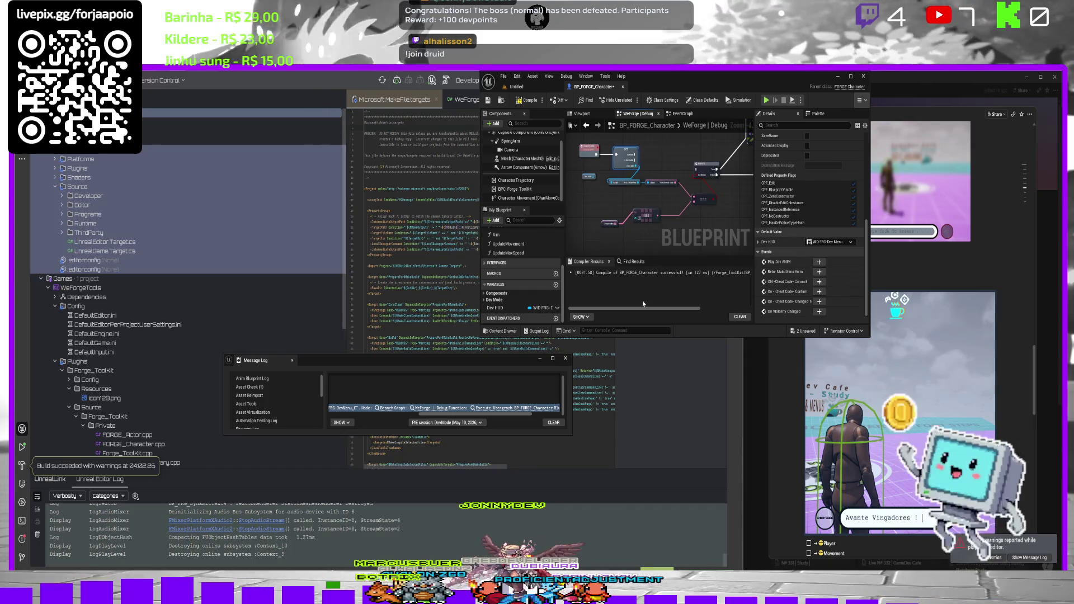
pyautogui.click(704, 199)
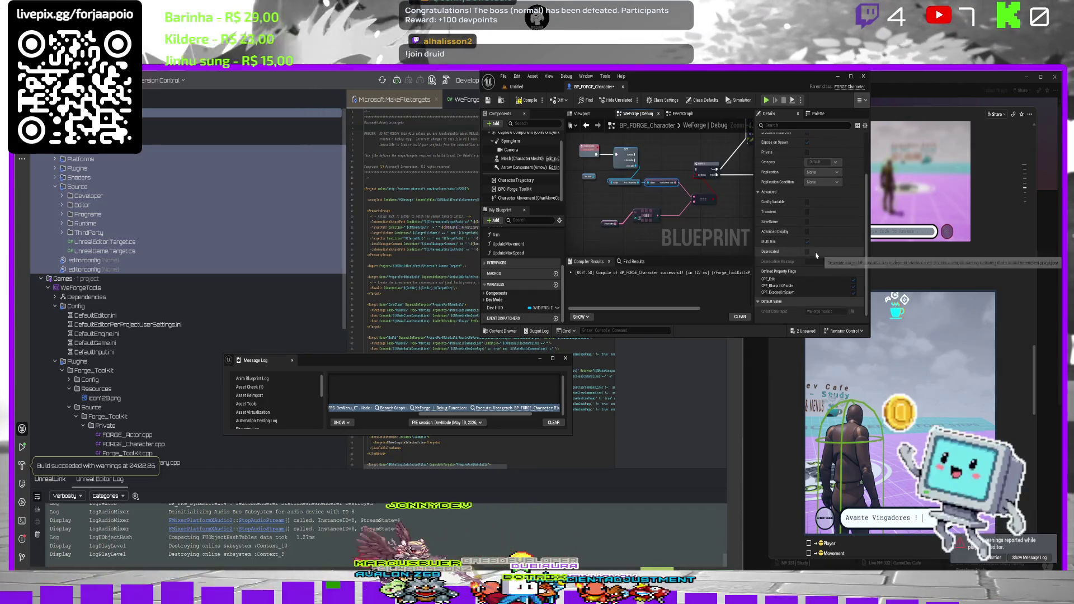
pyautogui.press('F7')
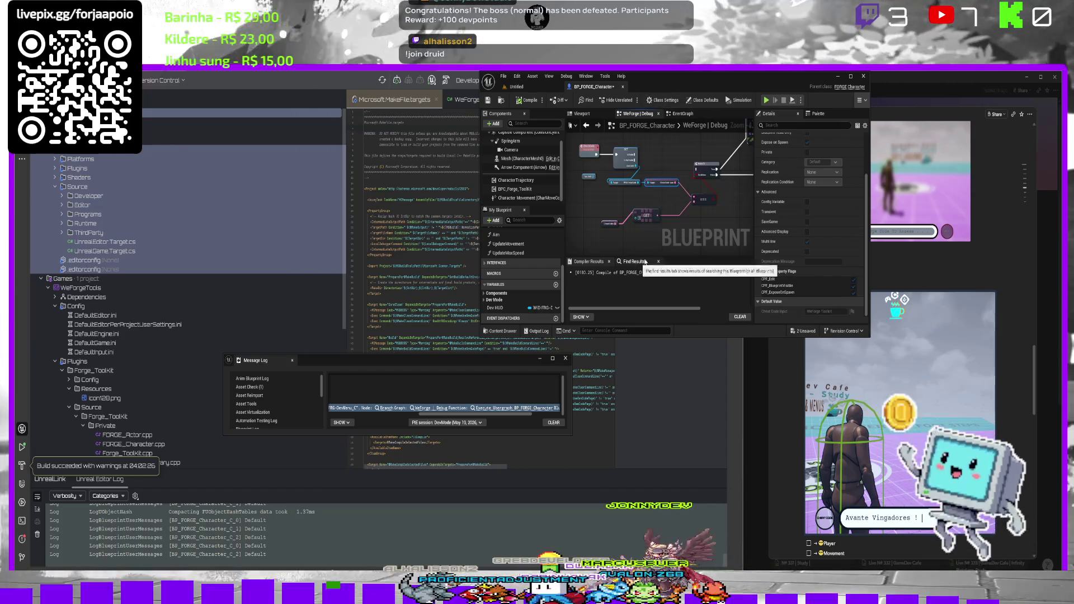
pyautogui.hotkey('ctrl', 'space')
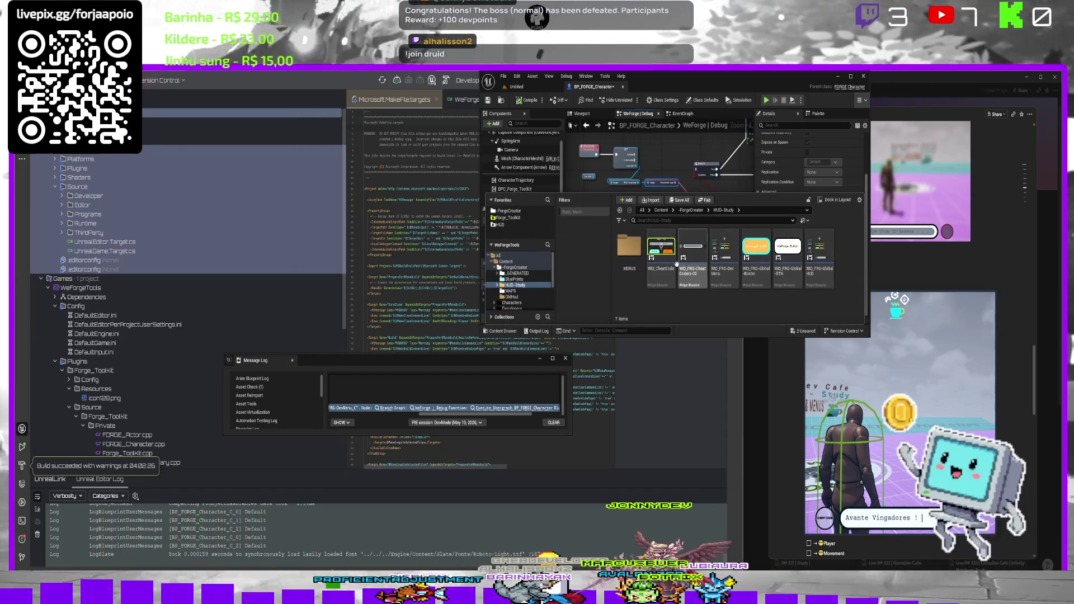
# Open WID_CheatCode's graph and change the CheatCodeInput variable's exposure settings.
pyautogui.doubleClick(674, 263)
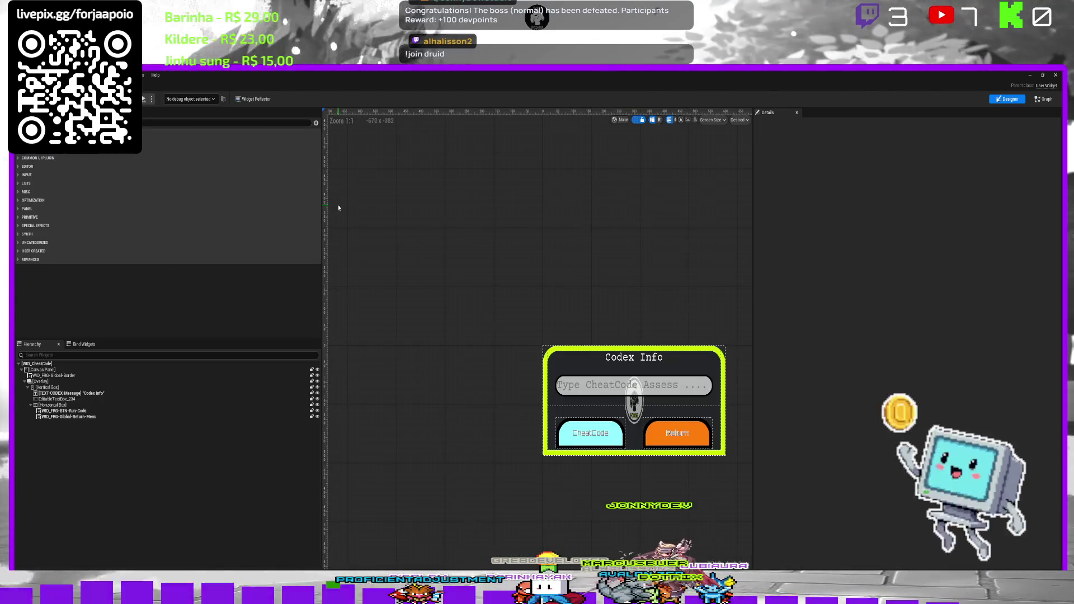
pyautogui.click(1045, 100)
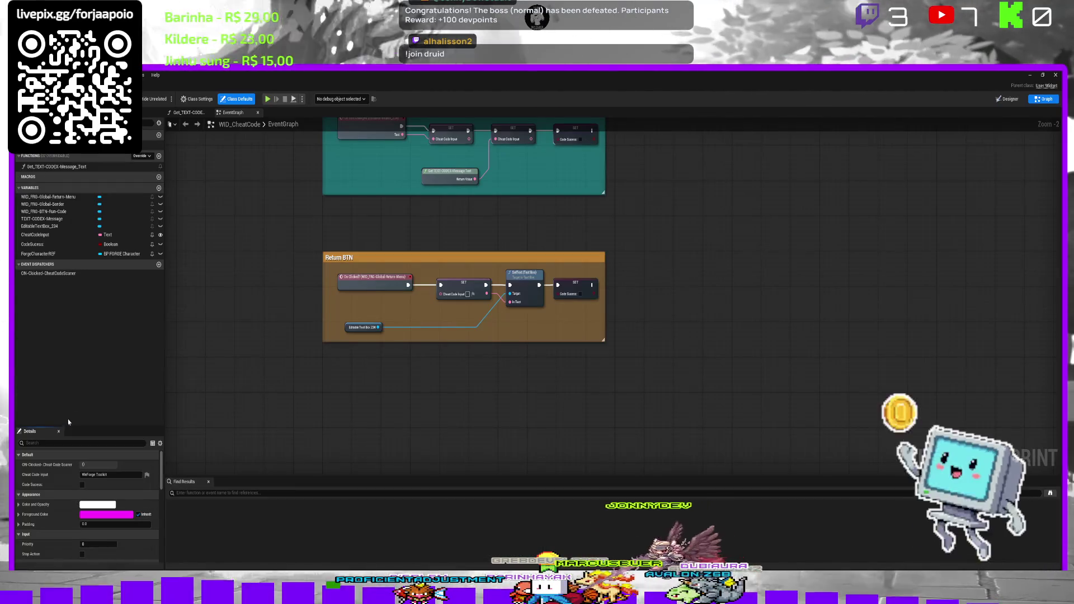
pyautogui.click(82, 494)
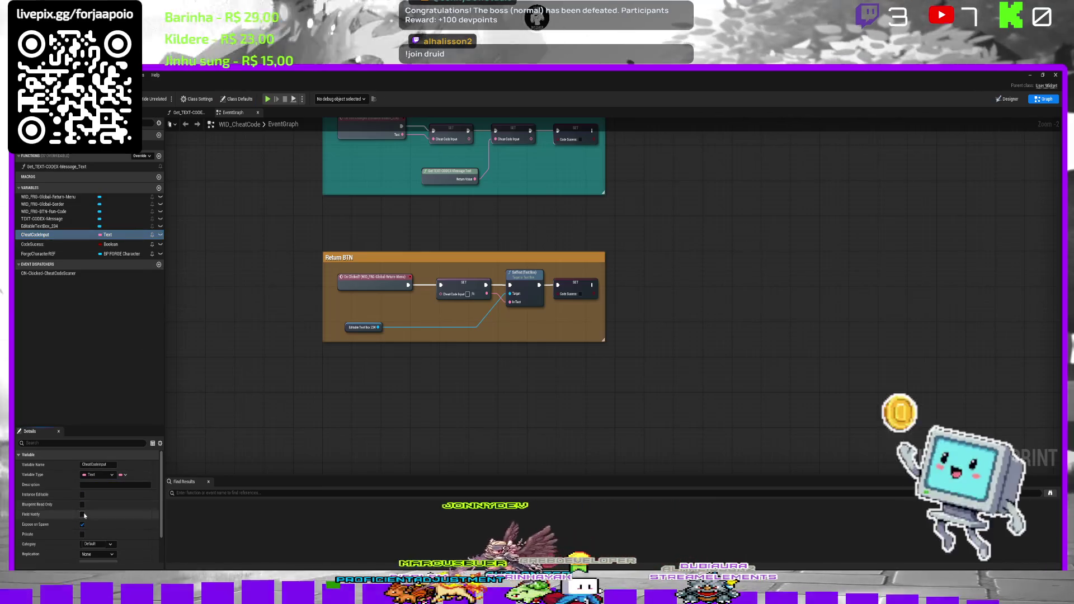
pyautogui.click(83, 524)
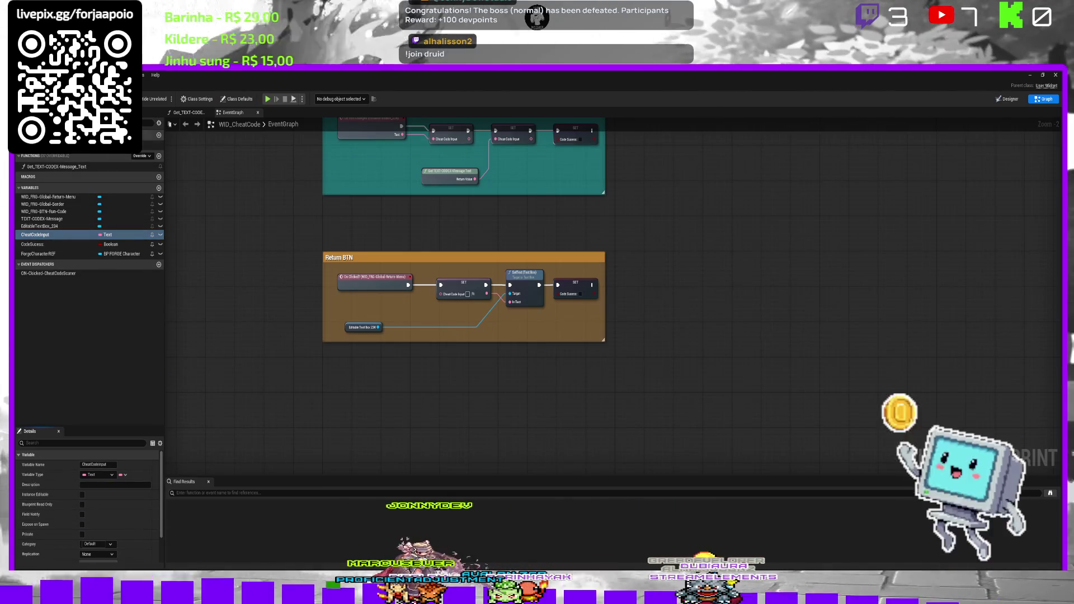
pyautogui.press('super+Down')
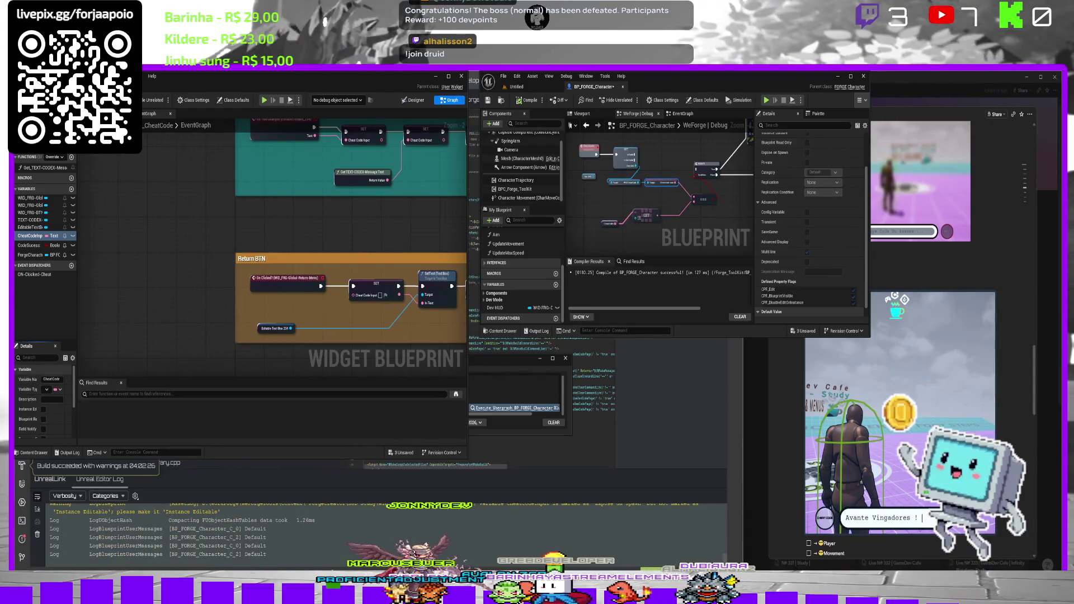
pyautogui.press('super+Up')
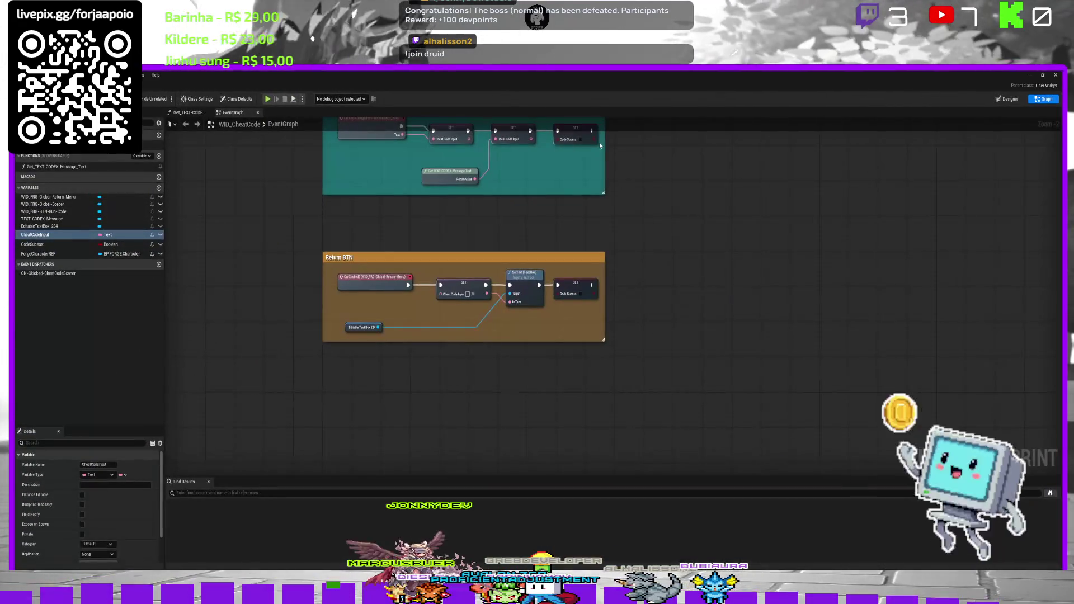
# Run a quick play test, stop it, and restore the editor to a smaller window.
pyautogui.click(268, 99)
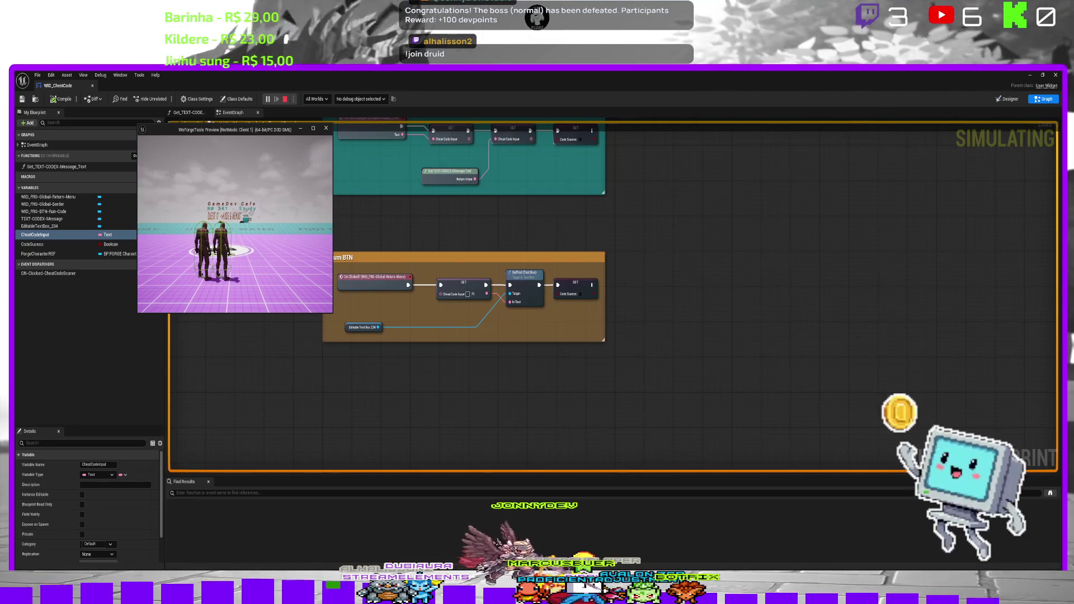
pyautogui.press('Escape')
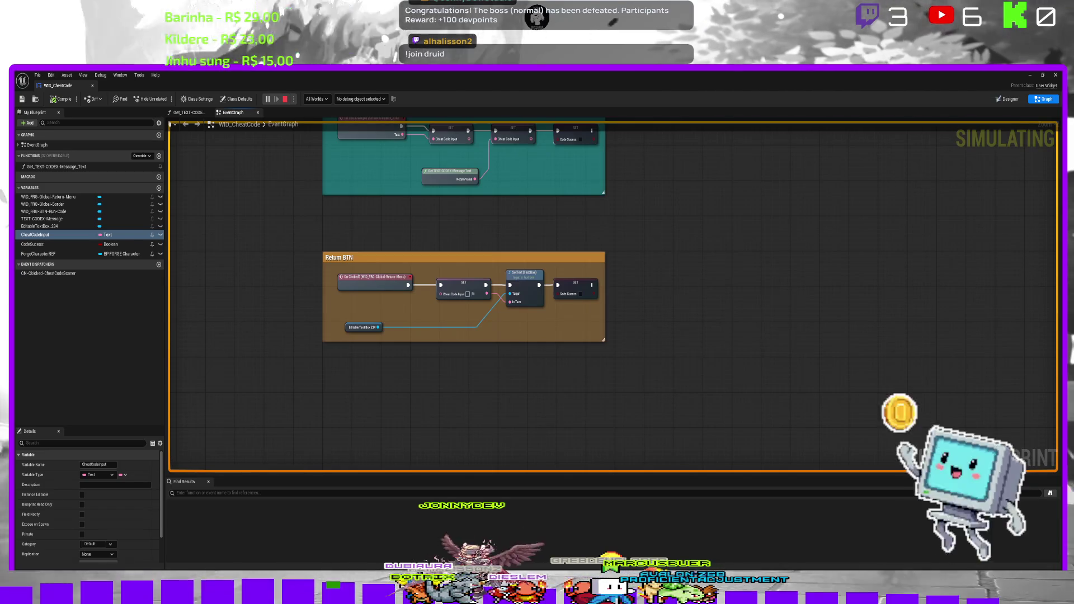
pyautogui.press('Escape')
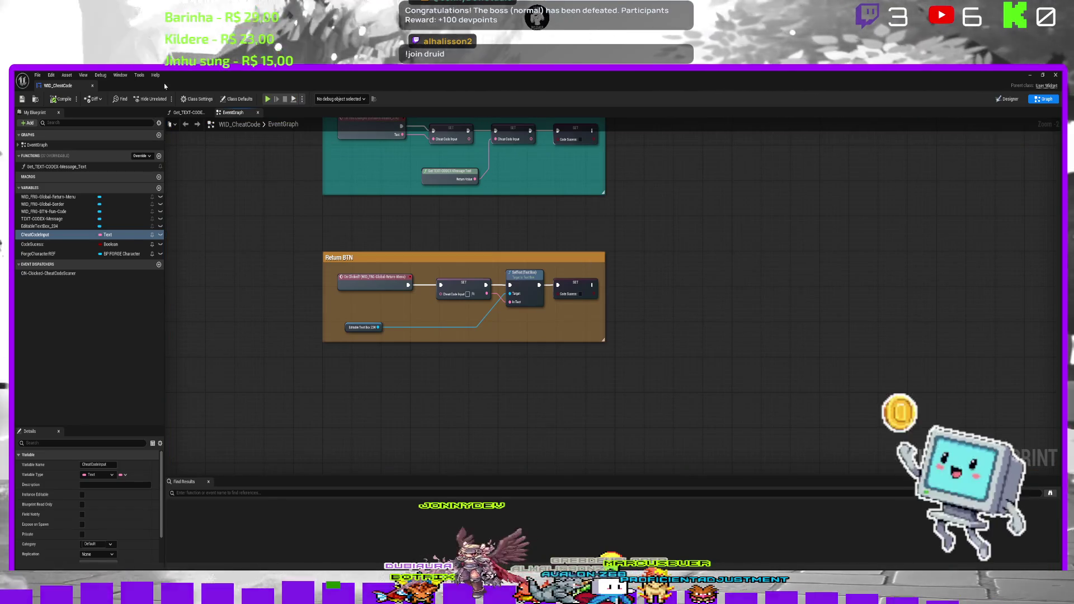
pyautogui.moveTo(73, 90); pyautogui.dragTo(649, 88)
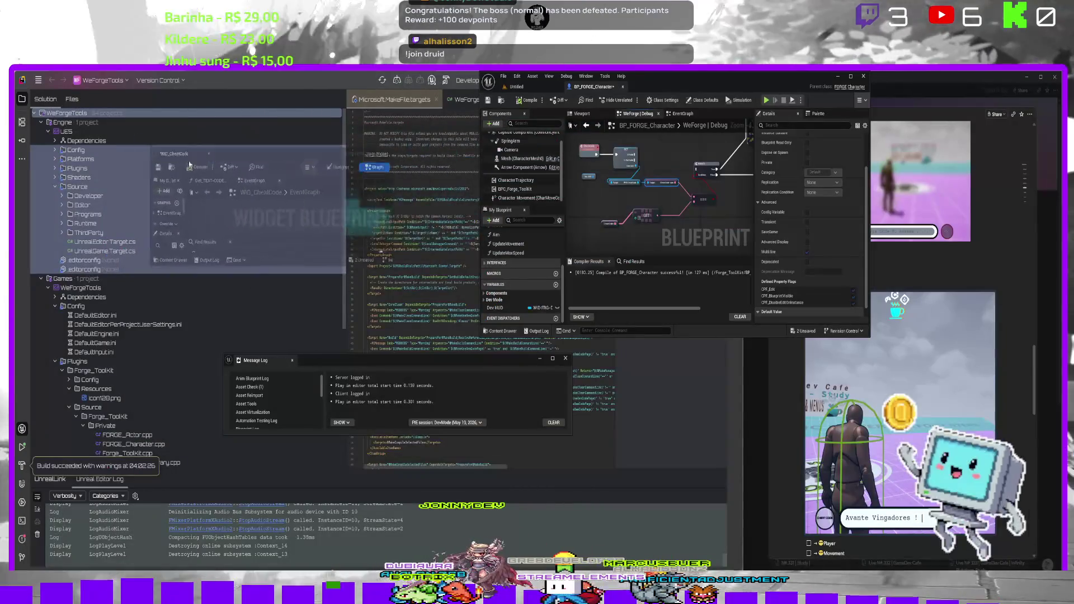
# Start a play test, type 'es' into the code field, then end the session.
pyautogui.click(516, 87)
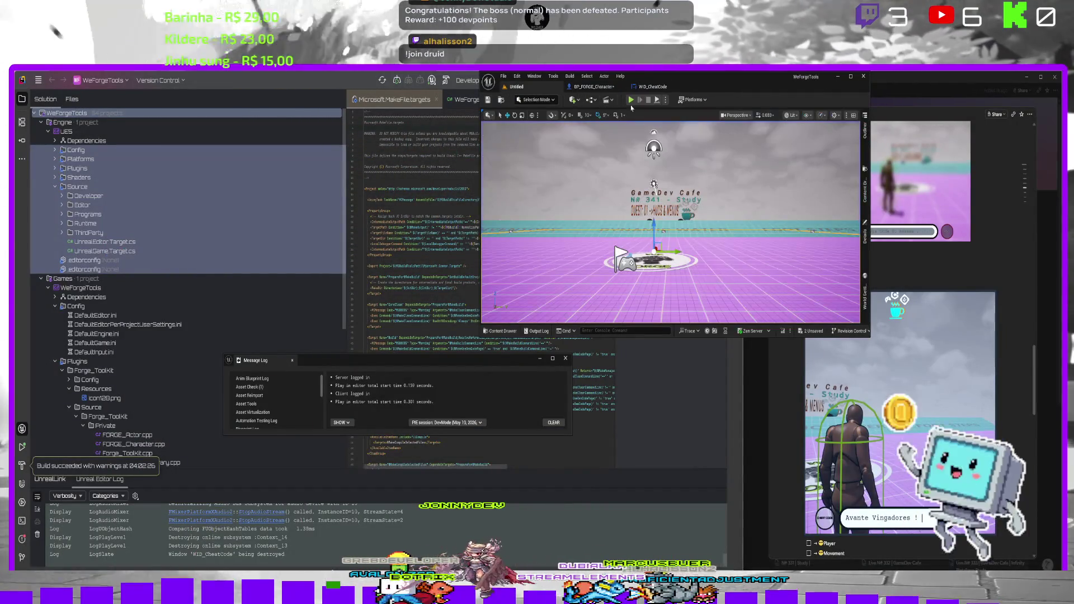
pyautogui.click(631, 100)
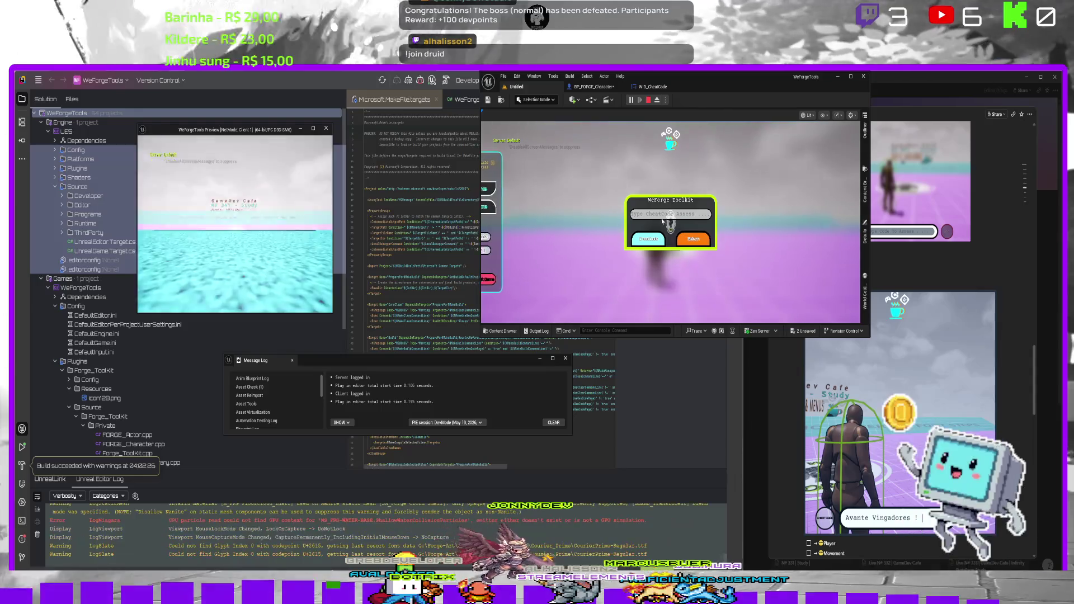
pyautogui.write('est')
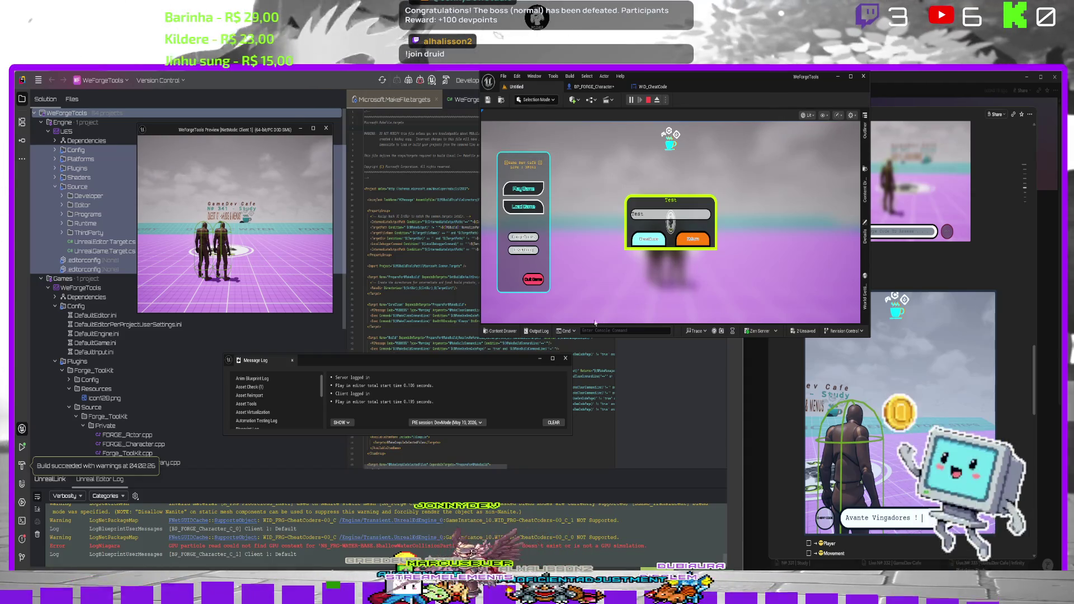
pyautogui.click(565, 358)
pyautogui.press('Escape')
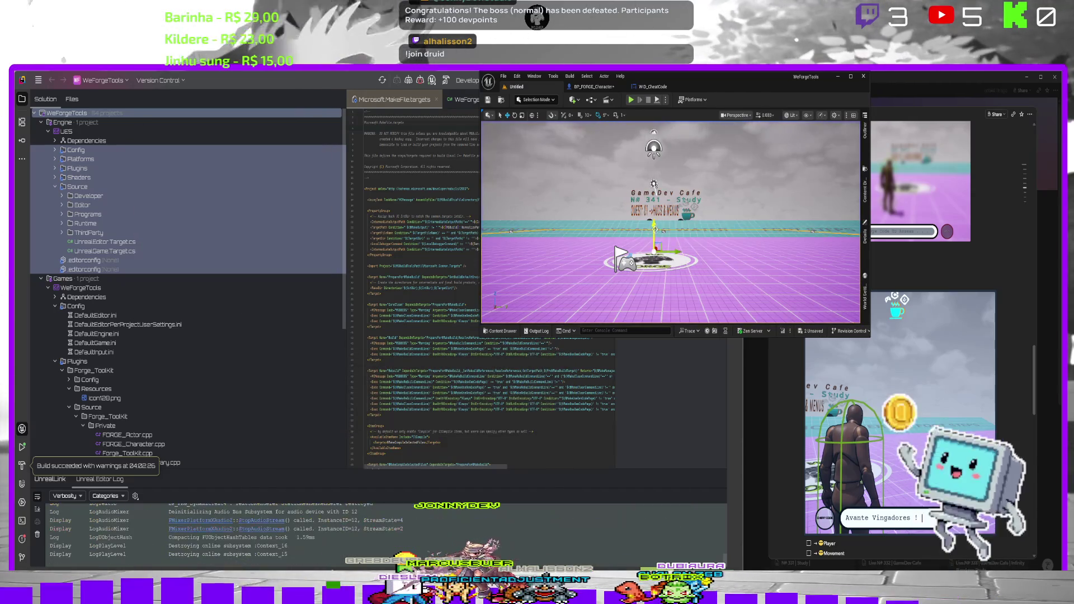
# Pull a wire from the GET node in BP_FORGE_Character and start another play test with Alt+P.
pyautogui.click(593, 87)
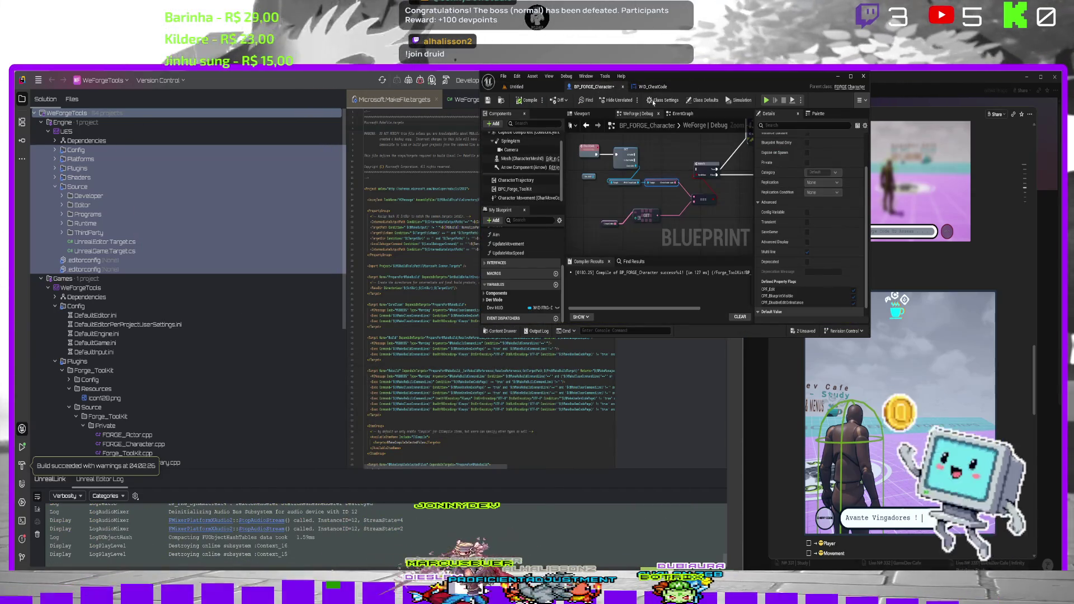
pyautogui.scroll(2, 629, 193)
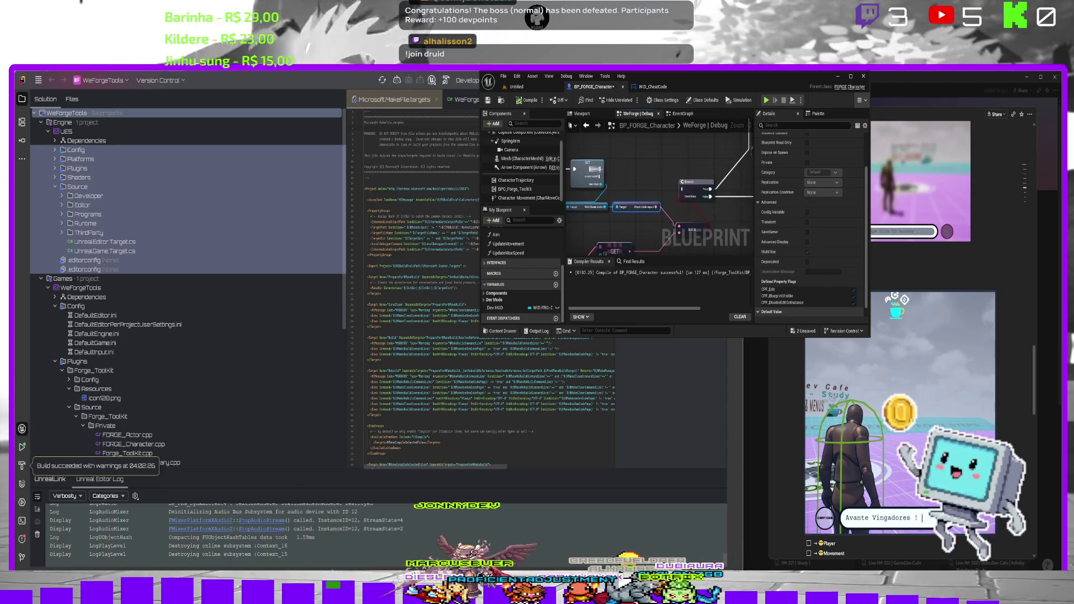
pyautogui.moveTo(653, 183)
pyautogui.mouseDown()
pyautogui.moveTo(664, 188)
pyautogui.moveTo(606, 179)
pyautogui.moveTo(683, 196)
pyautogui.mouseUp()
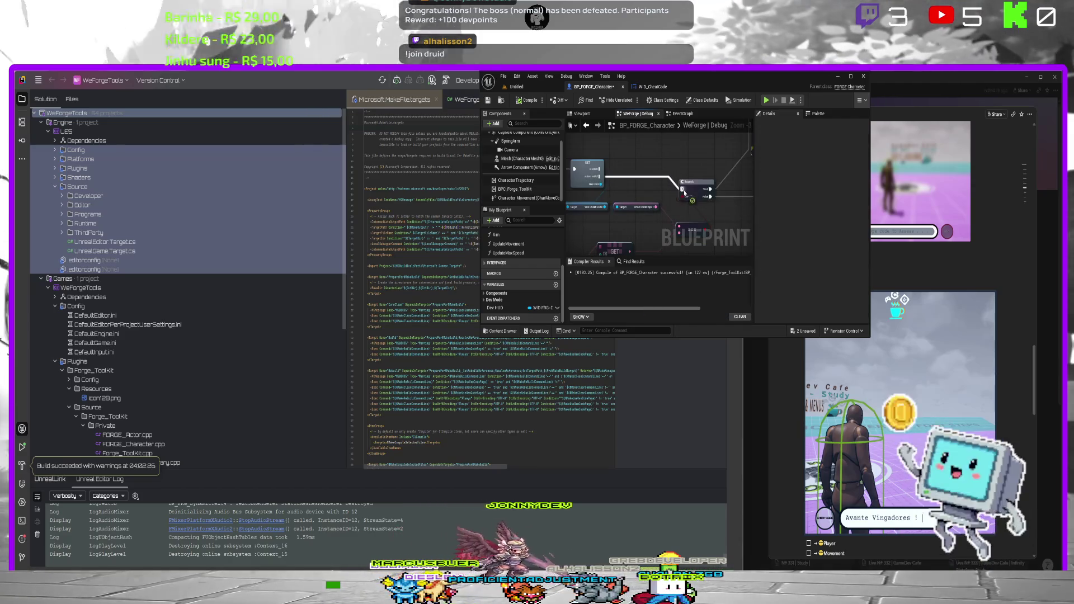
pyautogui.click(527, 91)
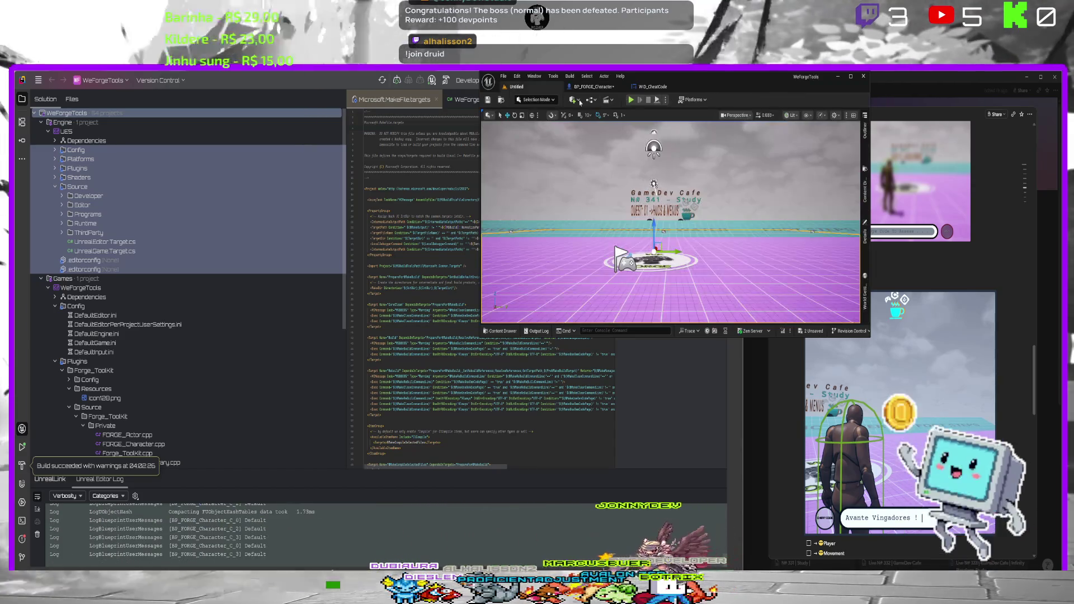
pyautogui.hotkey('alt', 'p')
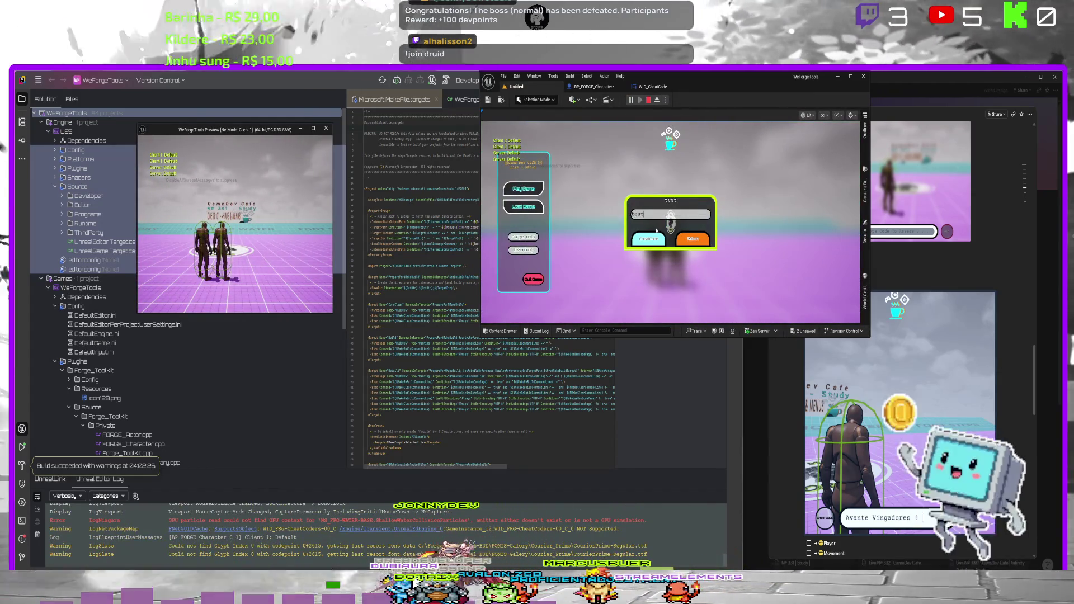
# Fill the cheat-code field with >Speed, close the widget, and return to the debug graph.
pyautogui.click(682, 239)
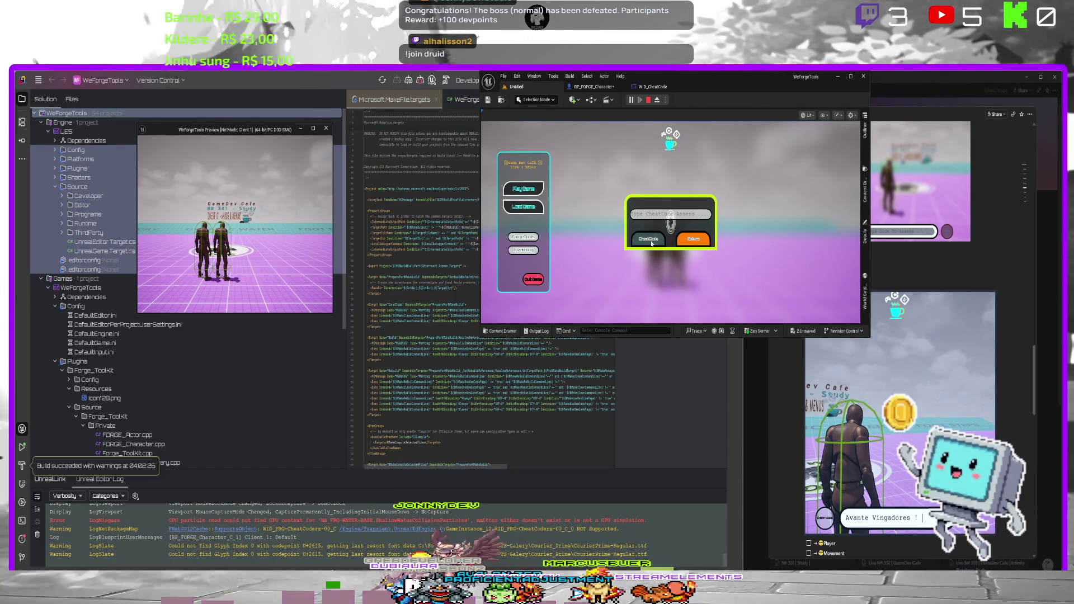
pyautogui.write('test')
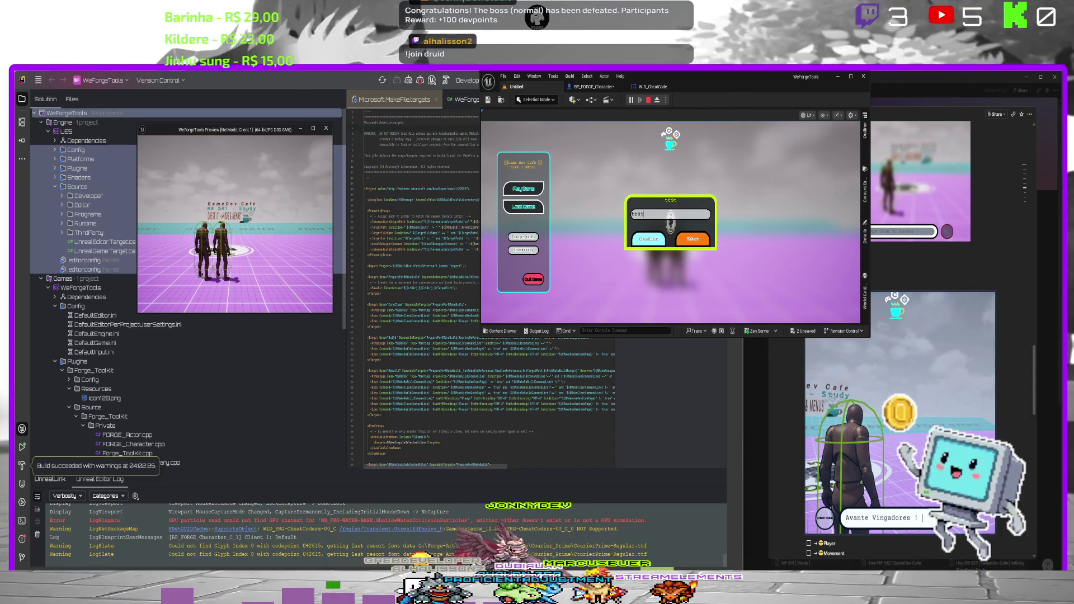
pyautogui.press('Up')
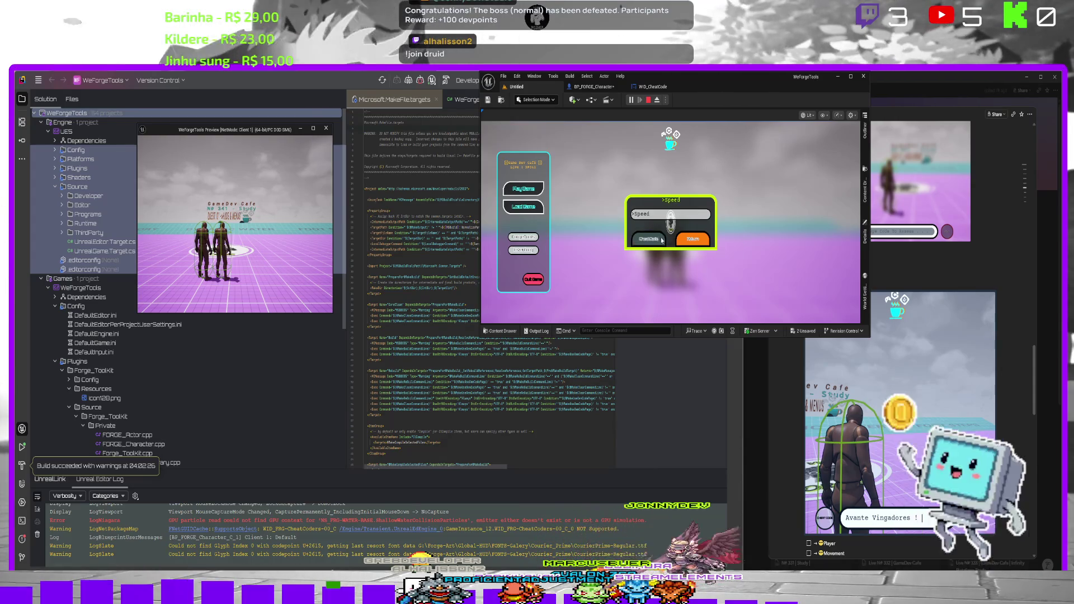
pyautogui.click(694, 239)
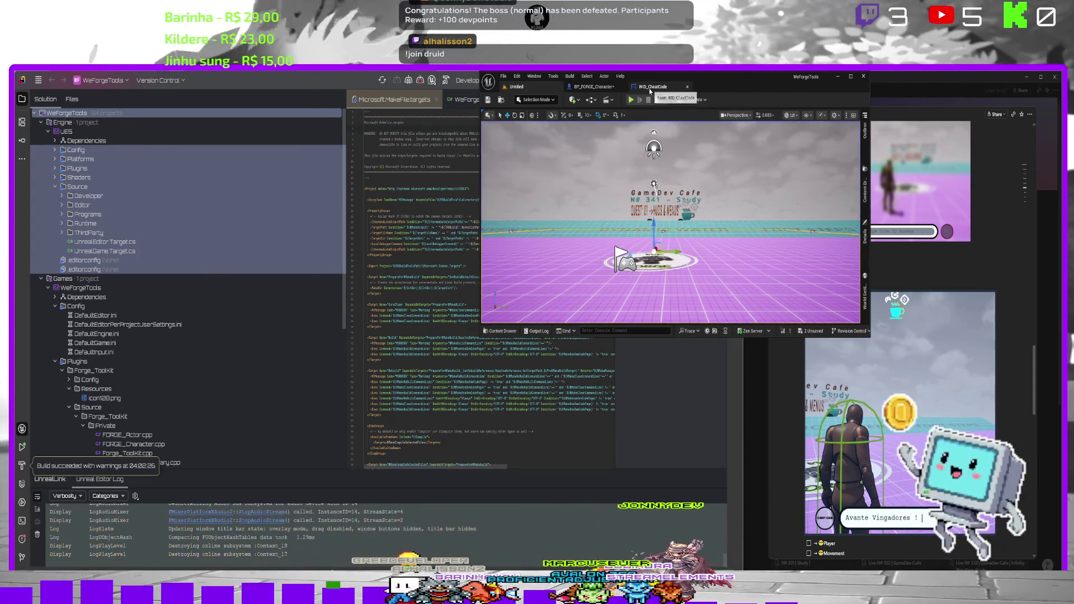
pyautogui.click(652, 86)
pyautogui.click(594, 86)
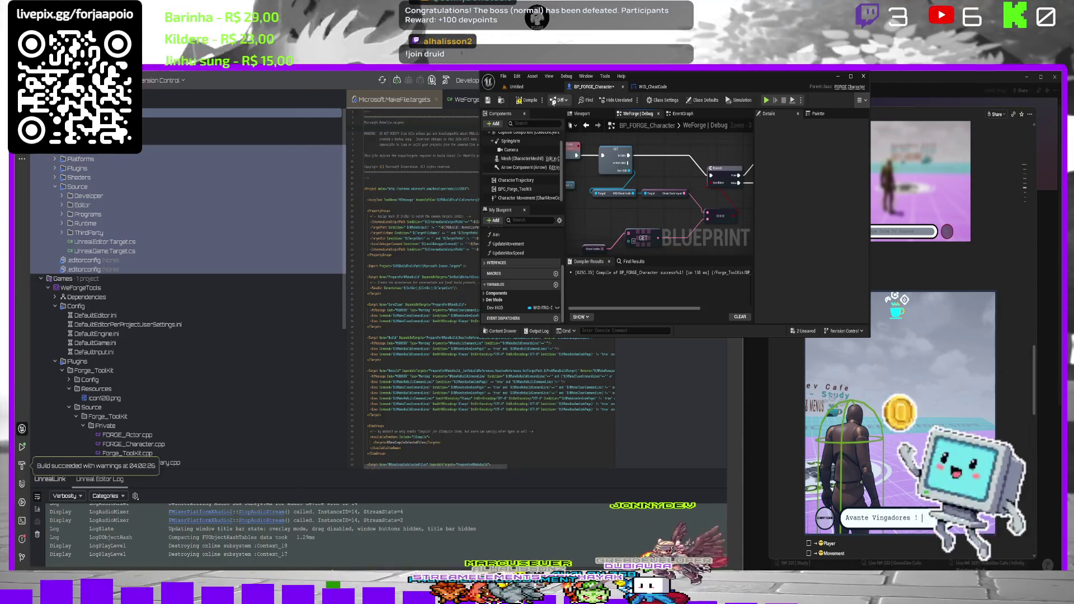
# Start a play test and submit the >Speed code, getting the 'Tente Novamente' rejection.
pyautogui.click(533, 85)
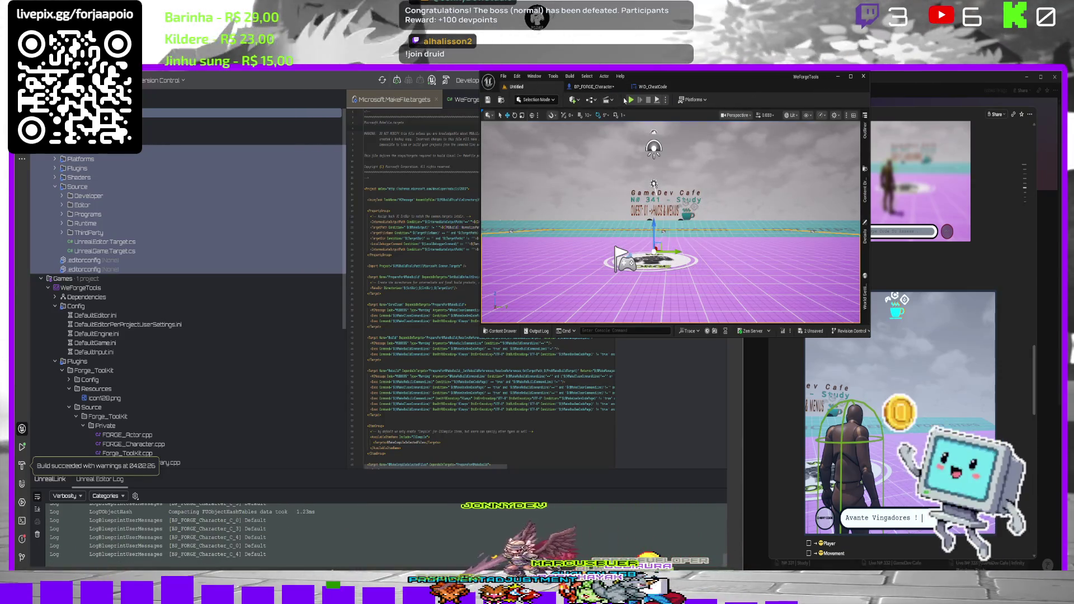
pyautogui.click(630, 99)
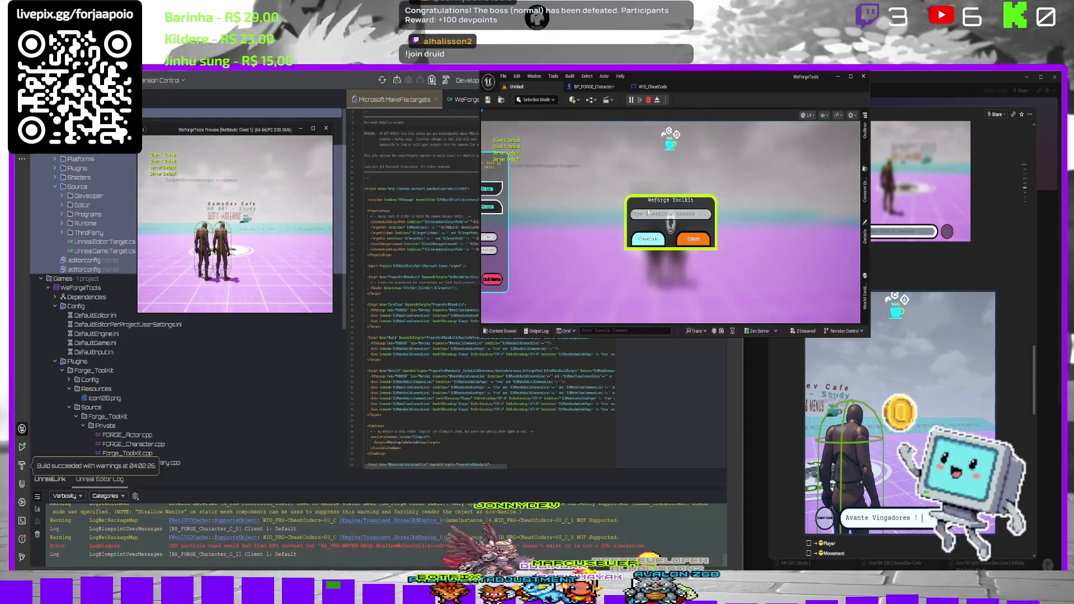
pyautogui.press('BackSpace')
pyautogui.press('BackSpace')
pyautogui.click(658, 237)
pyautogui.write('/Speed')
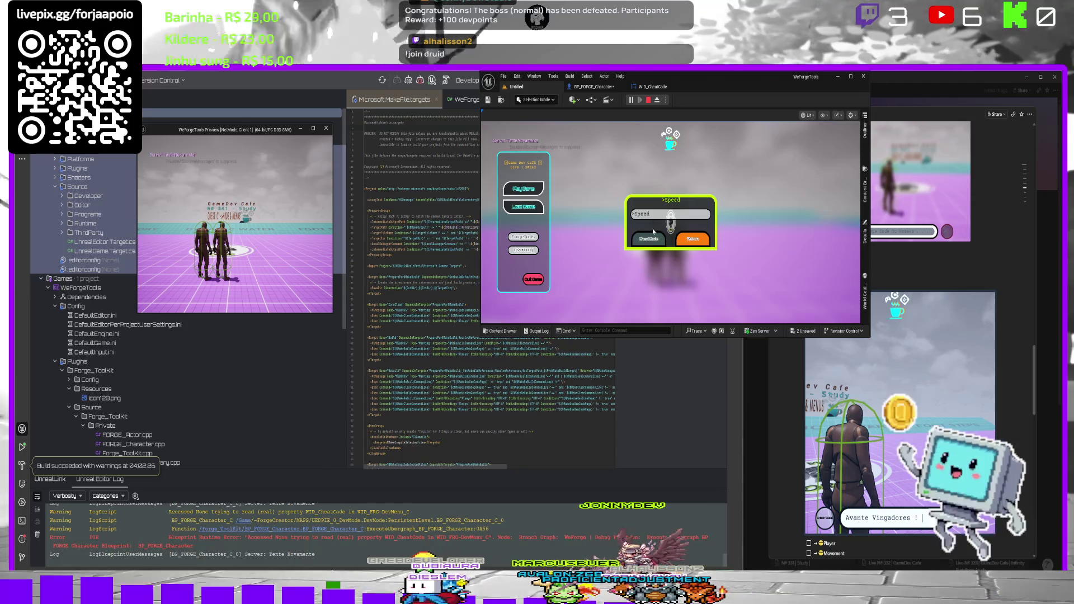
# Open WID_CheatCode's Event Graph and center the On Text Change ToolBar nodes.
pyautogui.click(645, 88)
pyautogui.moveTo(689, 180)
pyautogui.mouseDown()
pyautogui.moveTo(672, 224)
pyautogui.moveTo(693, 197)
pyautogui.mouseUp()
pyautogui.scroll(-4, 699, 204)
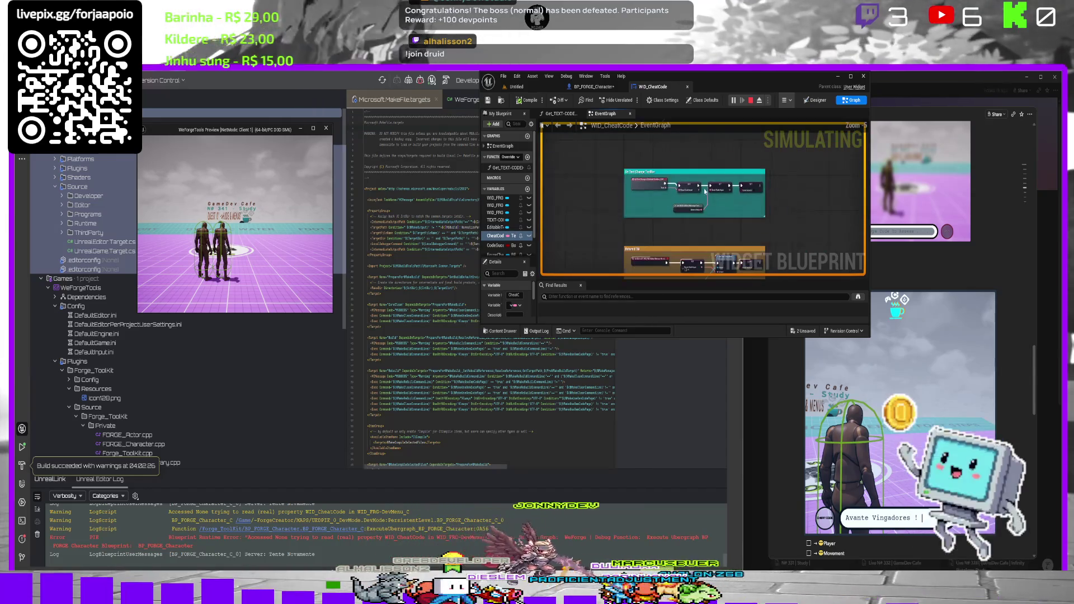
# End the PIE session and follow the Message Log's Accessed None link to the failing Branch node.
pyautogui.scroll(-3, 703, 210)
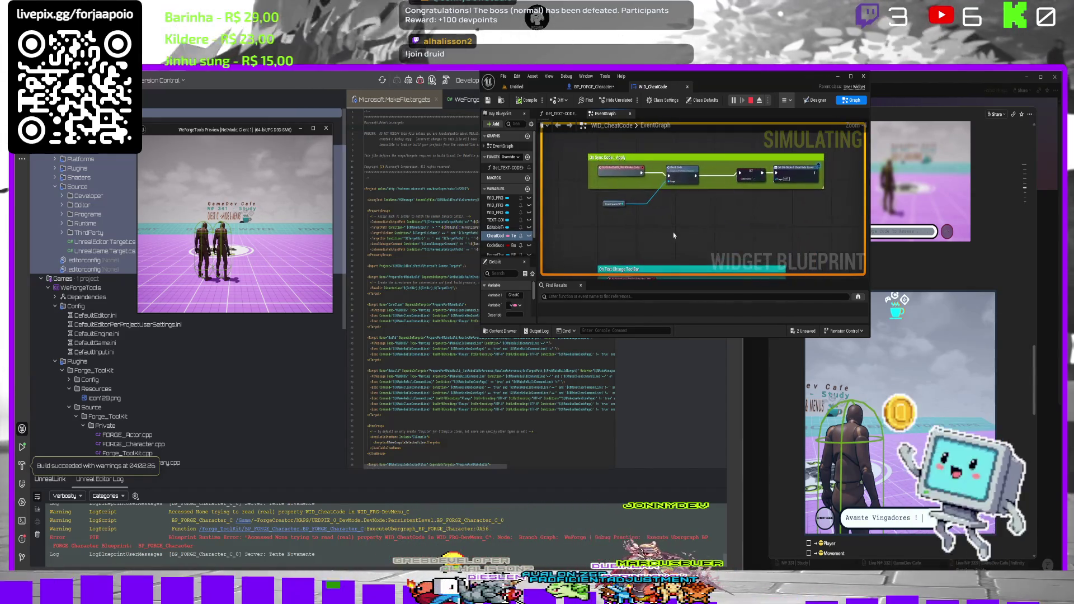
pyautogui.scroll(3, 674, 192)
pyautogui.moveTo(674, 192)
pyautogui.mouseDown()
pyautogui.moveTo(682, 179)
pyautogui.moveTo(676, 212)
pyautogui.mouseUp()
pyautogui.click(751, 101)
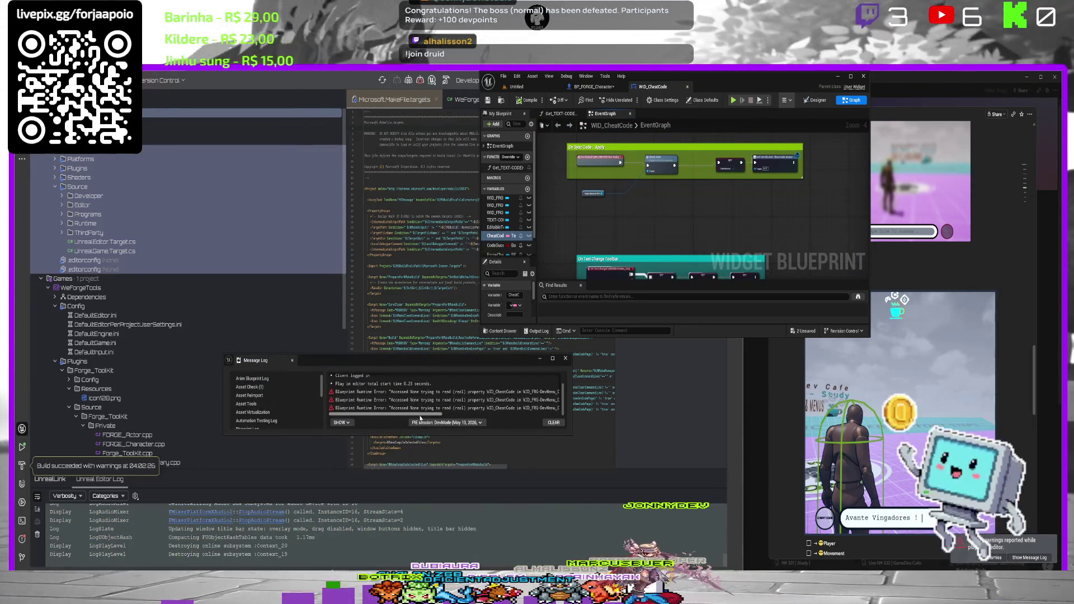
pyautogui.moveTo(420, 416); pyautogui.dragTo(469, 414)
pyautogui.click(480, 392)
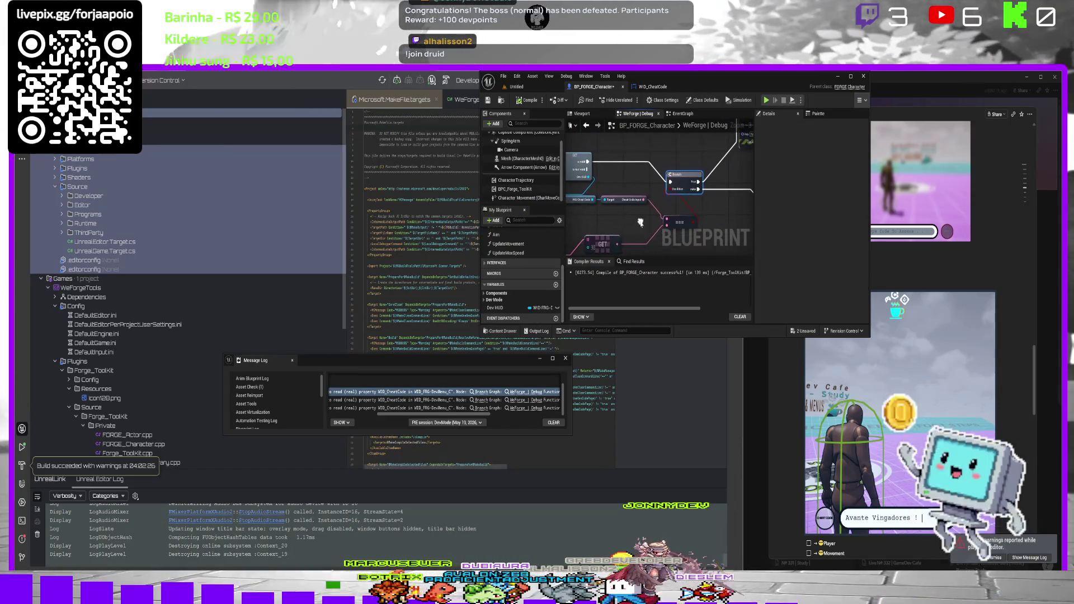
# Rerun PIE, submit the >Speed cheat code, stop, and jump to the erroring Branch node.
pyautogui.click(526, 89)
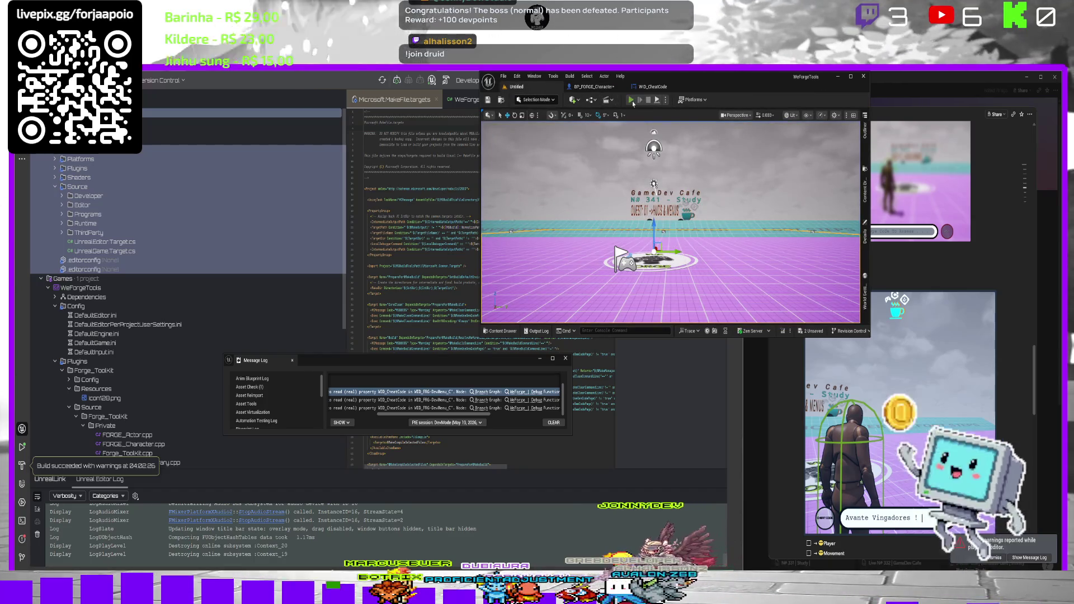
pyautogui.click(631, 101)
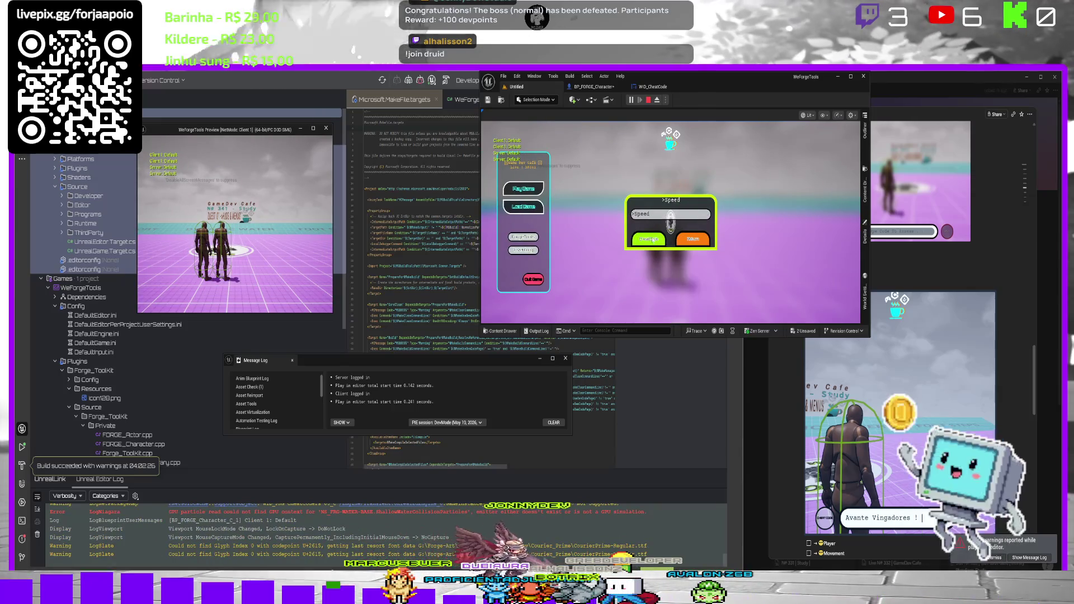
pyautogui.click(651, 240)
pyautogui.press('Escape')
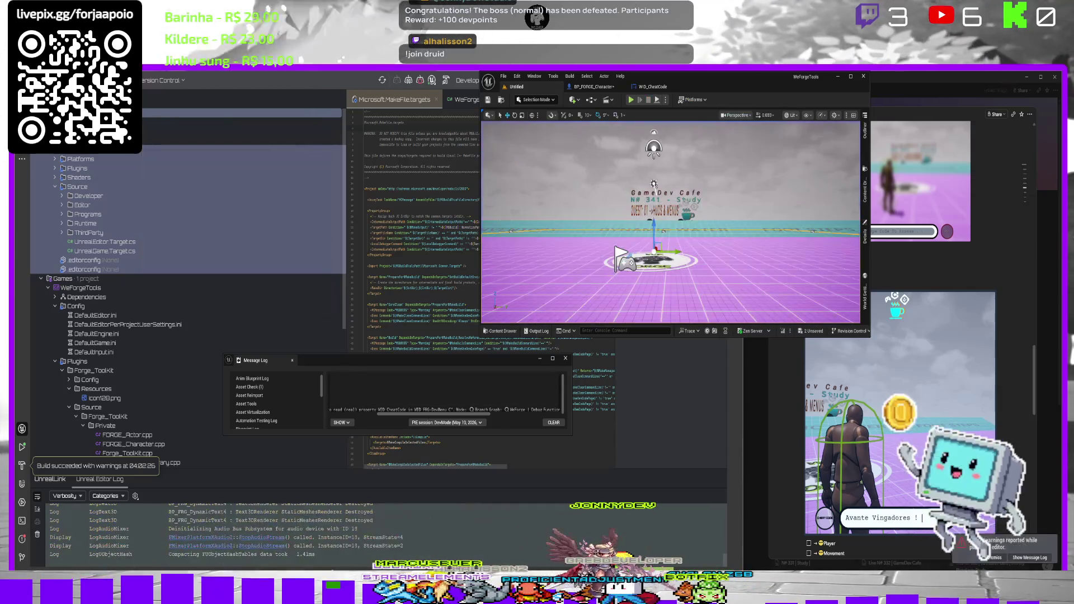
pyautogui.click(479, 412)
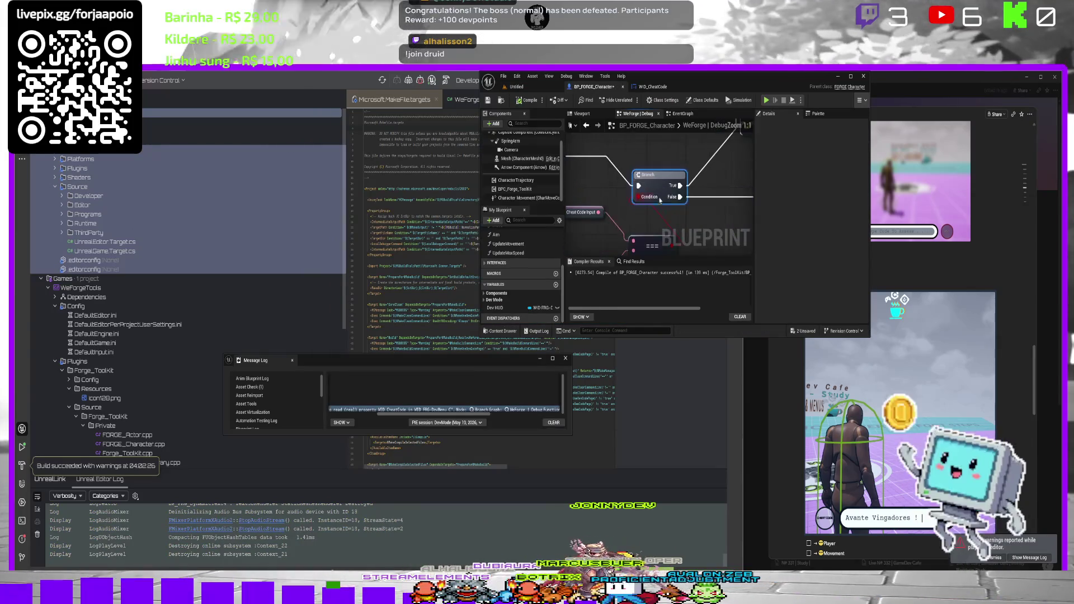
# Find references to CheatCodeInput by name, step through them, then search all Blueprints for it.
pyautogui.scroll(-1, 688, 190)
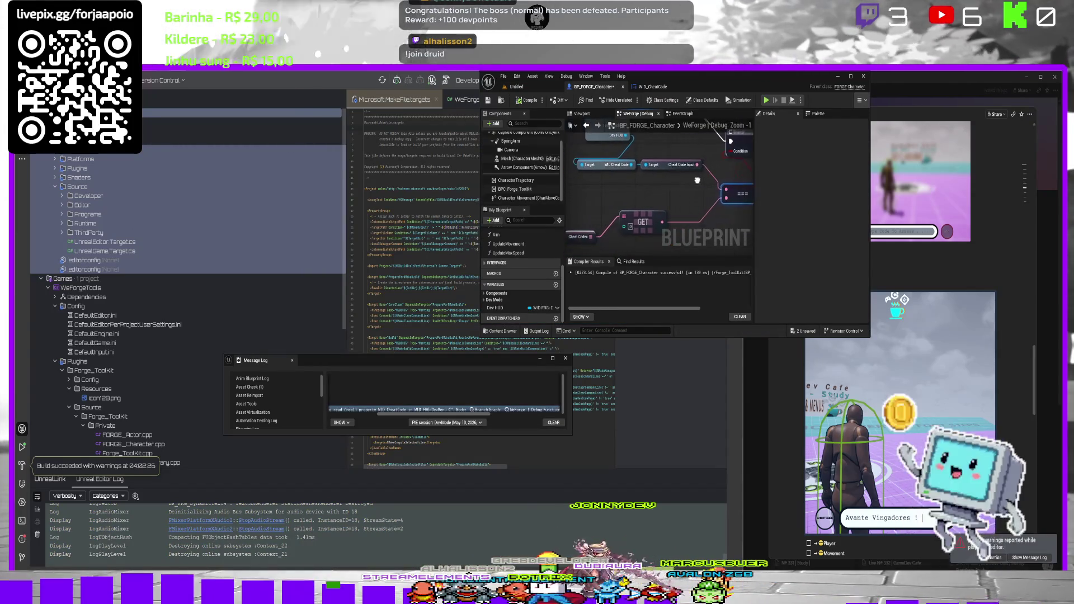
pyautogui.click(674, 165)
pyautogui.scroll(-1, 804, 225)
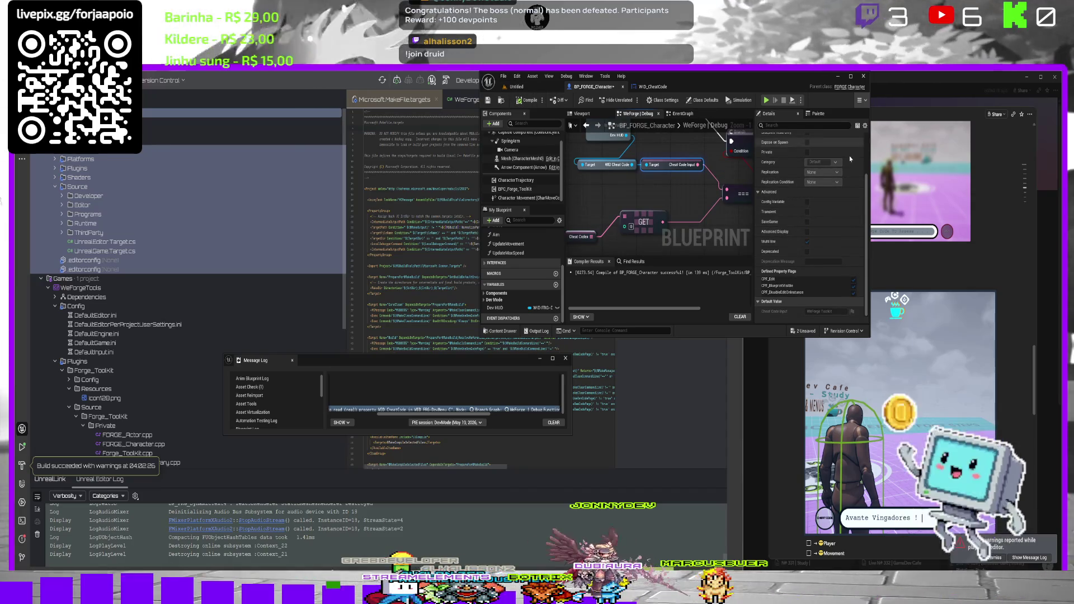
pyautogui.rightClick(666, 167)
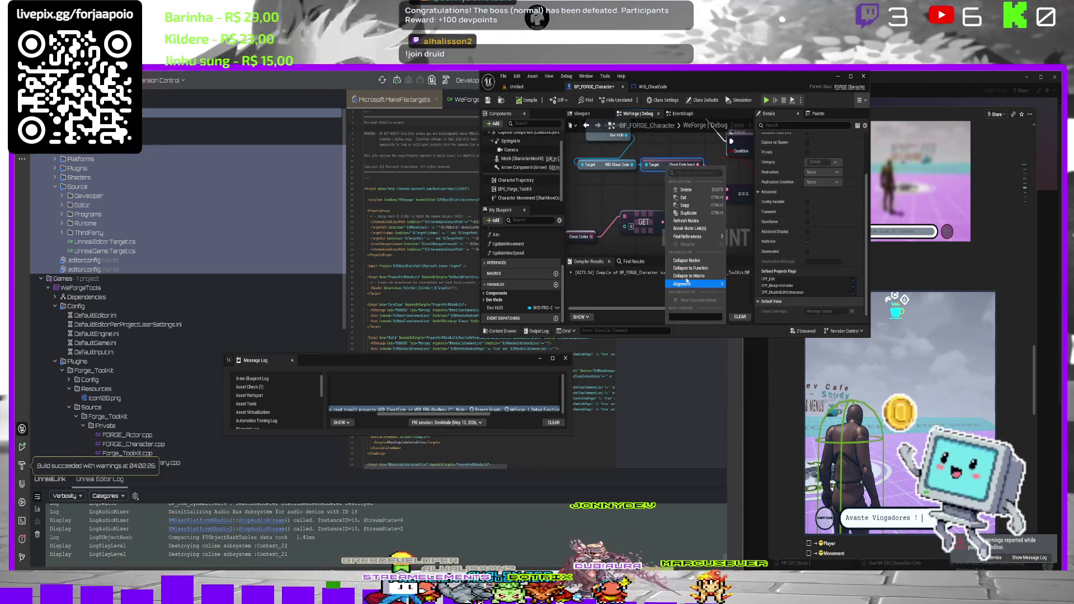
pyautogui.click(739, 241)
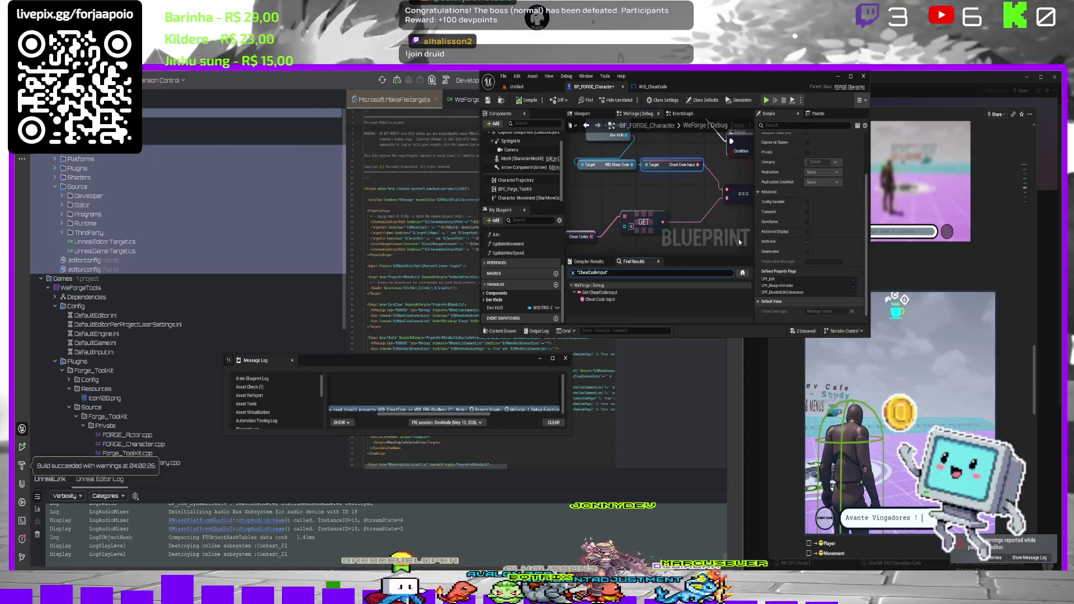
pyautogui.click(599, 292)
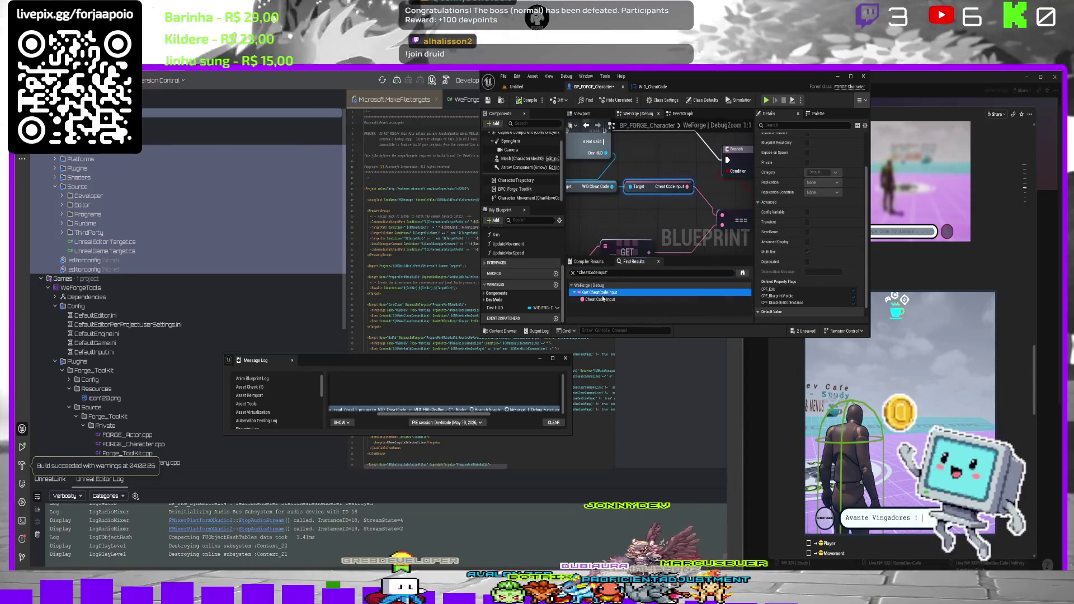
pyautogui.click(602, 299)
pyautogui.click(602, 292)
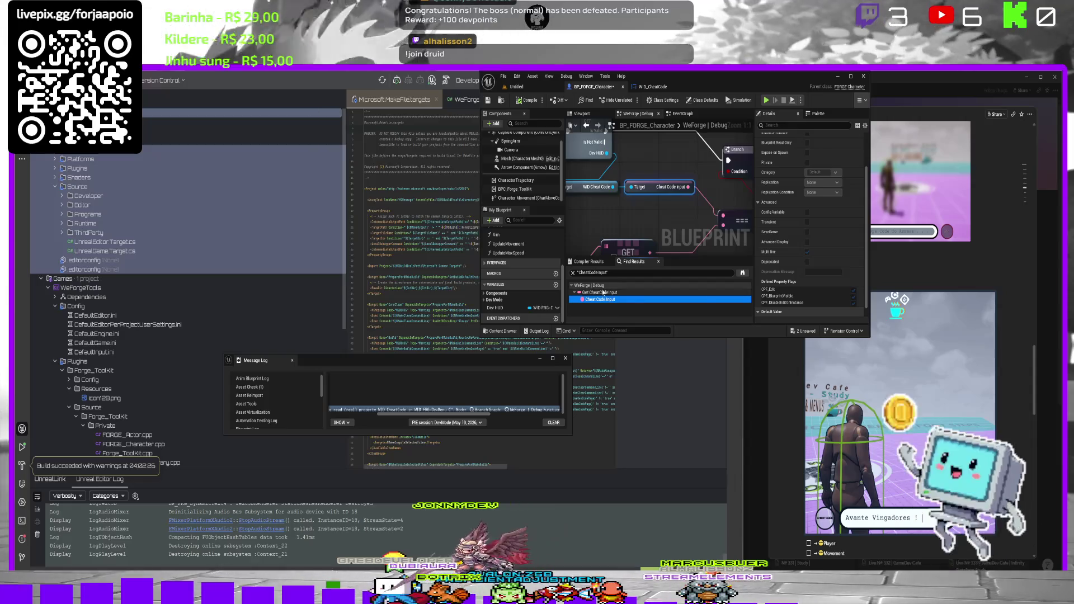
pyautogui.rightClick(654, 191)
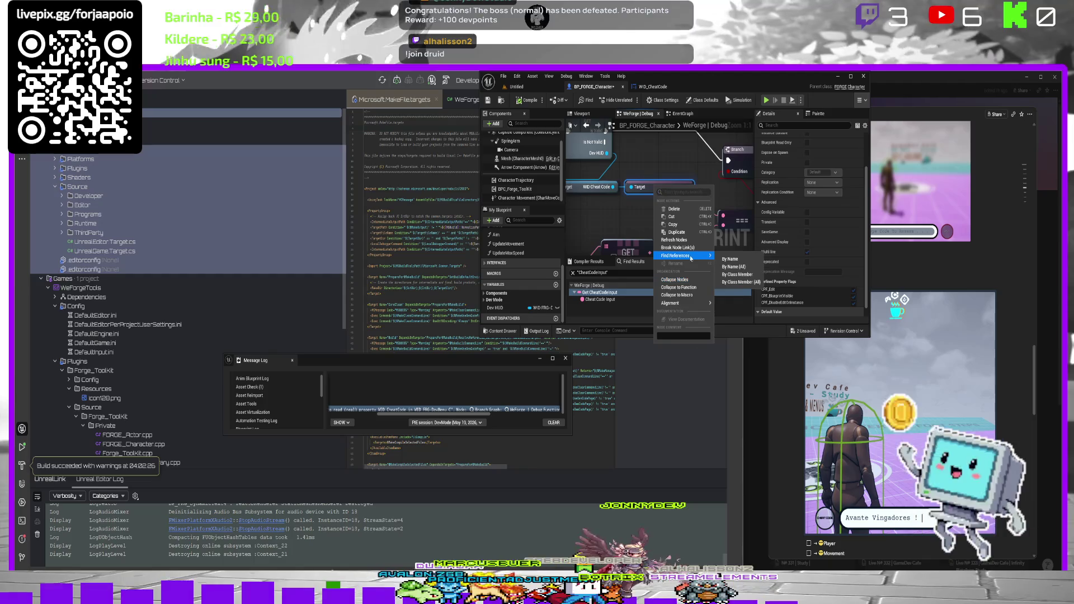
pyautogui.click(742, 273)
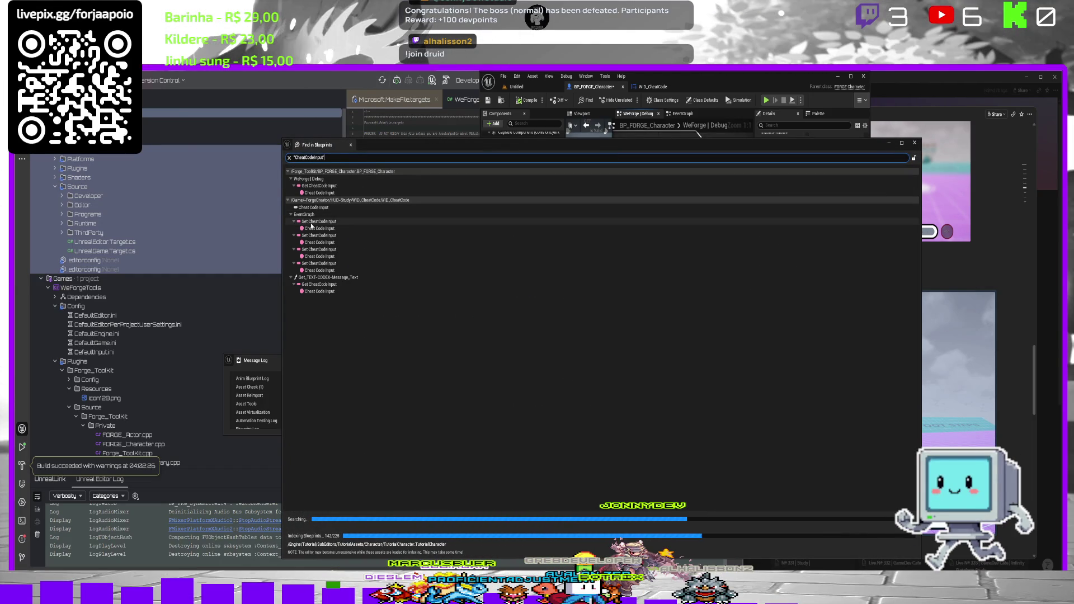
pyautogui.click(312, 224)
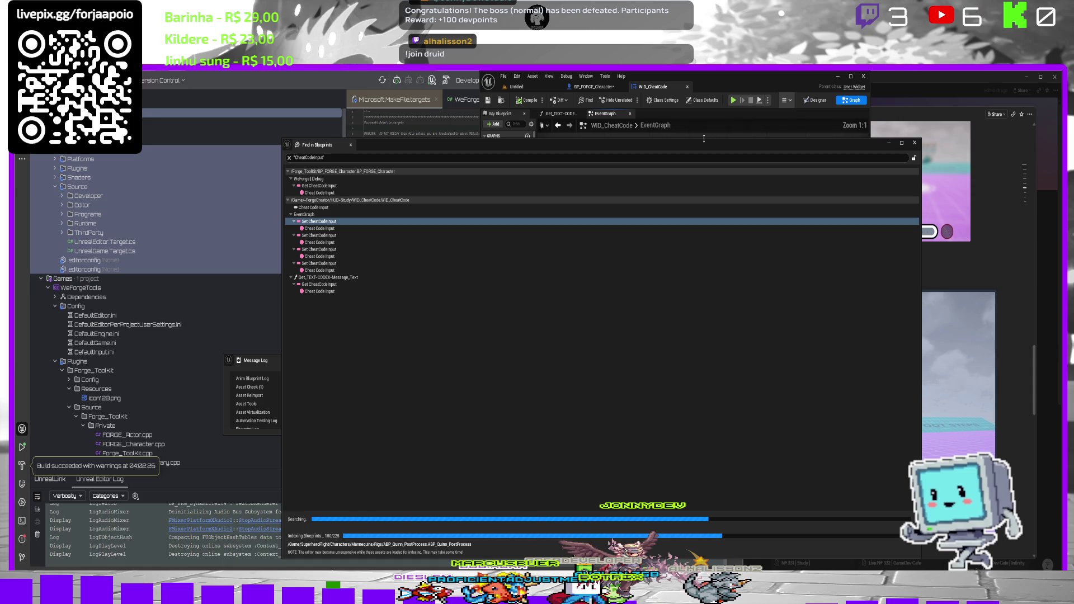
pyautogui.moveTo(704, 138); pyautogui.dragTo(408, 231)
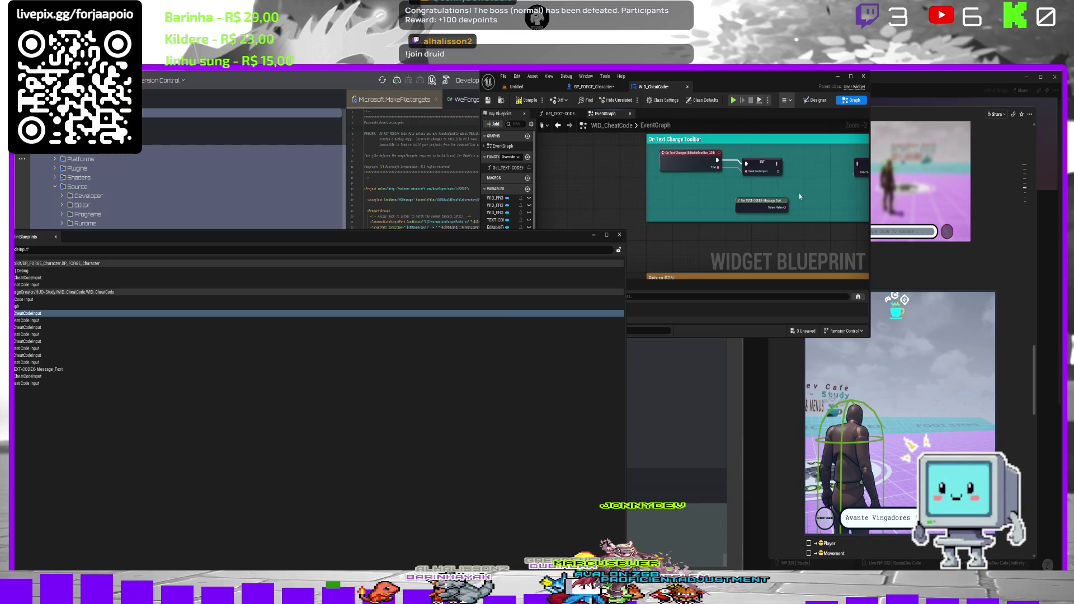
pyautogui.moveTo(801, 196)
pyautogui.mouseDown()
pyautogui.moveTo(672, 187)
pyautogui.moveTo(761, 179)
pyautogui.mouseUp()
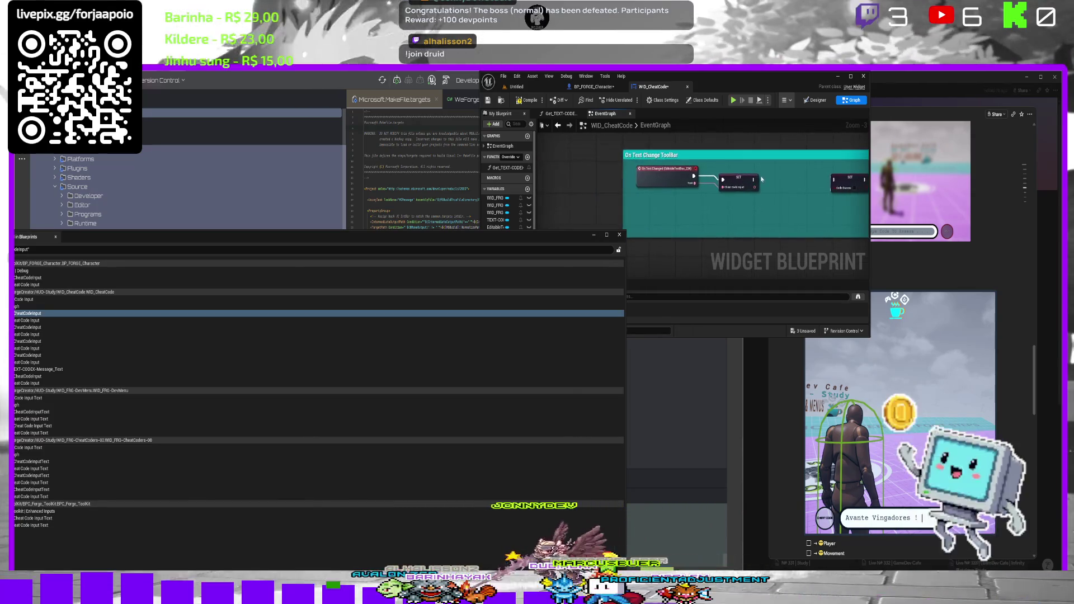
pyautogui.scroll(-5, 699, 175)
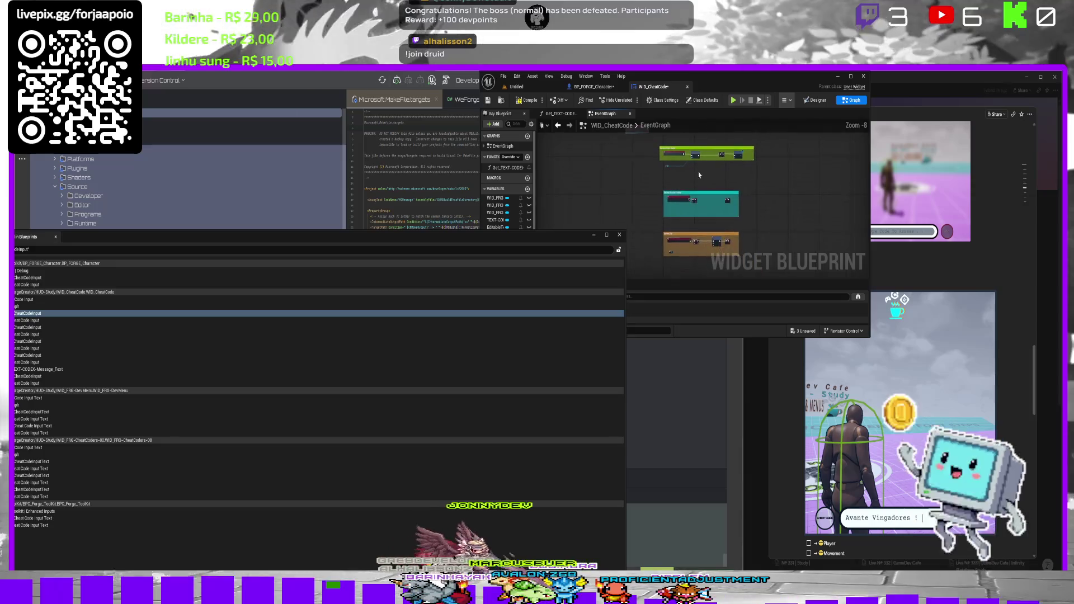
pyautogui.scroll(6, 662, 230)
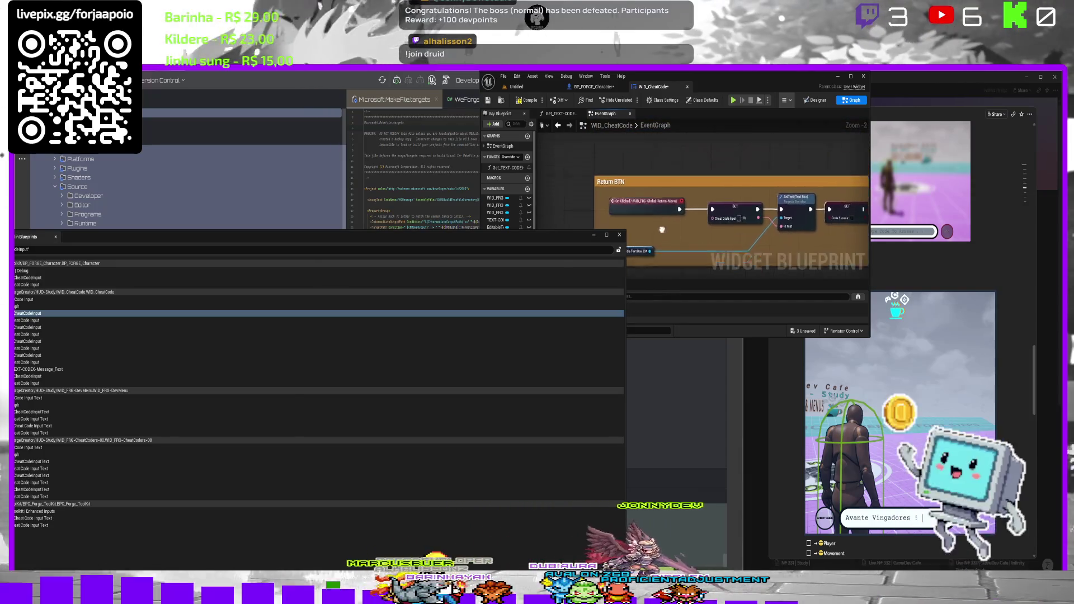
pyautogui.scroll(-2, 662, 229)
pyautogui.scroll(2, 656, 234)
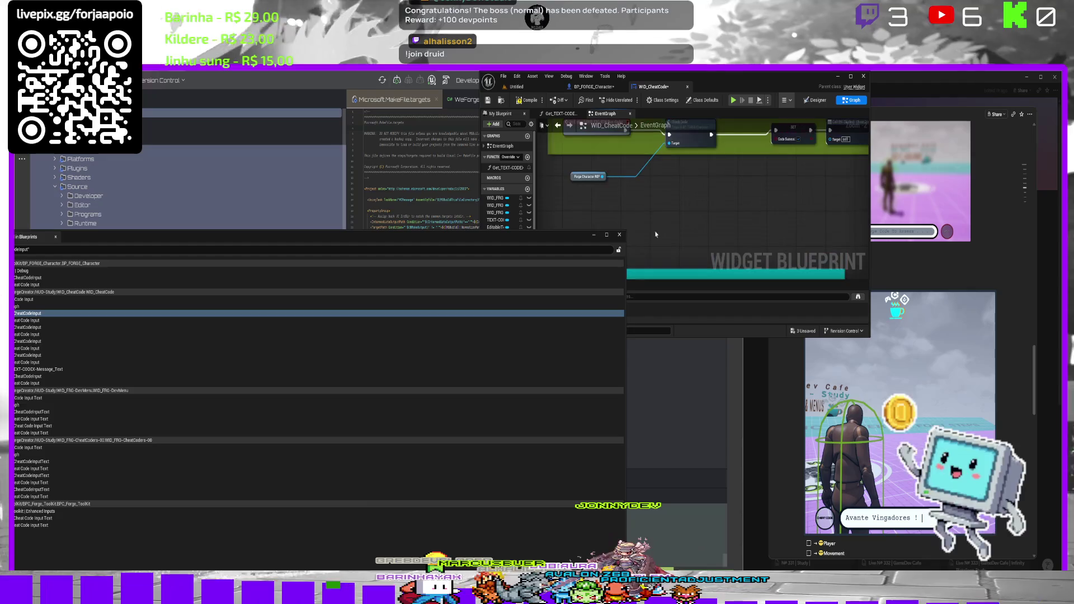
pyautogui.scroll(-2, 655, 234)
pyautogui.scroll(2, 692, 172)
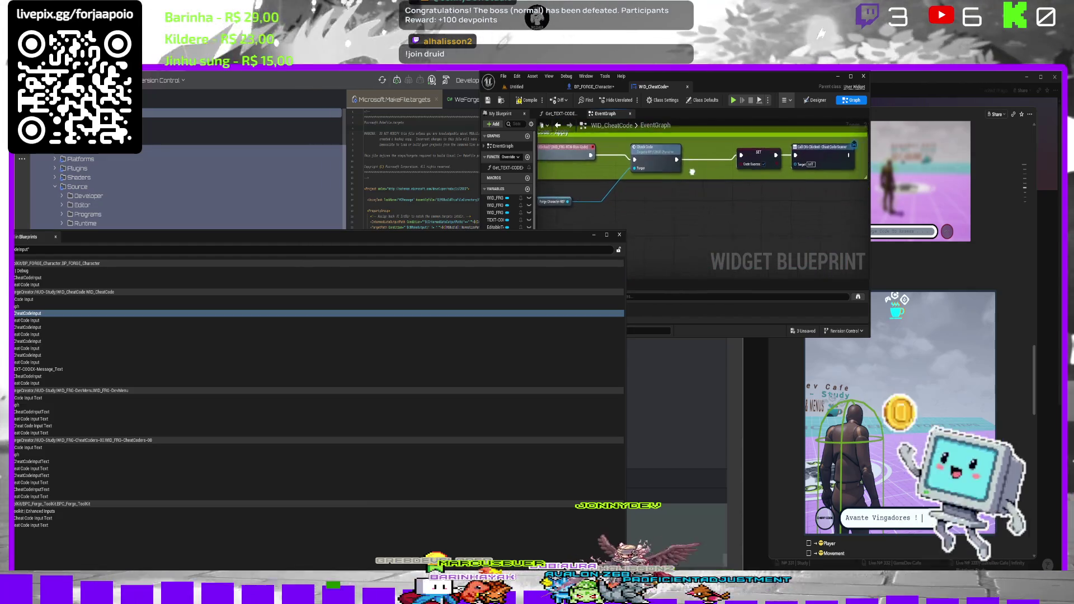
pyautogui.scroll(-2, 715, 180)
pyautogui.scroll(2, 703, 194)
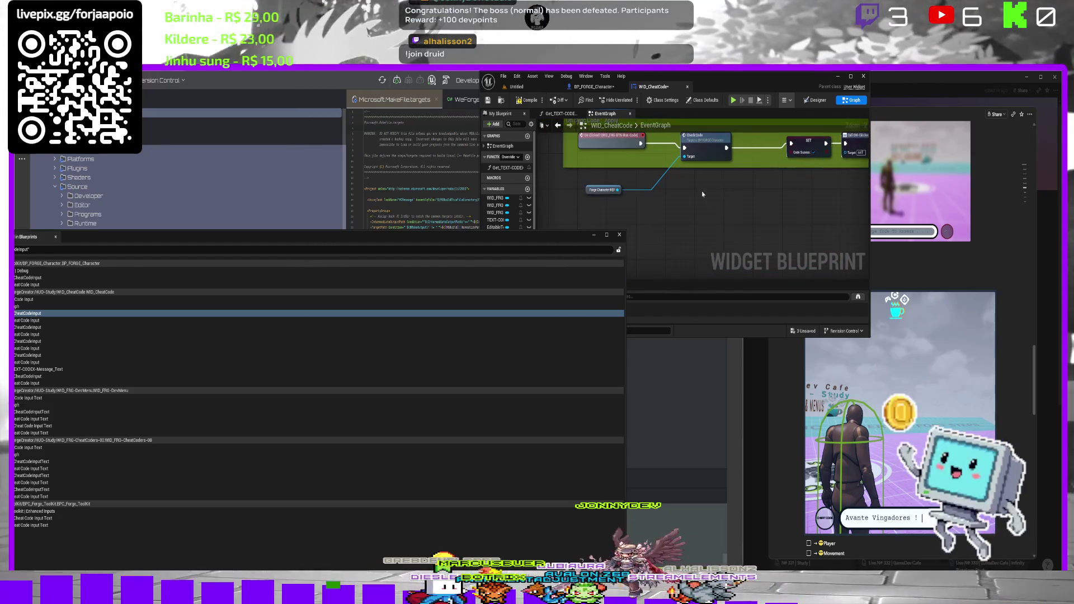
pyautogui.scroll(-2, 703, 196)
pyautogui.scroll(2, 704, 226)
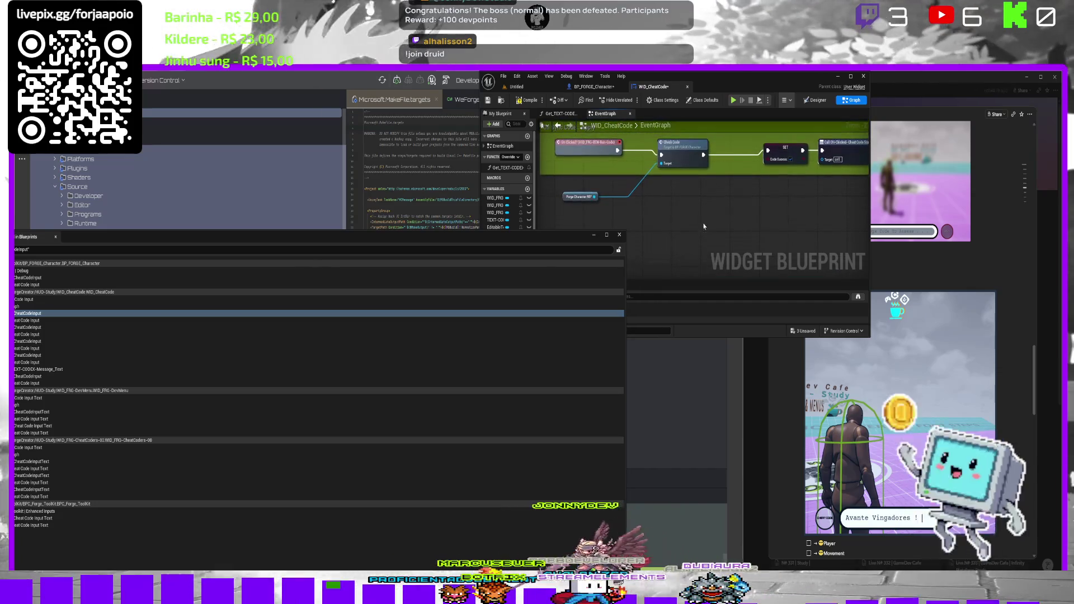
pyautogui.moveTo(705, 222); pyautogui.dragTo(703, 221)
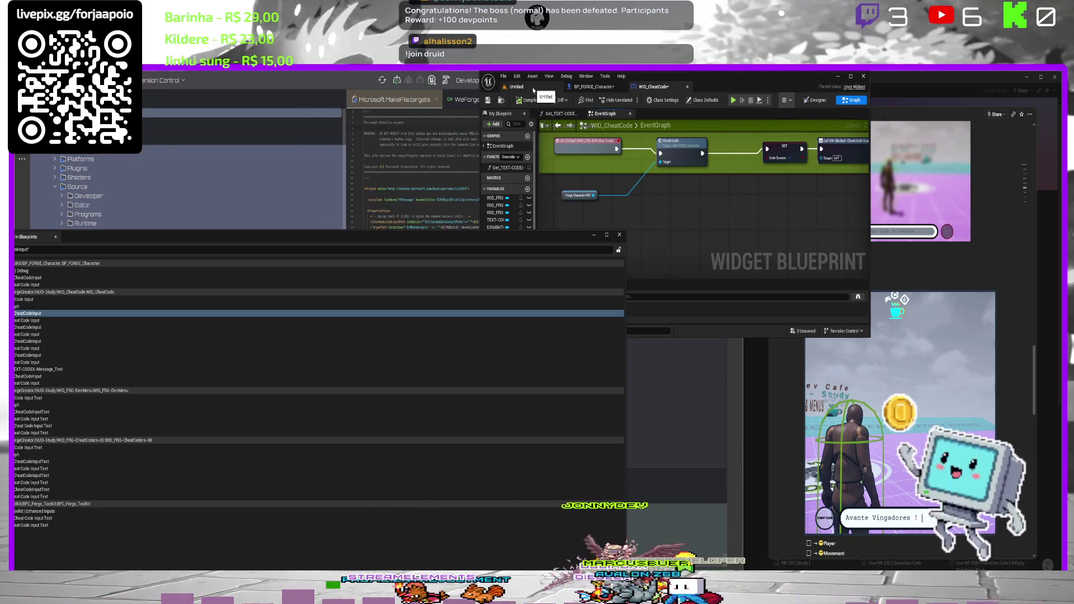
# Run a play test, submit the code 'test' in the cheat-code popup, and end it.
pyautogui.click(533, 88)
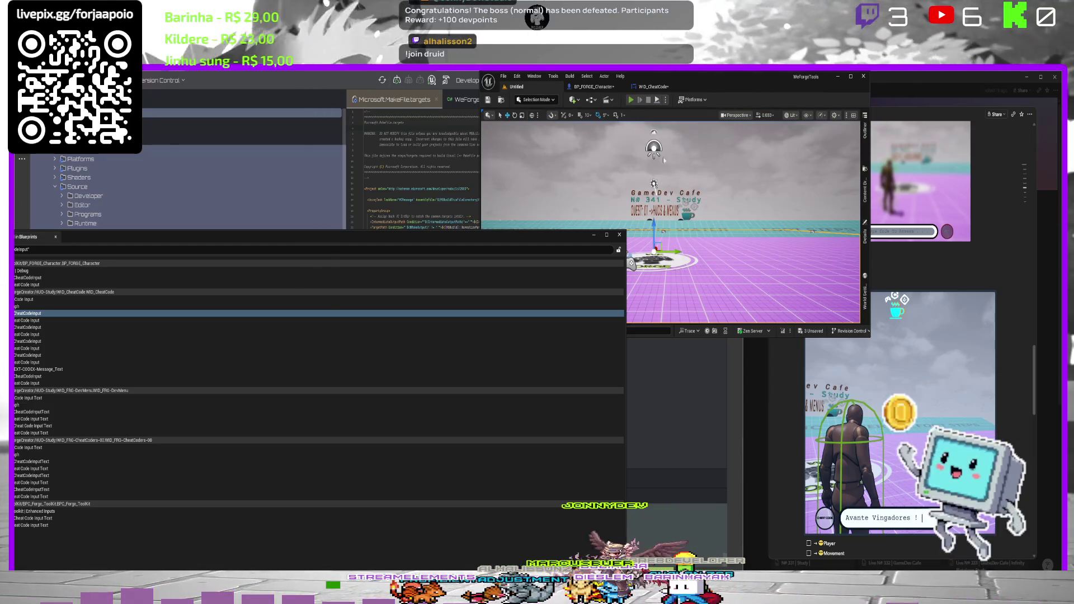
pyautogui.hotkey('alt', 'p')
pyautogui.write('te')
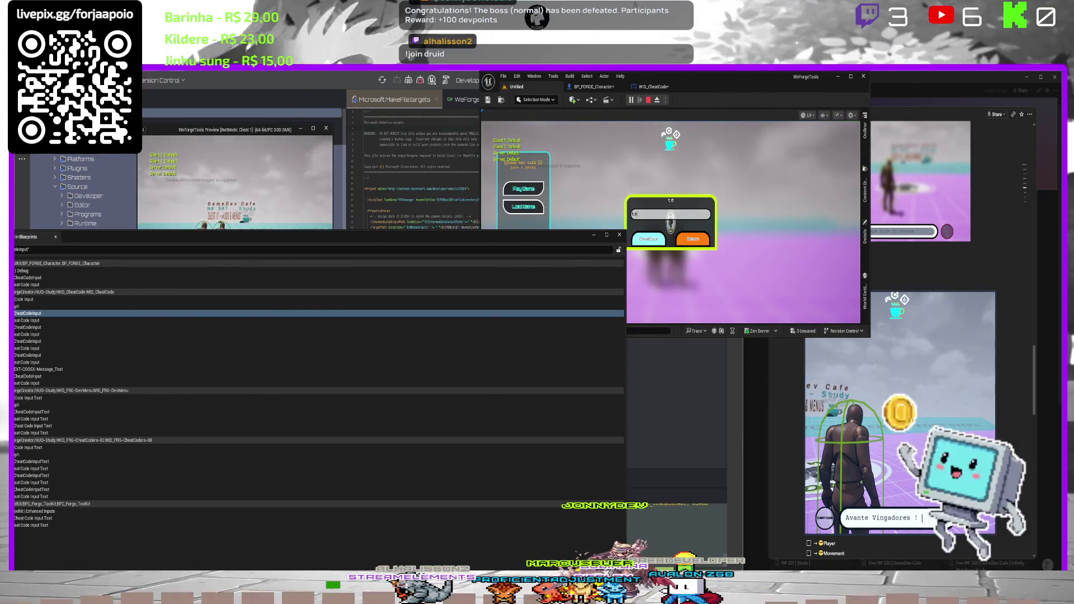
pyautogui.write('st')
pyautogui.click(654, 241)
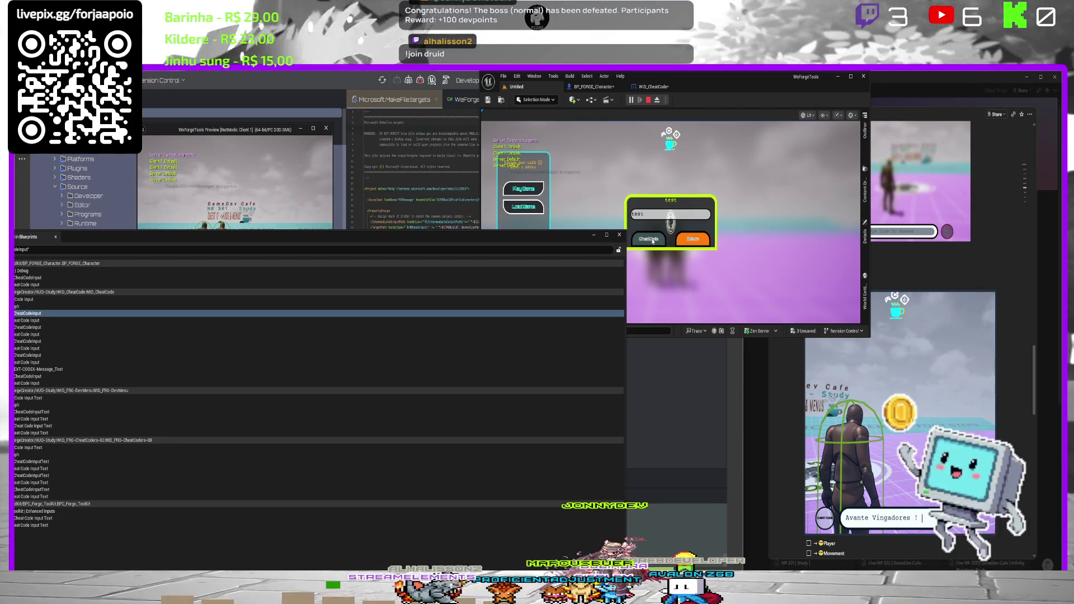
pyautogui.press('Escape')
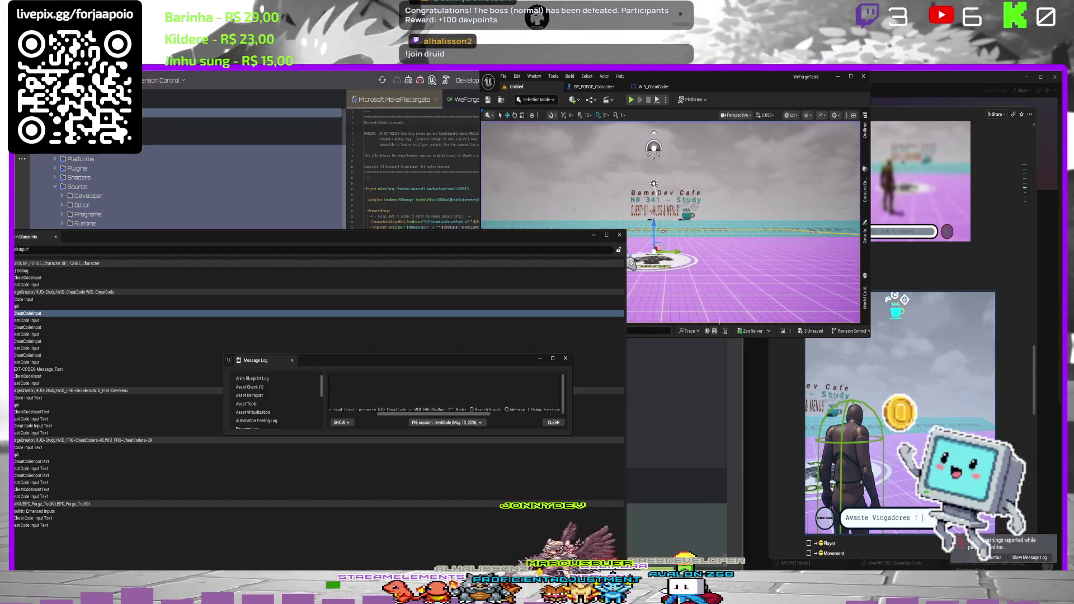
# Wire Check Code's execution output straight to the call node, then open the CheckCode event.
pyautogui.click(654, 87)
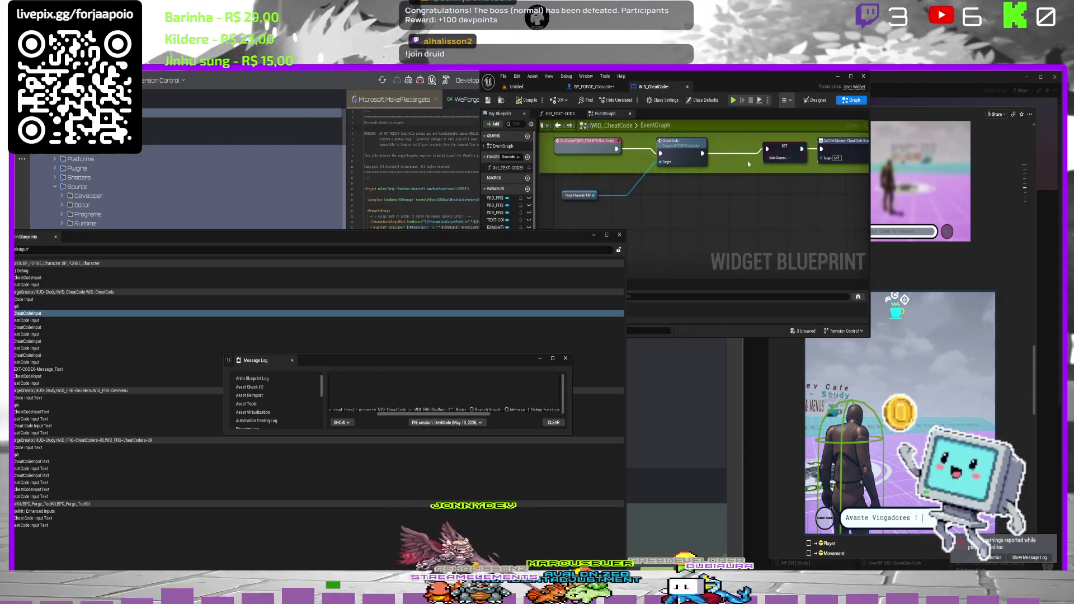
pyautogui.moveTo(726, 194); pyautogui.dragTo(728, 154)
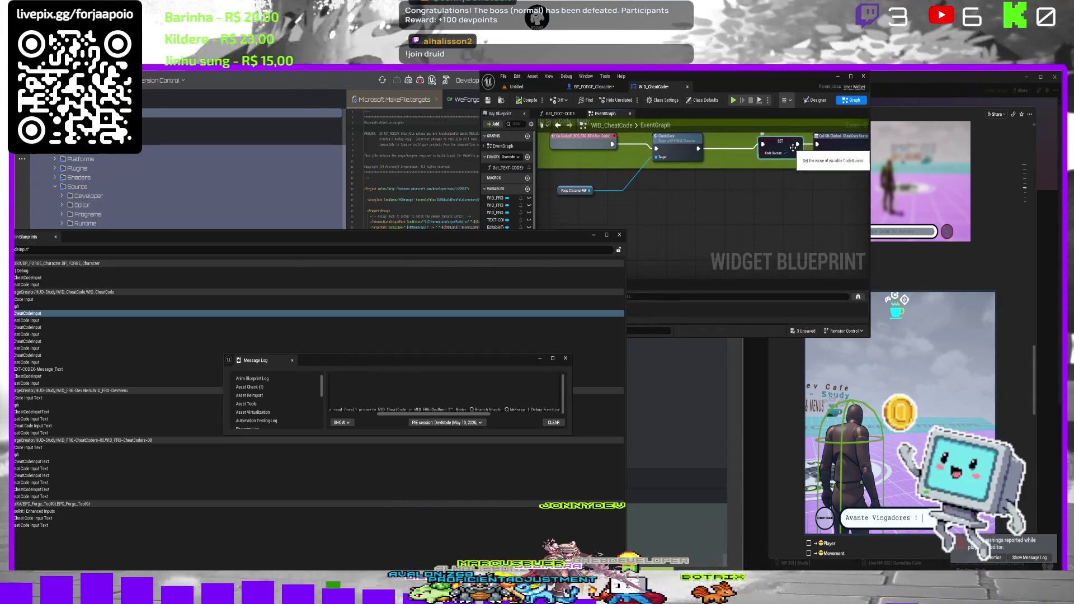
pyautogui.moveTo(827, 144); pyautogui.dragTo(817, 145)
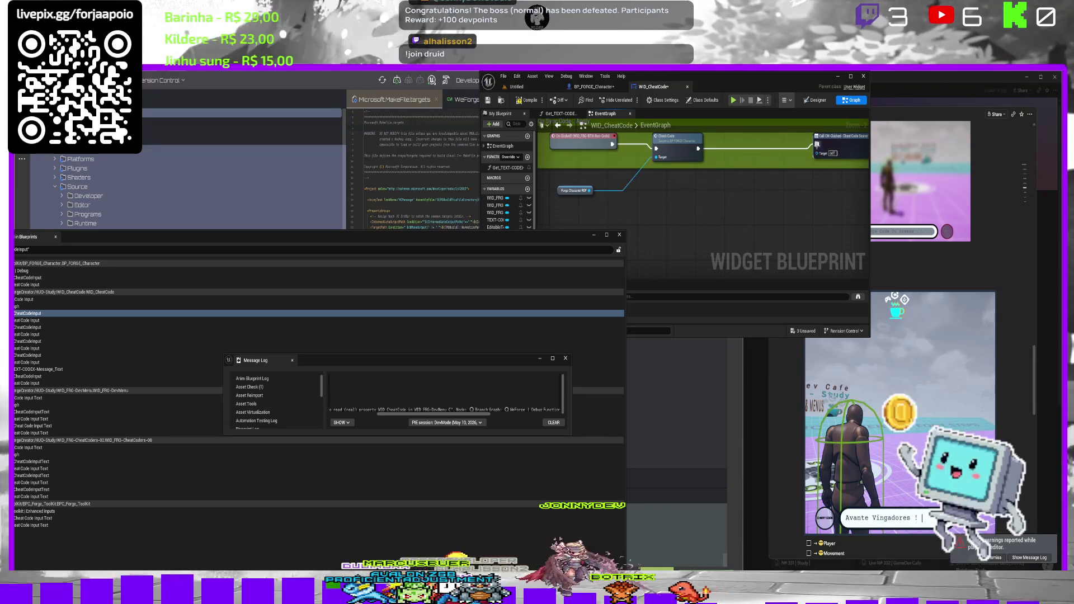
pyautogui.moveTo(649, 167); pyautogui.dragTo(666, 183)
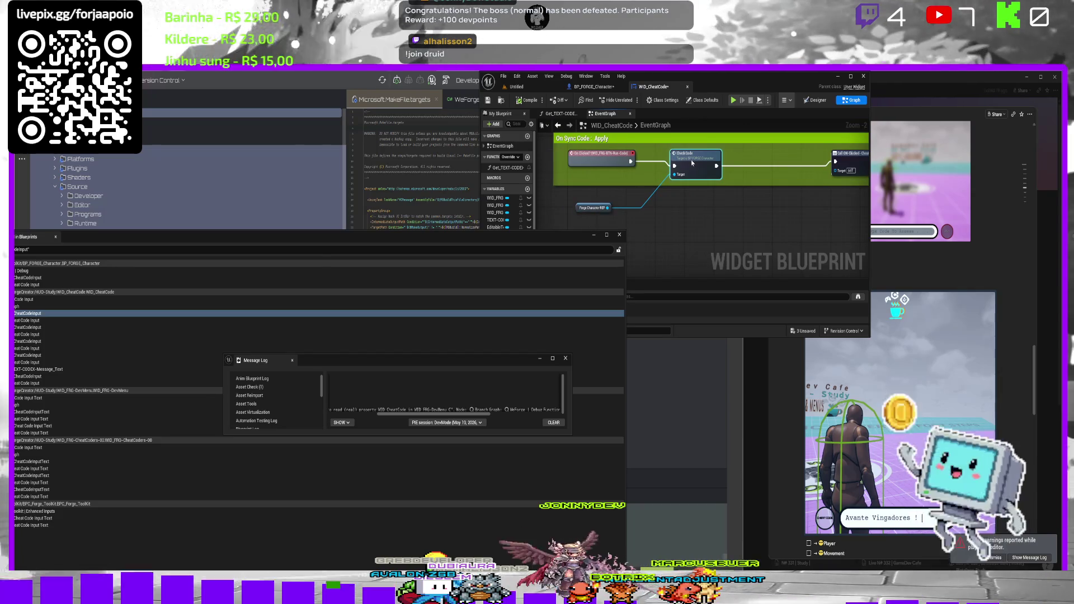
pyautogui.doubleClick(692, 163)
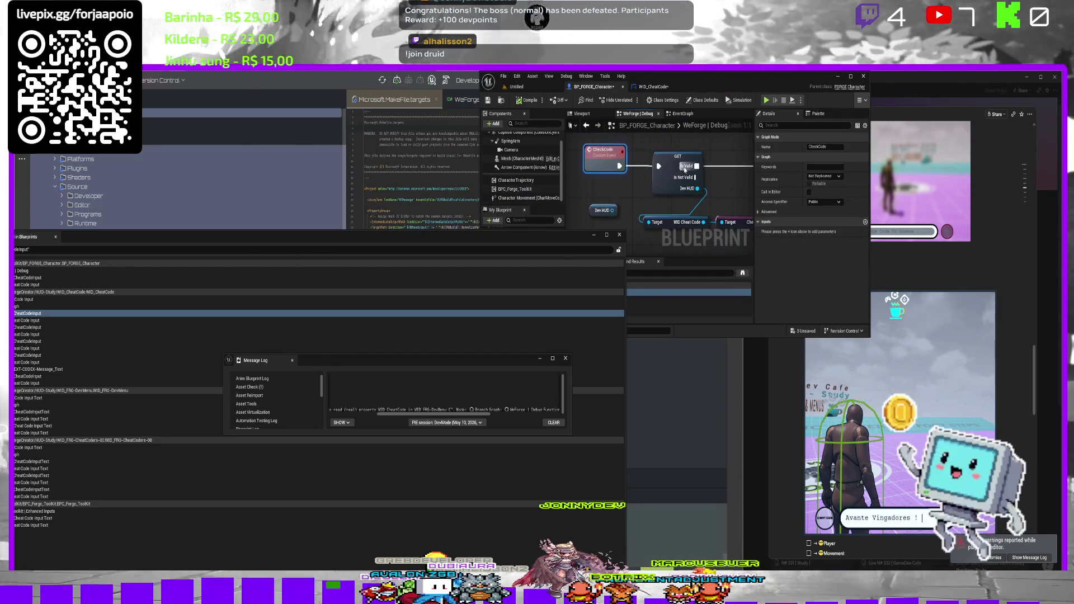
# Close Find in Blueprints and try dropping a Dev HUD reference, cancelling the get/set choice.
pyautogui.scroll(-4, 673, 191)
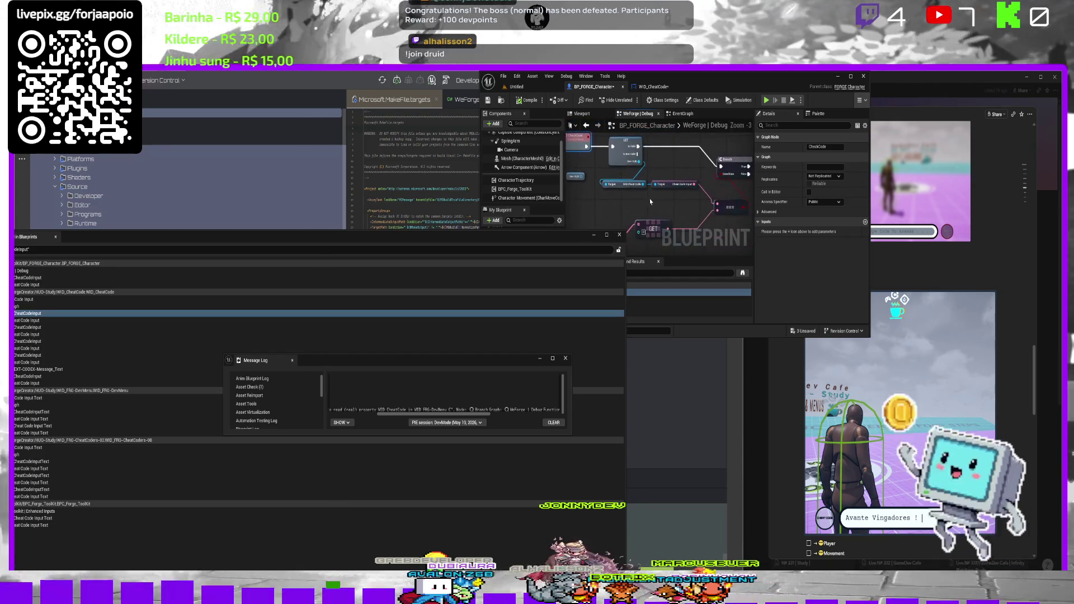
pyautogui.moveTo(605, 163); pyautogui.dragTo(634, 192)
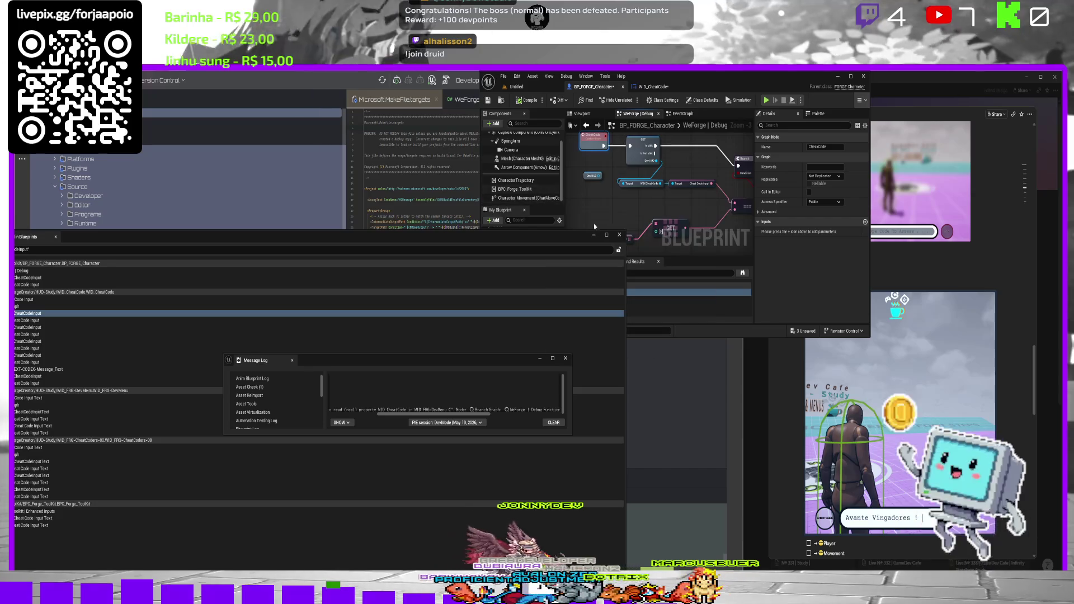
pyautogui.click(619, 235)
pyautogui.moveTo(506, 311); pyautogui.dragTo(618, 205)
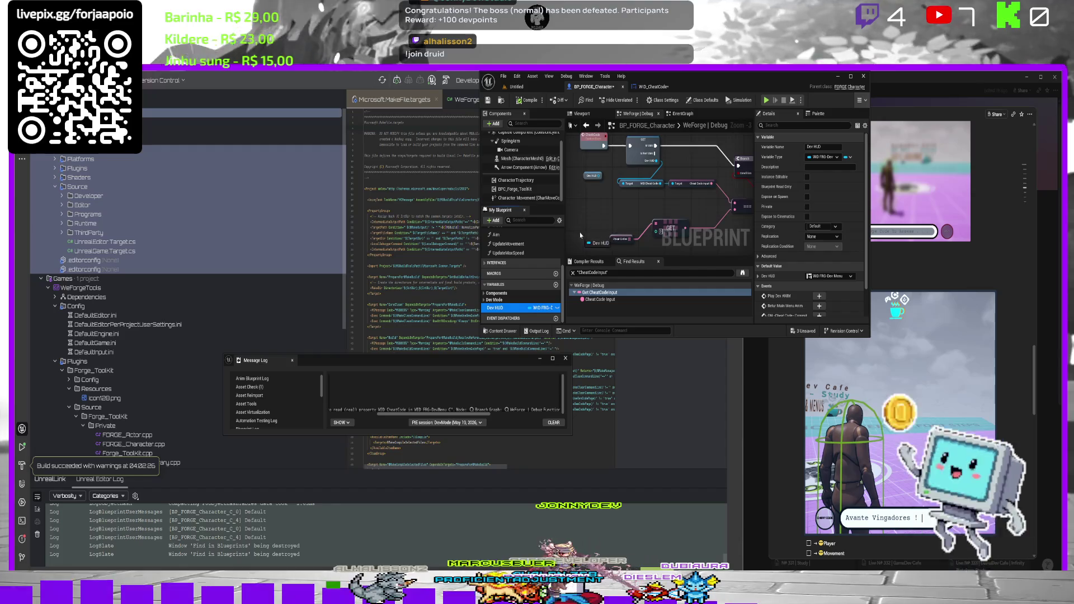
pyautogui.moveTo(588, 210); pyautogui.dragTo(595, 211)
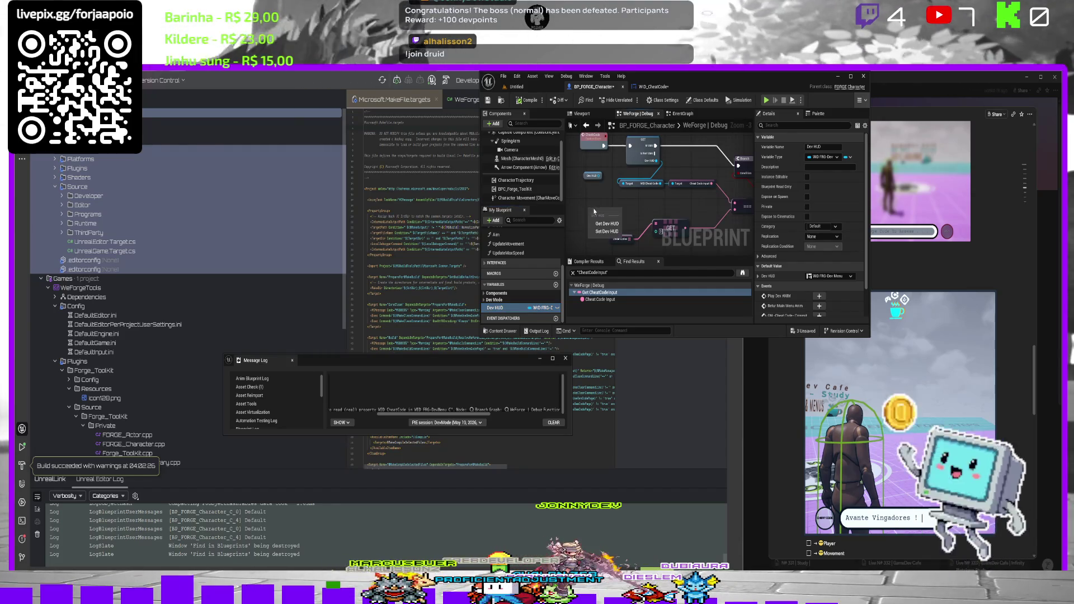
pyautogui.click(636, 184)
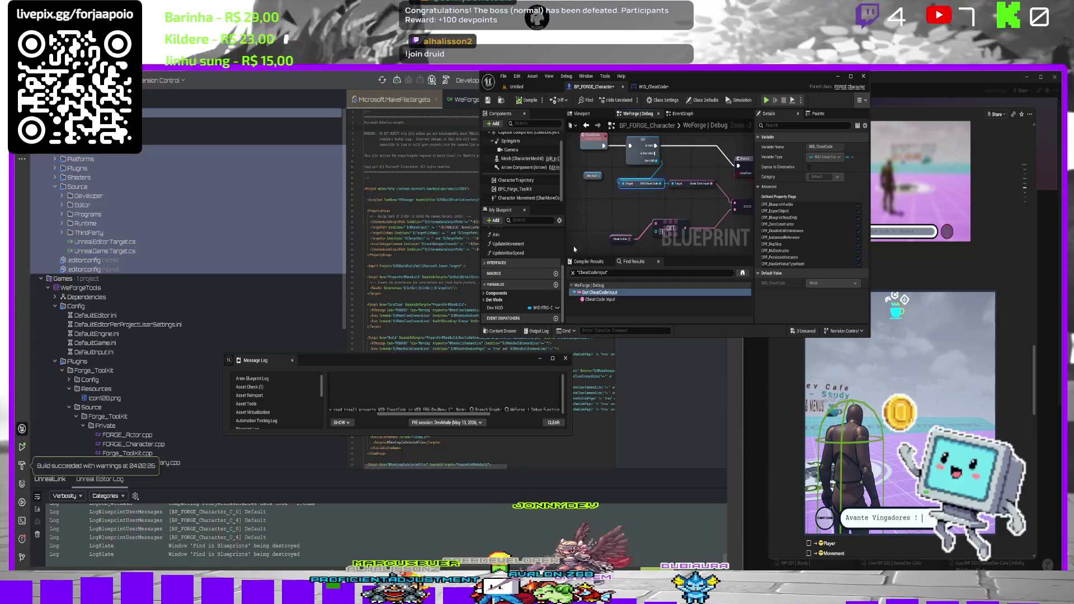
# Expand Dev HUD's Default Value and check the Cheat Code Input Text localization options.
pyautogui.click(509, 308)
pyautogui.scroll(-3, 762, 249)
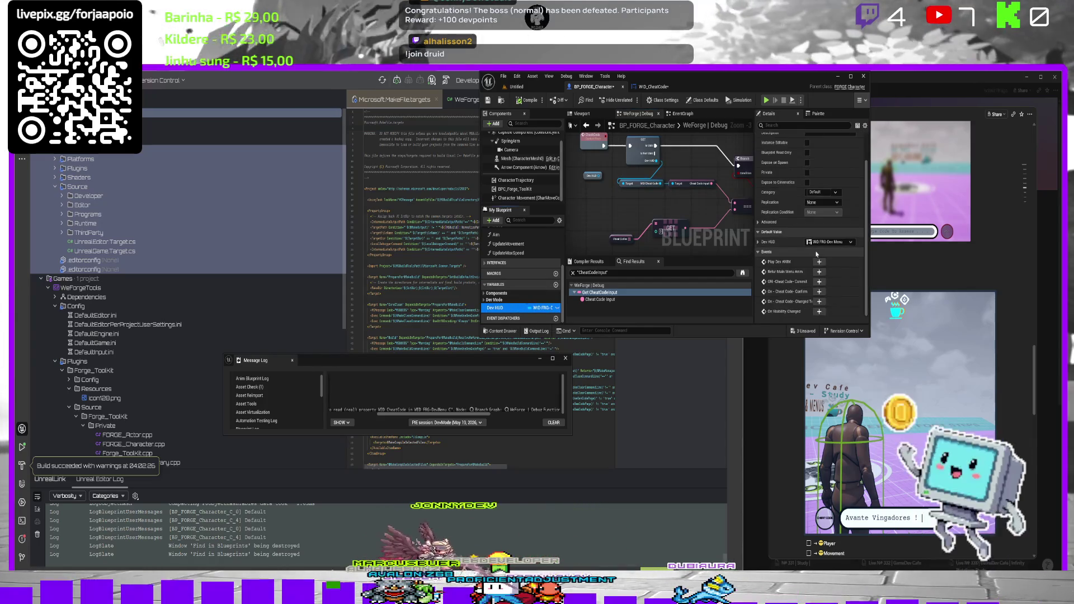
pyautogui.click(758, 242)
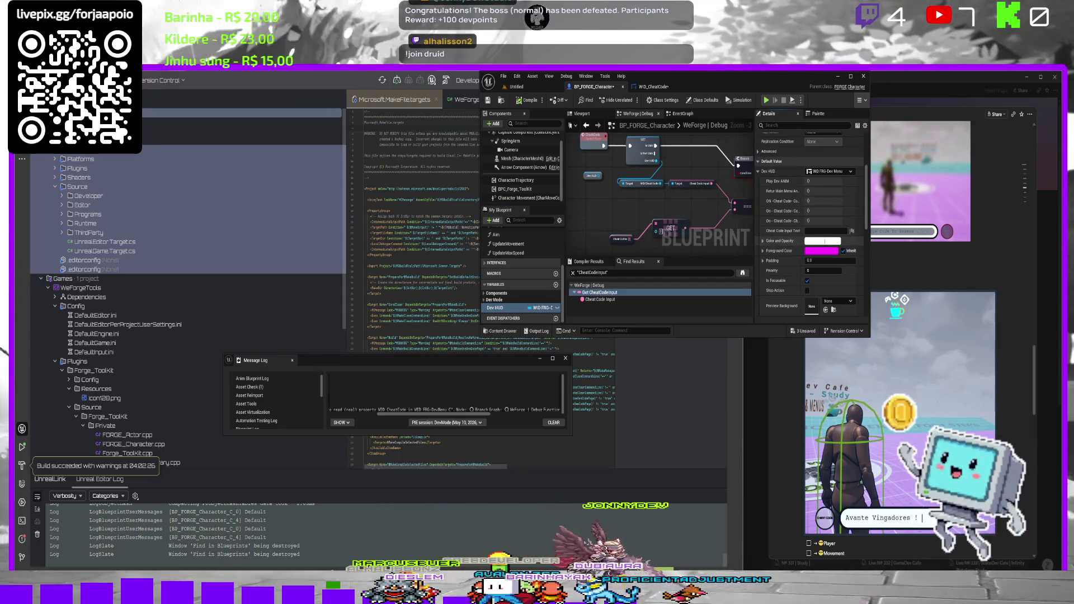
pyautogui.scroll(-2, 845, 257)
pyautogui.click(820, 161)
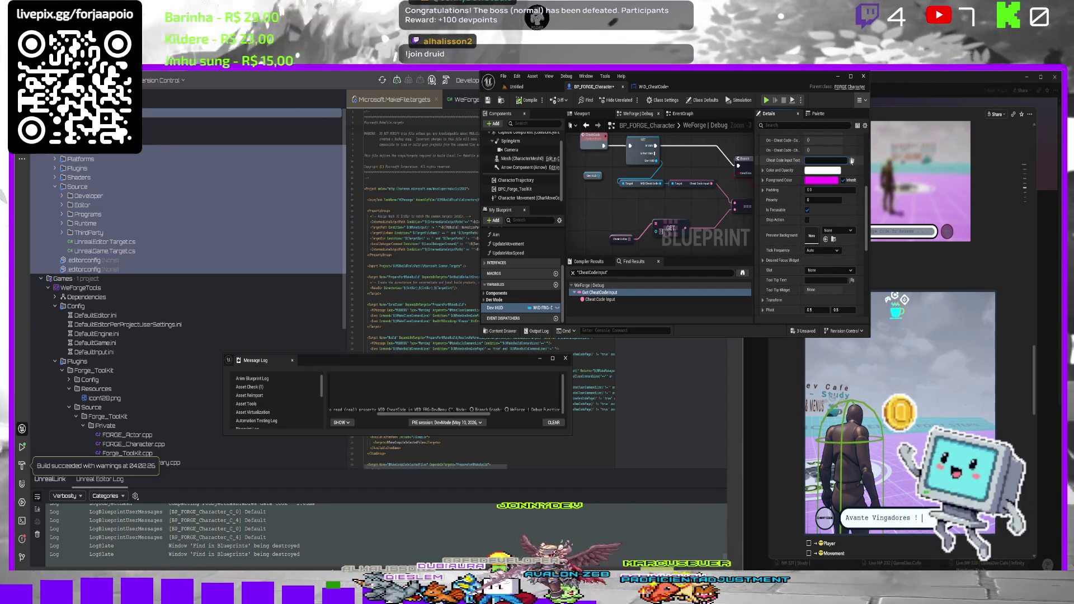
pyautogui.click(852, 161)
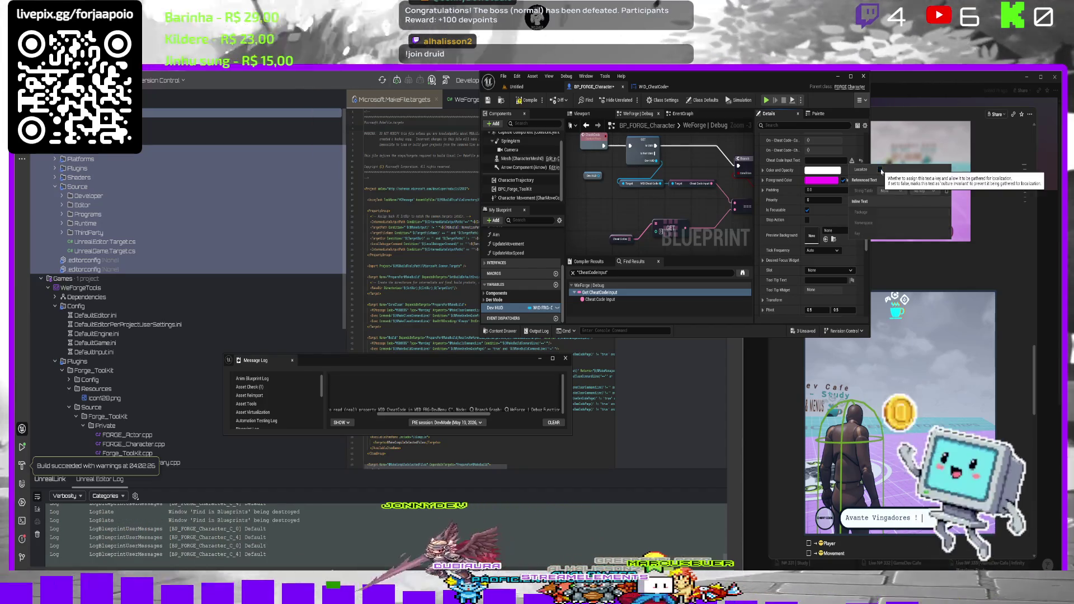
pyautogui.click(825, 161)
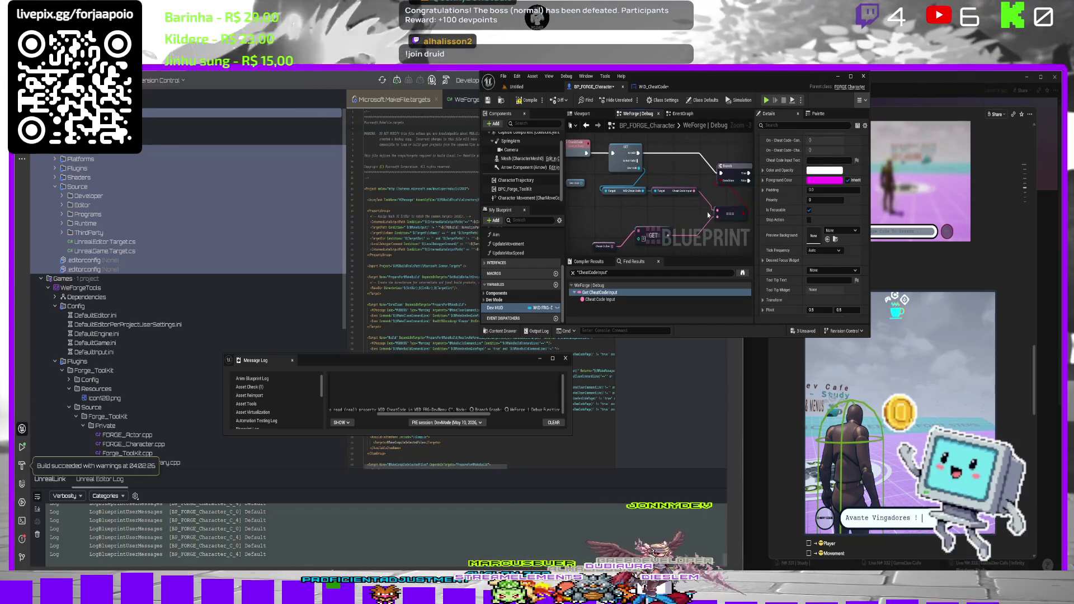
# Inspect the CheatCodeInput variable's properties, expanding Advanced and widening the variables panel.
pyautogui.click(652, 86)
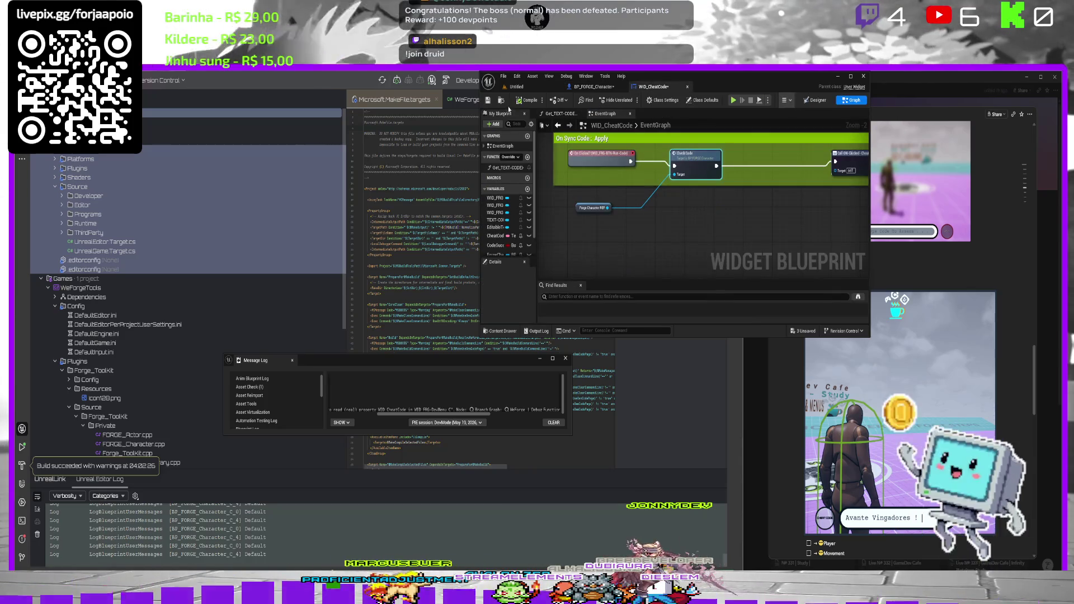
pyautogui.click(496, 235)
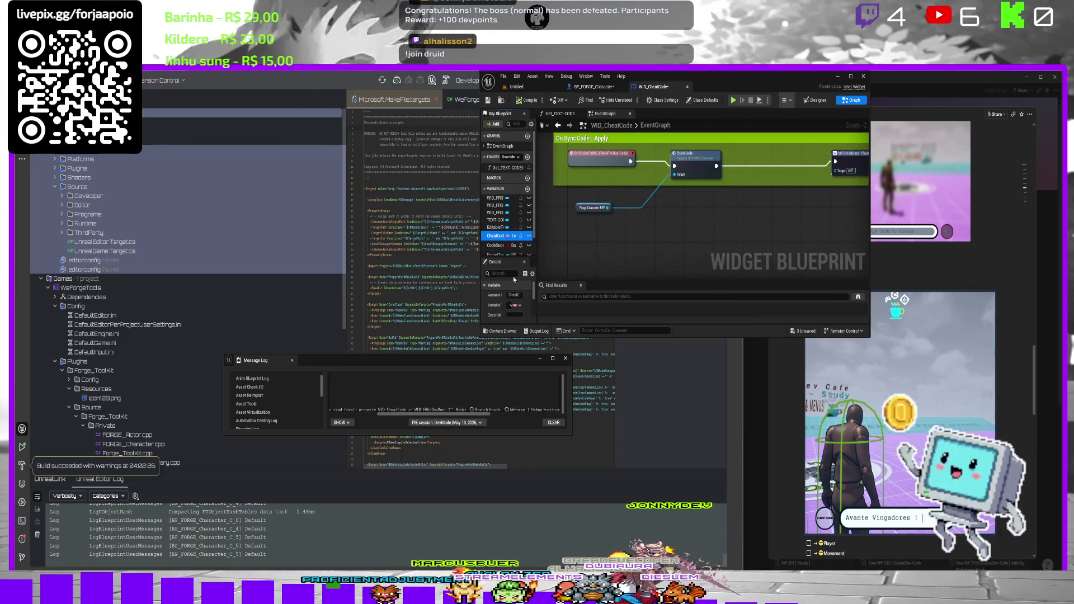
pyautogui.scroll(-3, 511, 308)
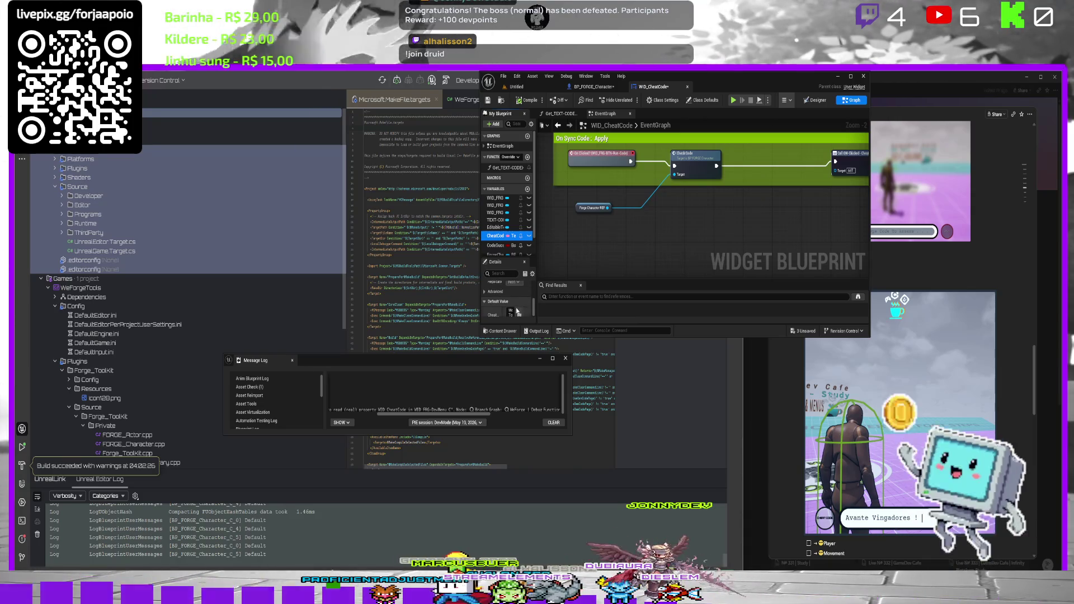
pyautogui.click(484, 292)
pyautogui.scroll(1, 529, 302)
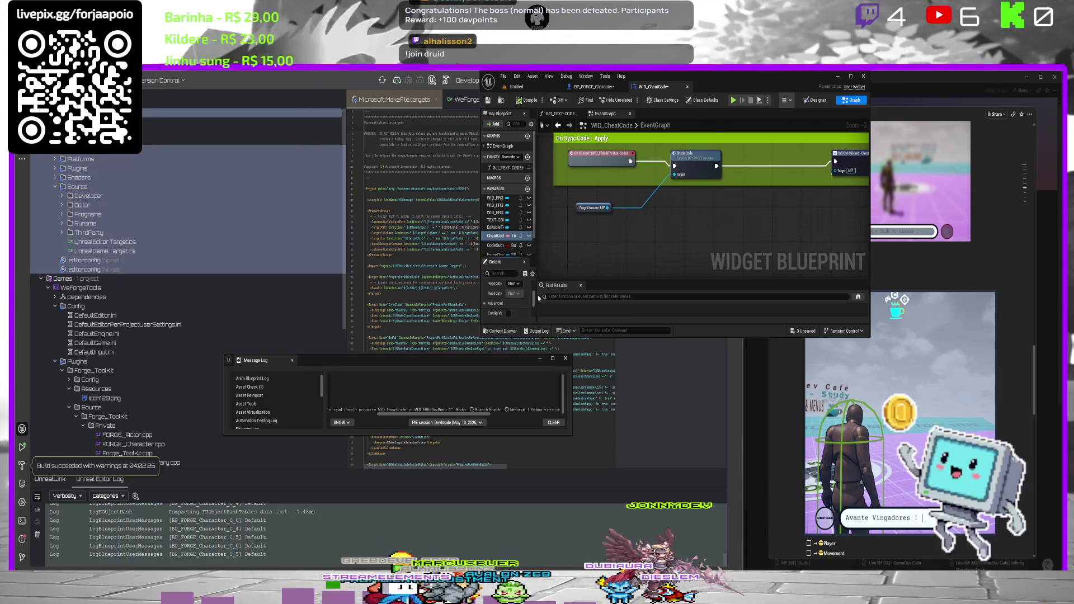
pyautogui.moveTo(539, 299); pyautogui.dragTo(637, 252)
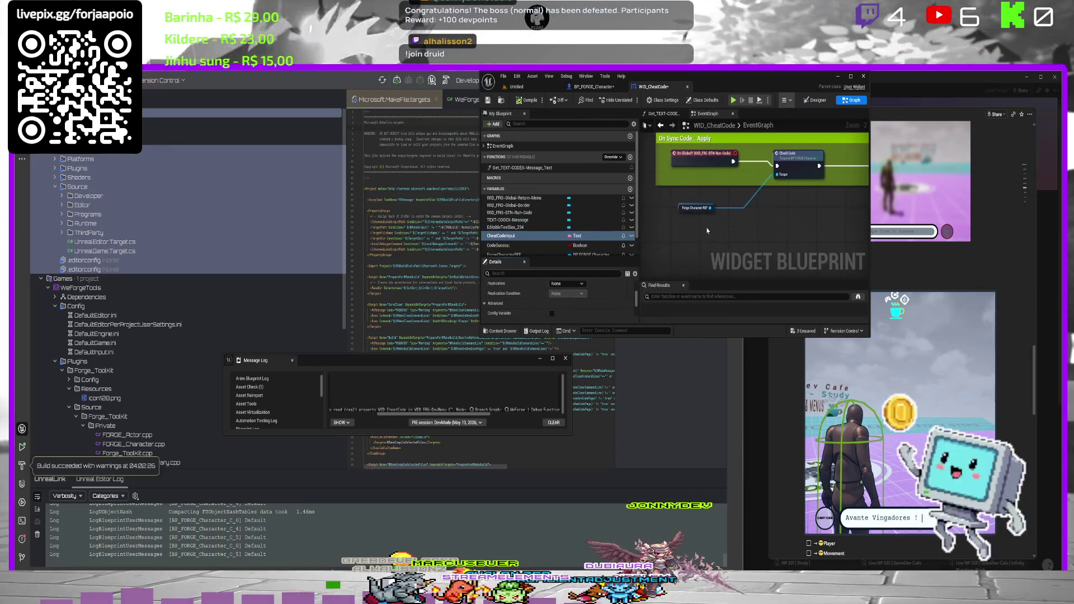
pyautogui.scroll(-4, 726, 229)
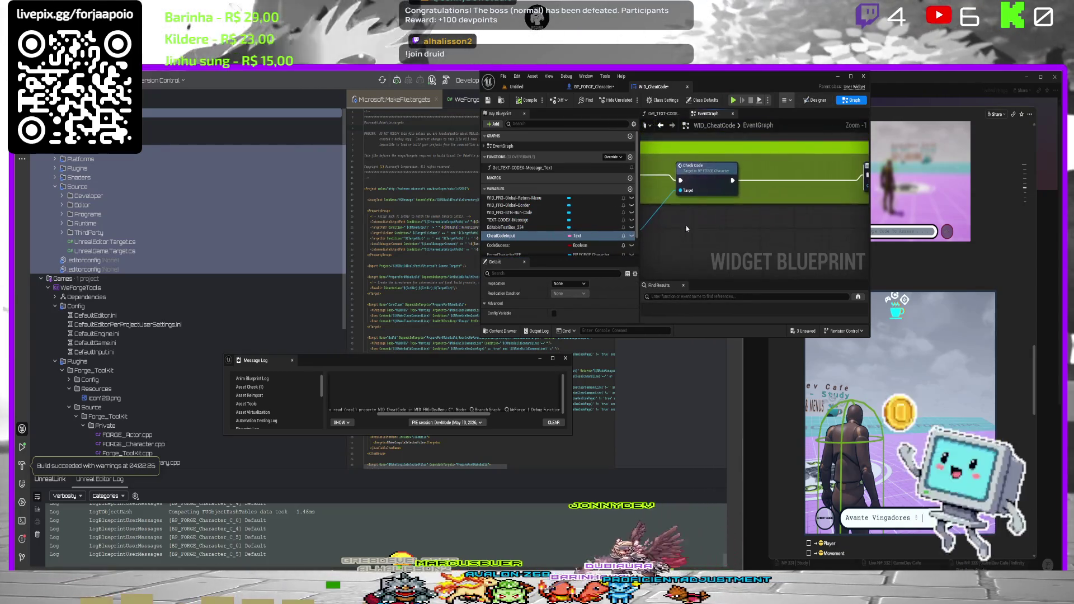
# Pan and zoom the event graph to review the Code: Apply logic, deselecting CheatCodeInput.
pyautogui.moveTo(726, 228); pyautogui.dragTo(753, 222)
pyautogui.scroll(2, 718, 197)
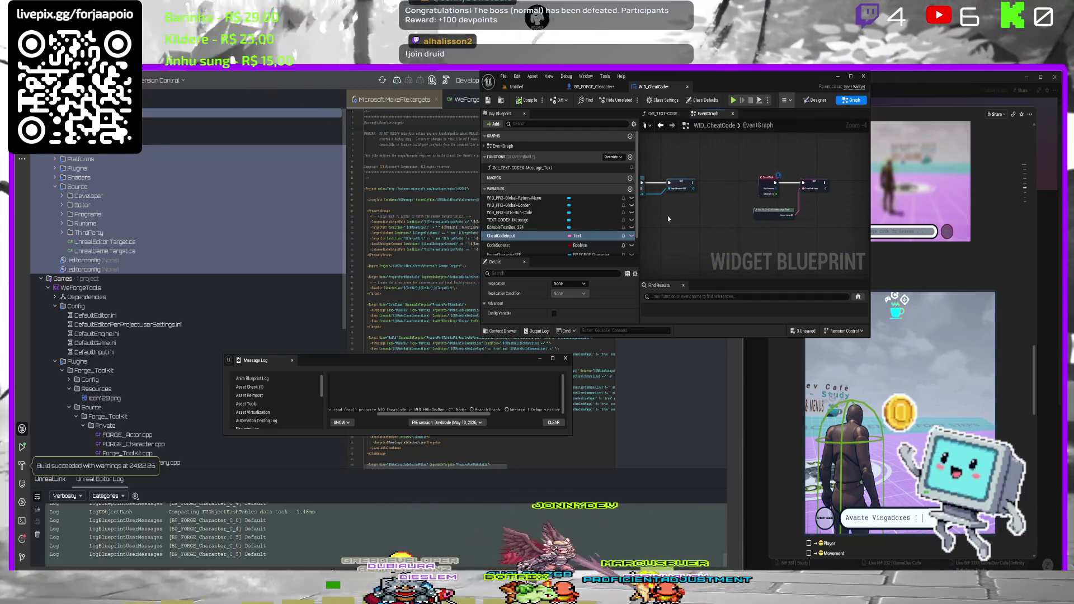
pyautogui.scroll(-2, 780, 173)
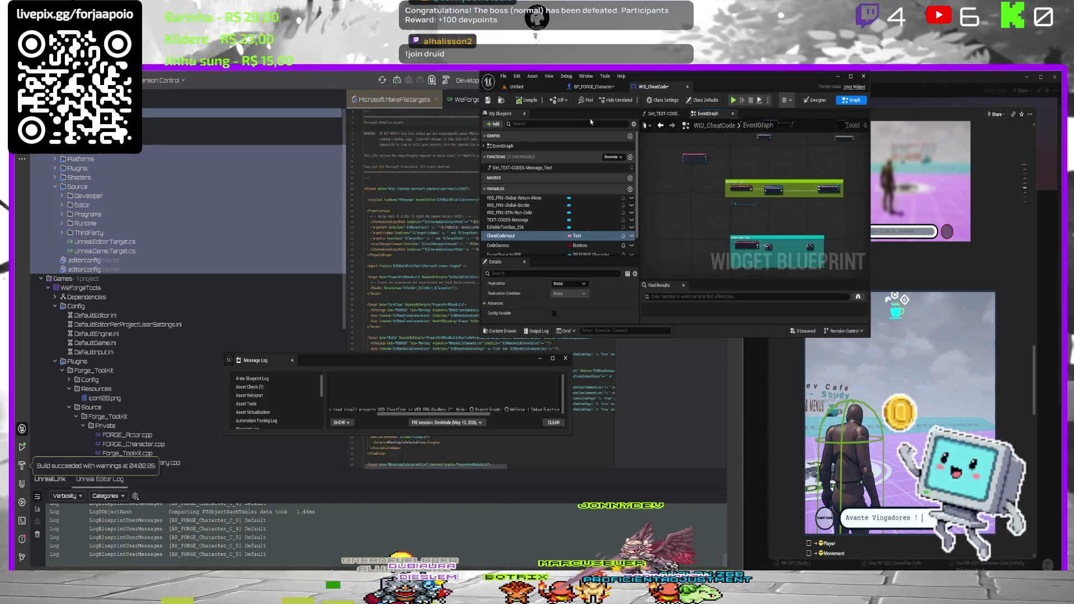
pyautogui.scroll(2, 709, 183)
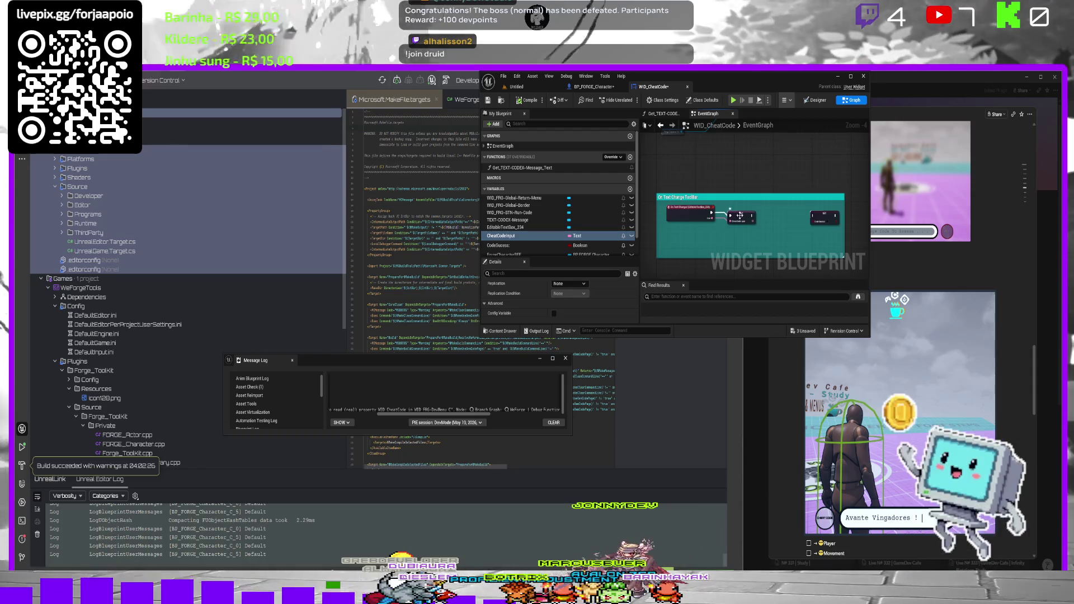
pyautogui.click(751, 218)
pyautogui.scroll(1, 713, 231)
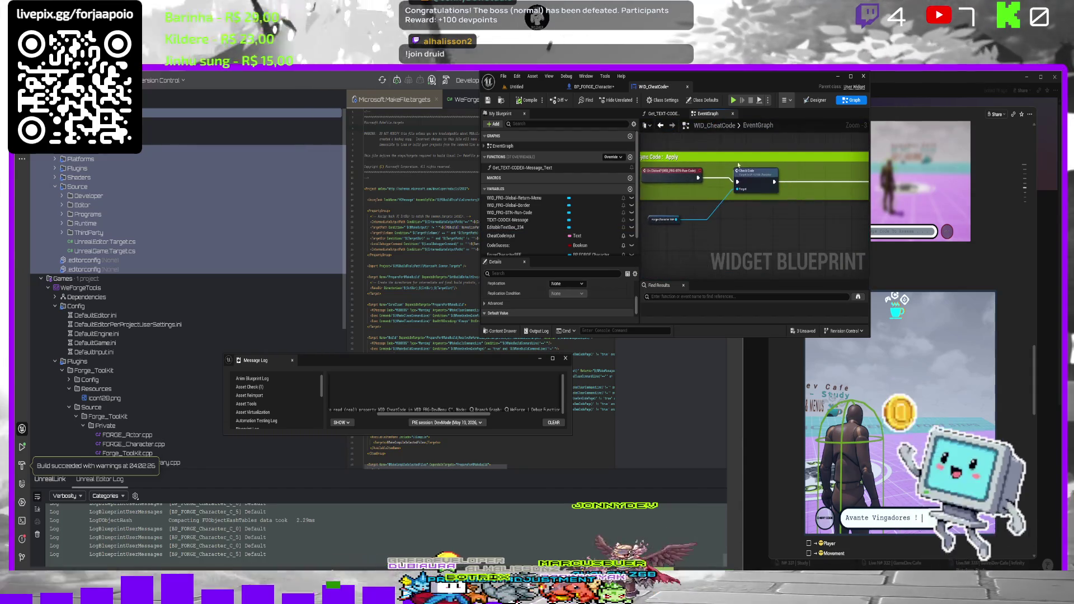
pyautogui.scroll(-1, 725, 206)
# Select the On Clicked event and the text-change input node, then switch to Designer.
pyautogui.click(710, 184)
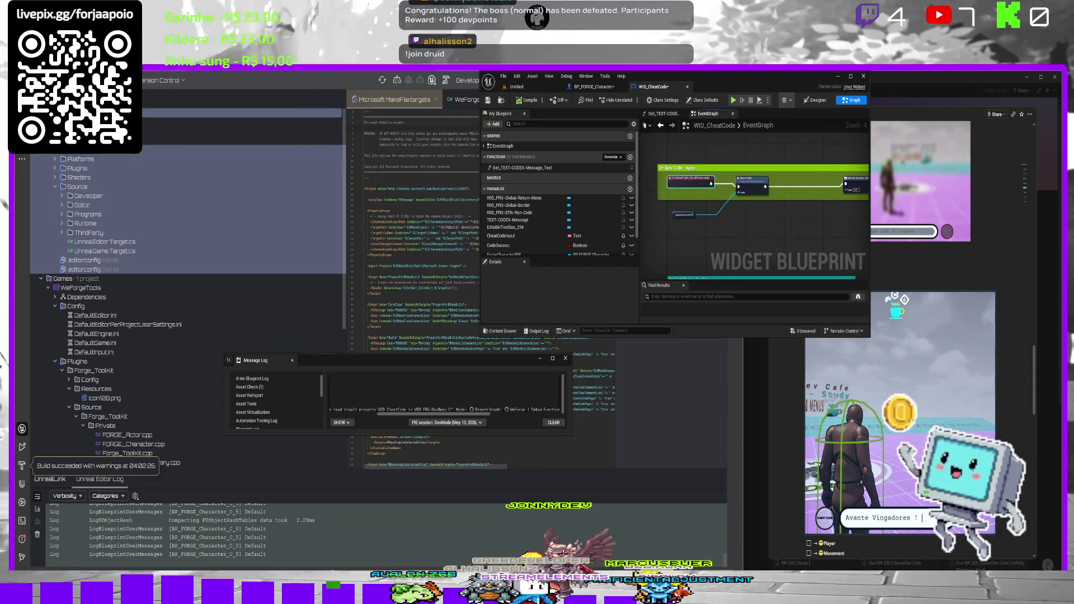
pyautogui.scroll(-3, 800, 221)
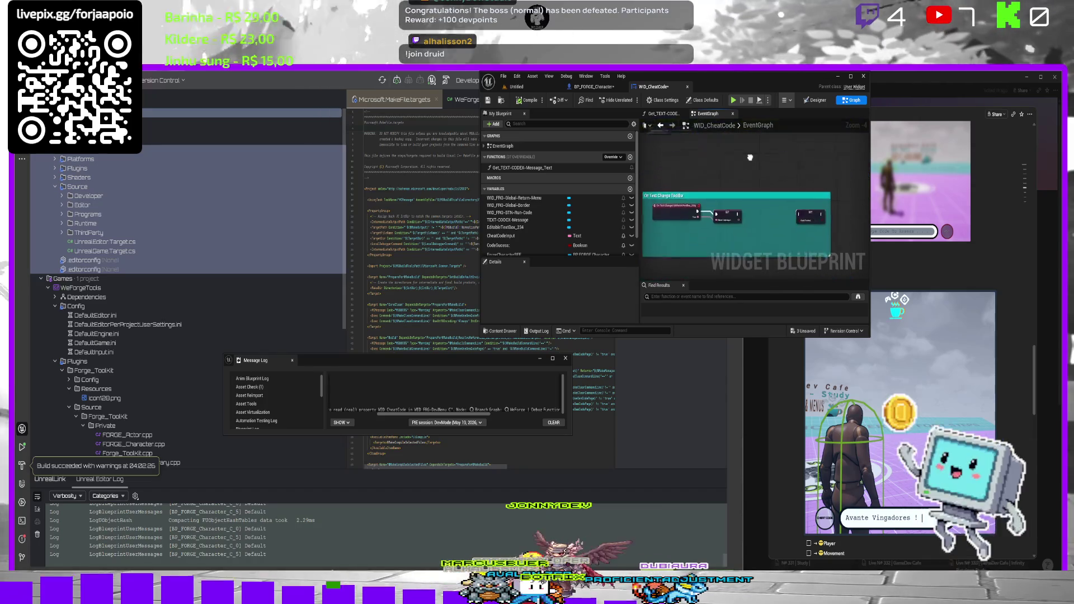
pyautogui.click(752, 246)
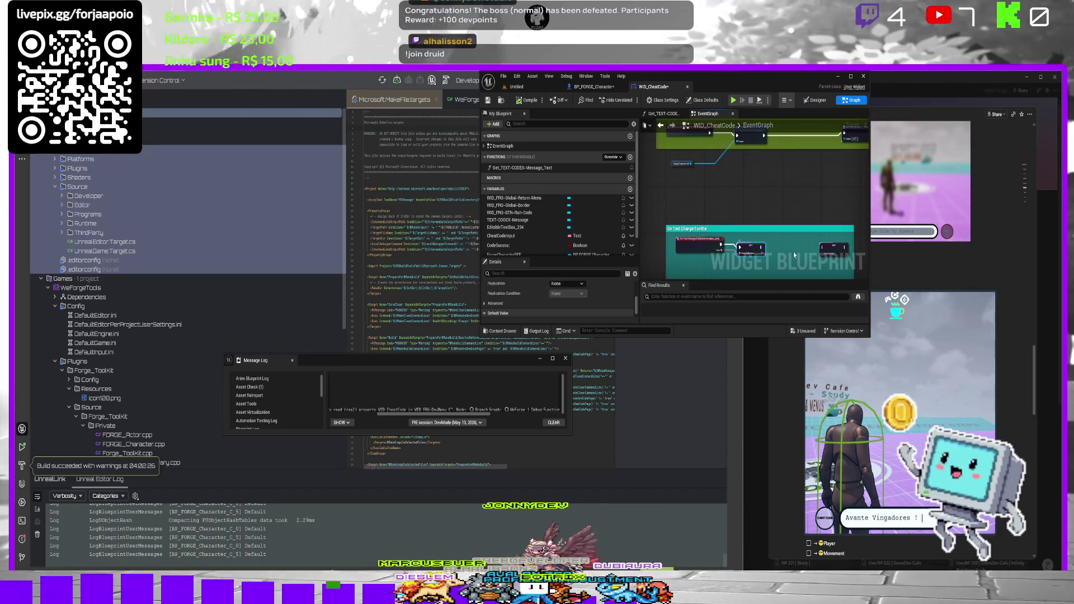
pyautogui.scroll(-5, 559, 302)
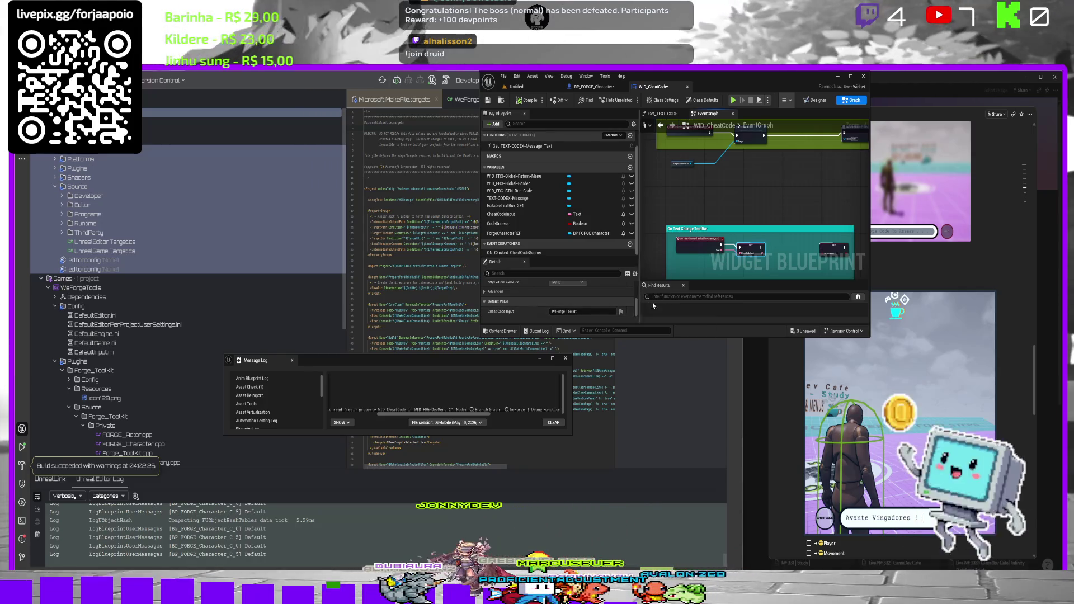
pyautogui.click(817, 100)
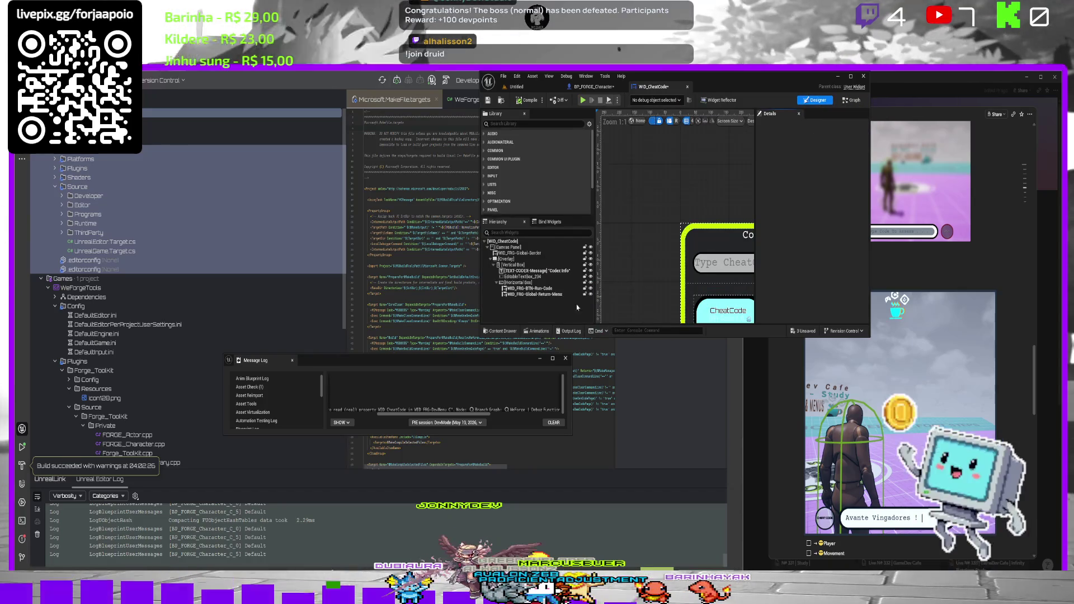
# Select the TEXT-CODEX-Message text widget, then return to the event graph.
pyautogui.click(753, 245)
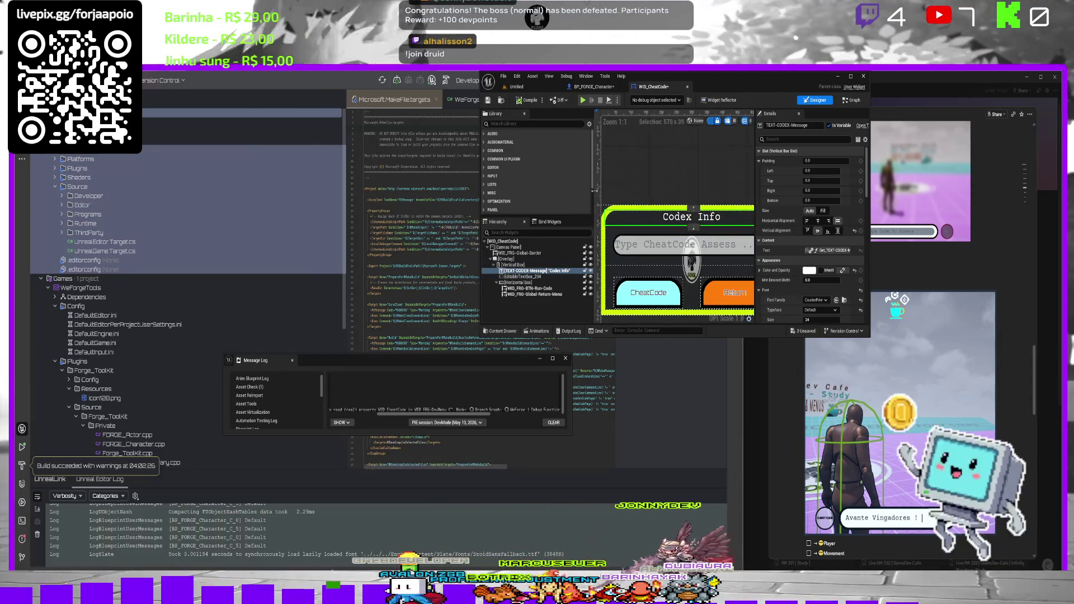
pyautogui.click(862, 101)
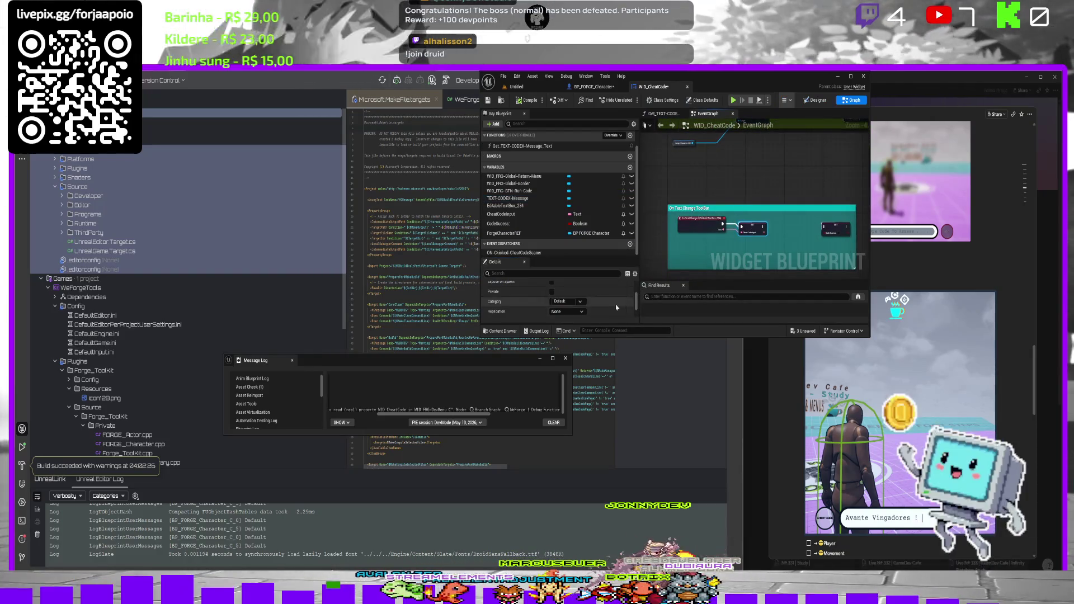
pyautogui.scroll(3, 617, 312)
pyautogui.scroll(5, 616, 307)
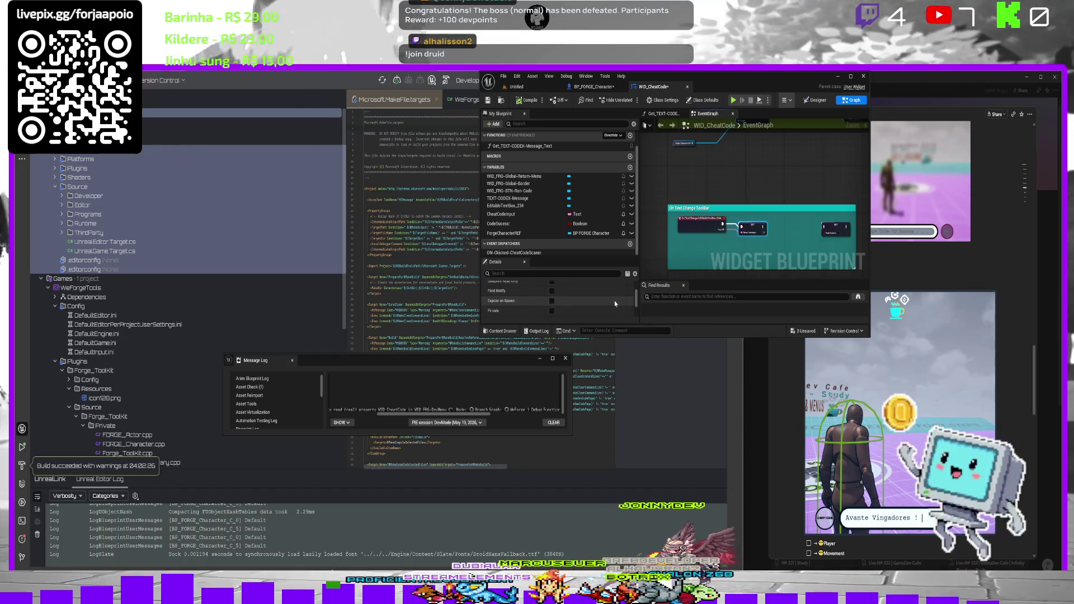
pyautogui.scroll(2, 608, 299)
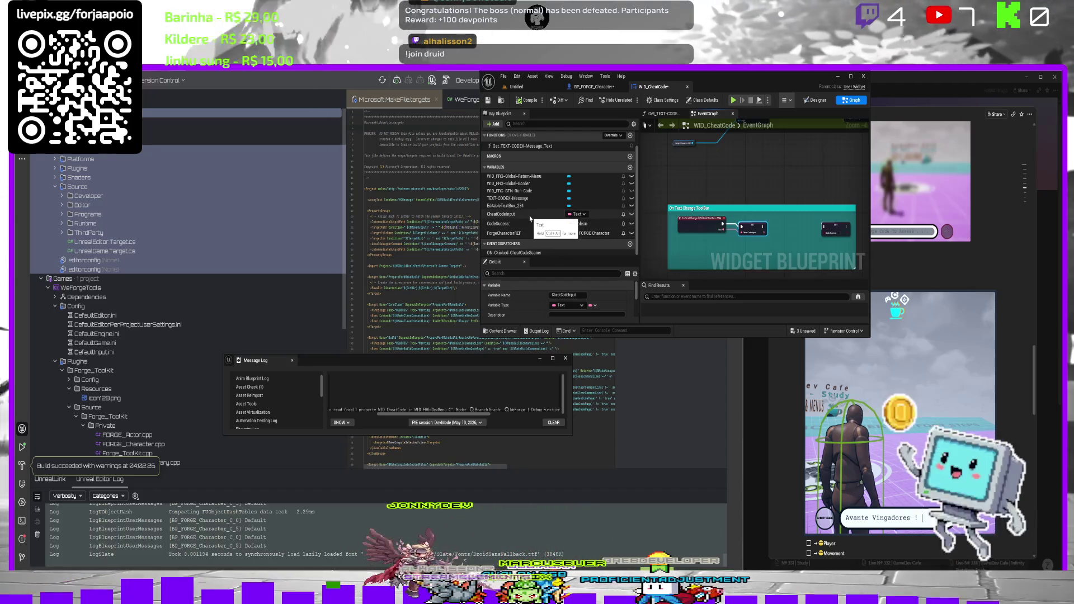
# Clear CheatCodeInput's WeForge.Toolkit default value and compile WID_CheatCode.
pyautogui.click(530, 217)
pyautogui.scroll(-8, 565, 302)
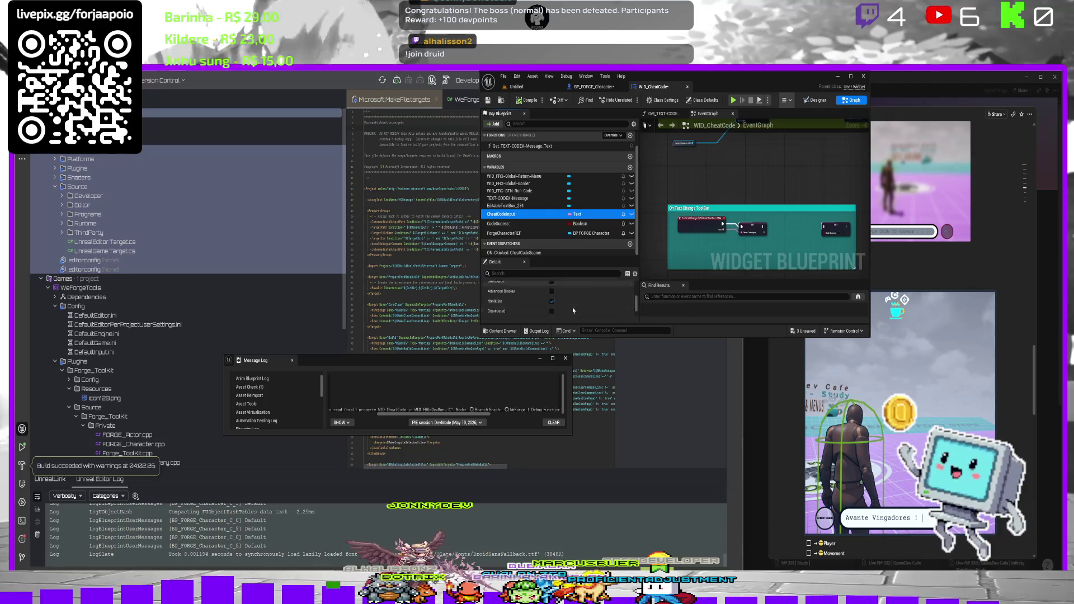
pyautogui.scroll(-3, 573, 310)
pyautogui.click(584, 311)
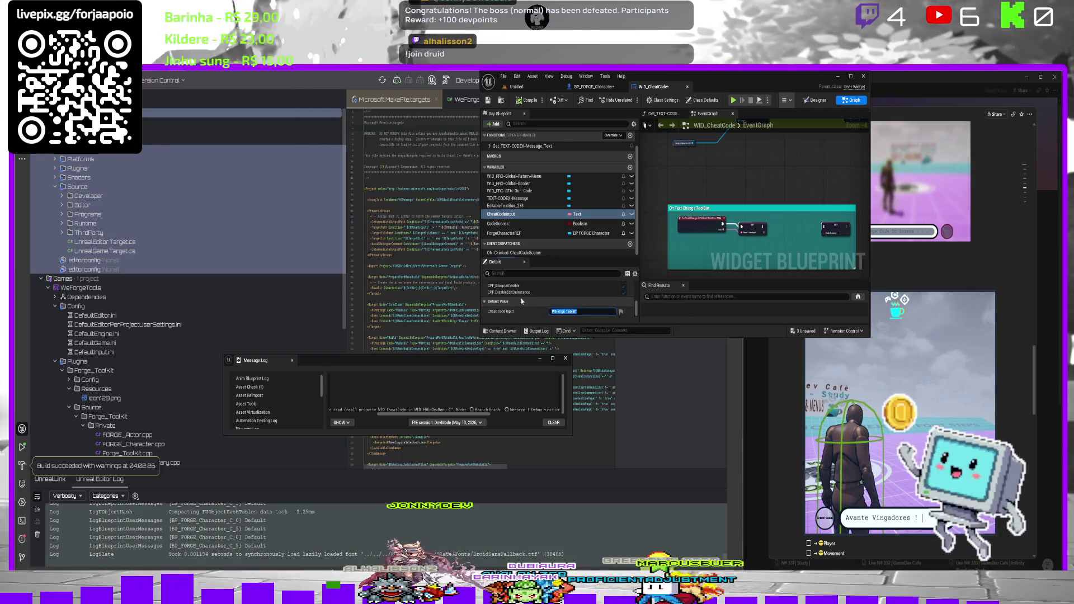
pyautogui.press('BackSpace')
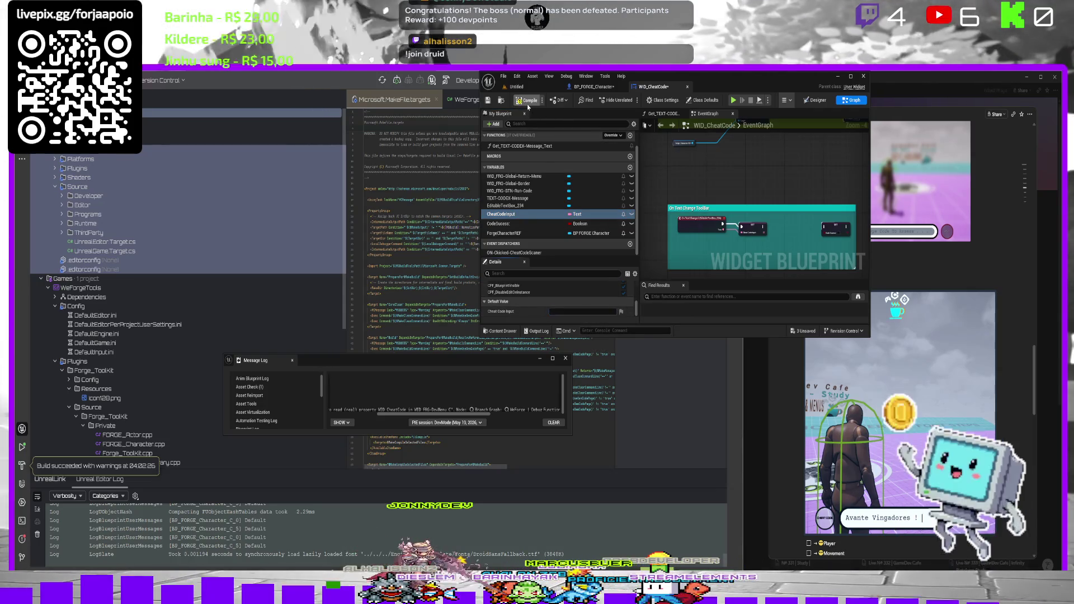
pyautogui.click(528, 104)
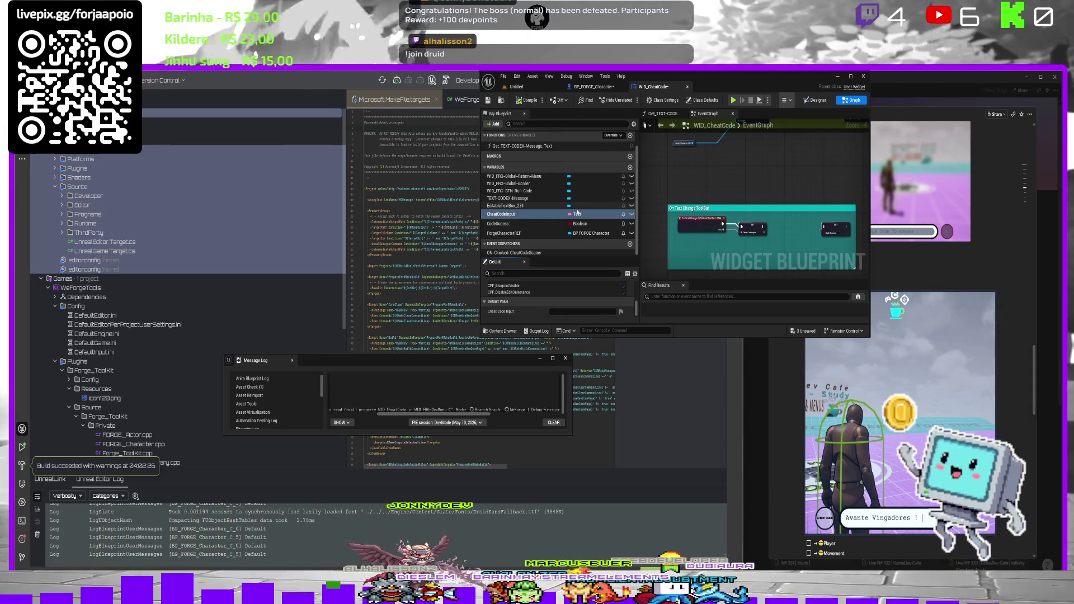
pyautogui.click(517, 87)
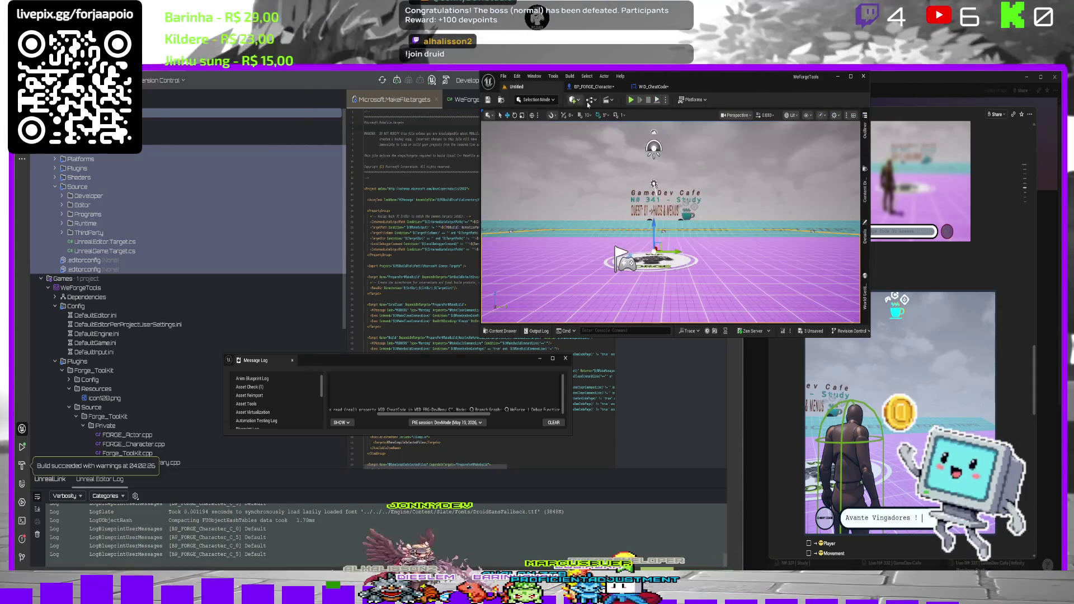
# Play-test the >Speed cheat code and follow the Accessed None error to BP_FORGE_Character.
pyautogui.click(632, 100)
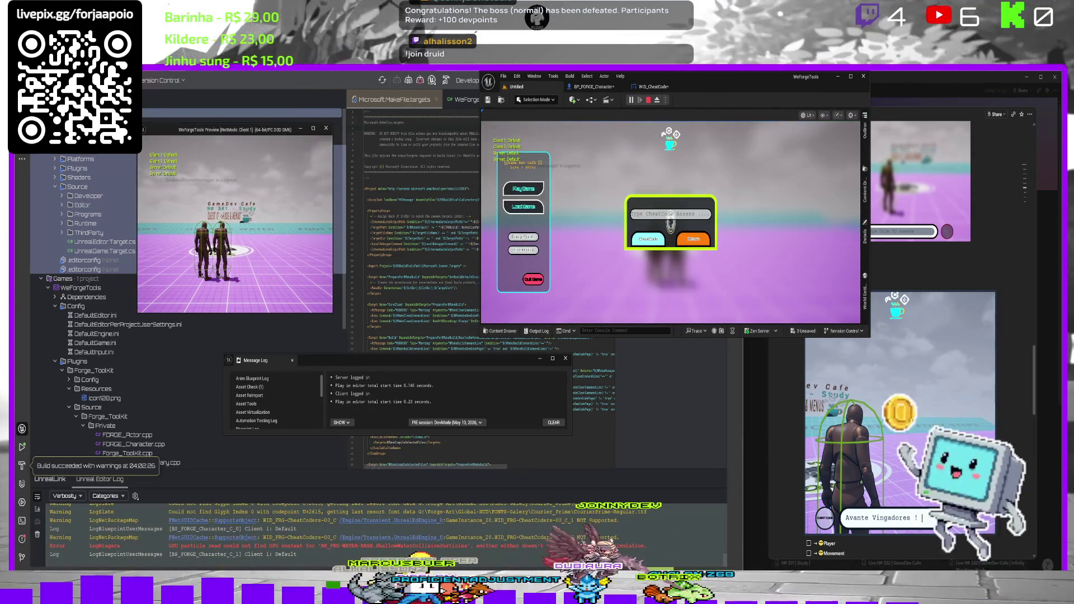
pyautogui.write('peed')
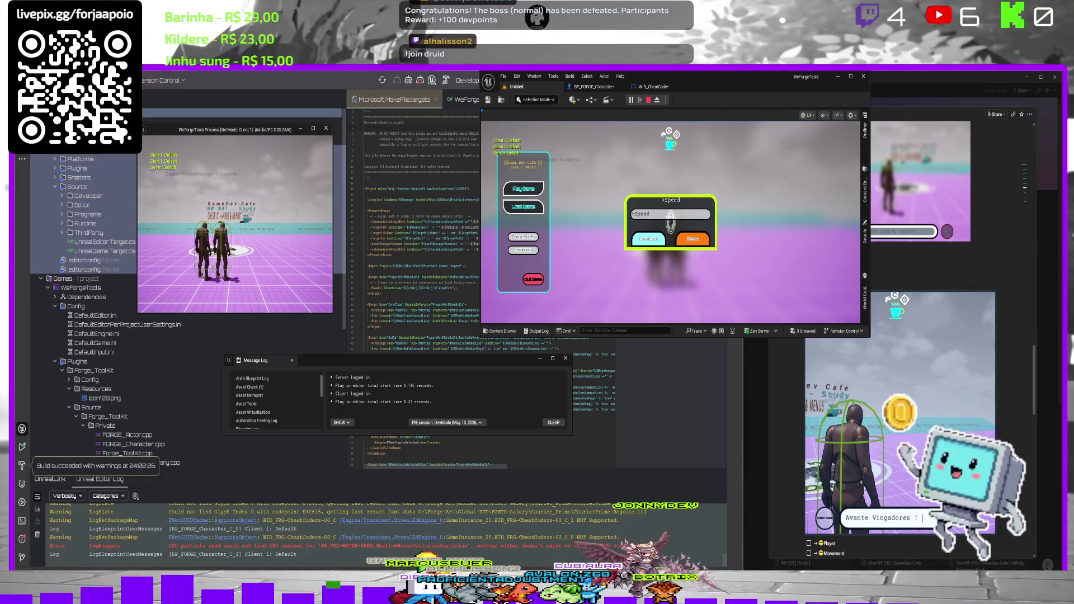
pyautogui.click(648, 239)
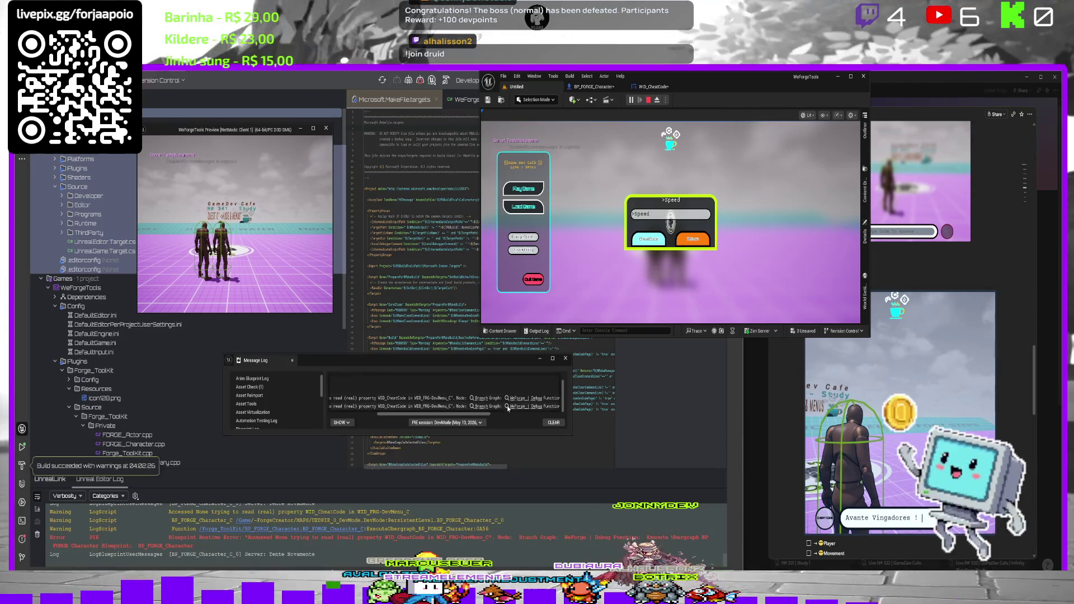
pyautogui.click(480, 409)
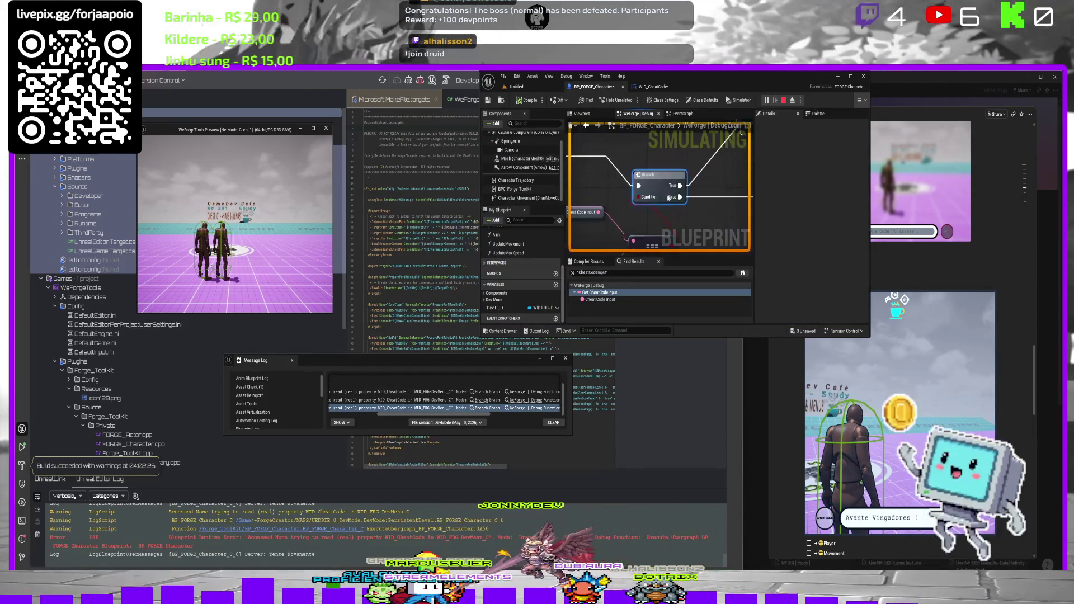
# Inspect the Cheat Code Input node and the existing === comparison node.
pyautogui.click(647, 193)
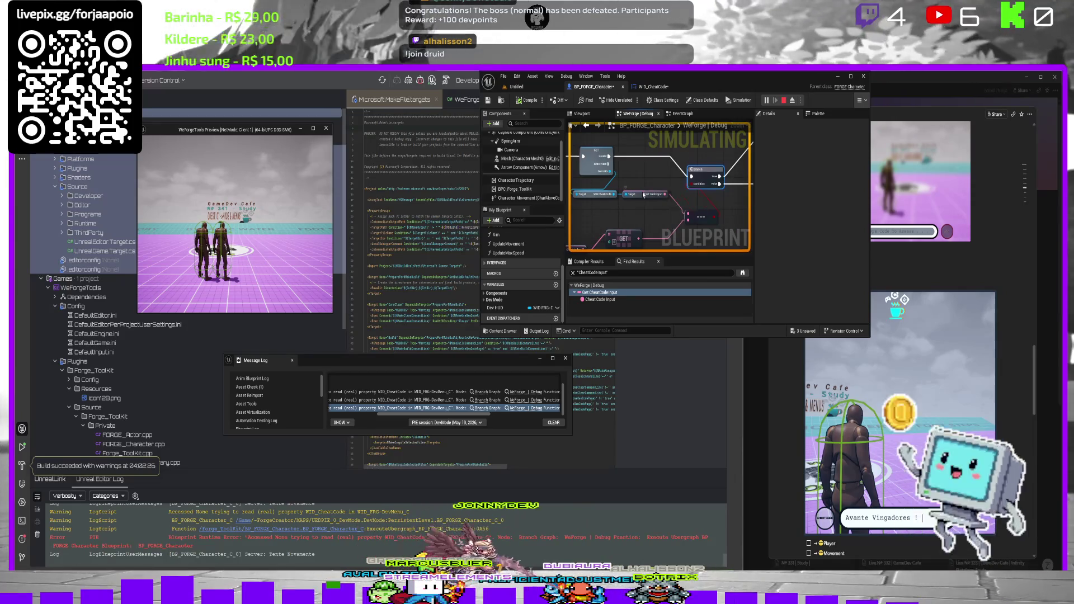
pyautogui.scroll(-5, 827, 251)
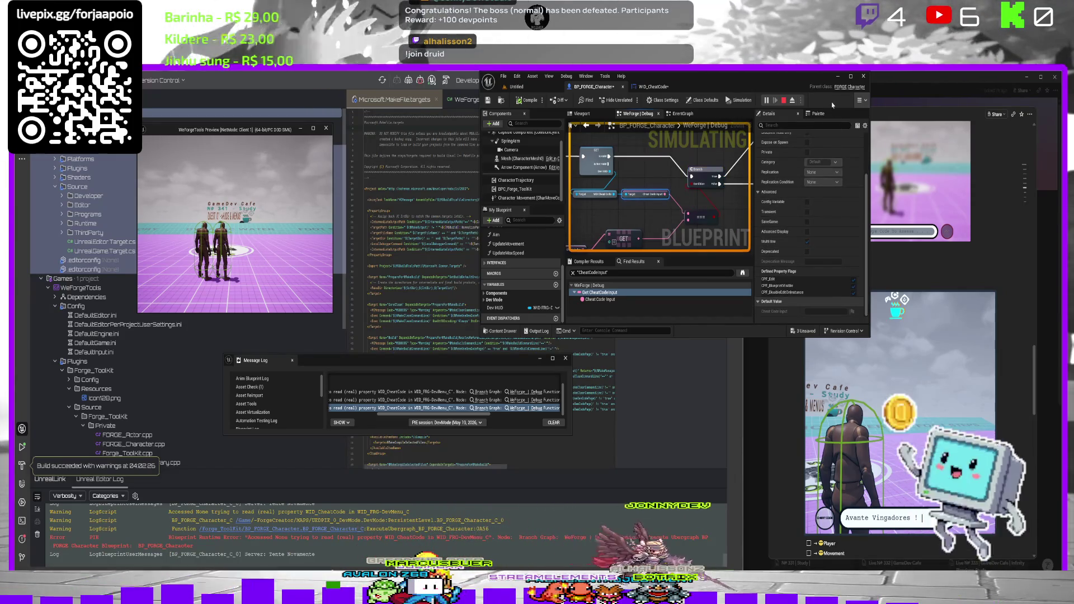
pyautogui.moveTo(618, 183)
pyautogui.mouseDown()
pyautogui.moveTo(666, 173)
pyautogui.moveTo(680, 199)
pyautogui.mouseUp()
pyautogui.click(708, 197)
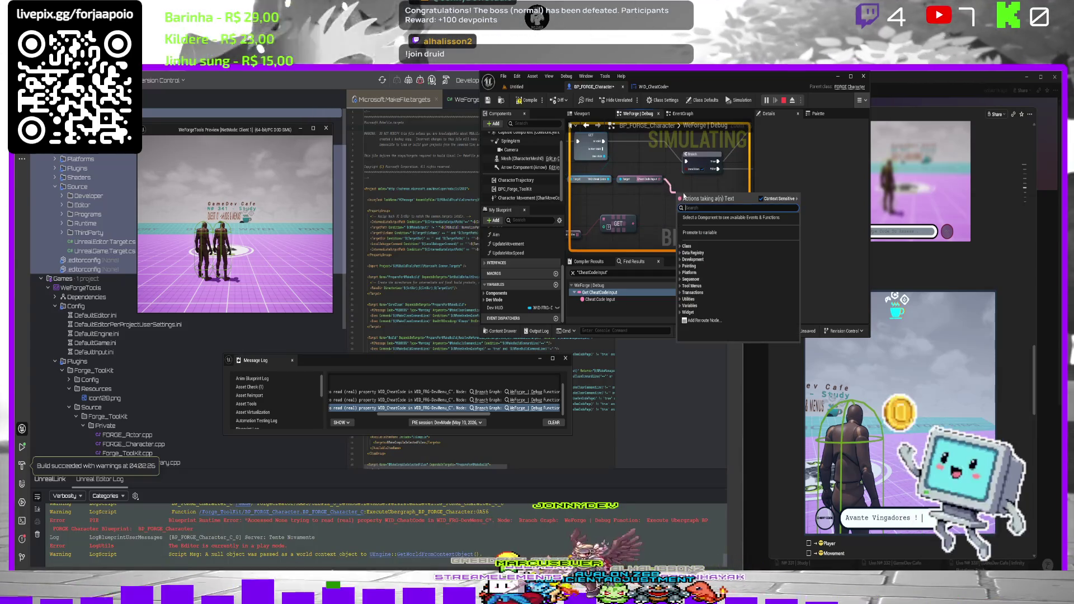
pyautogui.write('==')
pyautogui.press('Escape')
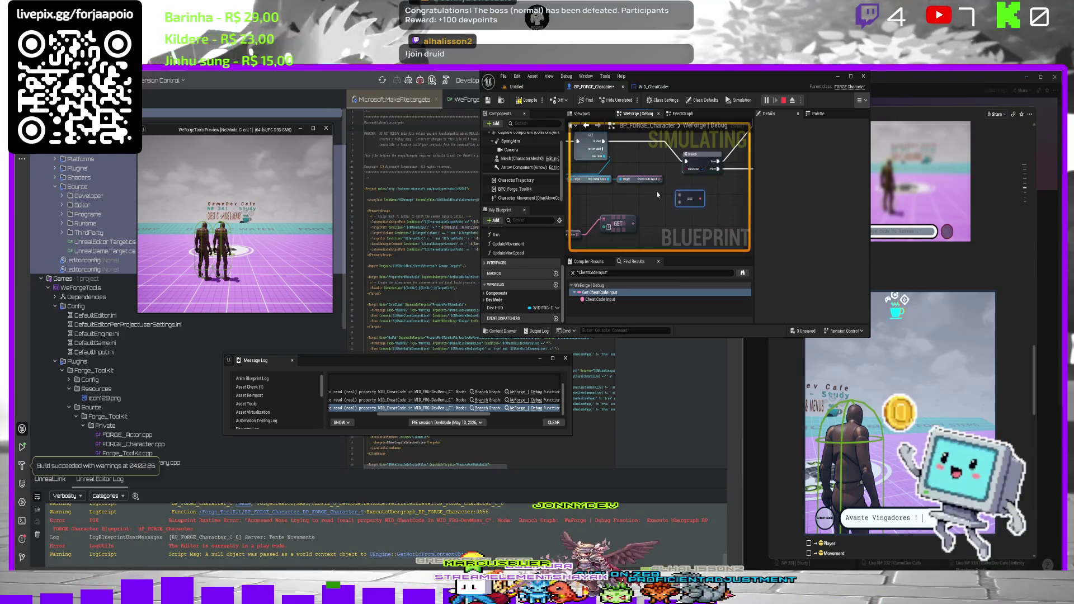
# Add an Equal (==) text comparison off Cheat Code Input, then stop PIE and open WID_CheatCode.
pyautogui.moveTo(661, 179); pyautogui.dragTo(660, 182)
pyautogui.moveTo(661, 225); pyautogui.dragTo(662, 226)
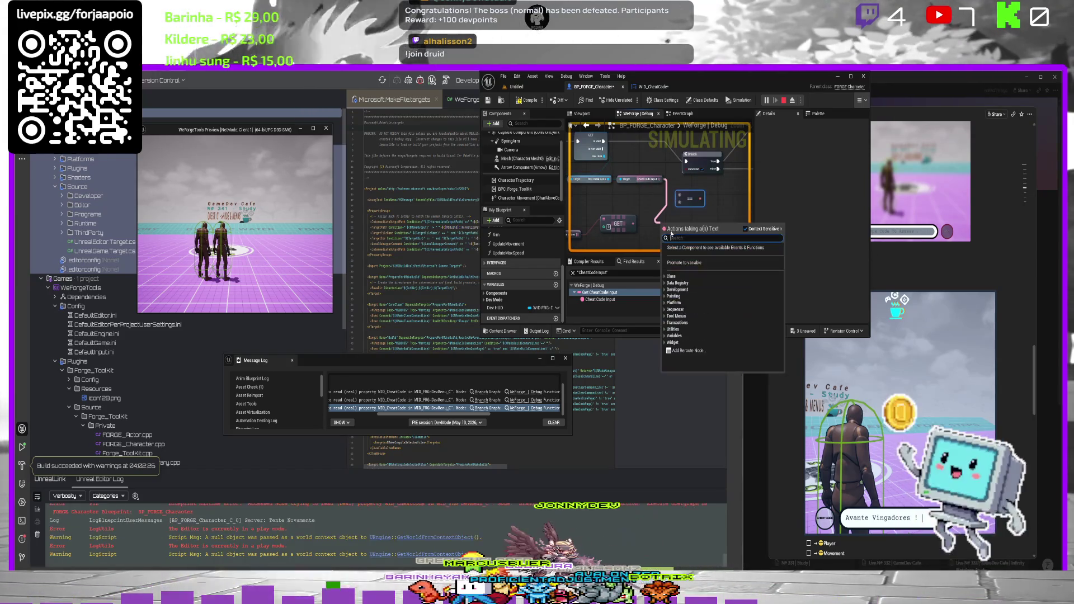
pyautogui.write('==')
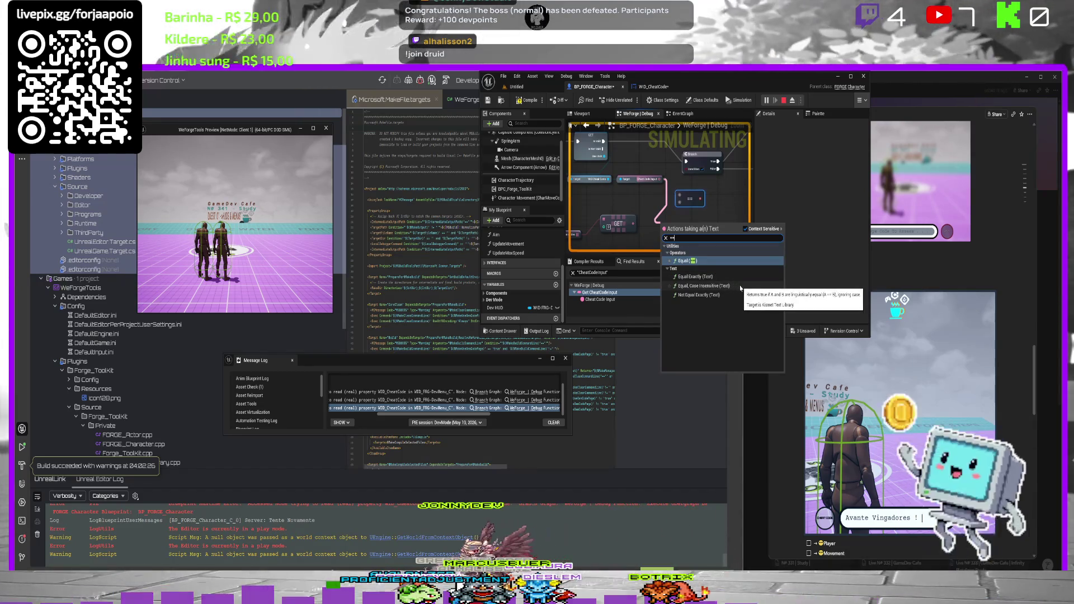
pyautogui.click(741, 287)
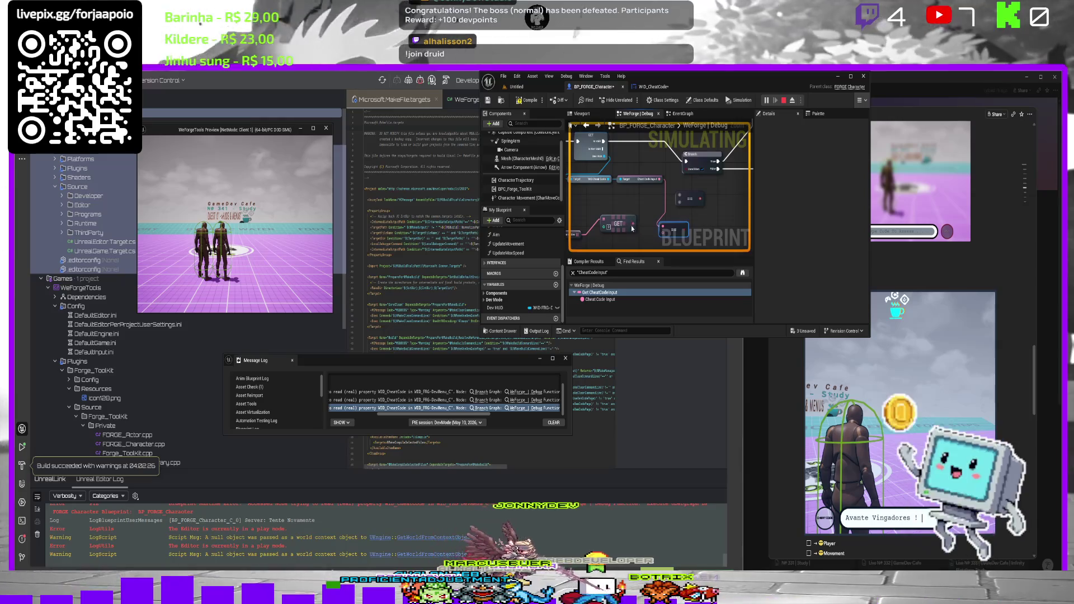
pyautogui.moveTo(643, 239)
pyautogui.mouseDown()
pyautogui.moveTo(691, 231)
pyautogui.moveTo(690, 171)
pyautogui.mouseUp()
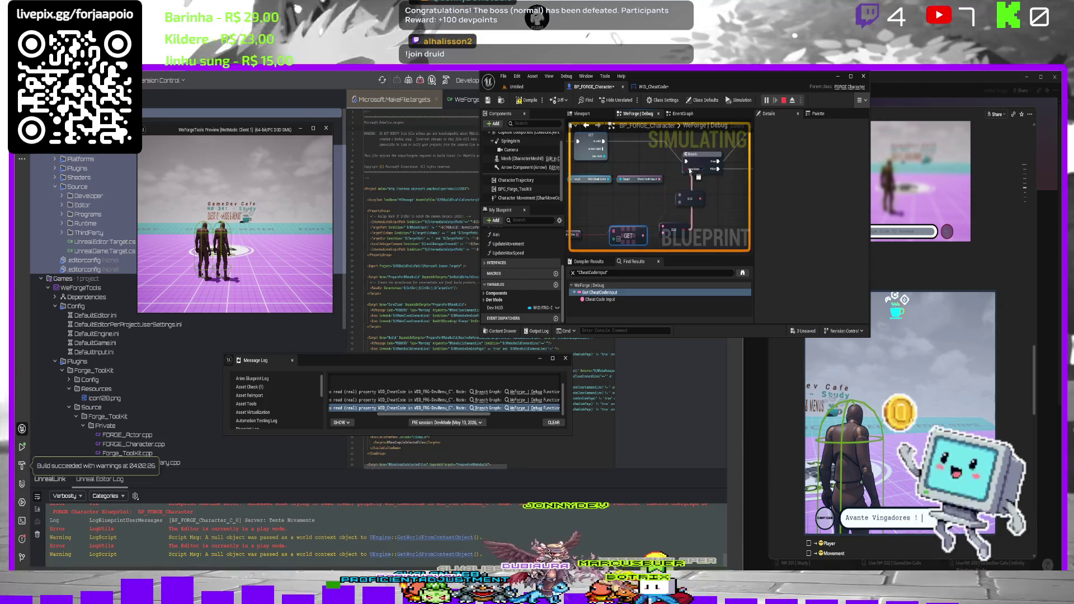
pyautogui.click(647, 174)
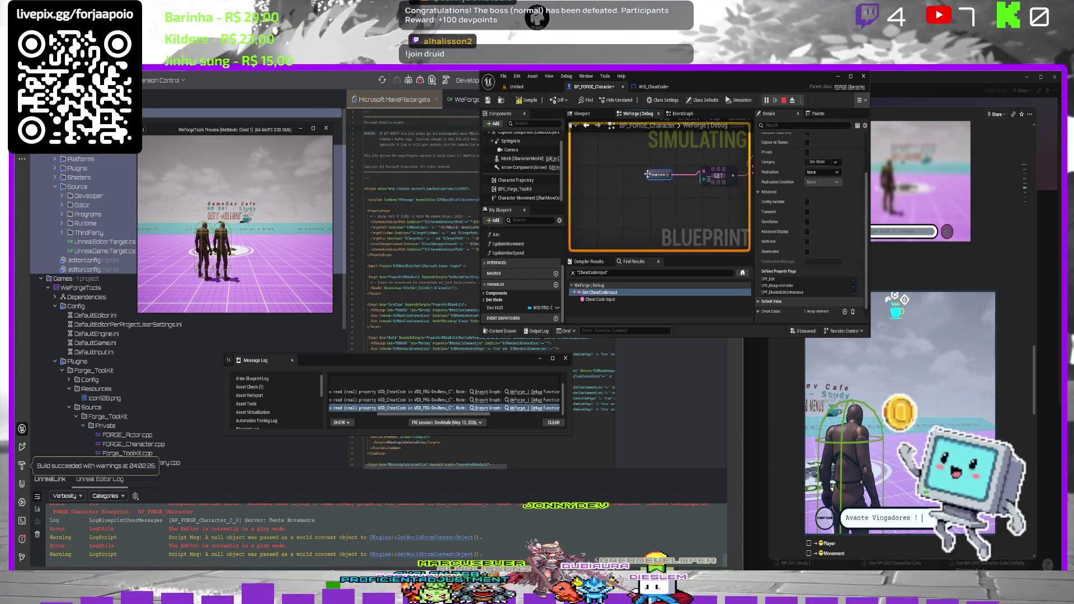
pyautogui.scroll(-1, 813, 250)
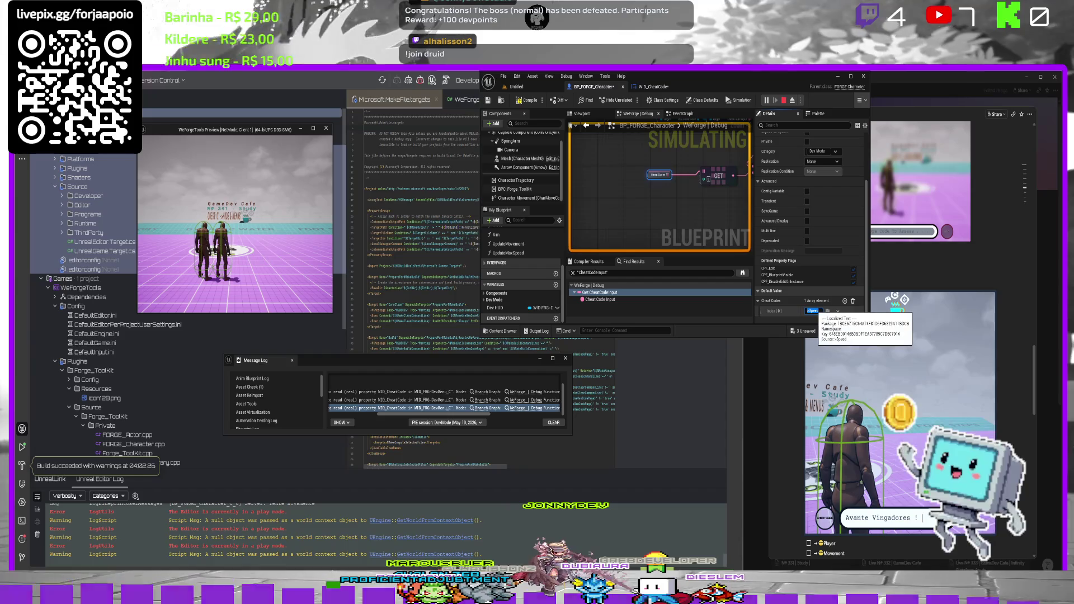
pyautogui.click(785, 101)
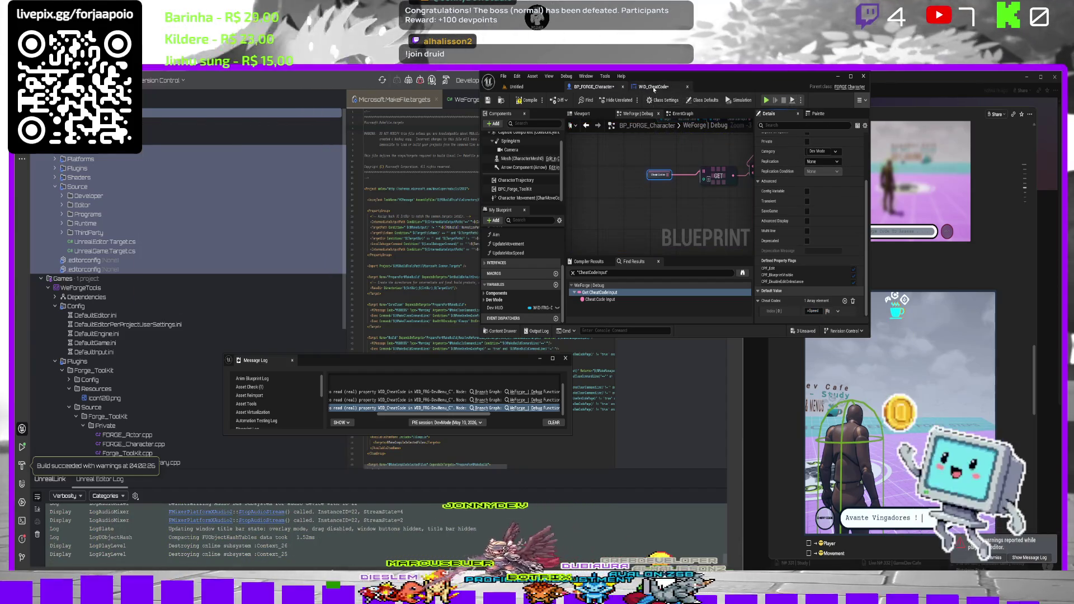
pyautogui.click(653, 87)
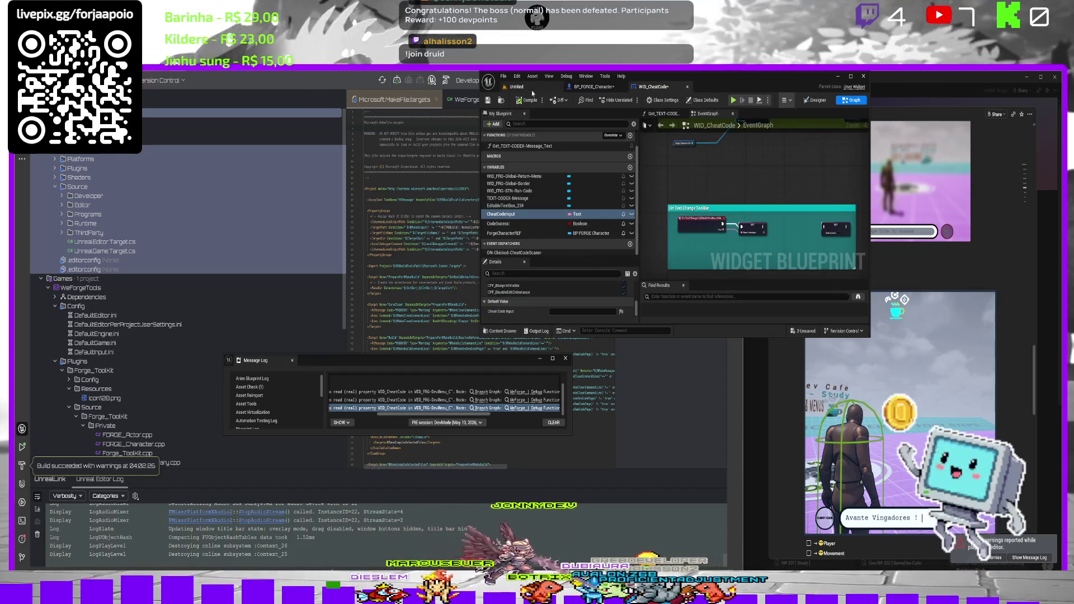
# Run PIE, submit the >Speed code, stop, and jump to the error's node in BP_FORGE_Character.
pyautogui.click(533, 89)
pyautogui.click(632, 100)
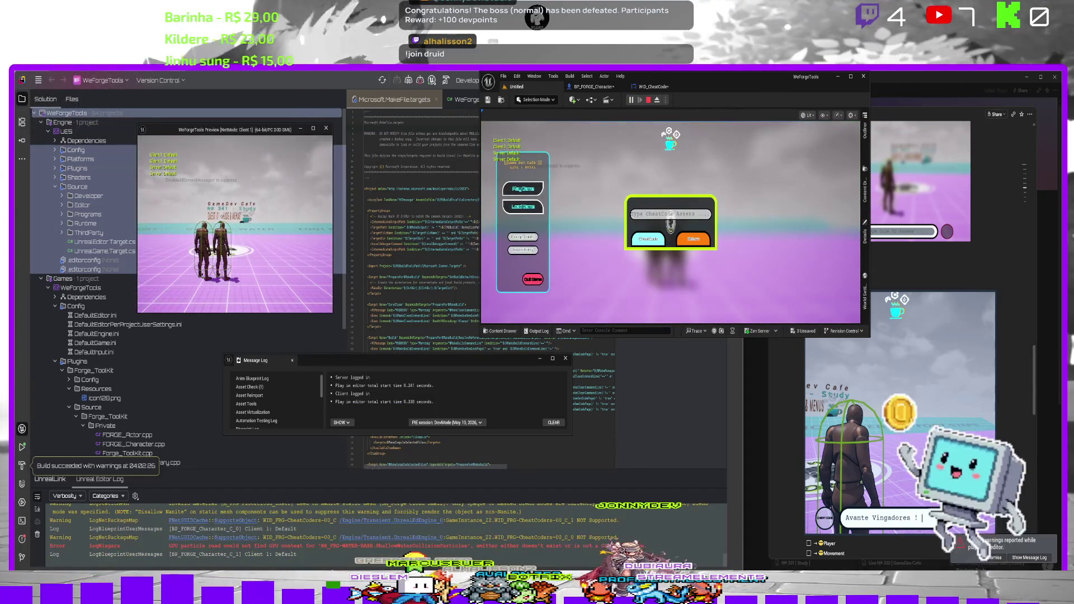
pyautogui.click(658, 238)
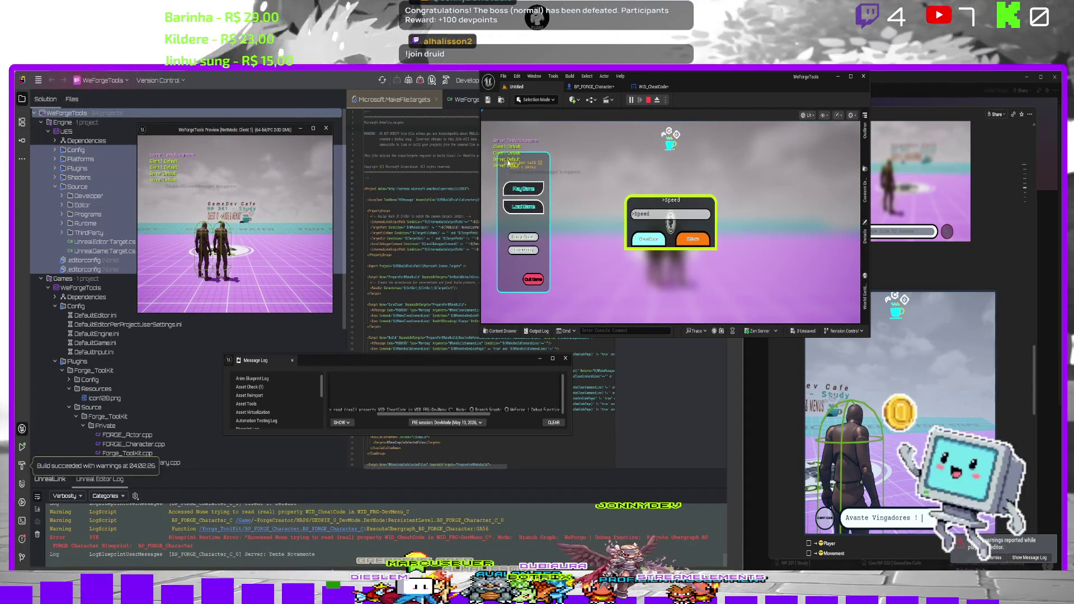
pyautogui.press('Escape')
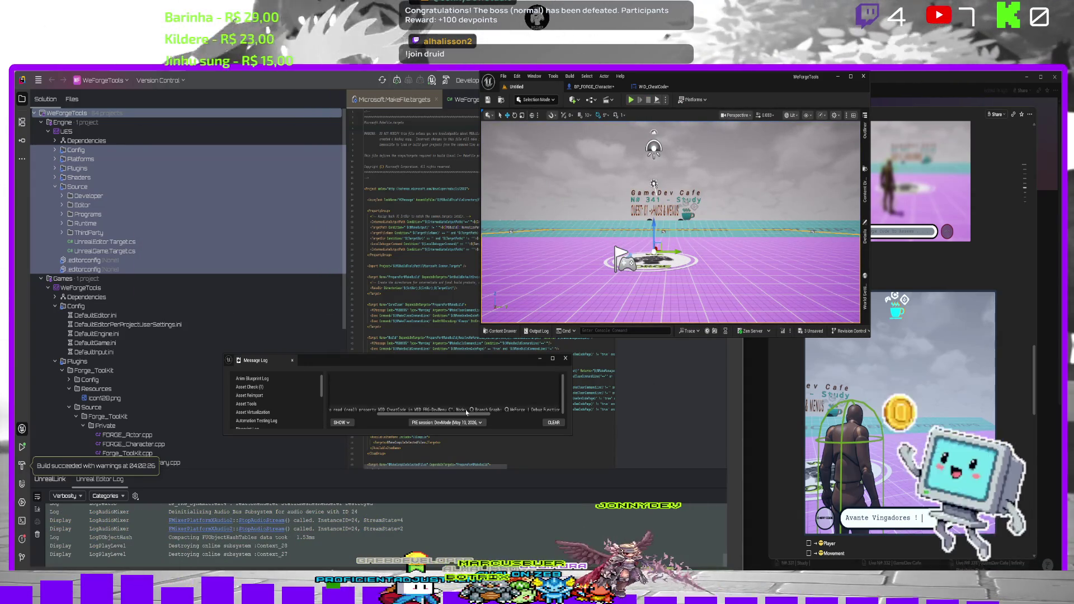
pyautogui.click(468, 410)
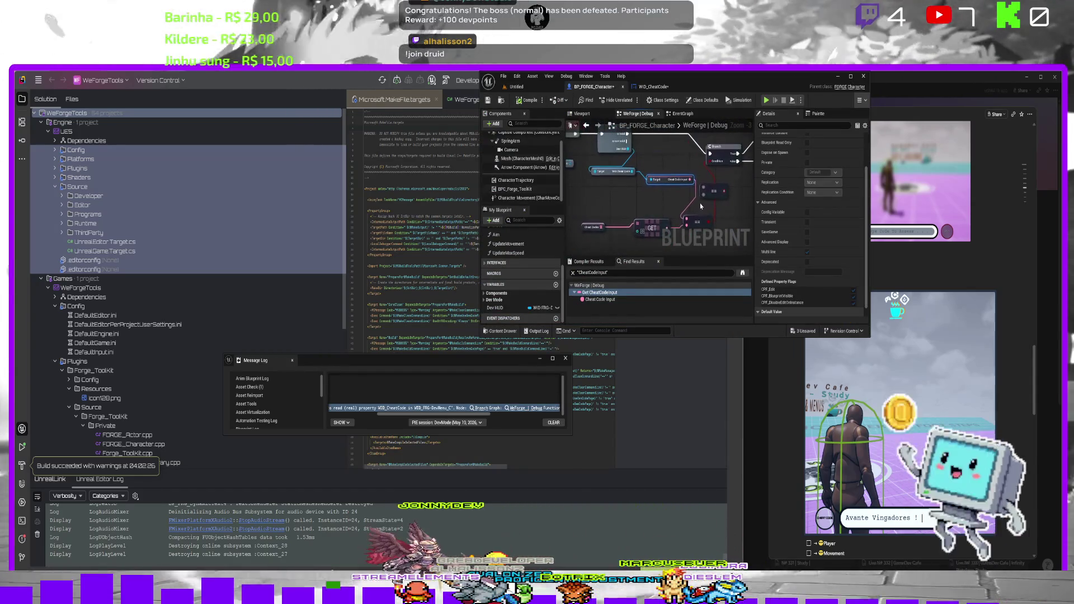
# Change Cheat Codes entry 0 from '>Speed' to 'Speed', compile BP_FORGE_Character, and start Play.
pyautogui.click(710, 224)
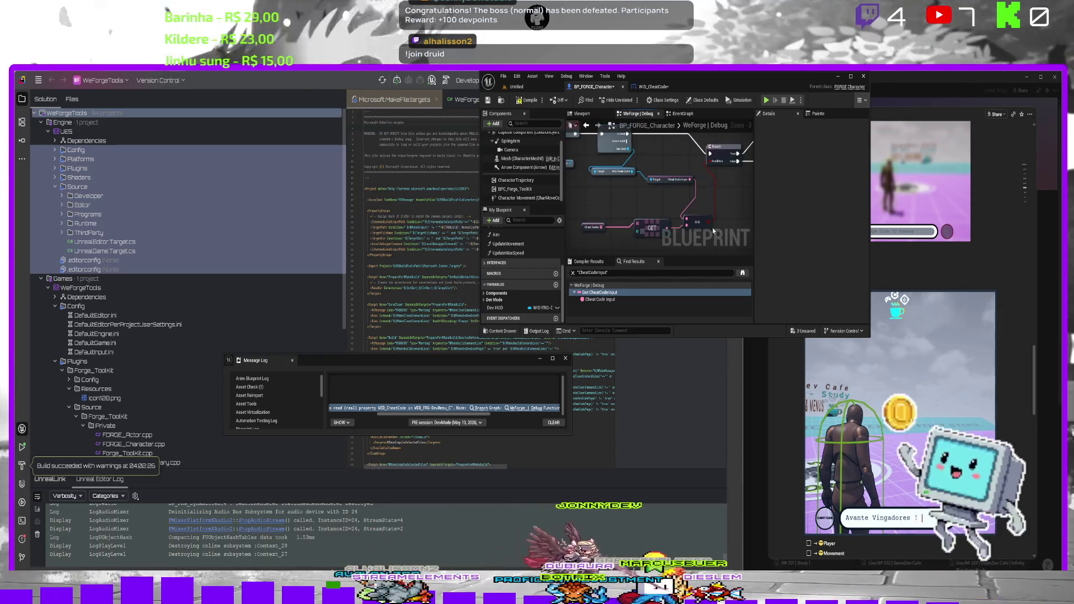
pyautogui.click(620, 229)
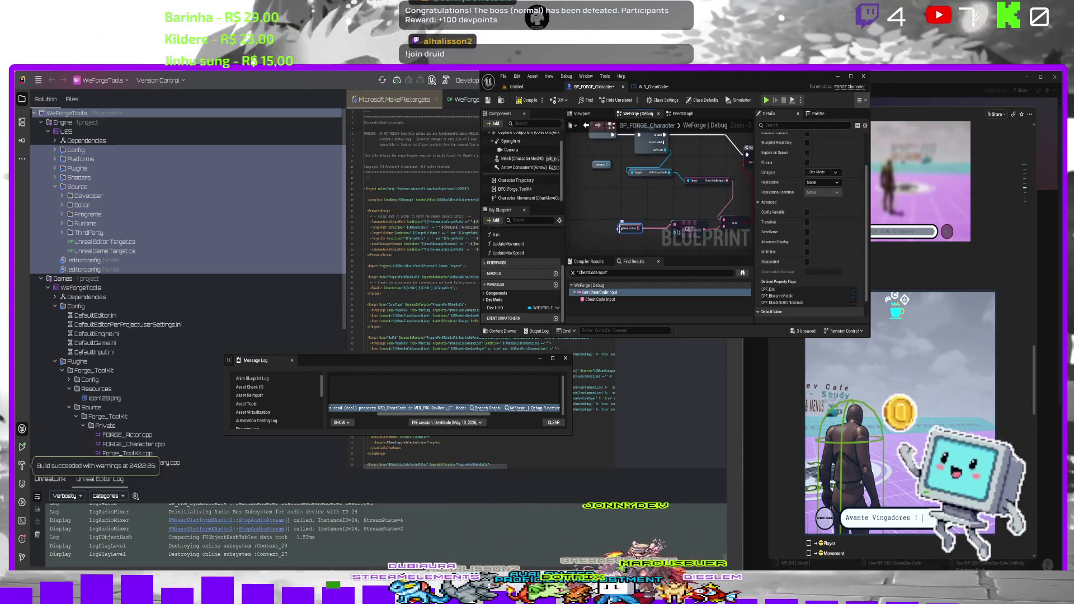
pyautogui.scroll(-2, 800, 268)
pyautogui.click(809, 312)
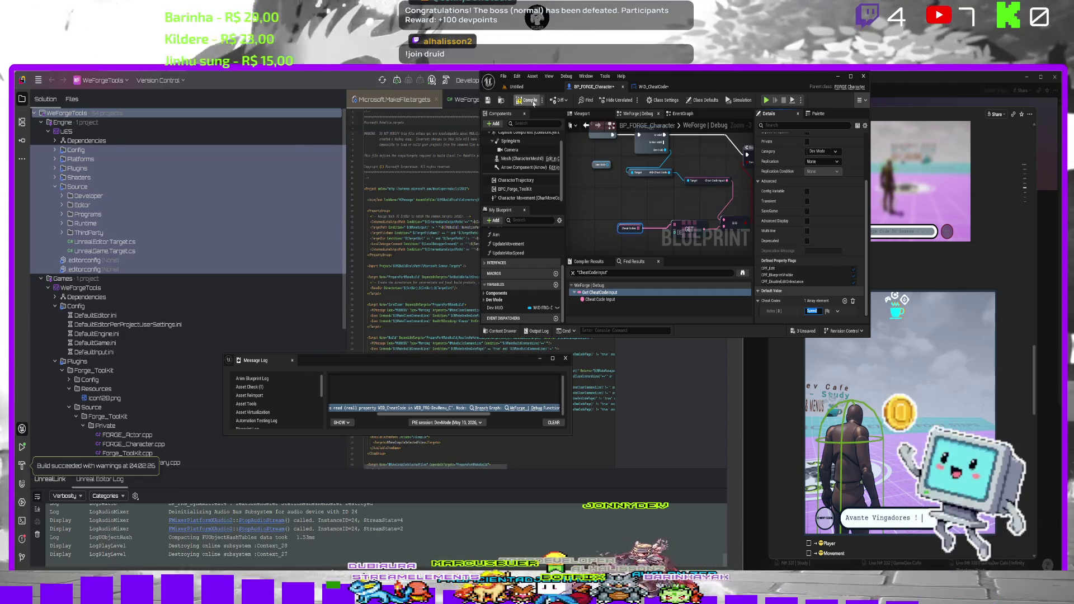
pyautogui.click(489, 101)
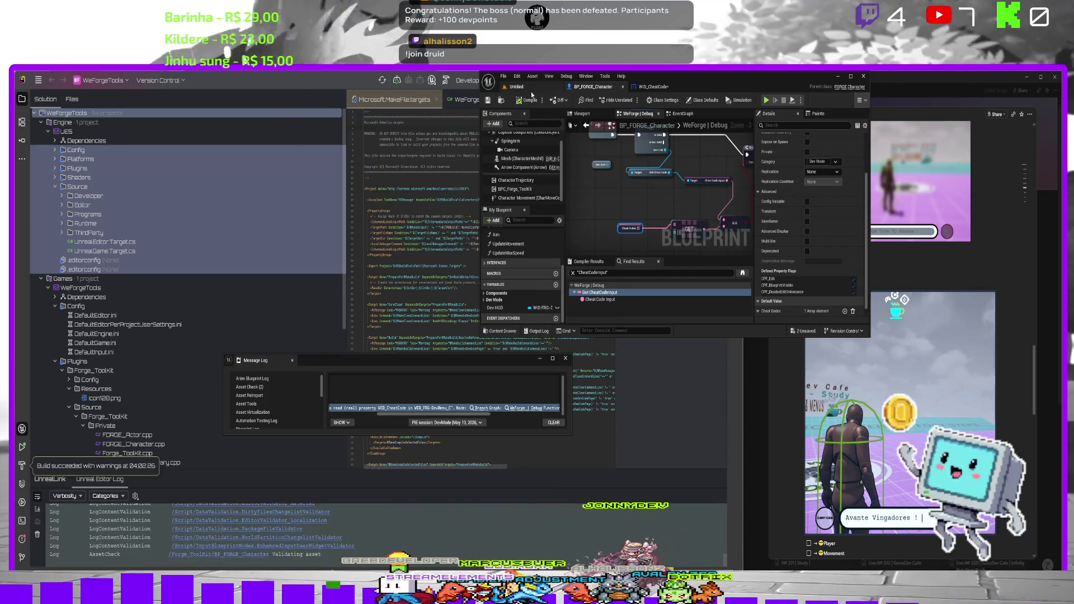
pyautogui.click(515, 87)
pyautogui.click(631, 100)
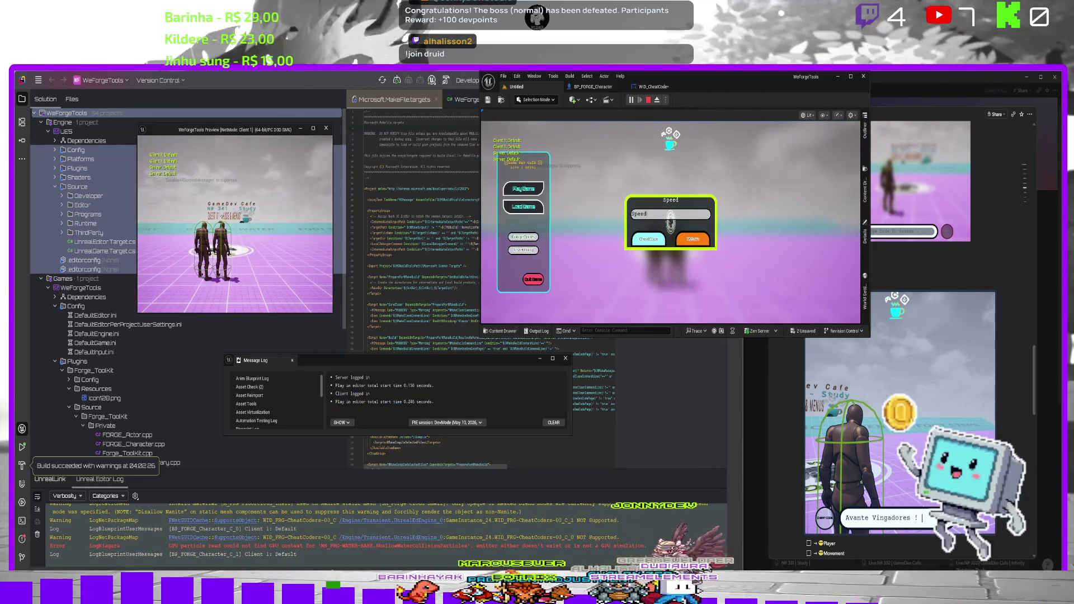
# Resubmit the cheat code, stop the play session, and review the output log and WID_CheatCode graph.
pyautogui.click(645, 245)
pyautogui.press('Escape')
pyautogui.click(546, 331)
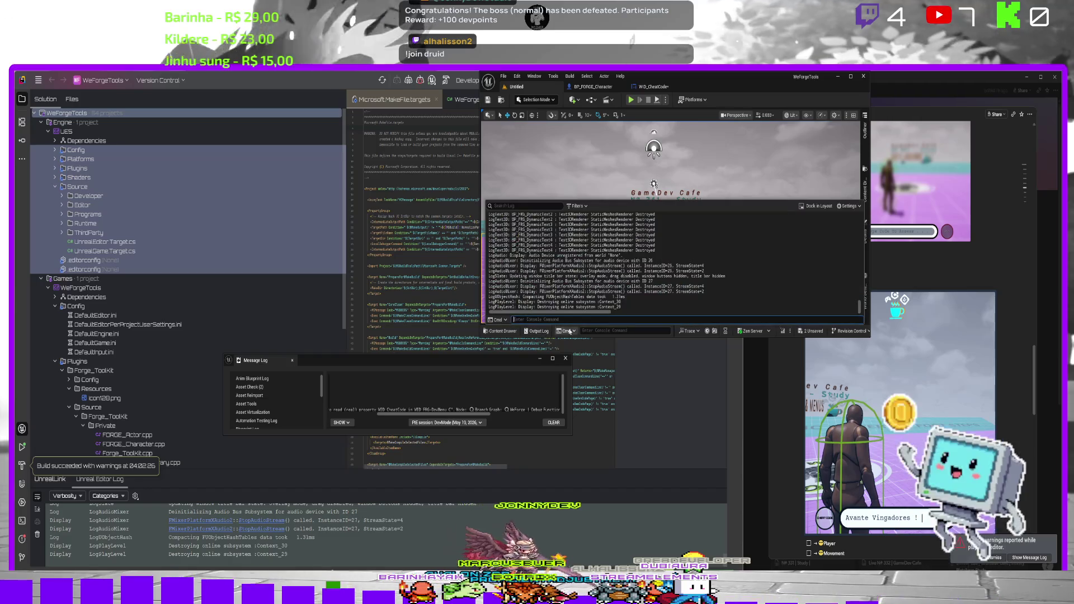
pyautogui.click(644, 87)
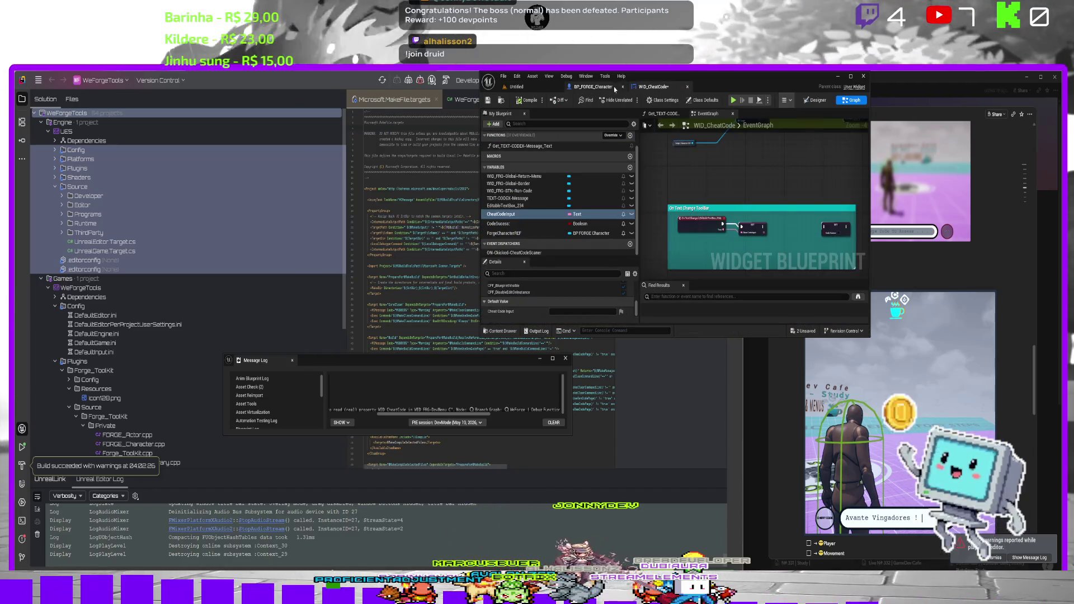
pyautogui.click(596, 87)
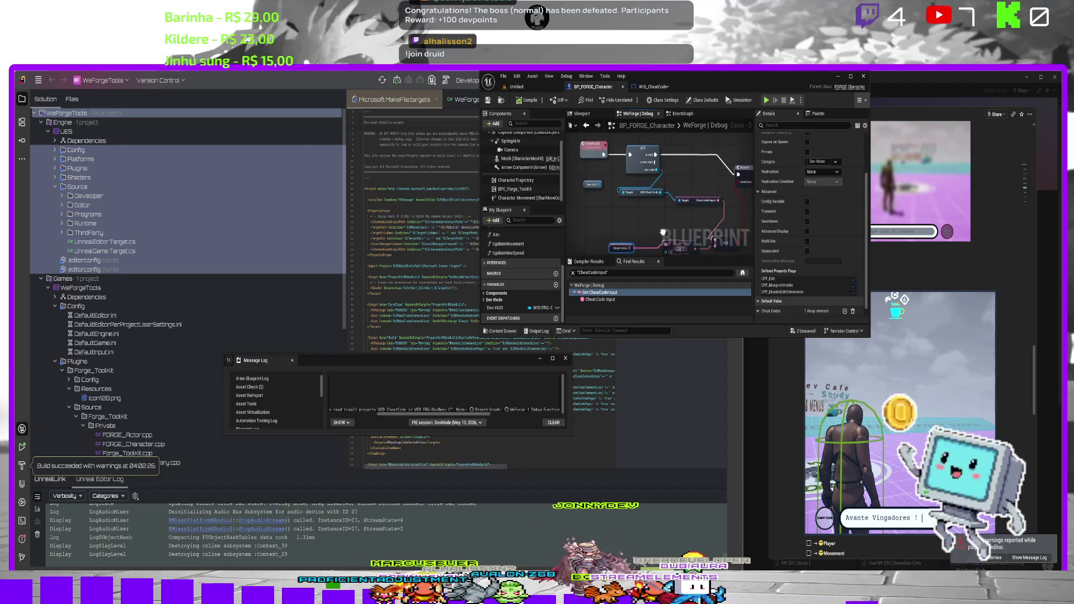
# Drop a BPC_Forge_ToolKit reference into BP_FORGE_Character, add a HUD-Dev MODE node, then play.
pyautogui.scroll(-2, 665, 231)
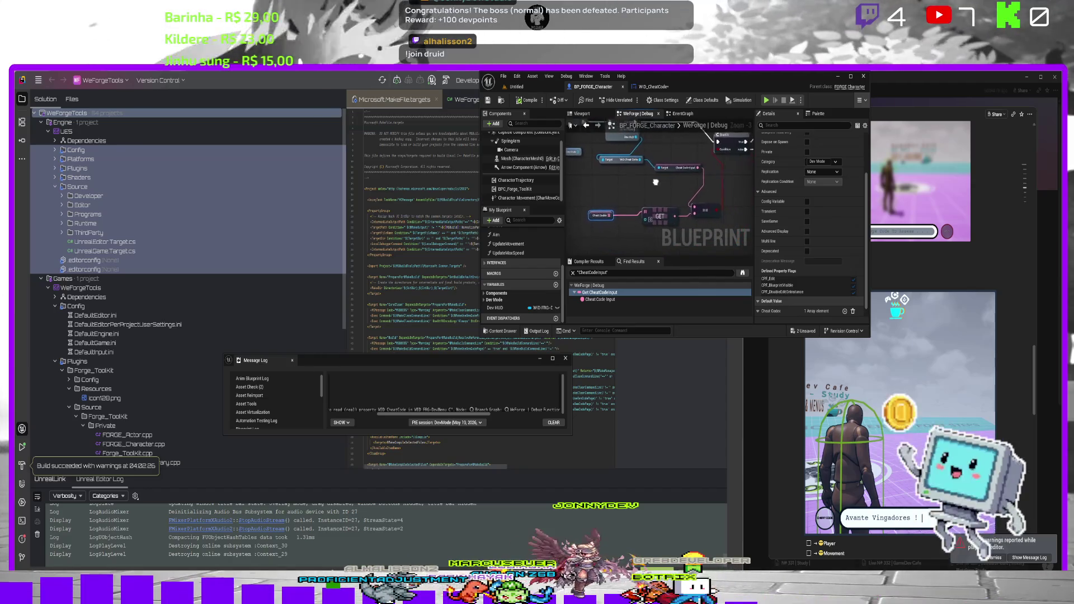
pyautogui.moveTo(647, 180)
pyautogui.mouseDown()
pyautogui.moveTo(633, 205)
pyautogui.moveTo(645, 179)
pyautogui.moveTo(694, 192)
pyautogui.moveTo(661, 211)
pyautogui.moveTo(668, 187)
pyautogui.moveTo(678, 189)
pyautogui.mouseUp()
pyautogui.scroll(-3, 645, 179)
pyautogui.scroll(5, 693, 192)
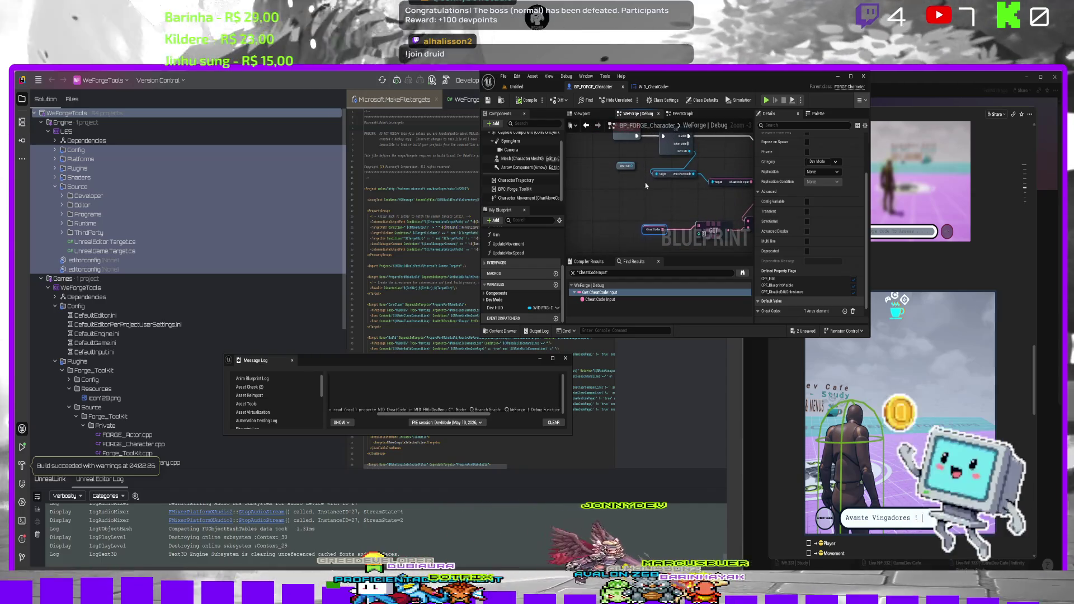
pyautogui.moveTo(530, 190); pyautogui.dragTo(660, 206)
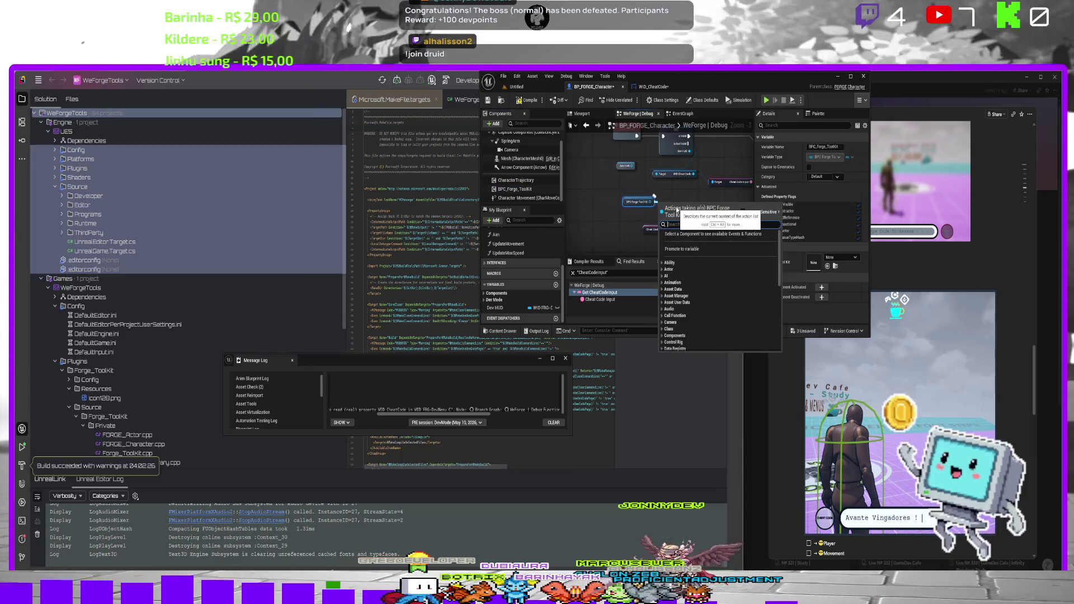
pyautogui.write('hud')
pyautogui.press('Return')
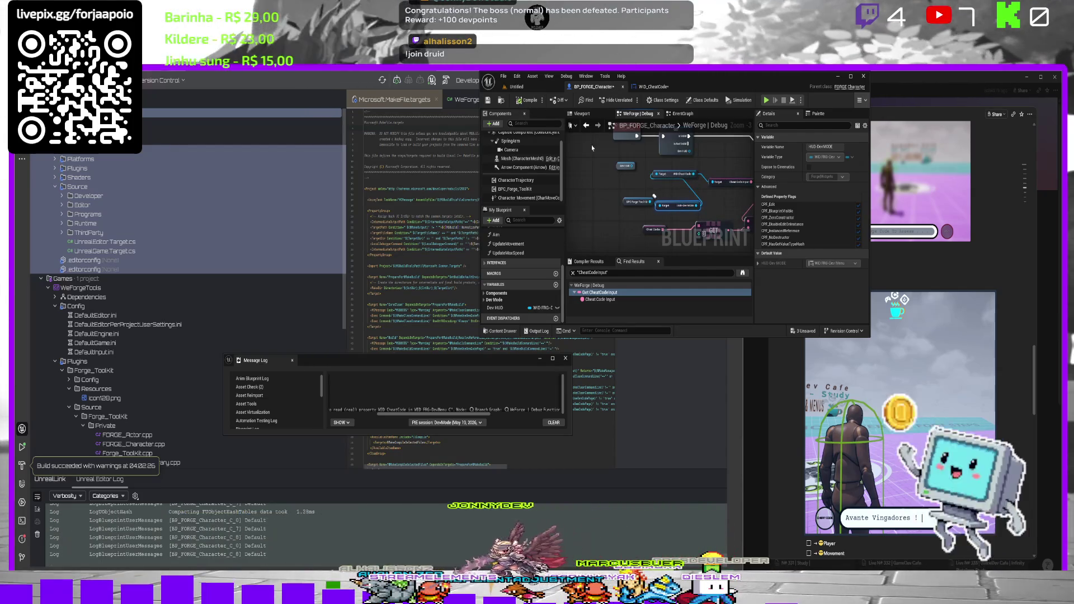
pyautogui.hotkey('alt', 'p')
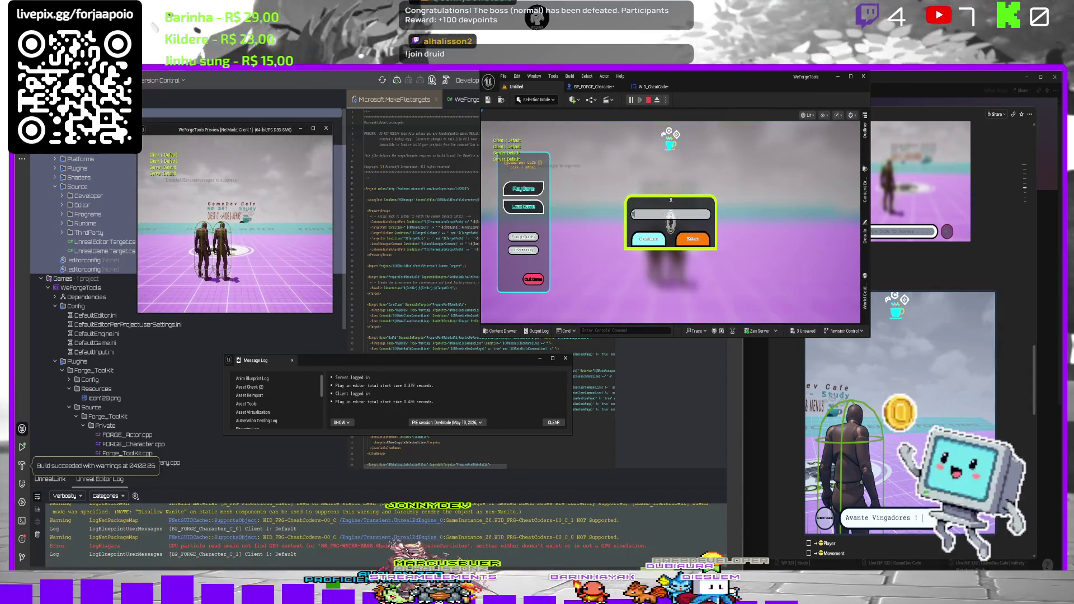
# Submit the code 'Test', confirm the log shows 'Tente Novamente', and end the session.
pyautogui.write('Test')
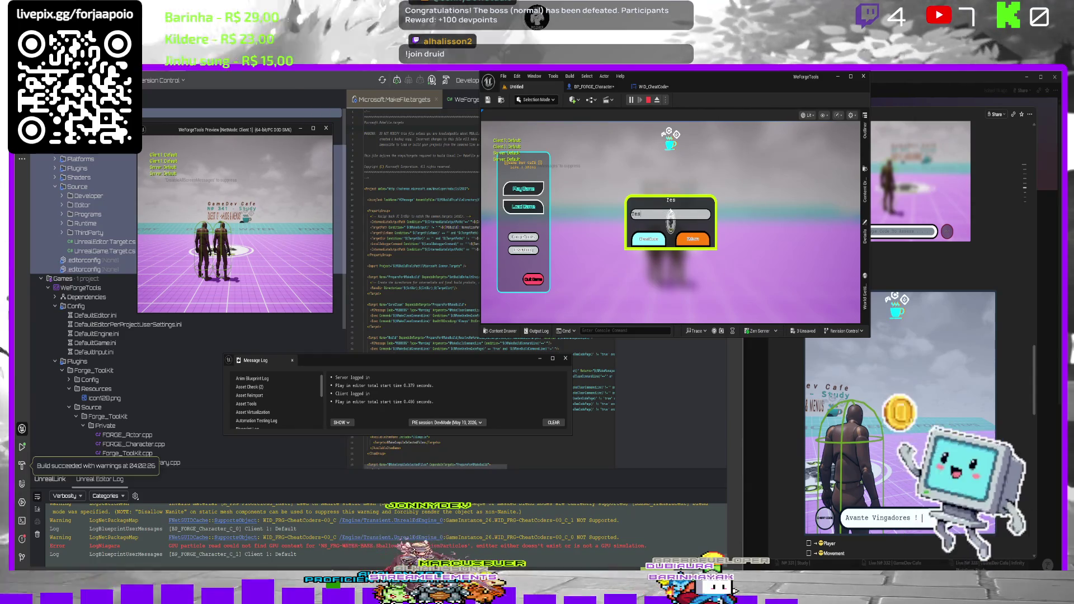
pyautogui.click(647, 240)
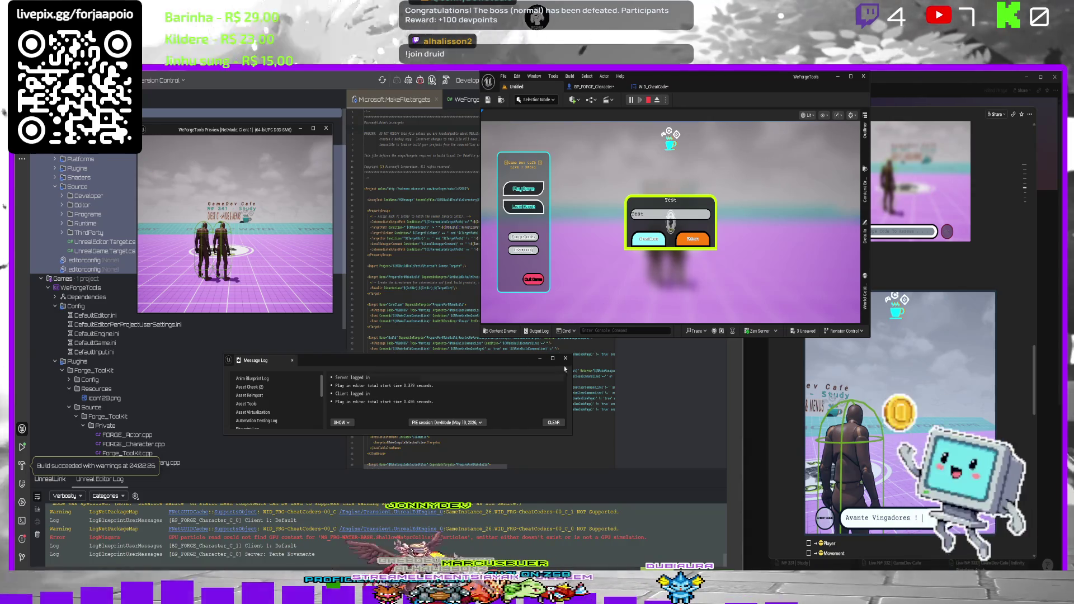
pyautogui.tripleClick(647, 239)
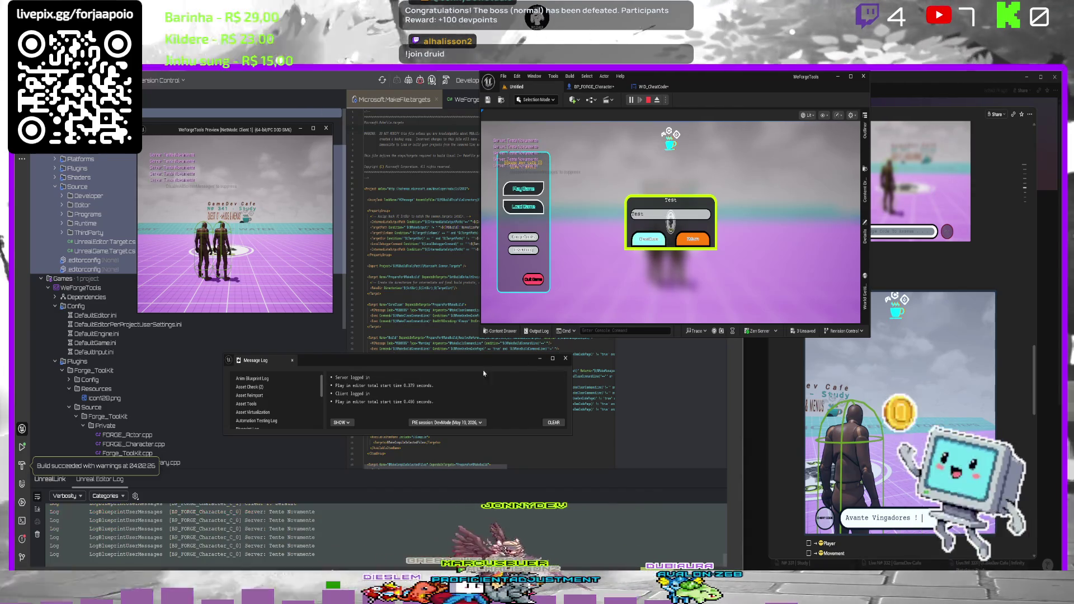
pyautogui.click(424, 402)
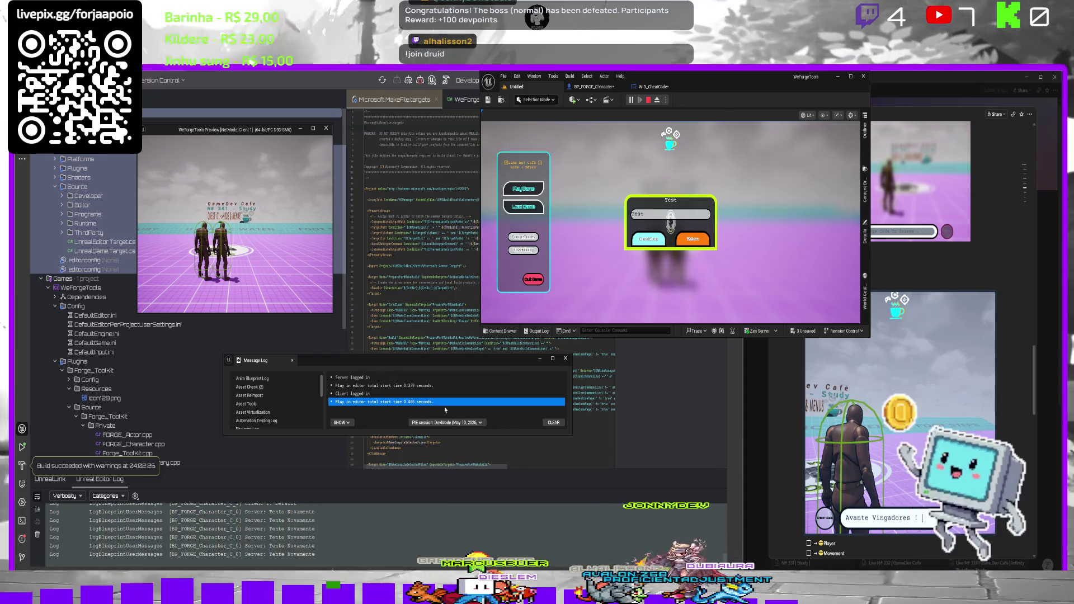
pyautogui.press('Escape')
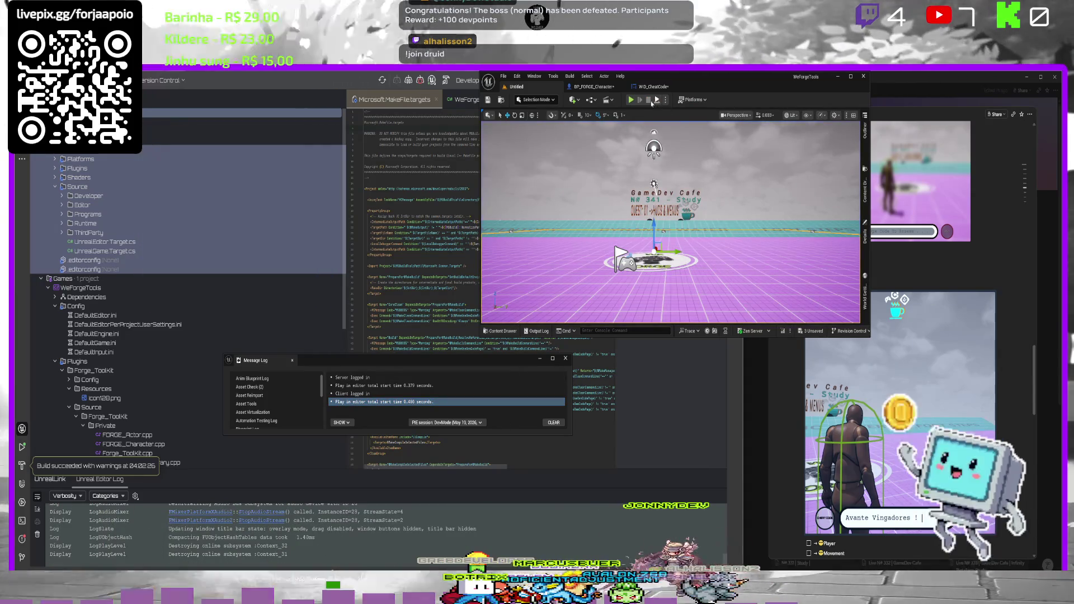
# Set BPC_Forge_ToolKit's first default cheat code to 'Speed' and compile the blueprint.
pyautogui.hotkey('ctrl', 'space')
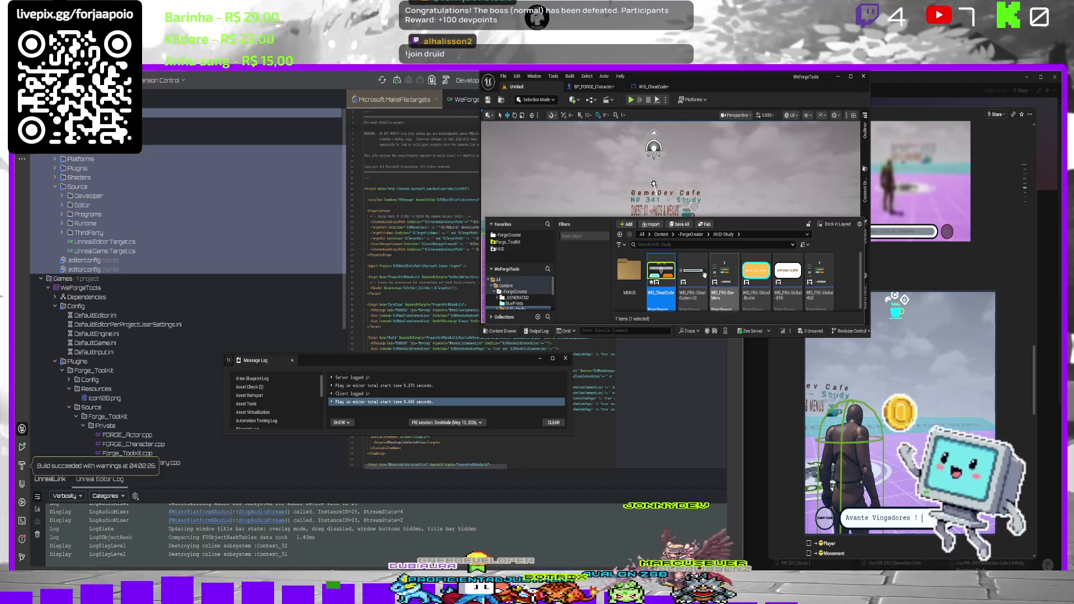
pyautogui.click(511, 235)
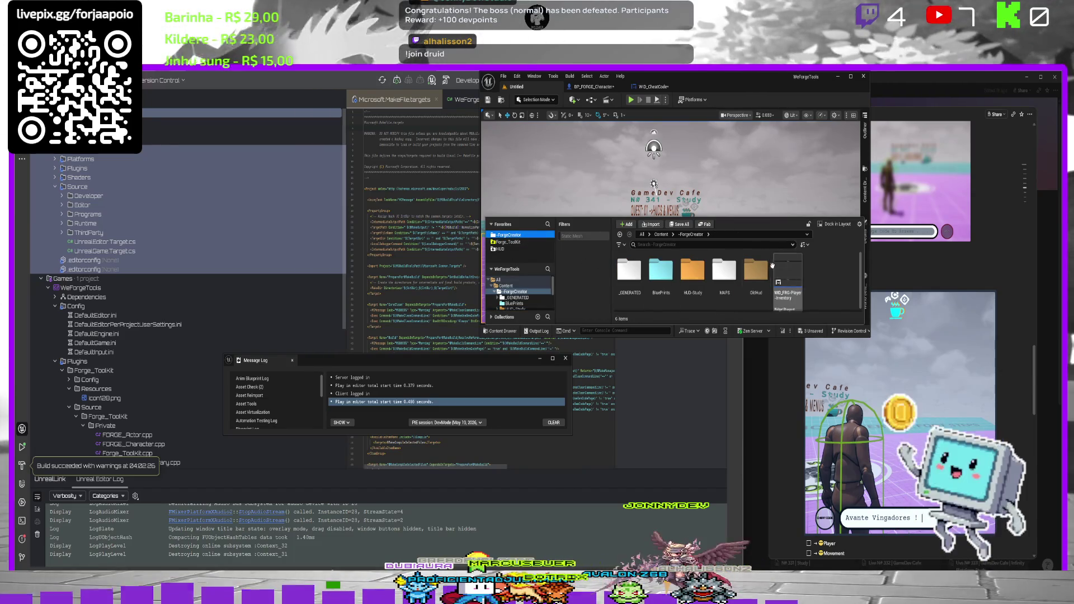
pyautogui.click(508, 241)
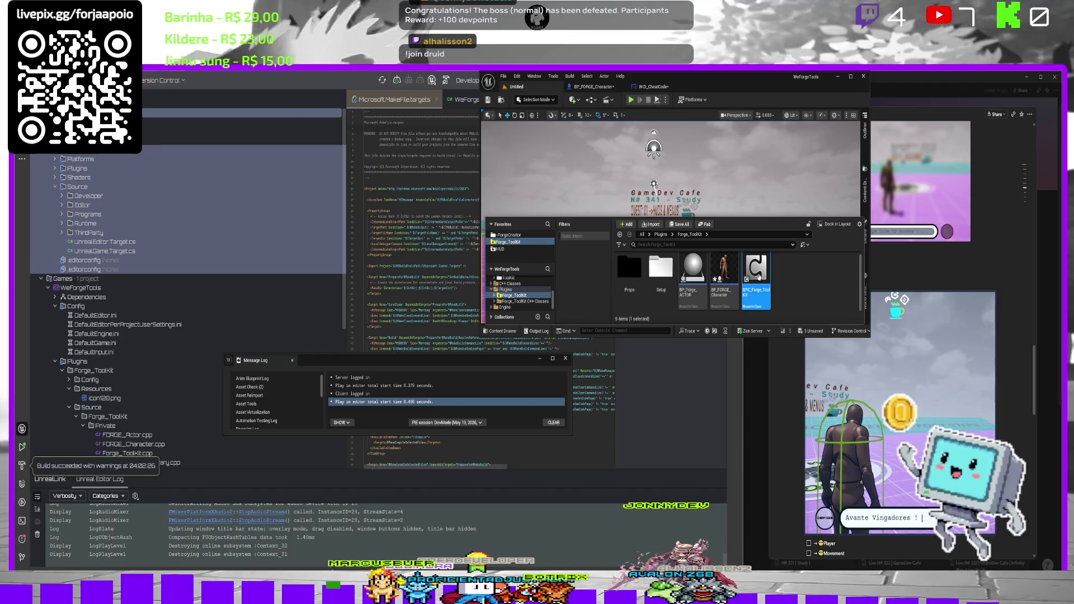
pyautogui.doubleClick(758, 273)
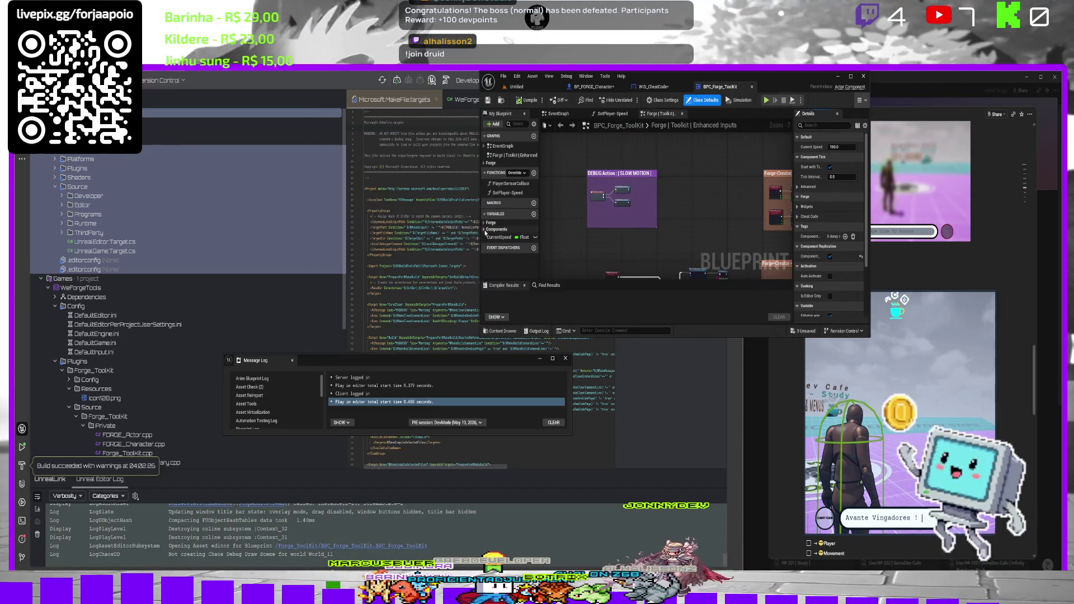
pyautogui.click(484, 224)
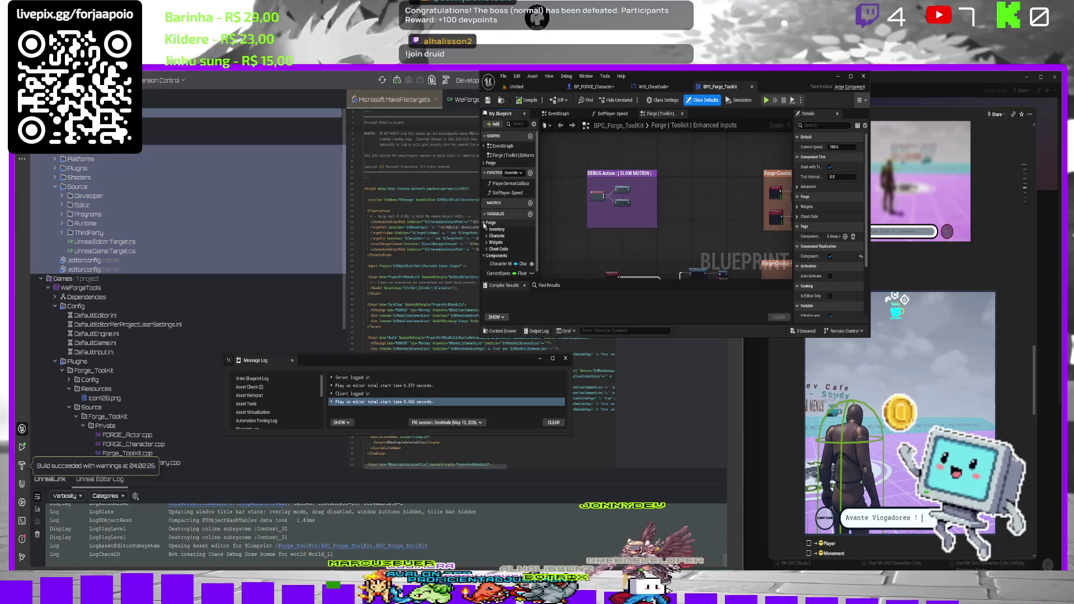
pyautogui.click(485, 250)
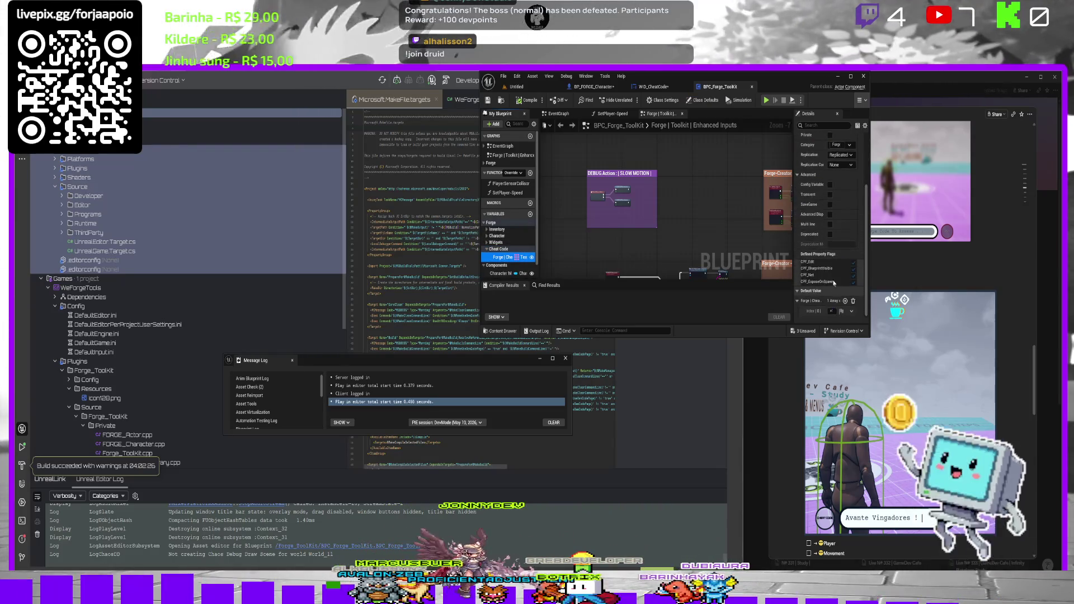
pyautogui.click(832, 311)
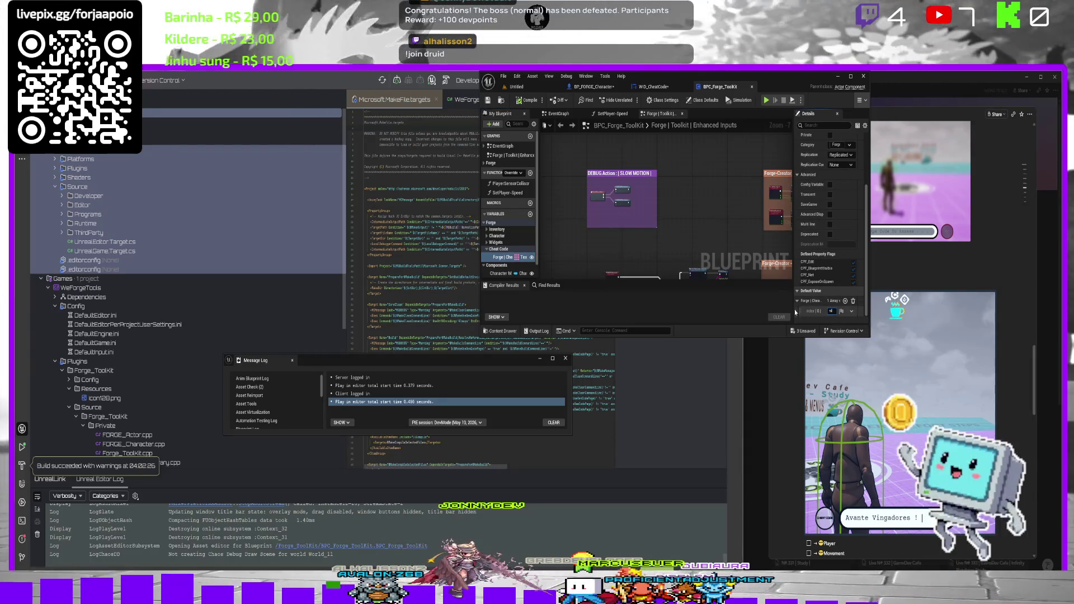
pyautogui.moveTo(789, 313); pyautogui.dragTo(677, 307)
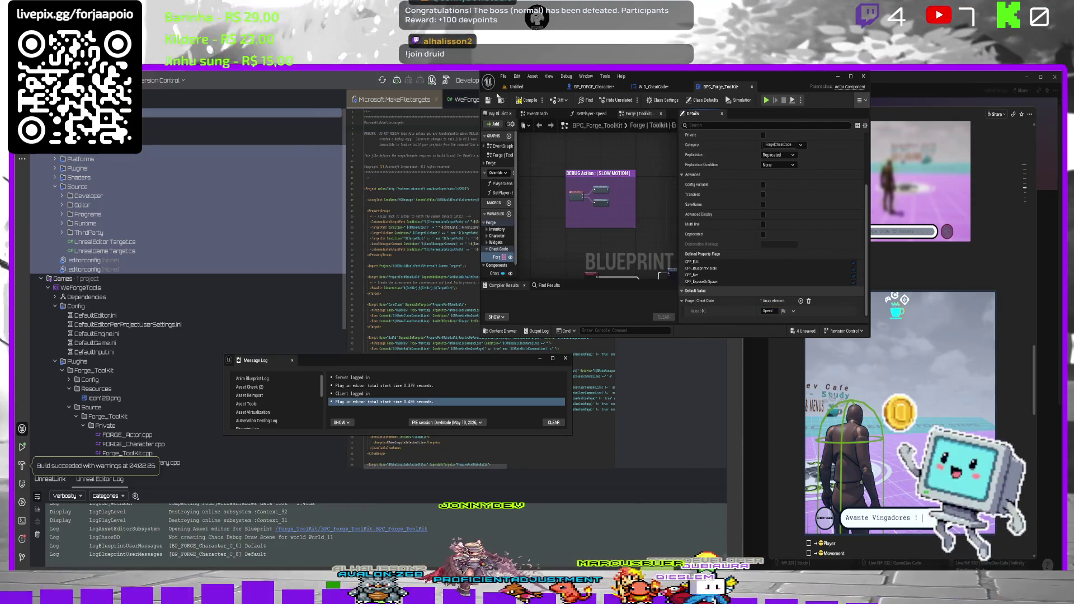
pyautogui.click(497, 100)
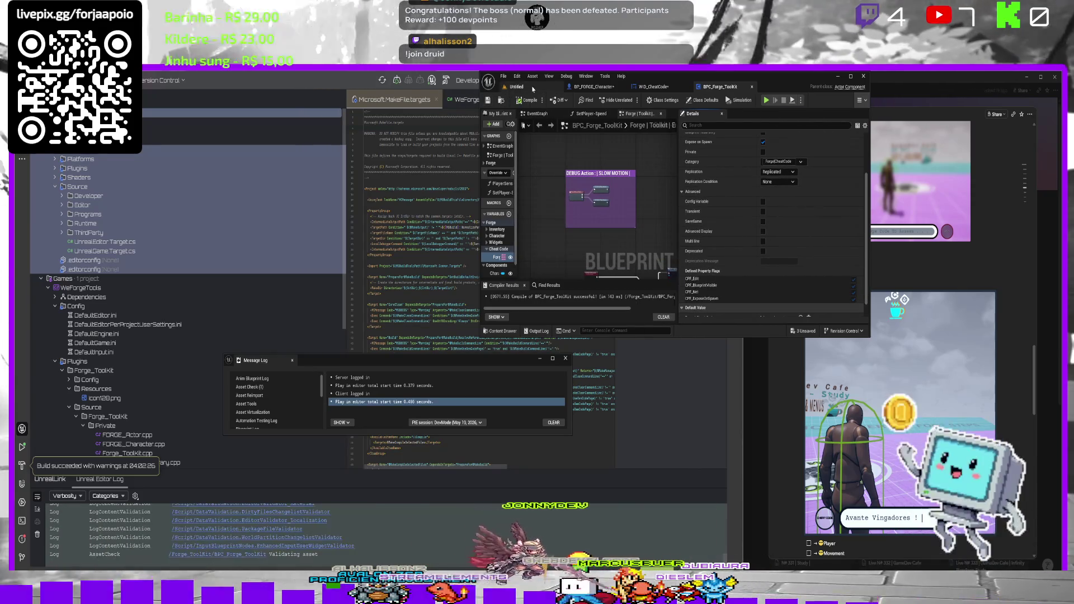
# Play-test the code 'Speed', which is still rejected, then return to BP_FORGE_Character.
pyautogui.click(516, 87)
pyautogui.click(631, 100)
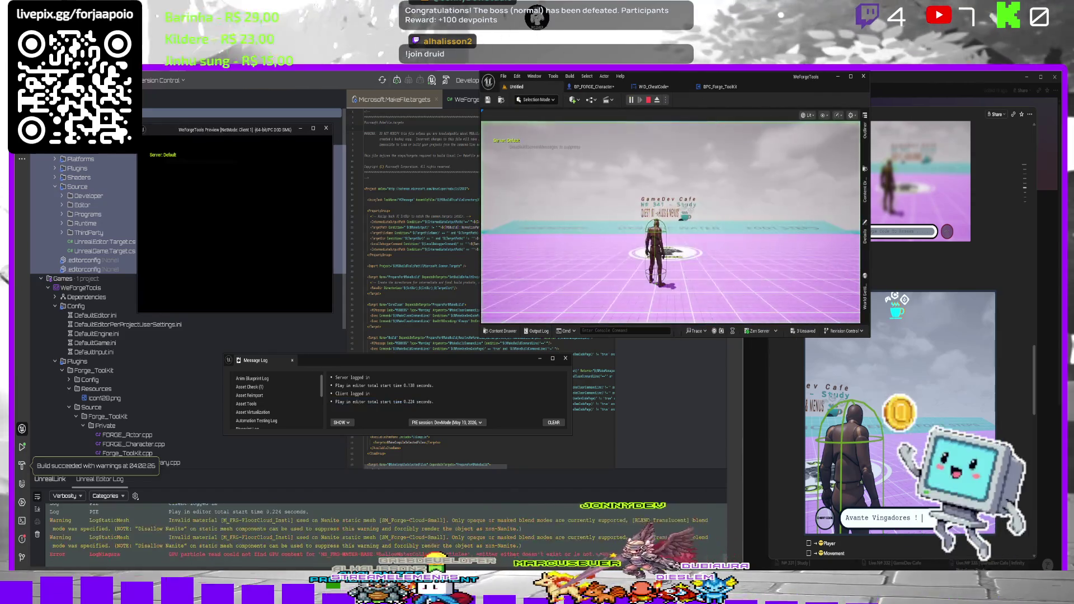
pyautogui.click(654, 213)
pyautogui.write('Speed')
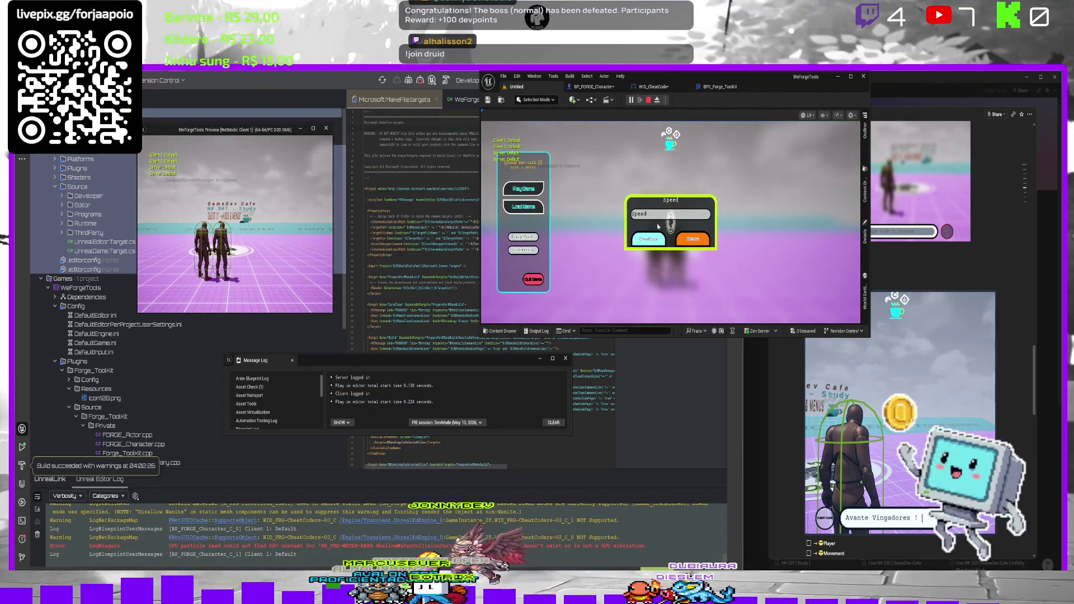
pyautogui.click(649, 239)
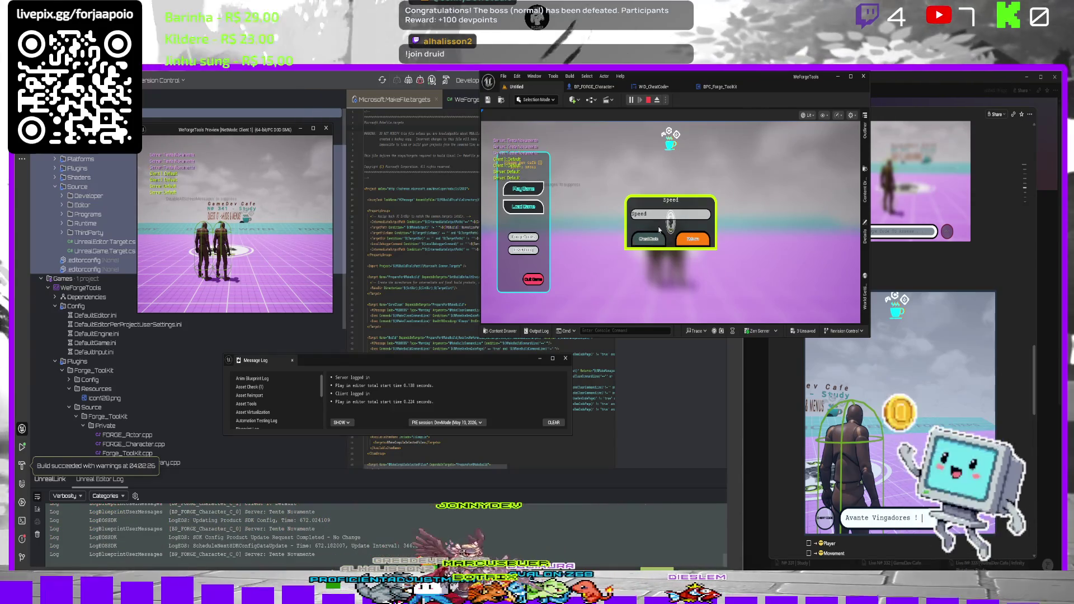
pyautogui.press('Escape')
pyautogui.click(593, 87)
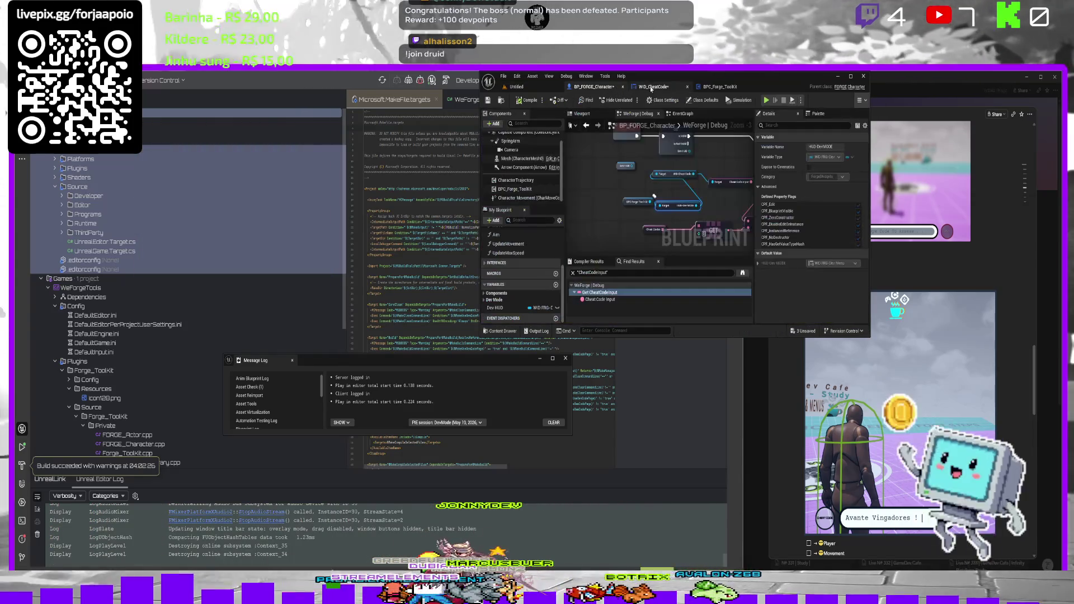
# Wire the BPC_Forge_ToolKit reference into the == comparison and add its Cheat Code getter.
pyautogui.moveTo(598, 205)
pyautogui.mouseDown()
pyautogui.moveTo(585, 199)
pyautogui.moveTo(640, 199)
pyautogui.mouseUp()
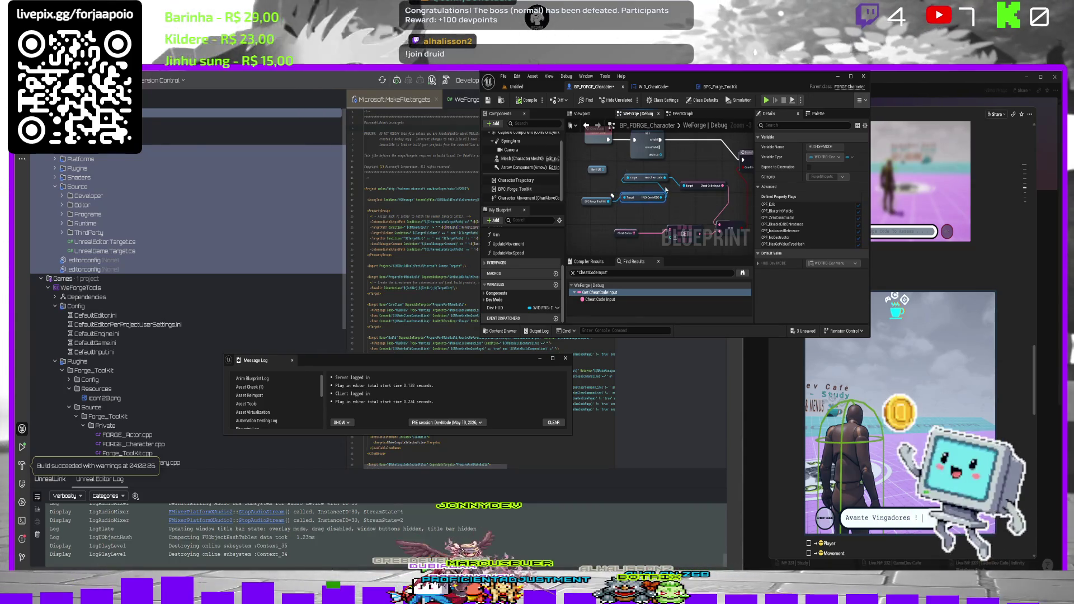
pyautogui.moveTo(688, 190); pyautogui.dragTo(665, 177)
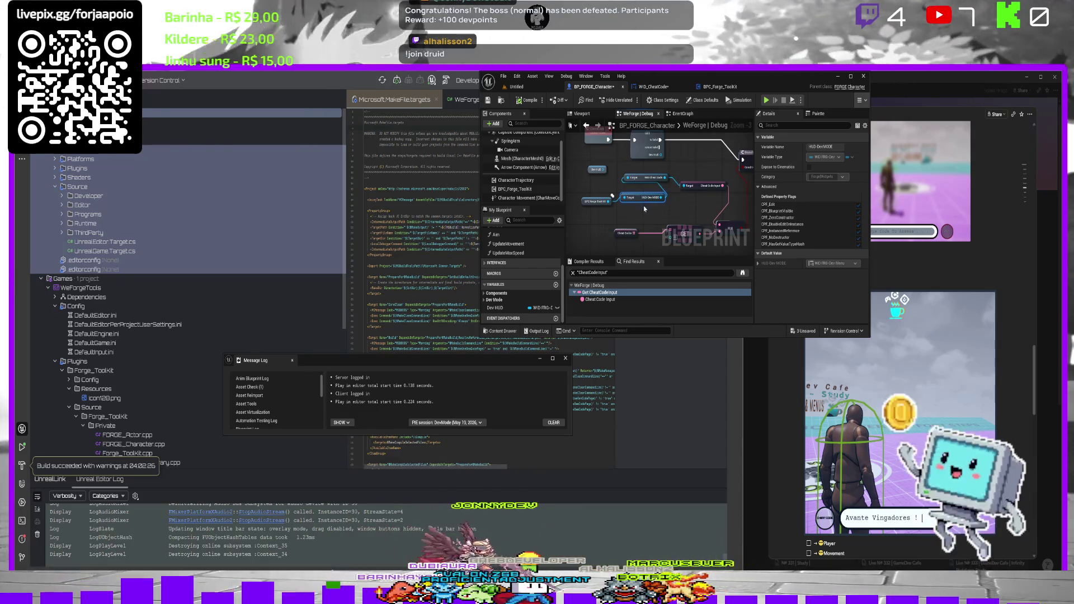
pyautogui.moveTo(638, 216); pyautogui.dragTo(653, 182)
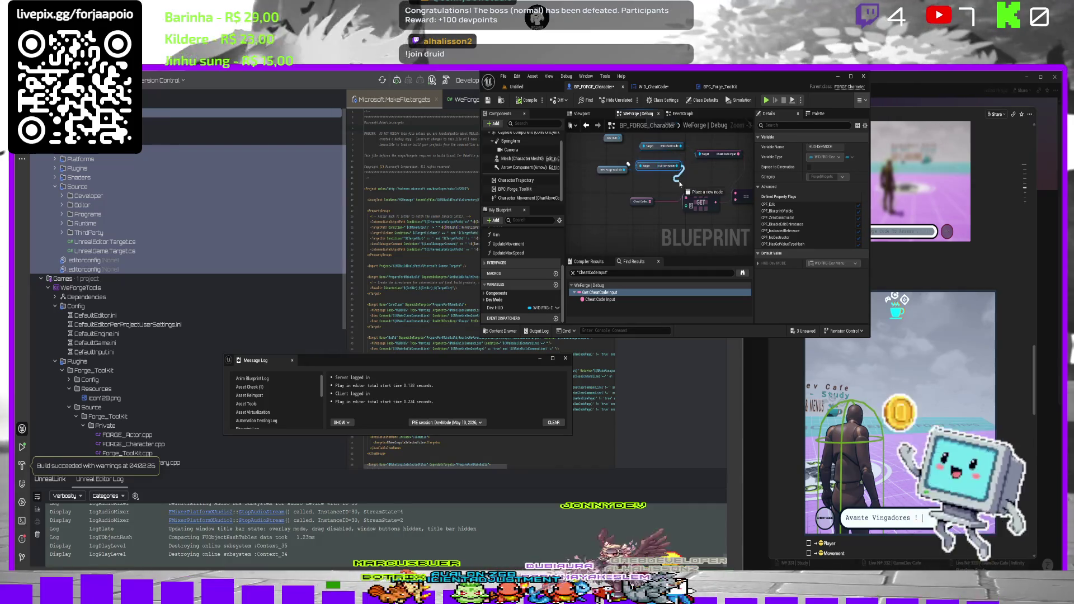
pyautogui.moveTo(680, 185); pyautogui.dragTo(698, 154)
pyautogui.moveTo(624, 171); pyautogui.dragTo(626, 183)
pyautogui.write('cheat code')
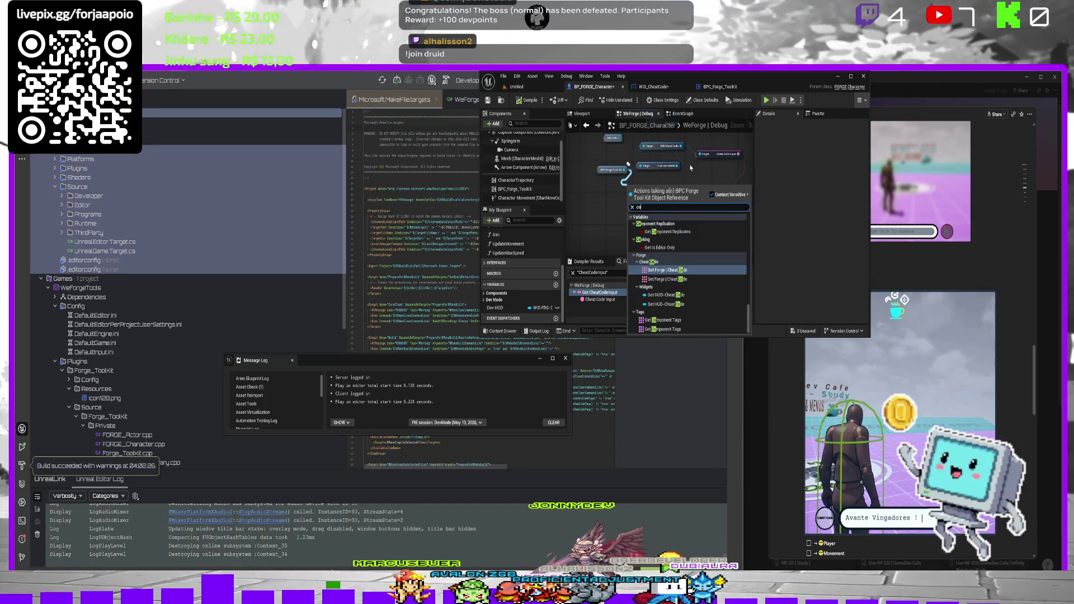
pyautogui.press('Return')
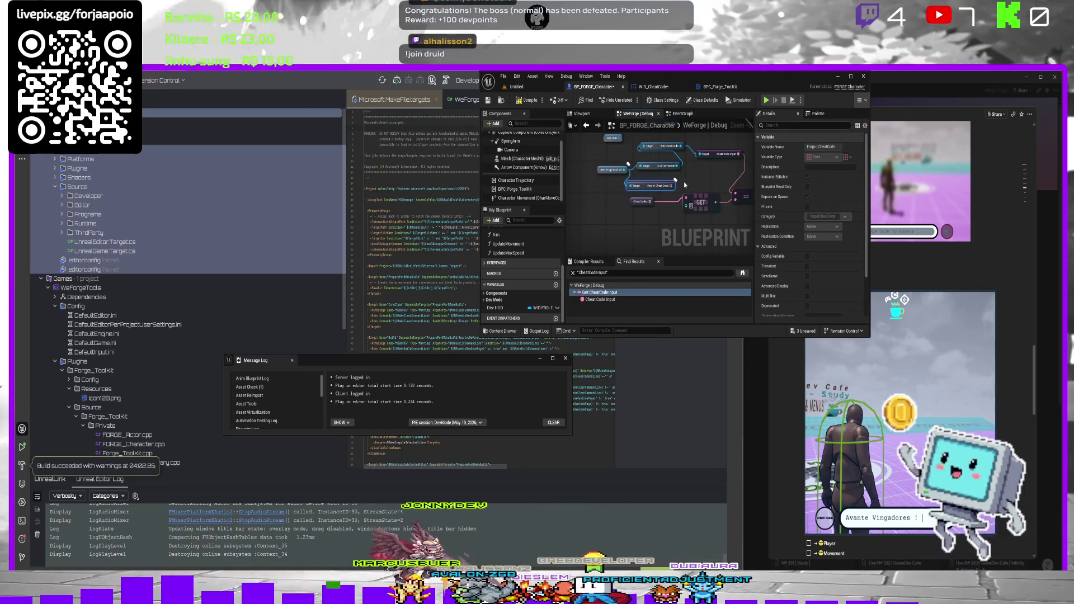
# Retest the cheat code in a play session, where it still fails, then return to the character graph.
pyautogui.click(550, 90)
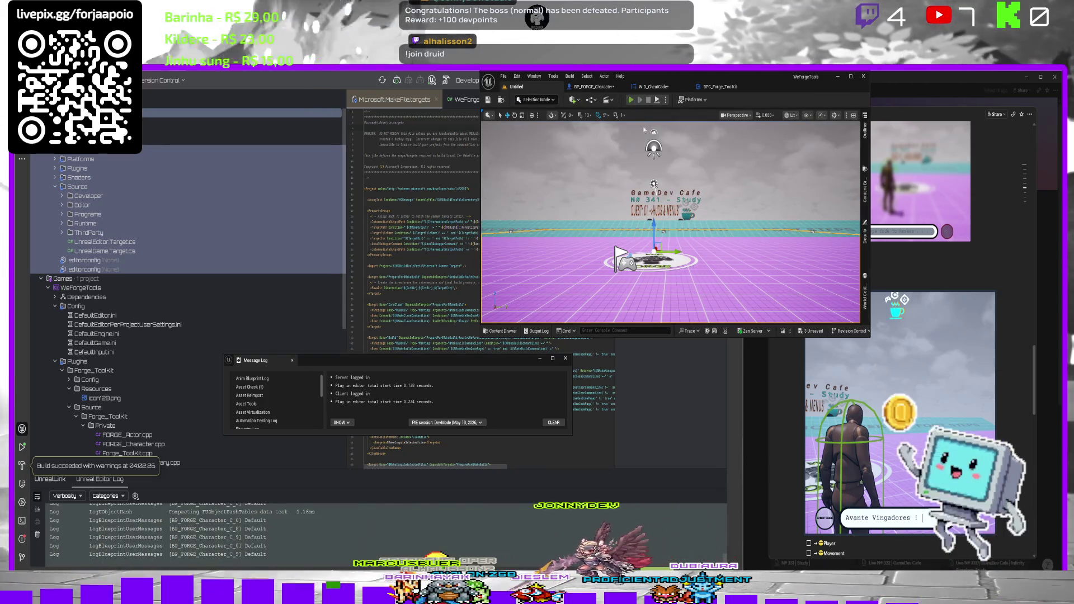
pyautogui.hotkey('alt', 'p')
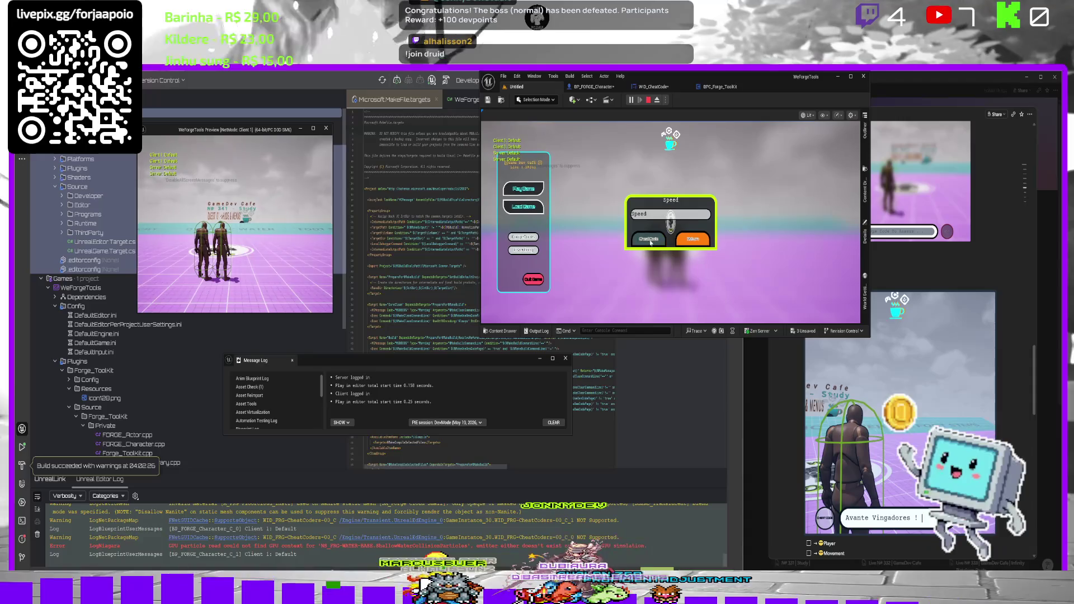
pyautogui.click(650, 240)
pyautogui.click(650, 242)
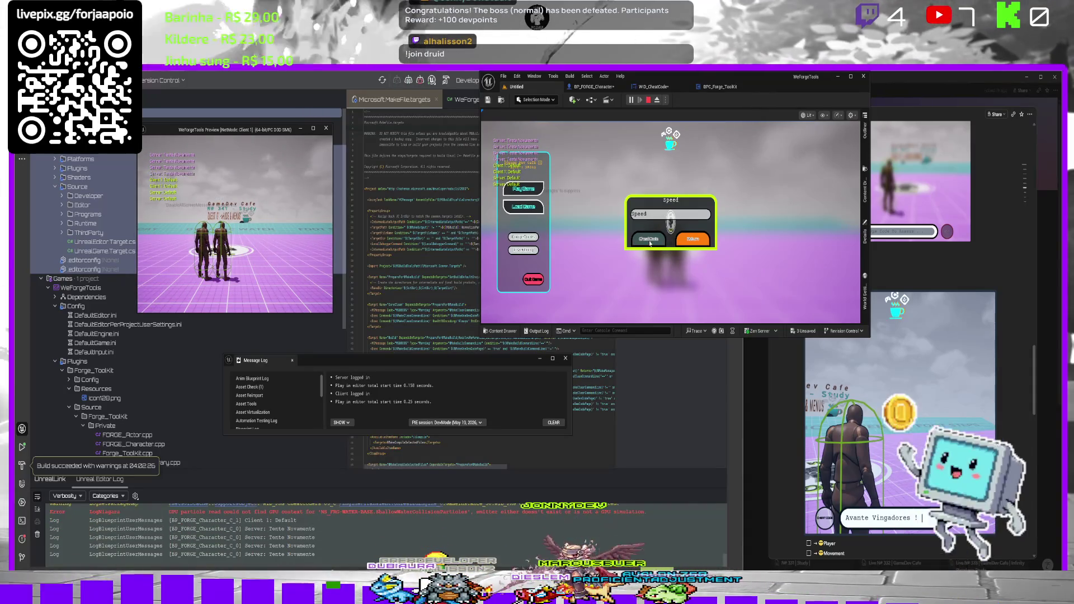
pyautogui.press('Escape')
pyautogui.click(593, 87)
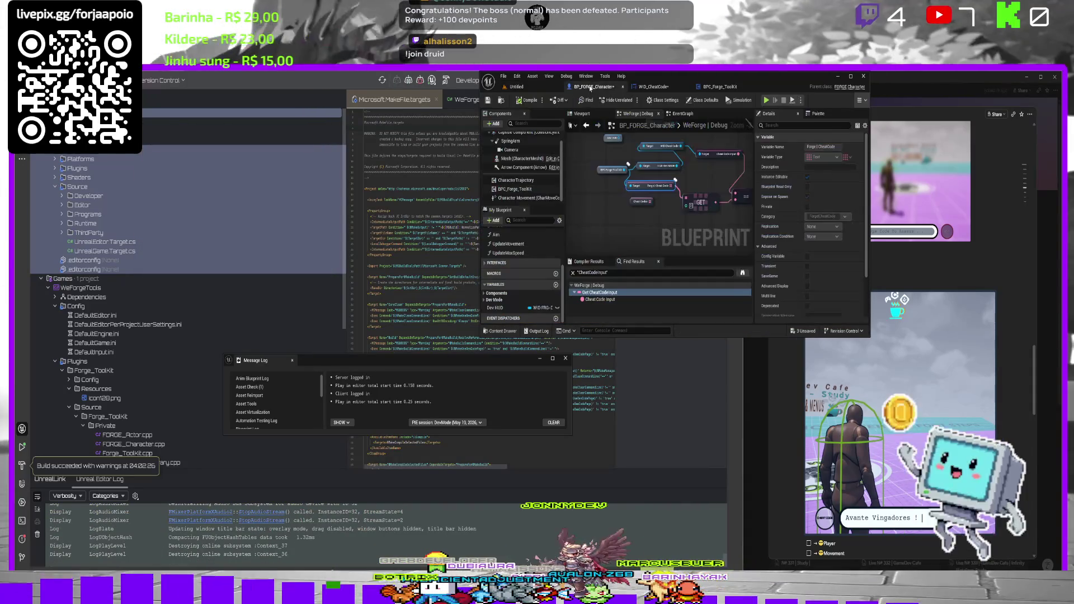
# Reposition the toolkit, Cheat Code and GET nodes, and delete the WID Dev MODE and self nodes.
pyautogui.moveTo(632, 213)
pyautogui.mouseDown()
pyautogui.moveTo(636, 190)
pyautogui.moveTo(693, 218)
pyautogui.moveTo(752, 178)
pyautogui.mouseUp()
pyautogui.click(591, 205)
pyautogui.moveTo(590, 209); pyautogui.dragTo(576, 212)
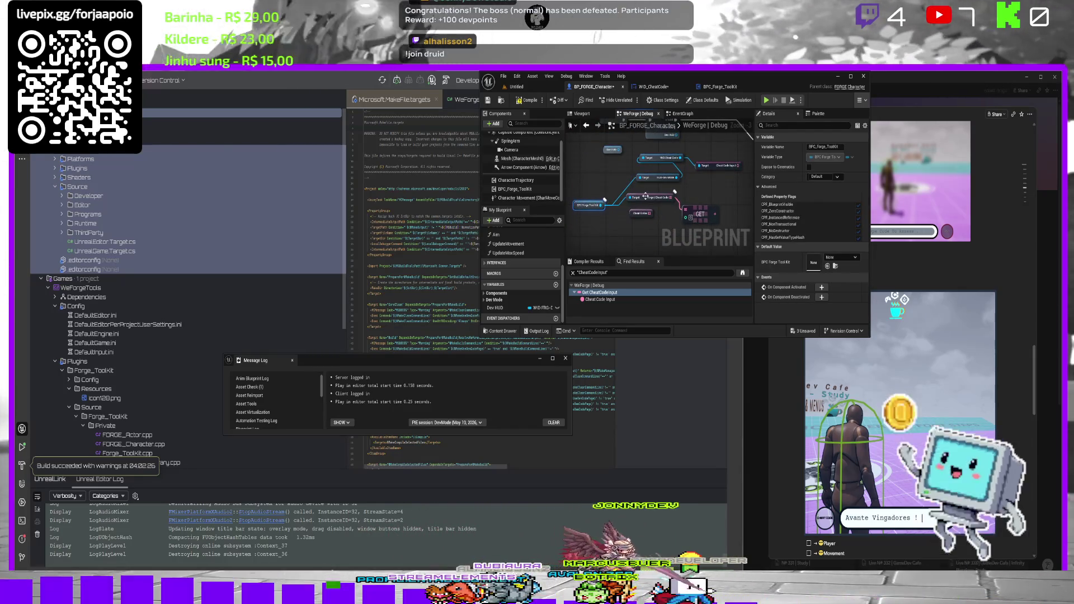
pyautogui.moveTo(646, 196); pyautogui.dragTo(628, 246)
pyautogui.moveTo(687, 216)
pyautogui.mouseDown()
pyautogui.moveTo(698, 236)
pyautogui.moveTo(685, 197)
pyautogui.mouseUp()
pyautogui.press('Delete')
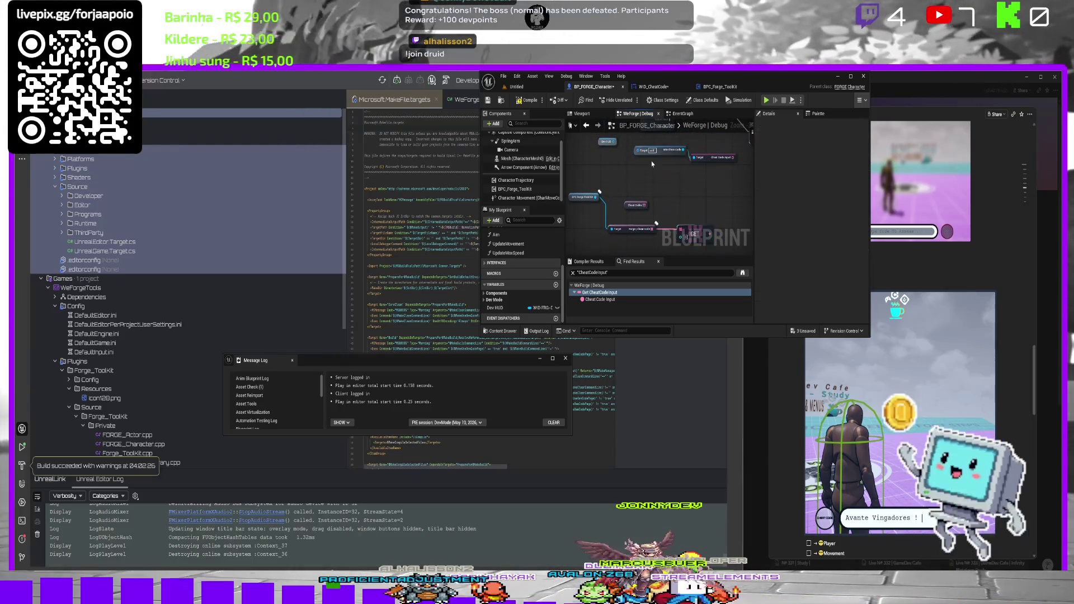
pyautogui.press('Delete')
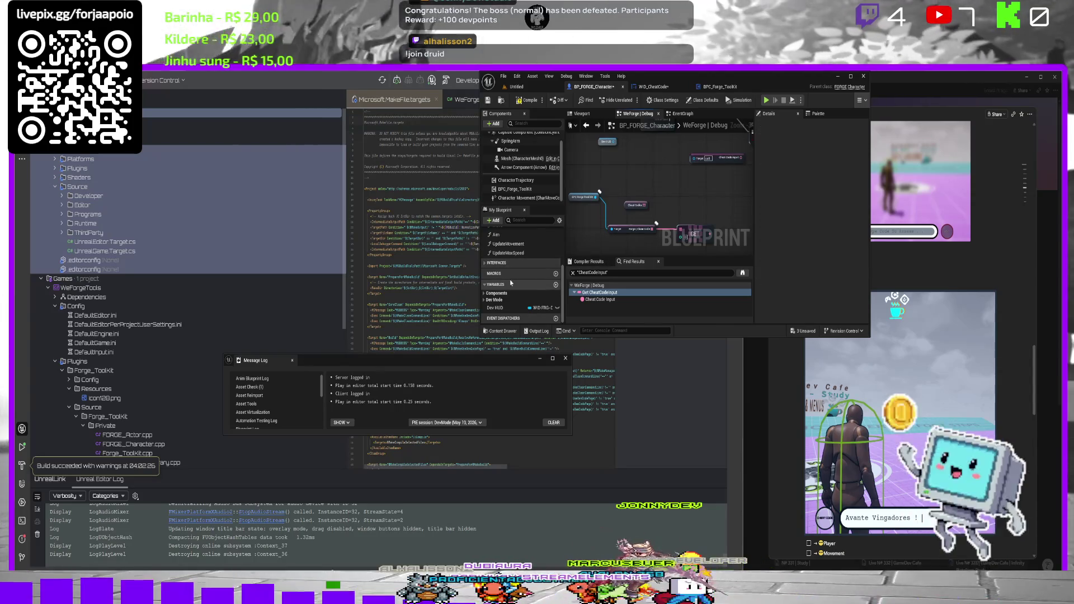
# Inspect the variables list and Dev Mode category, then bring the Cheat Codex node into view.
pyautogui.click(486, 285)
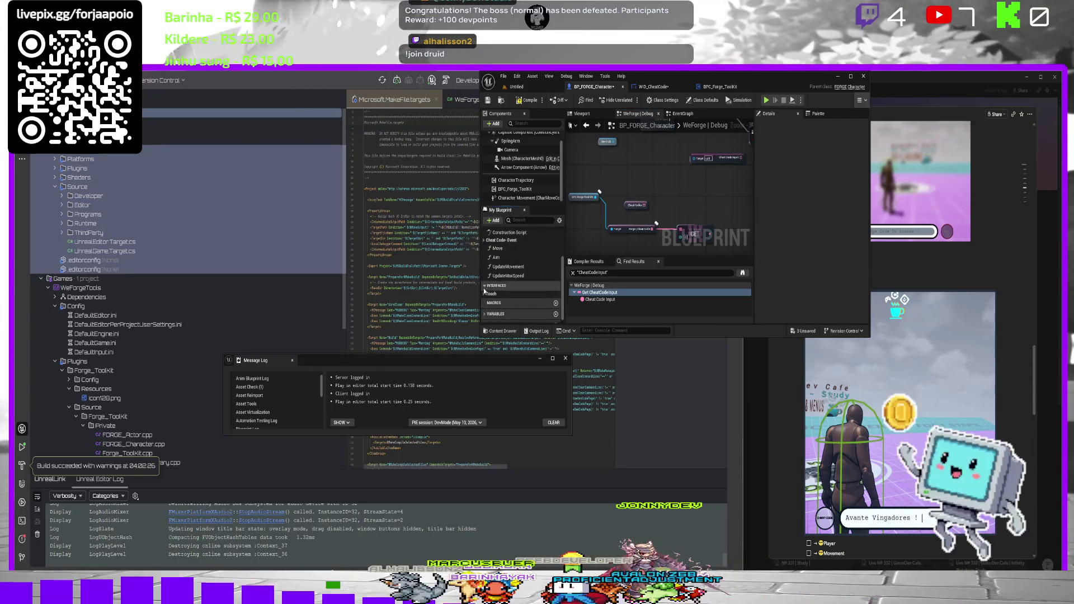
pyautogui.click(488, 314)
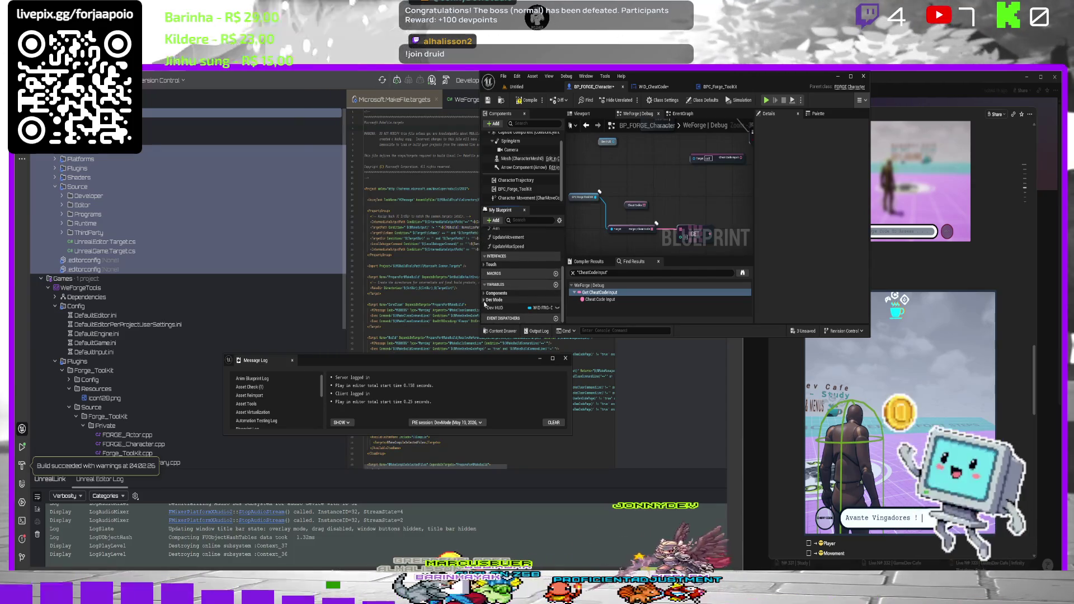
pyautogui.click(514, 300)
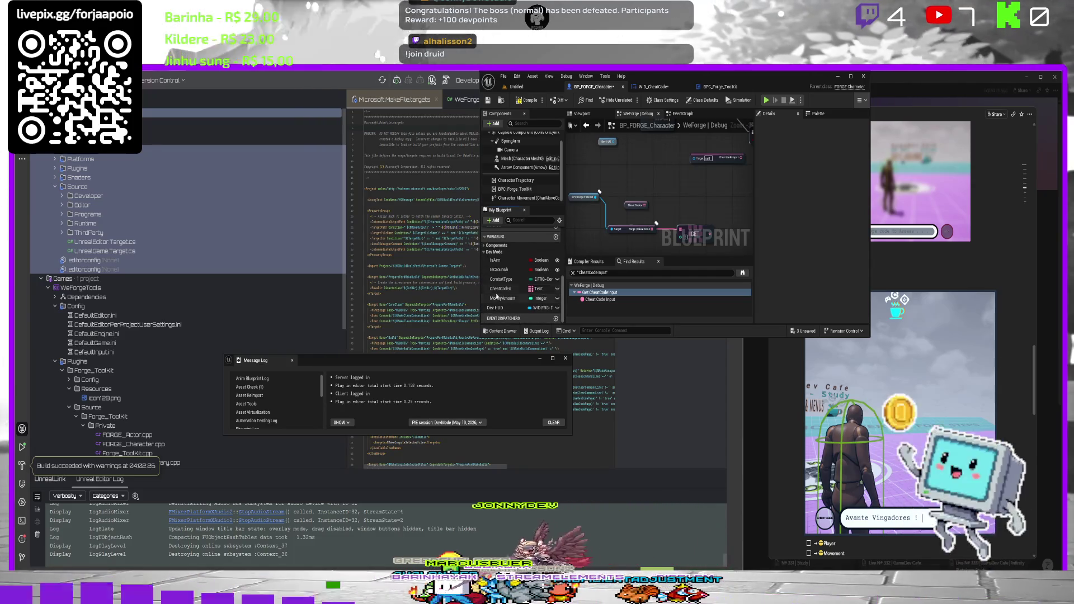
pyautogui.scroll(-6, 644, 188)
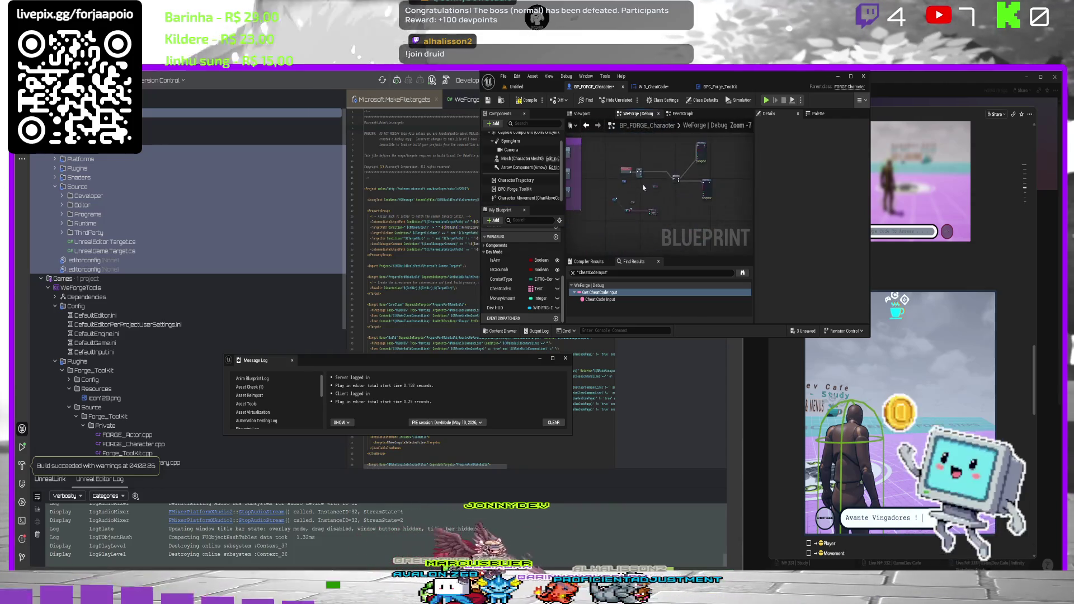
pyautogui.scroll(2, 646, 179)
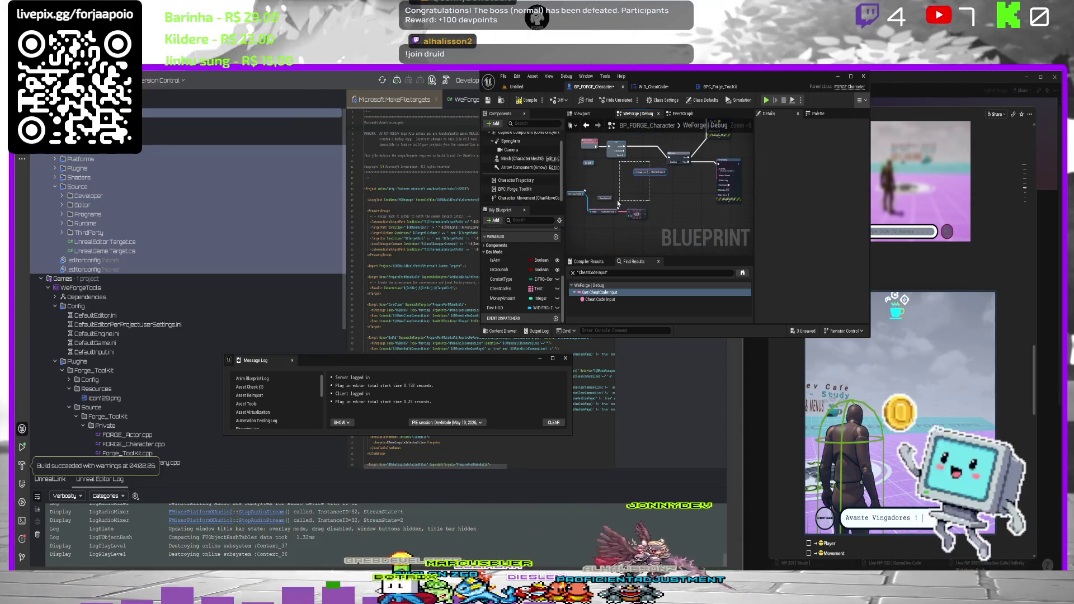
pyautogui.scroll(3, 643, 185)
pyautogui.moveTo(677, 228)
pyautogui.mouseDown()
pyautogui.moveTo(659, 202)
pyautogui.moveTo(672, 207)
pyautogui.moveTo(693, 179)
pyautogui.moveTo(606, 184)
pyautogui.moveTo(617, 204)
pyautogui.mouseUp()
# Restore the Cheat Code Input node, rearrange the Dev HUD getters, and pull a wire from the BPC Forge Tool Kit reference.
pyautogui.moveTo(677, 141); pyautogui.dragTo(684, 177)
pyautogui.hotkey('ctrl', 'z')
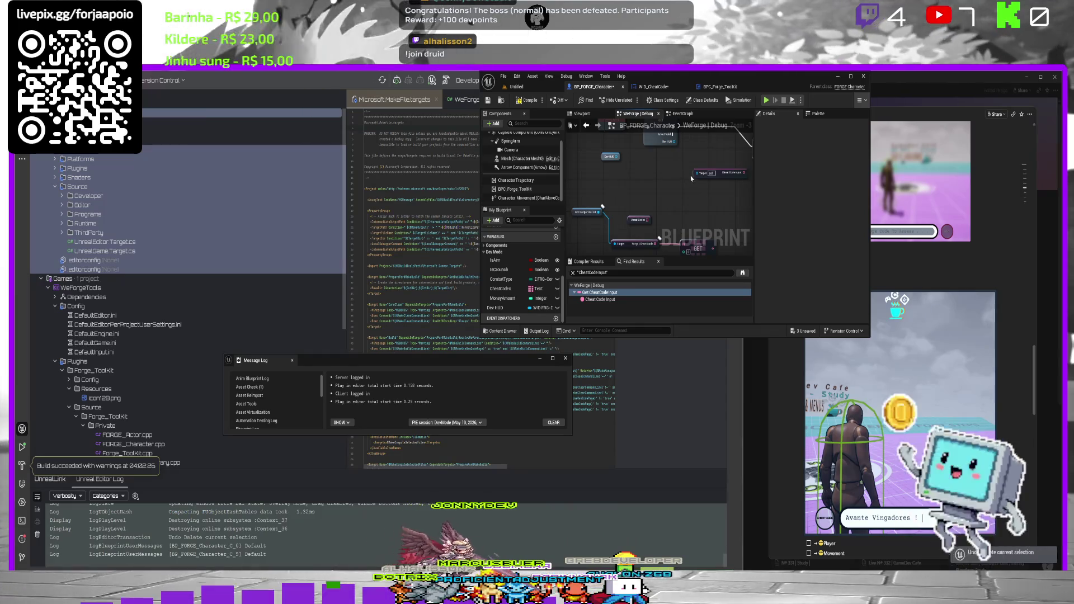
pyautogui.moveTo(606, 226)
pyautogui.mouseDown()
pyautogui.moveTo(601, 218)
pyautogui.moveTo(657, 247)
pyautogui.moveTo(651, 180)
pyautogui.moveTo(619, 240)
pyautogui.moveTo(645, 164)
pyautogui.mouseUp()
pyautogui.moveTo(625, 246); pyautogui.dragTo(650, 189)
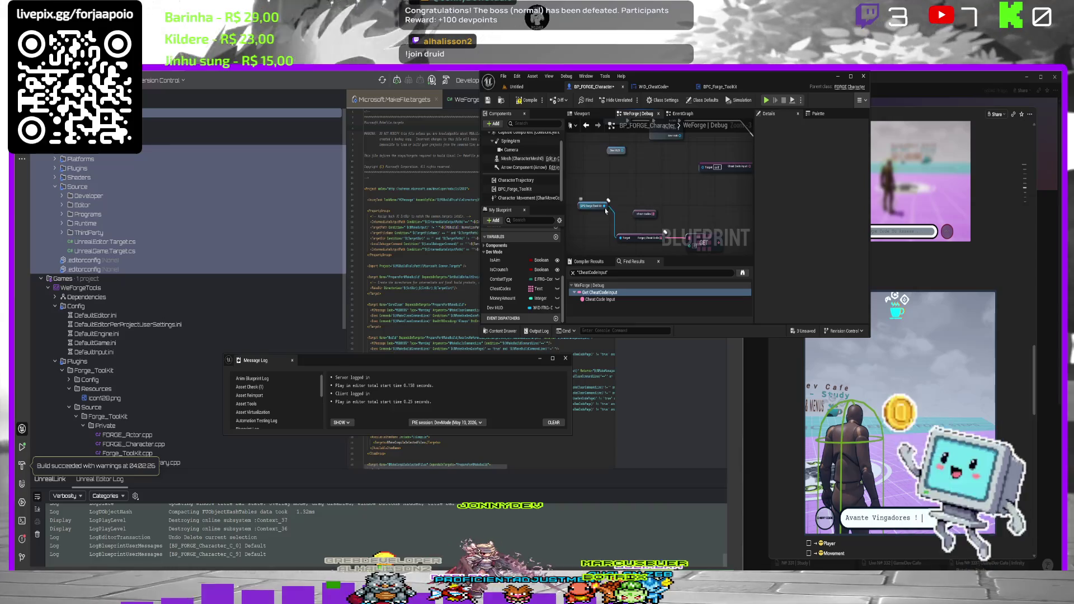
pyautogui.moveTo(727, 169); pyautogui.dragTo(667, 186)
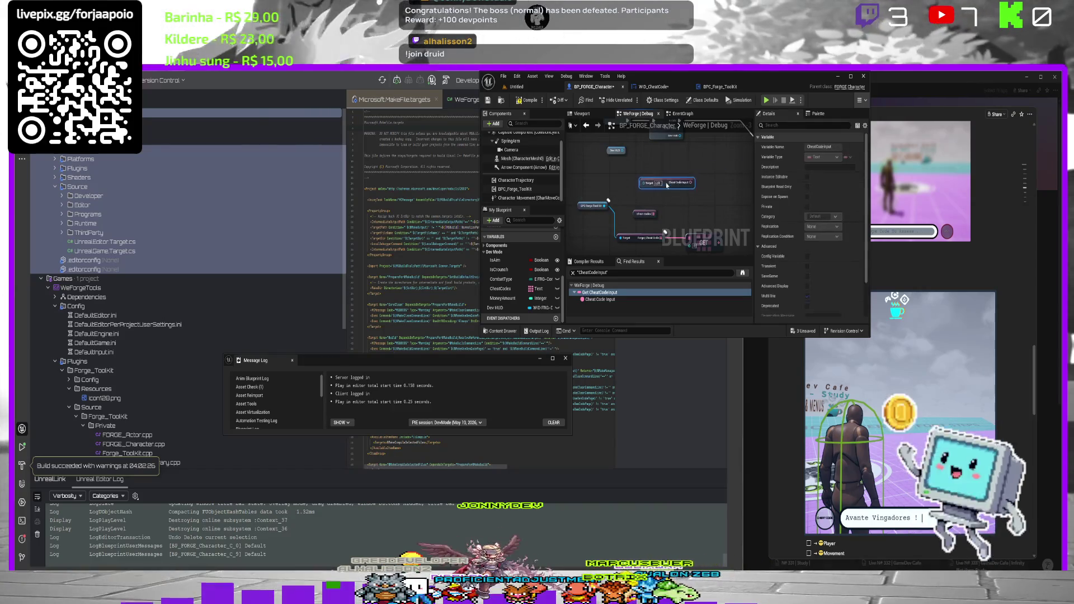
pyautogui.moveTo(608, 151)
pyautogui.mouseDown()
pyautogui.moveTo(602, 178)
pyautogui.moveTo(633, 178)
pyautogui.moveTo(618, 167)
pyautogui.mouseUp()
pyautogui.click(649, 185)
pyautogui.moveTo(604, 208); pyautogui.dragTo(612, 190)
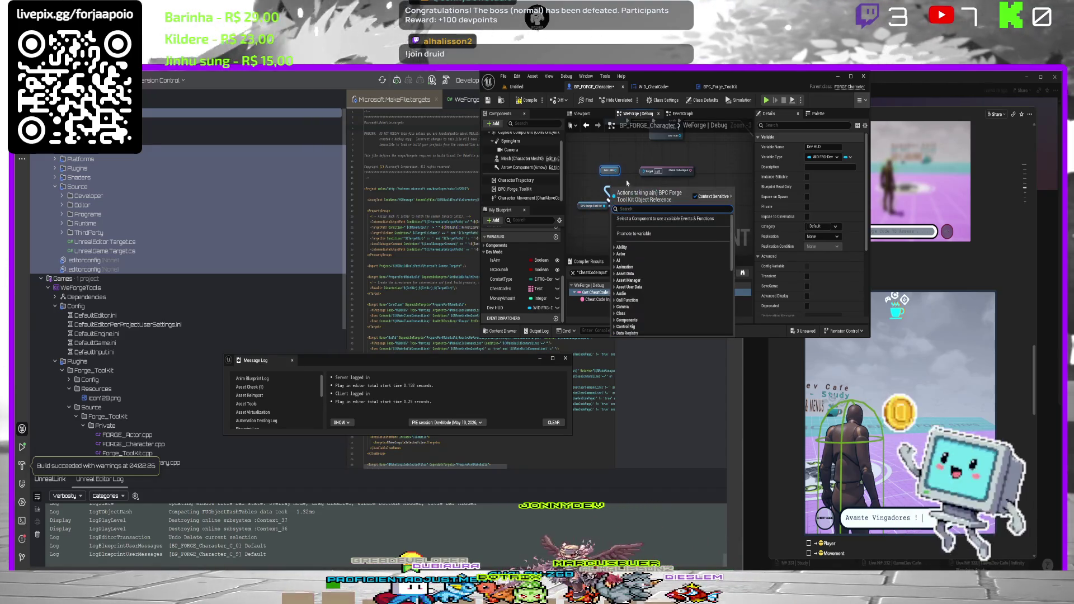